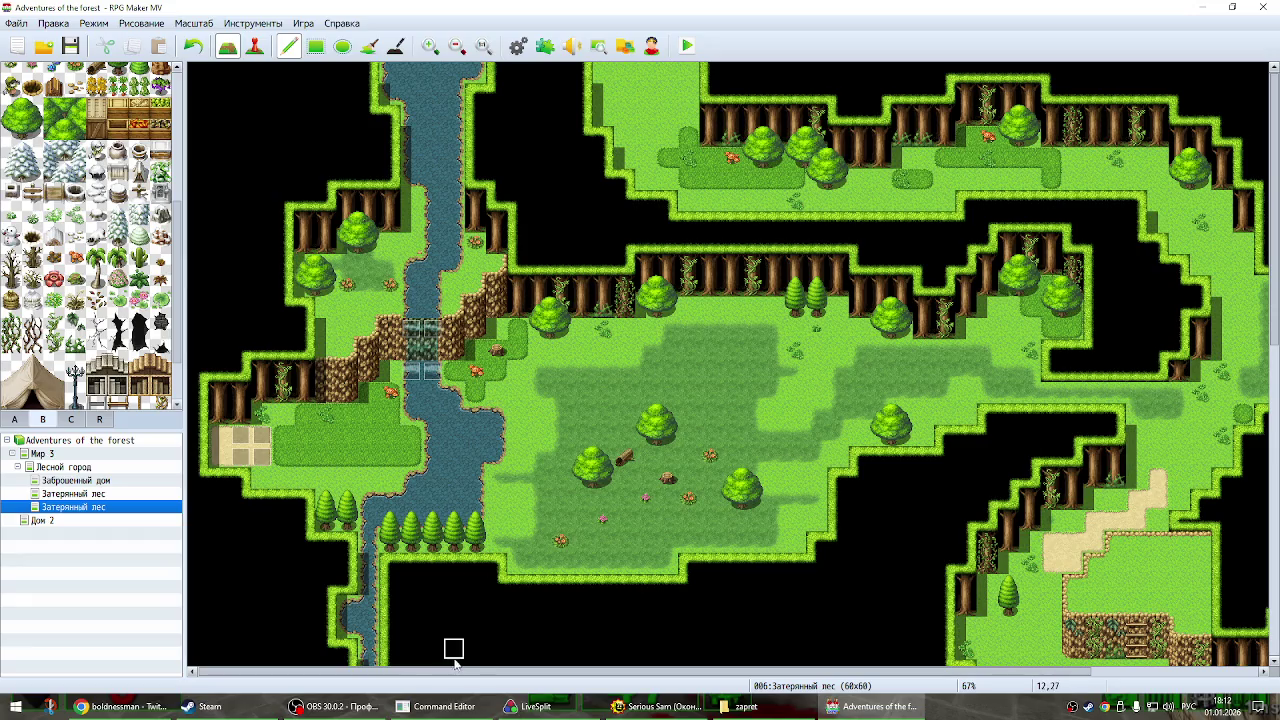
# - Paint three dark stump tiles into the river, then erase them back to water
pyautogui.moveTo(452, 674)
pyautogui.moveTo(479, 675)
pyautogui.mouseDown()
pyautogui.moveTo(565, 675)
pyautogui.moveTo(479, 675)
pyautogui.mouseUp()
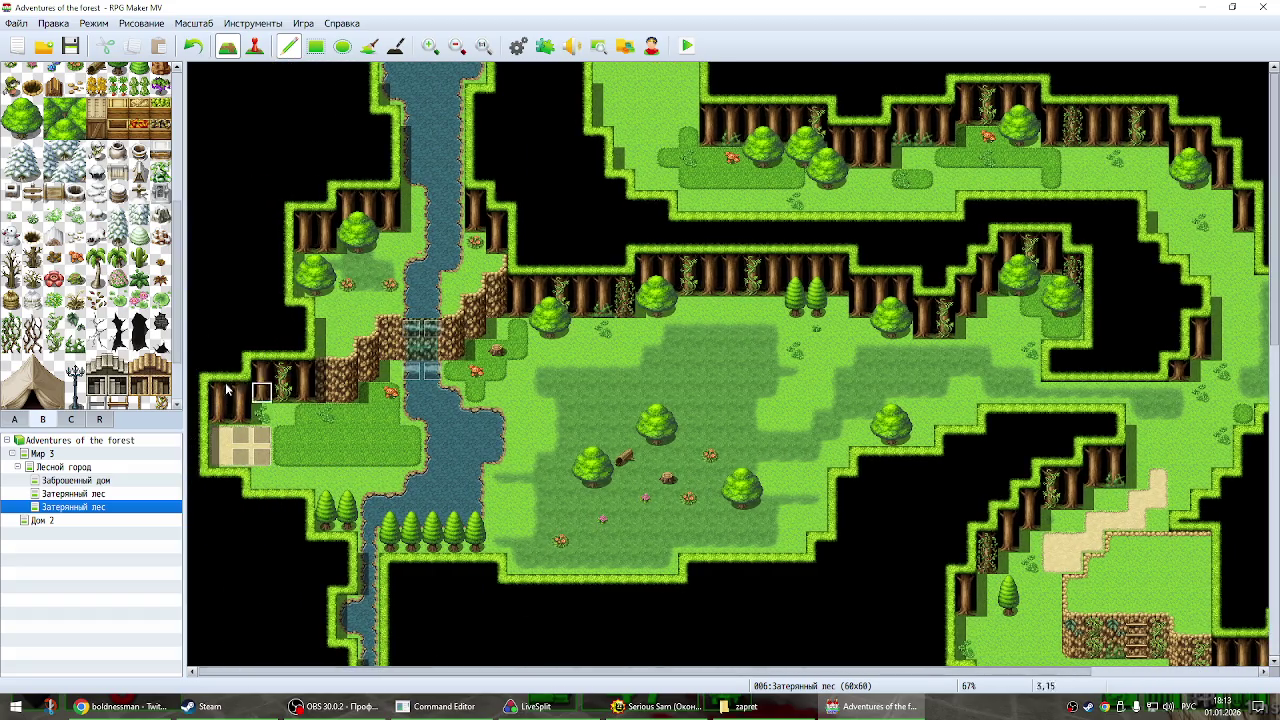
pyautogui.moveTo(178, 224); pyautogui.dragTo(176, 128)
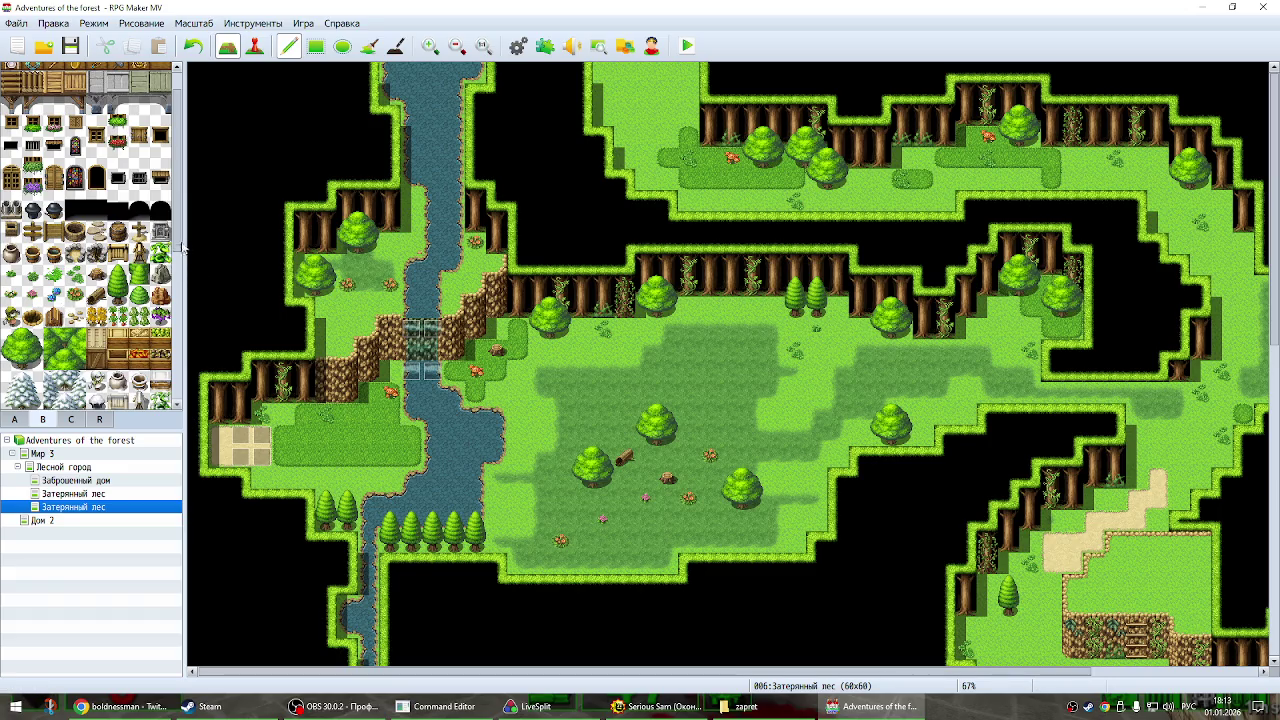
pyautogui.scroll(-3, 180, 260)
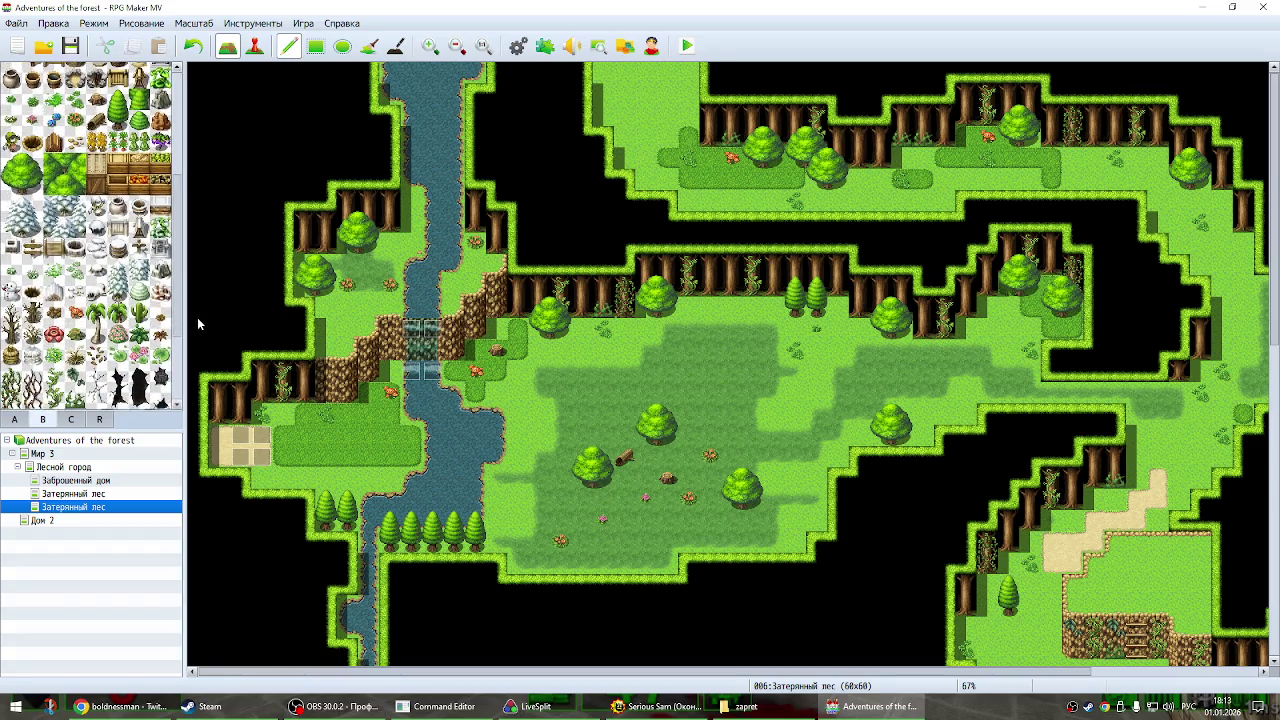
pyautogui.scroll(-2, 197, 323)
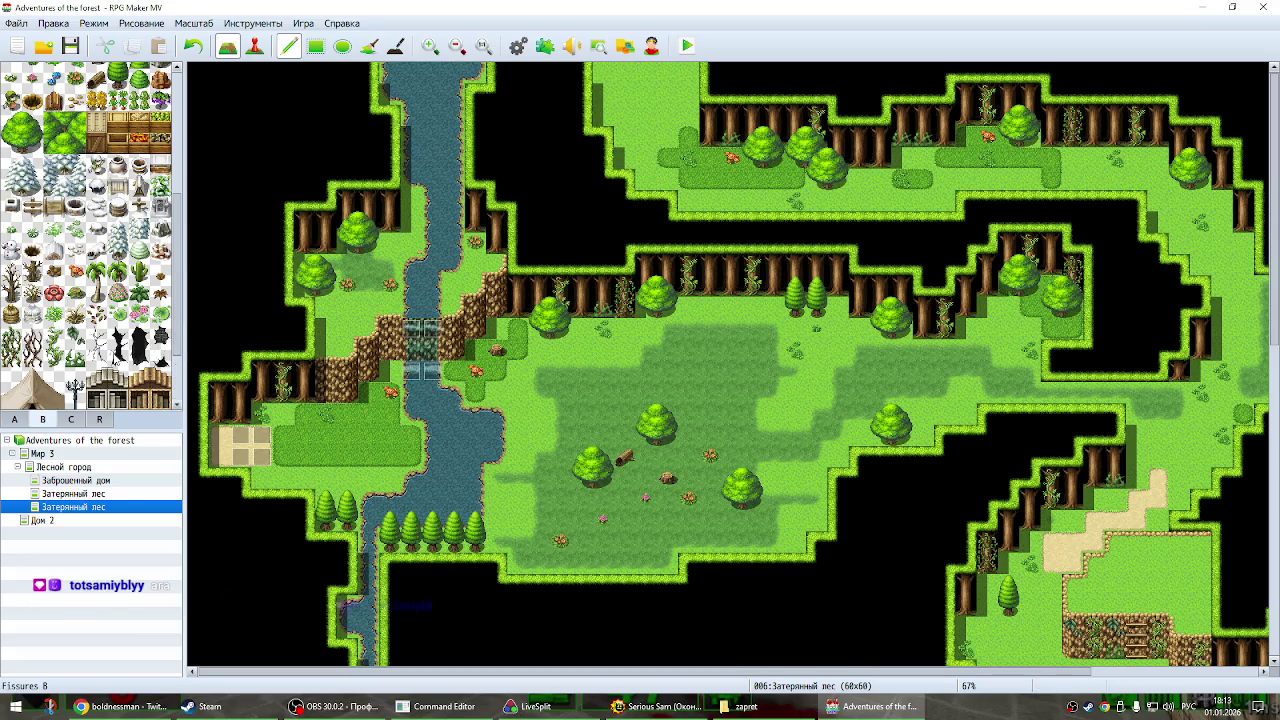
pyautogui.click(433, 436)
pyautogui.click(455, 436)
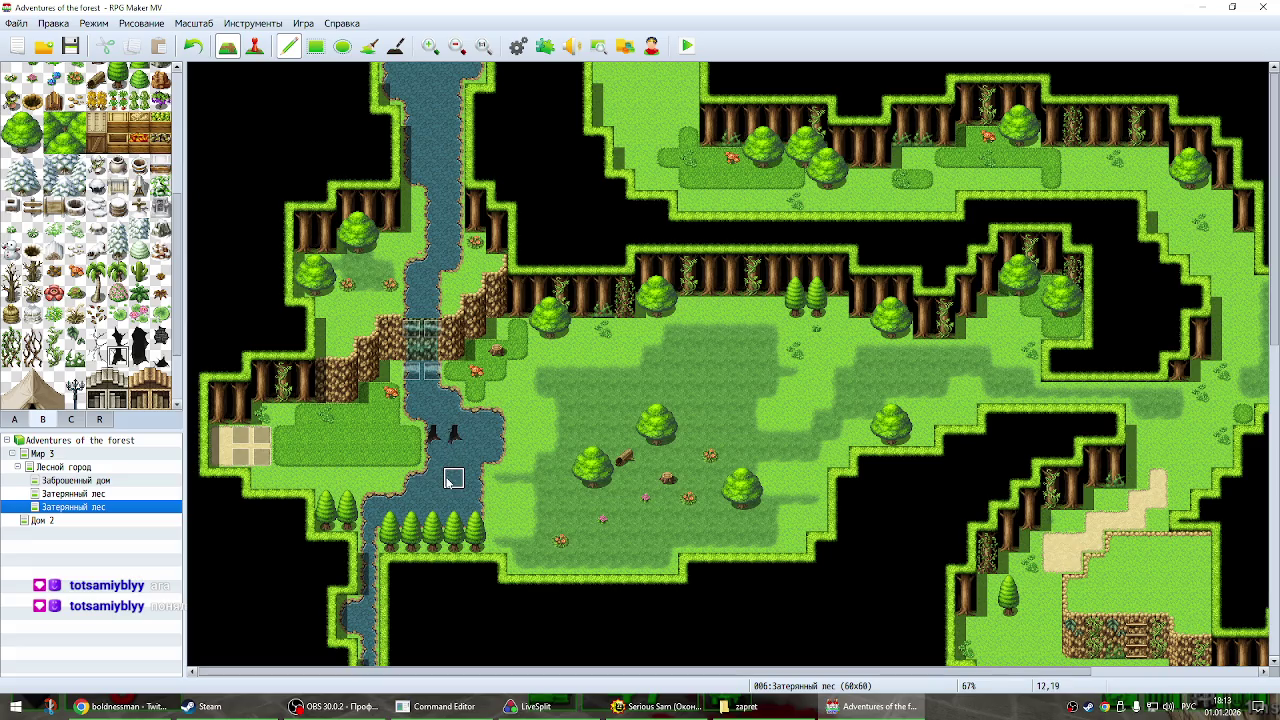
pyautogui.click(455, 478)
pyautogui.click(433, 436)
pyautogui.click(455, 436)
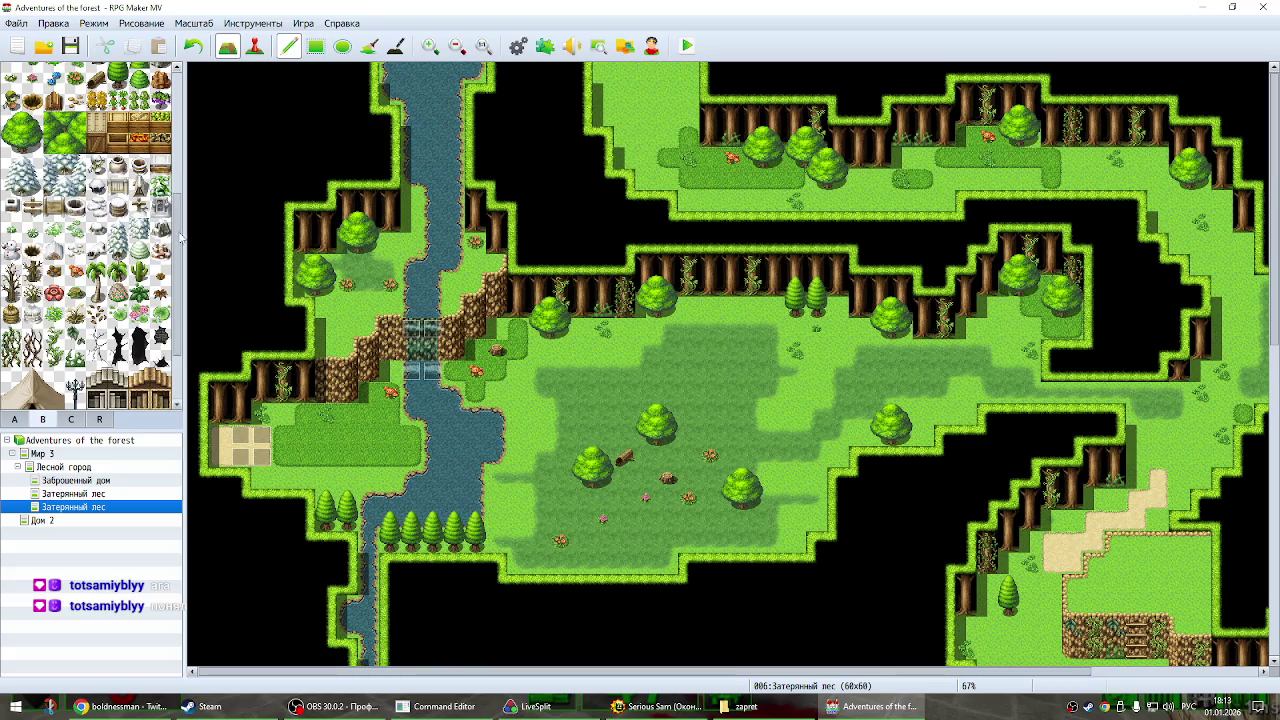
# - Browse the C sheet's stone and statue tiles, then the A sheet's grass, ground and wall tiles
pyautogui.scroll(5, 175, 235)
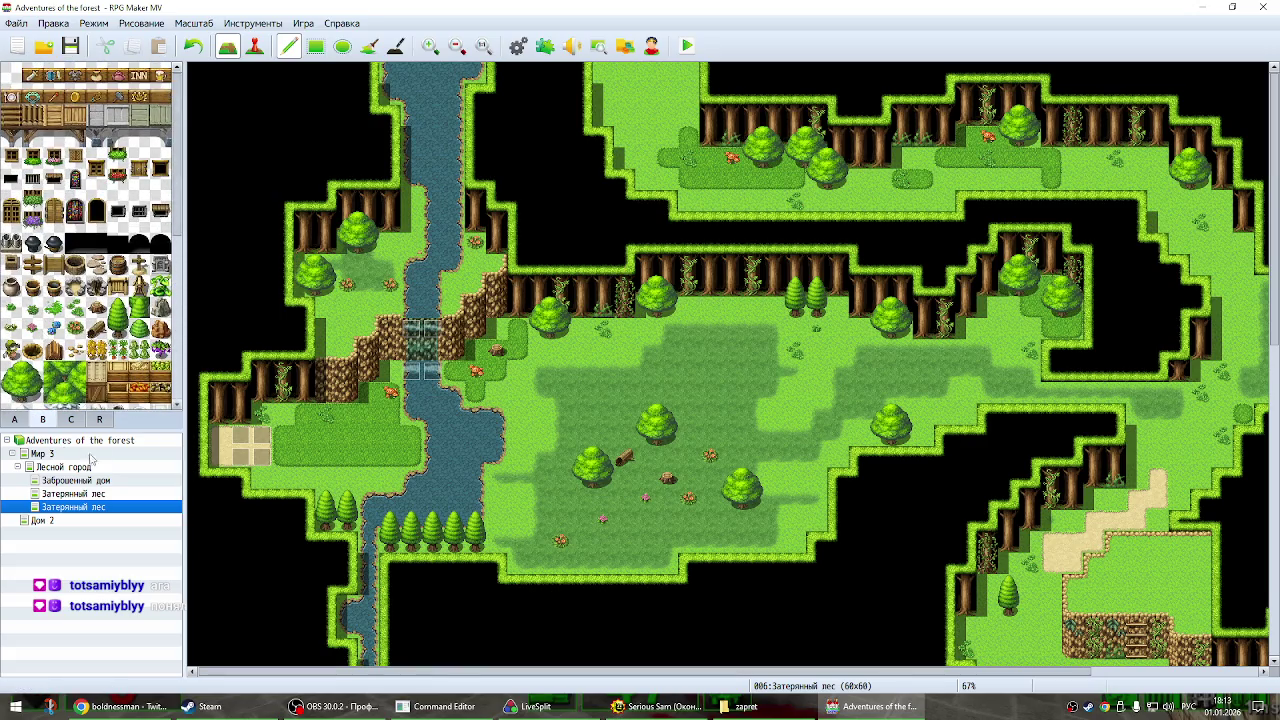
pyautogui.click(72, 419)
pyautogui.scroll(-3, 180, 196)
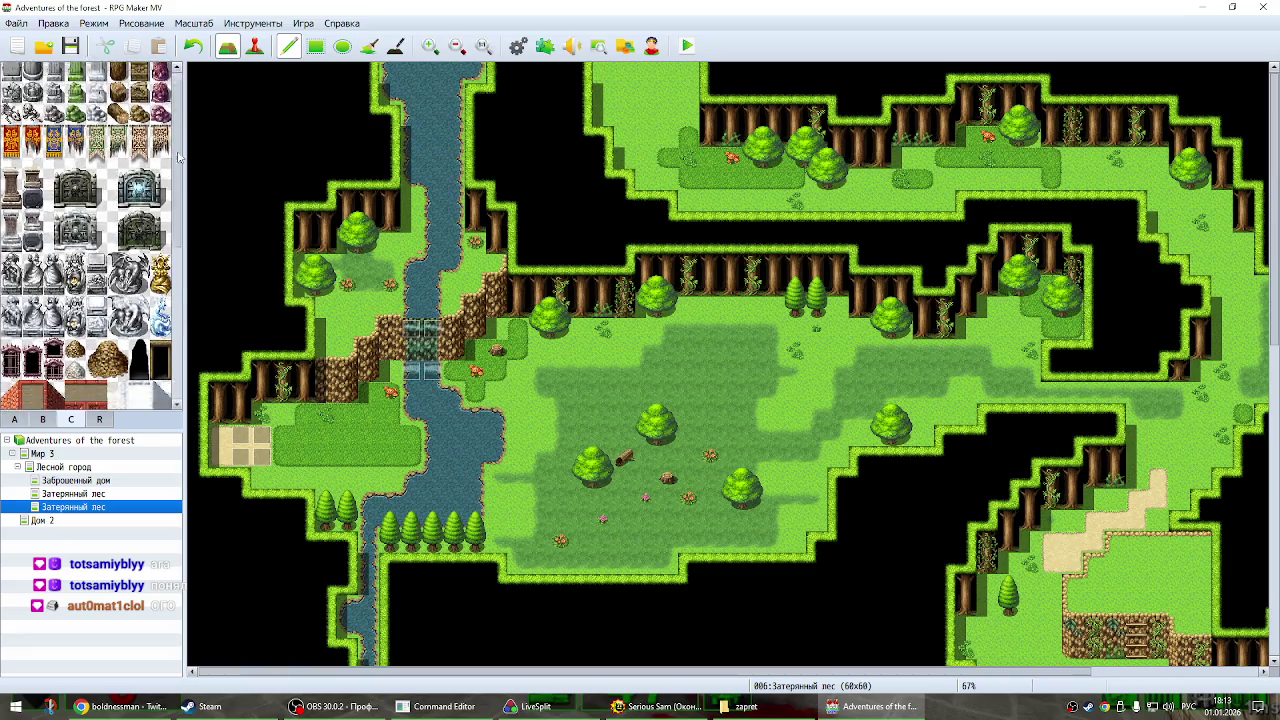
pyautogui.scroll(-5, 180, 196)
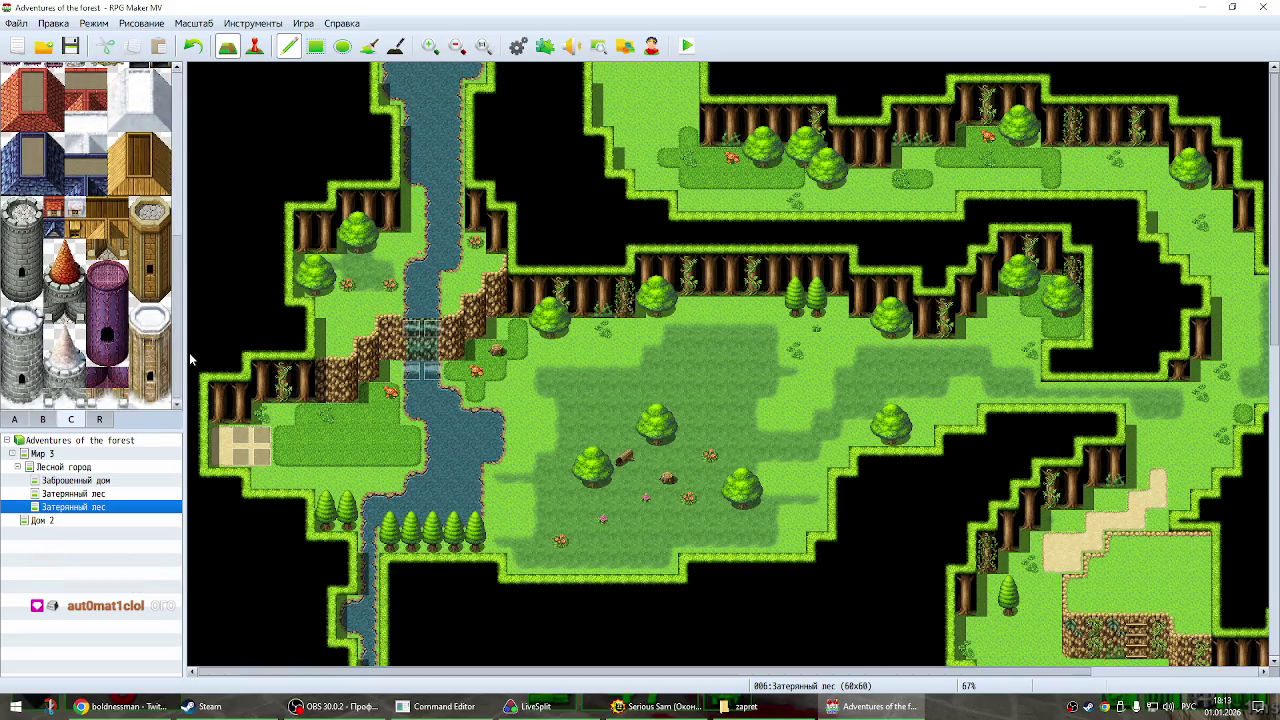
pyautogui.scroll(5, 180, 250)
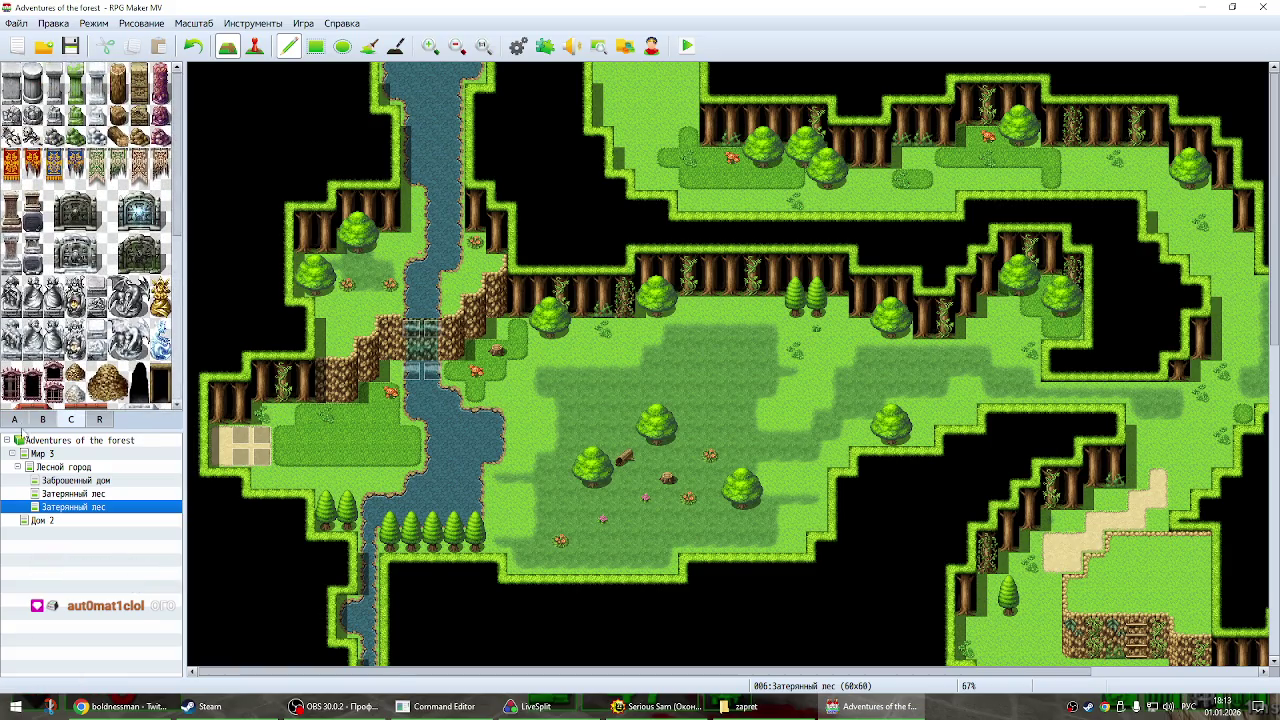
pyautogui.click(17, 419)
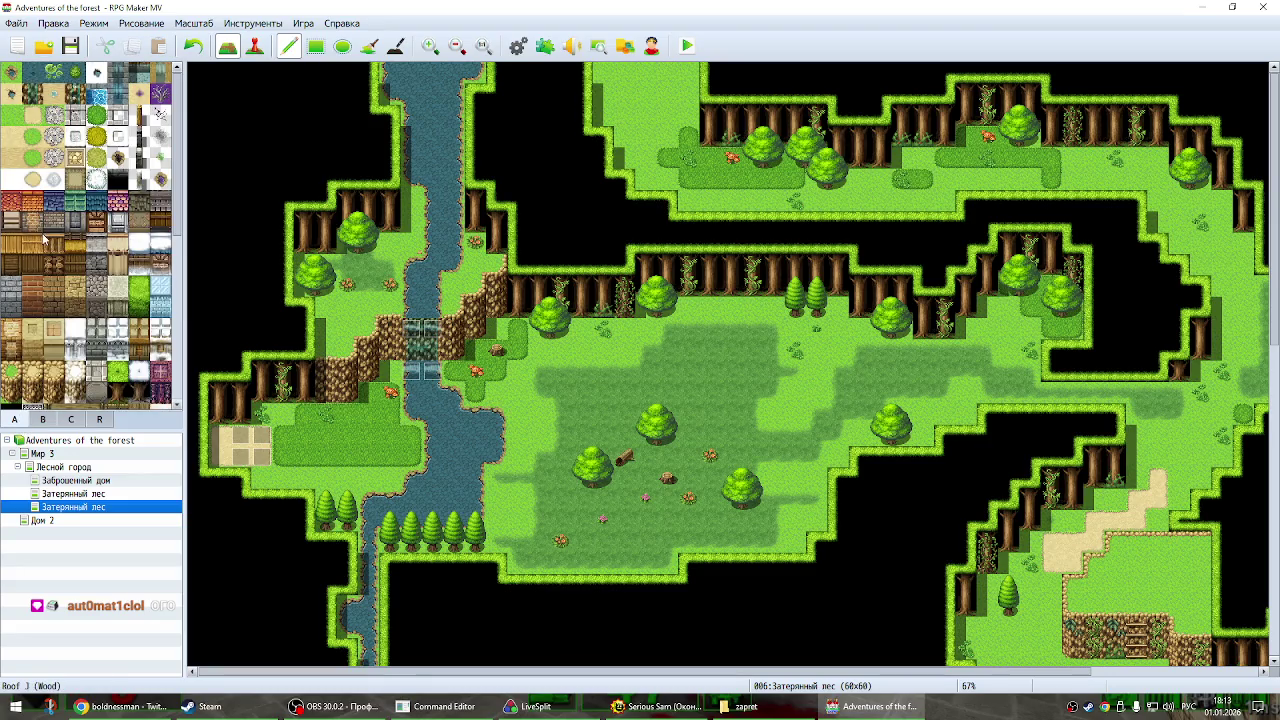
pyautogui.scroll(-3, 177, 242)
pyautogui.scroll(-7, 170, 270)
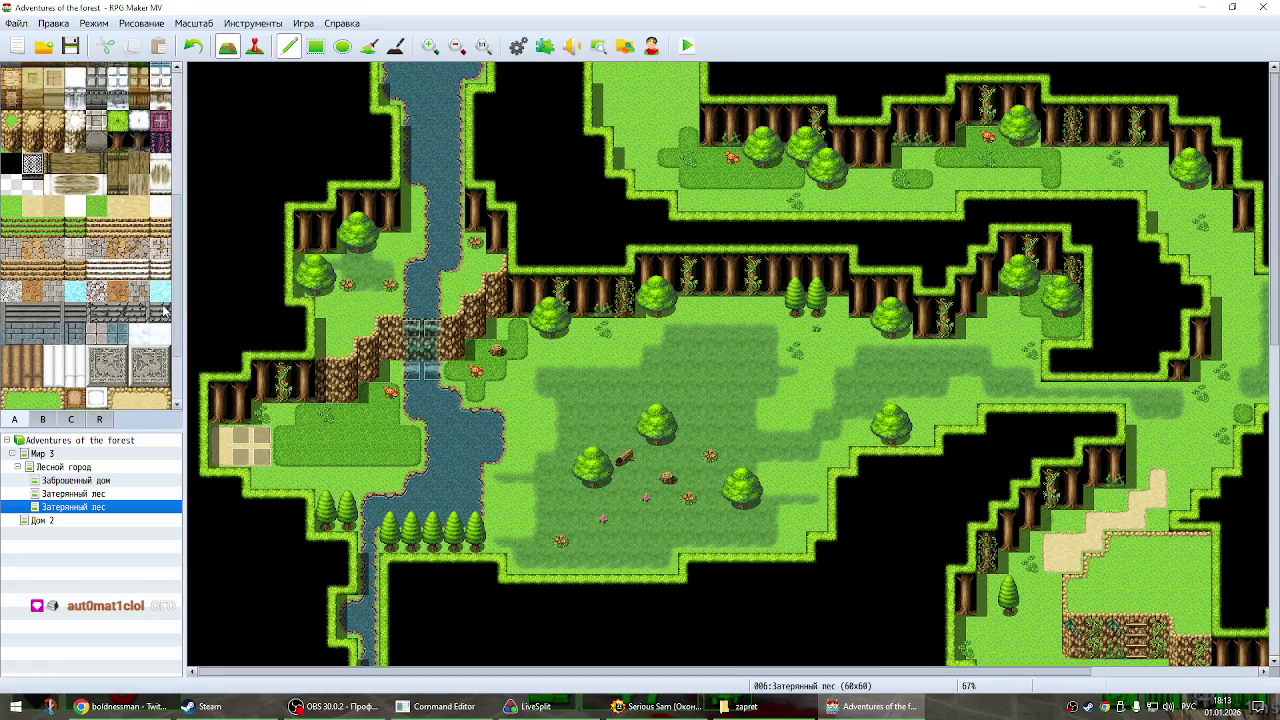
pyautogui.scroll(1, 164, 311)
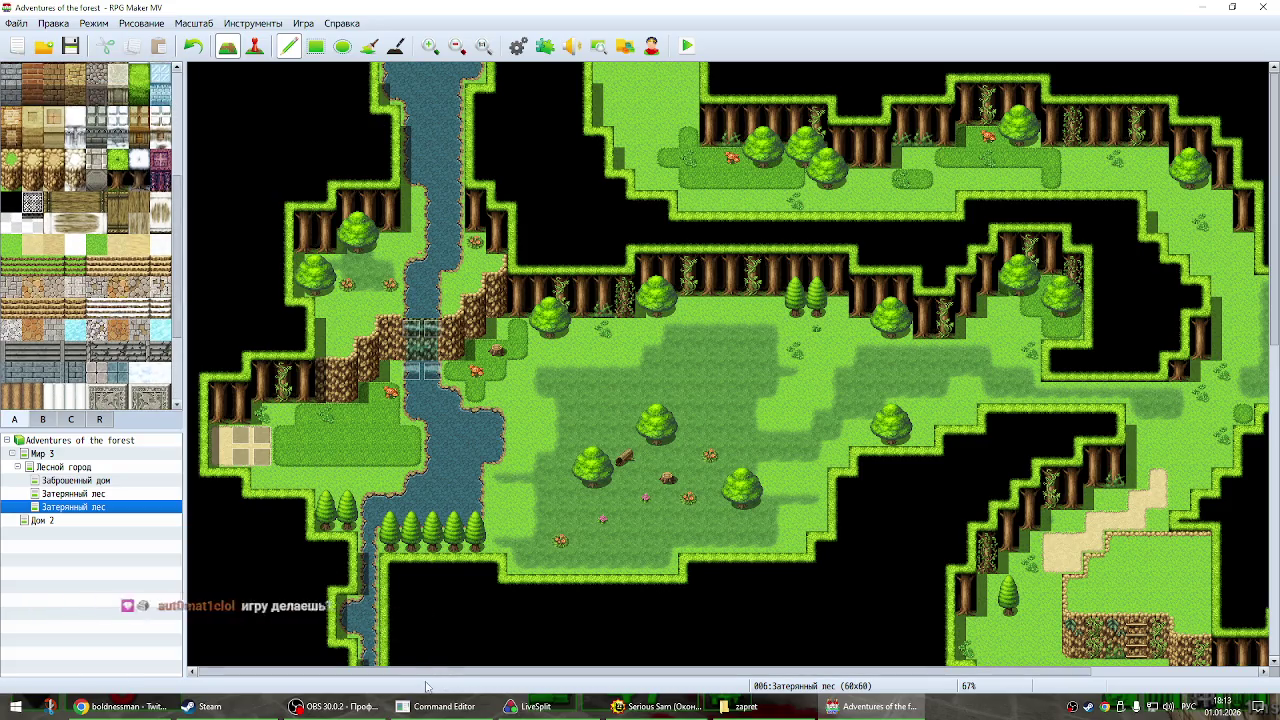
# - Select a bridge tile from the tile palette to paint with
pyautogui.moveTo(414, 676)
pyautogui.mouseDown()
pyautogui.moveTo(480, 676)
pyautogui.moveTo(350, 686)
pyautogui.mouseUp()
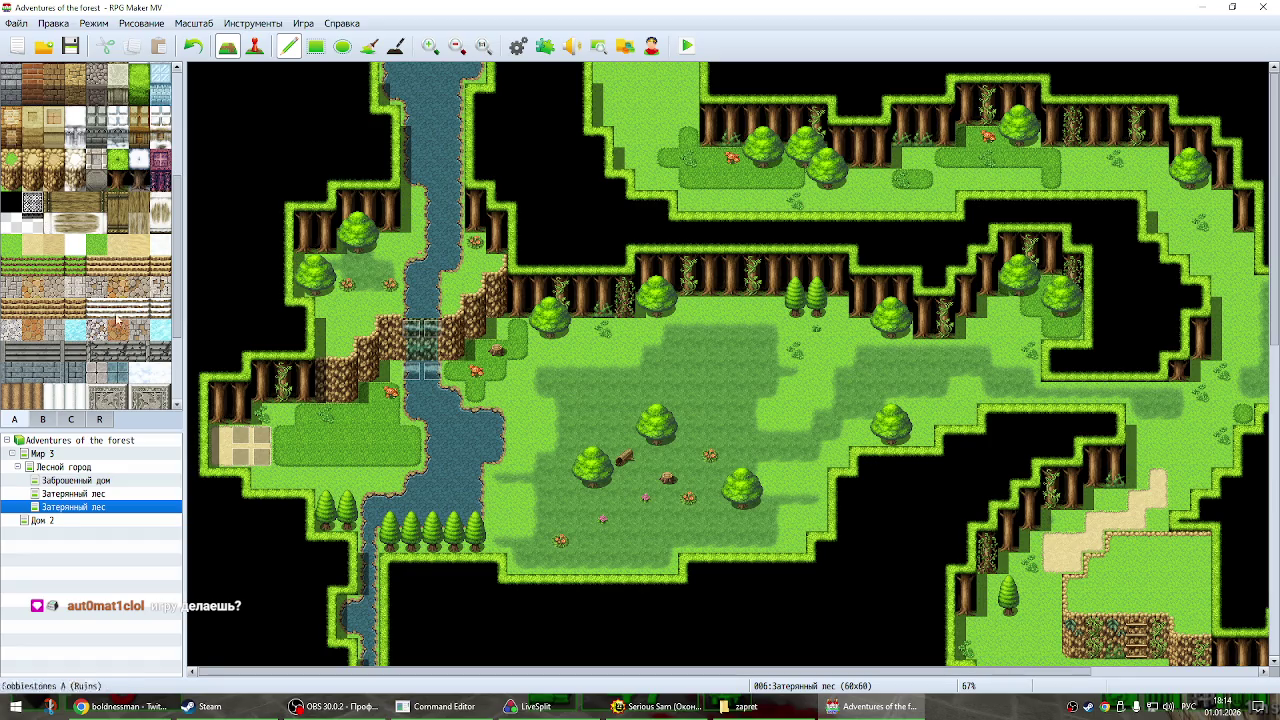
pyautogui.scroll(-1, 178, 237)
pyautogui.scroll(-3, 171, 340)
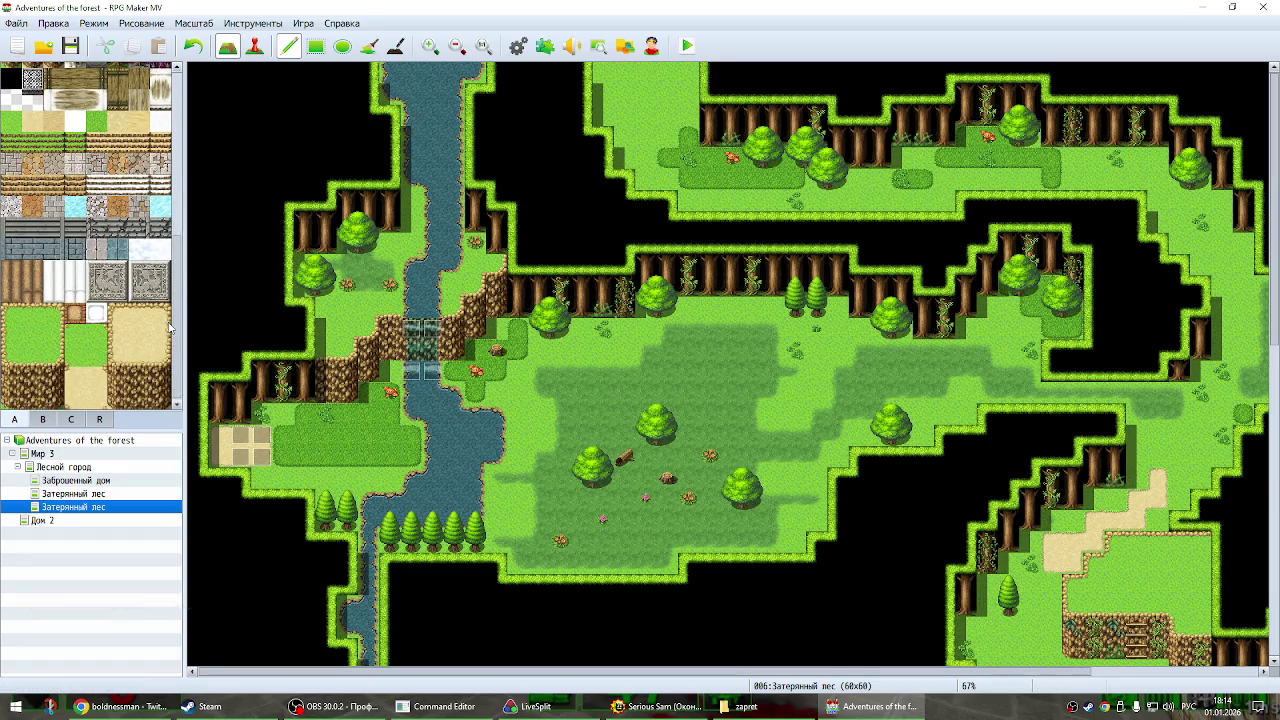
pyautogui.scroll(1, 170, 328)
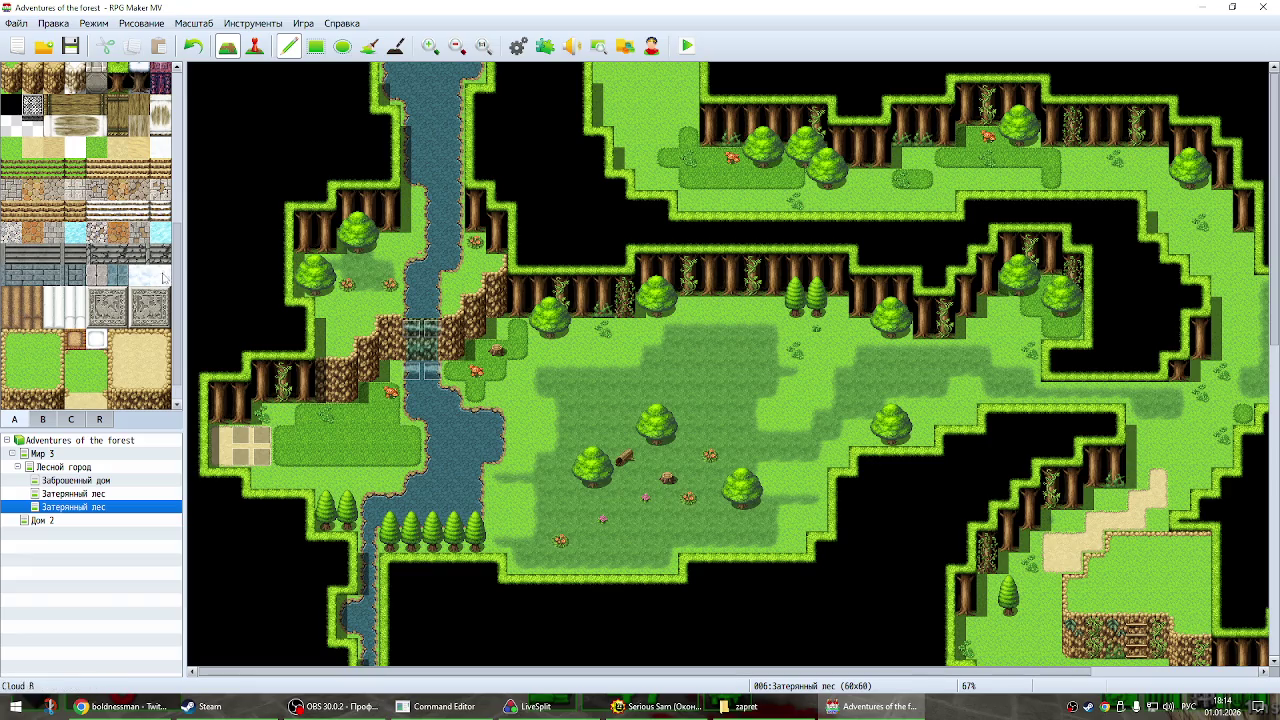
pyautogui.moveTo(178, 258)
pyautogui.mouseDown()
pyautogui.moveTo(198, 92)
pyautogui.moveTo(198, 178)
pyautogui.mouseUp()
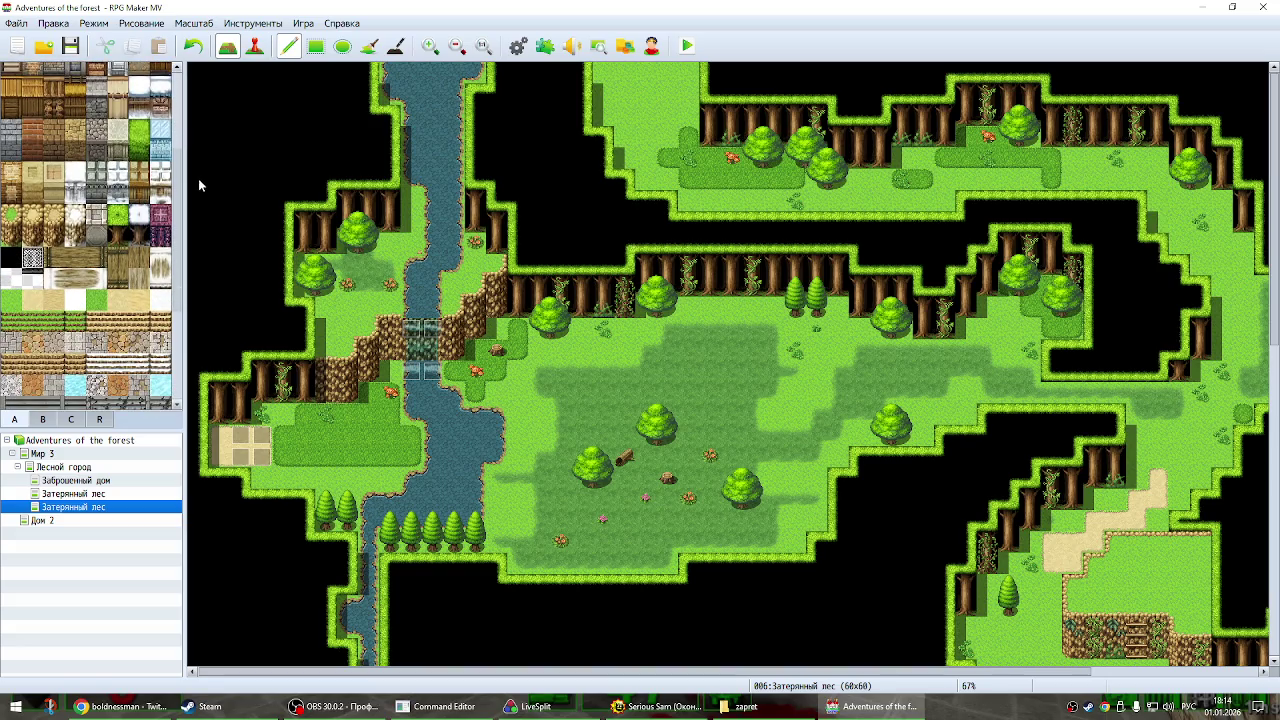
pyautogui.click(118, 258)
pyautogui.click(455, 438)
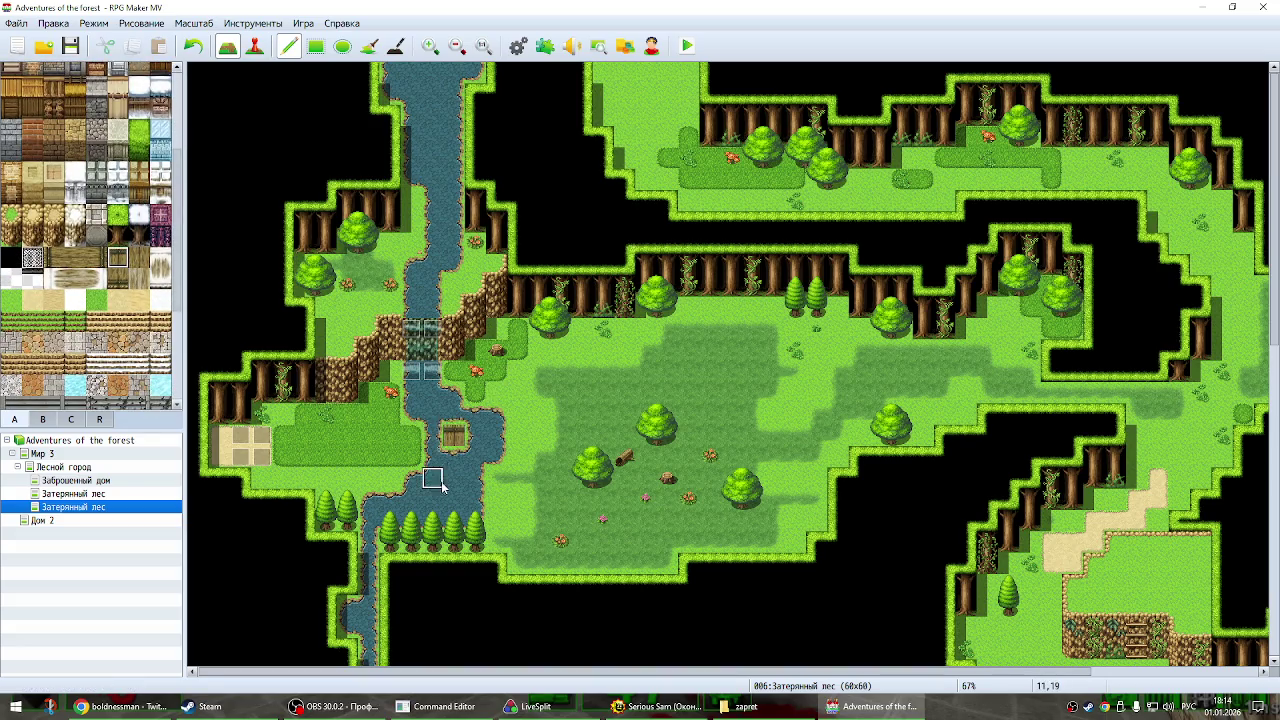
pyautogui.click(116, 280)
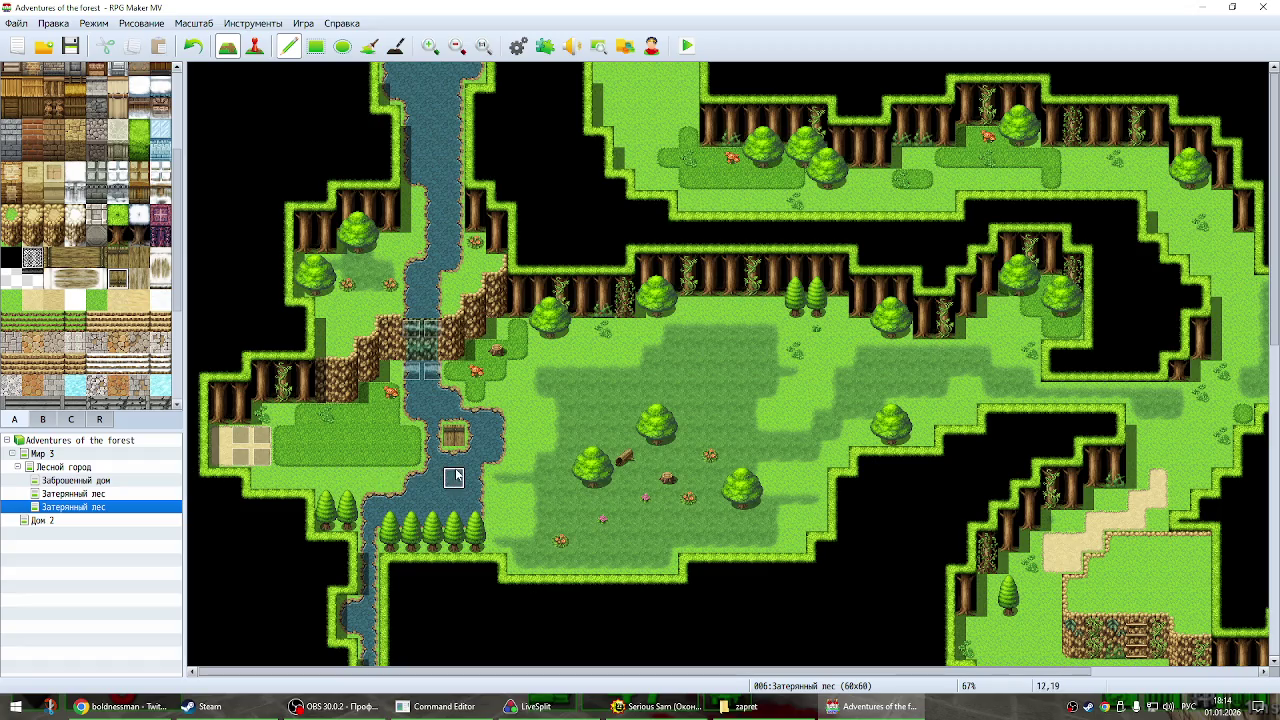
pyautogui.click(455, 478)
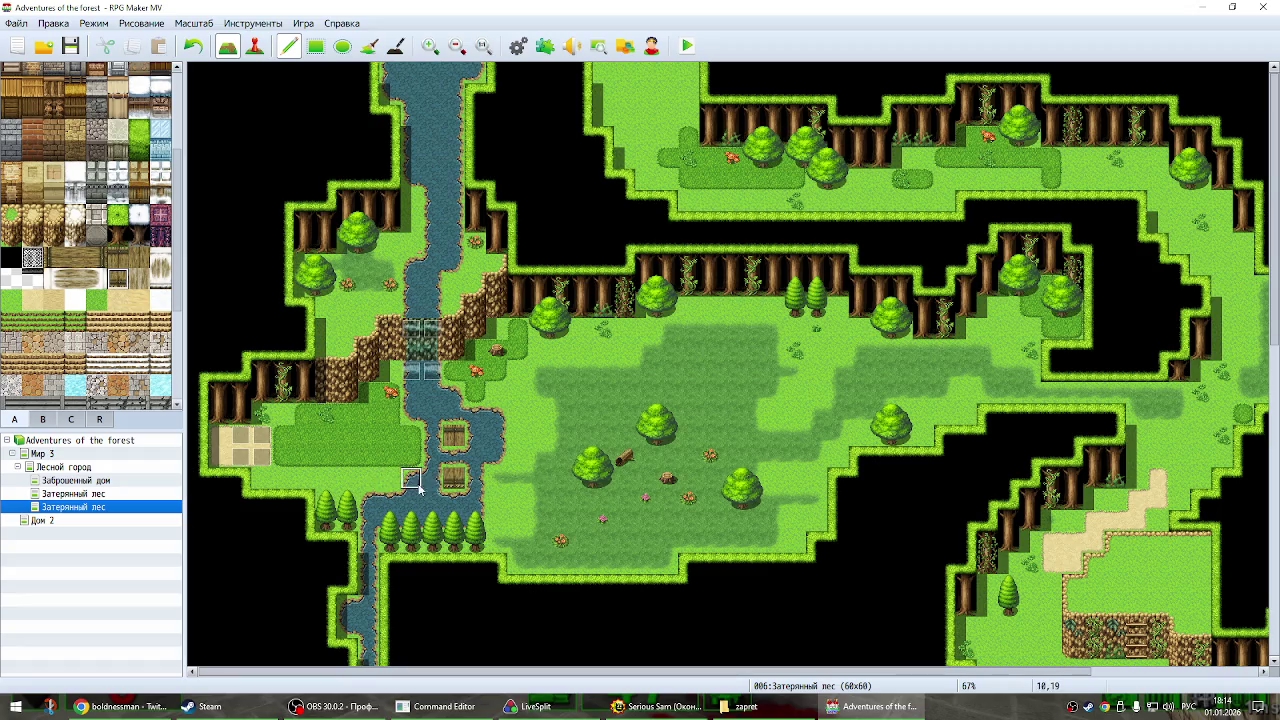
pyautogui.rightClick(470, 438)
pyautogui.click(455, 438)
pyautogui.click(455, 478)
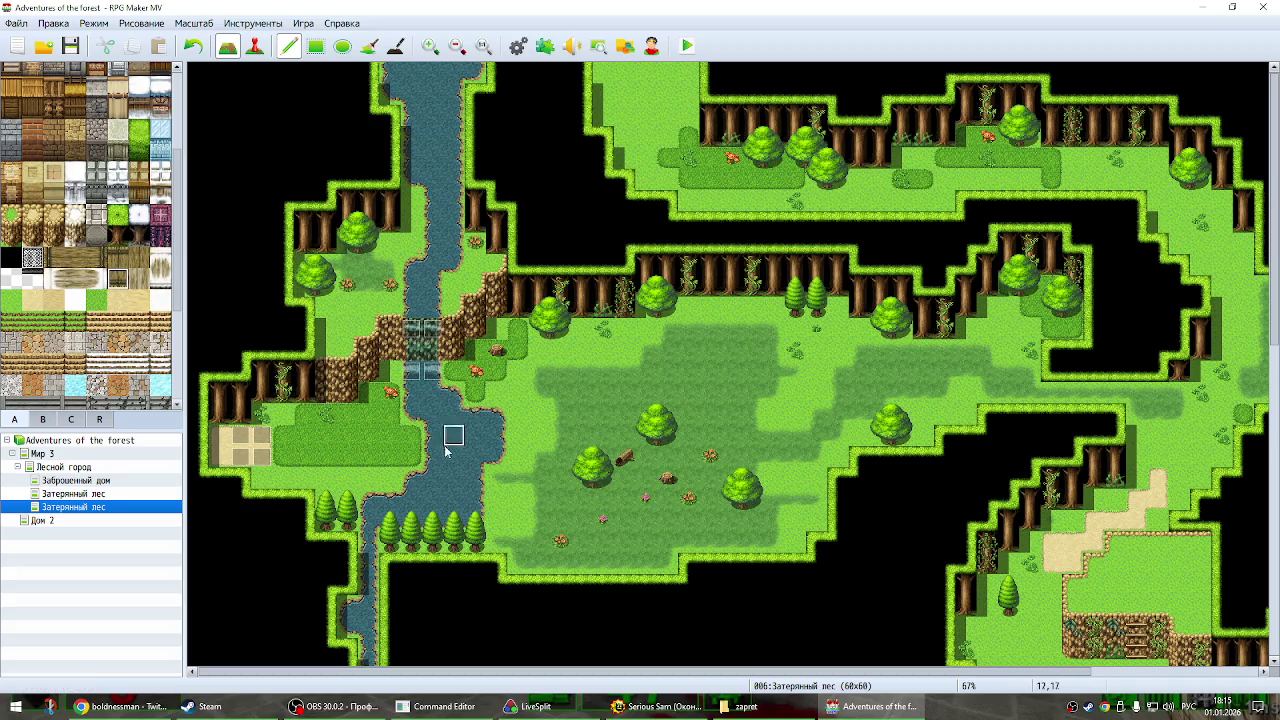
# - Try wooden bridge tiles on the river, undoing each attempt
pyautogui.click(454, 477)
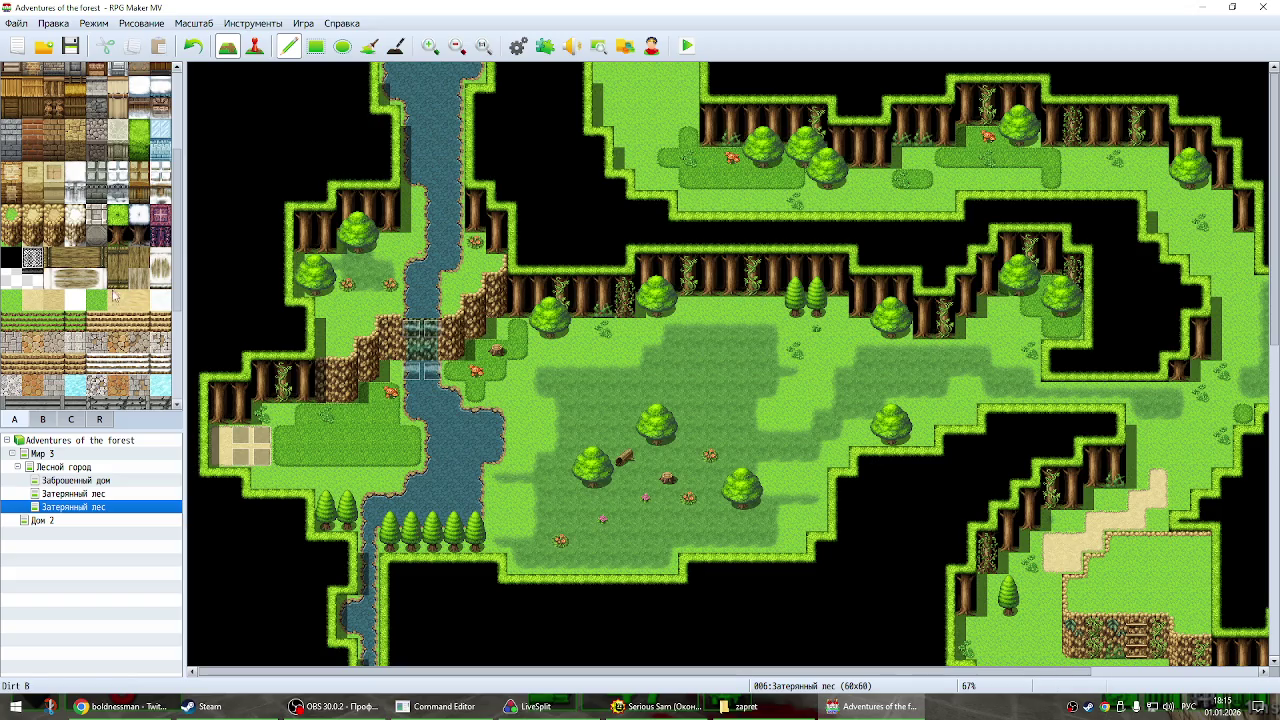
pyautogui.click(454, 479)
pyautogui.click(120, 266)
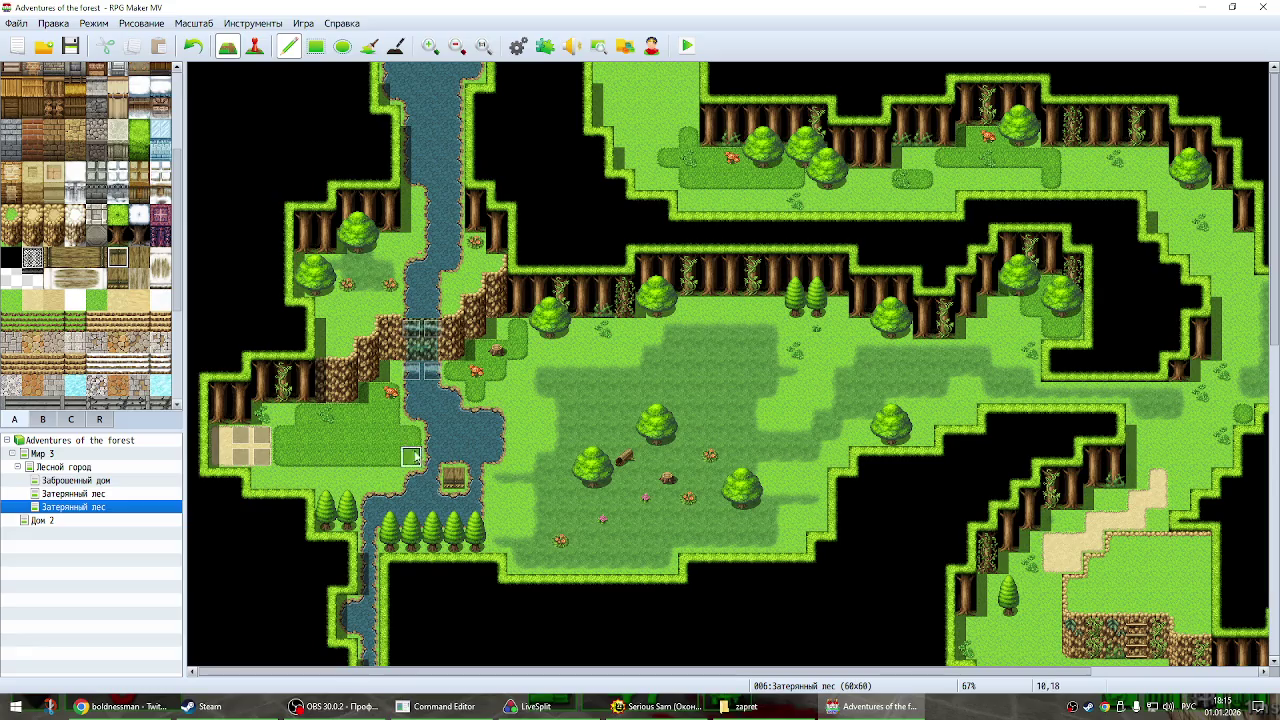
pyautogui.click(449, 455)
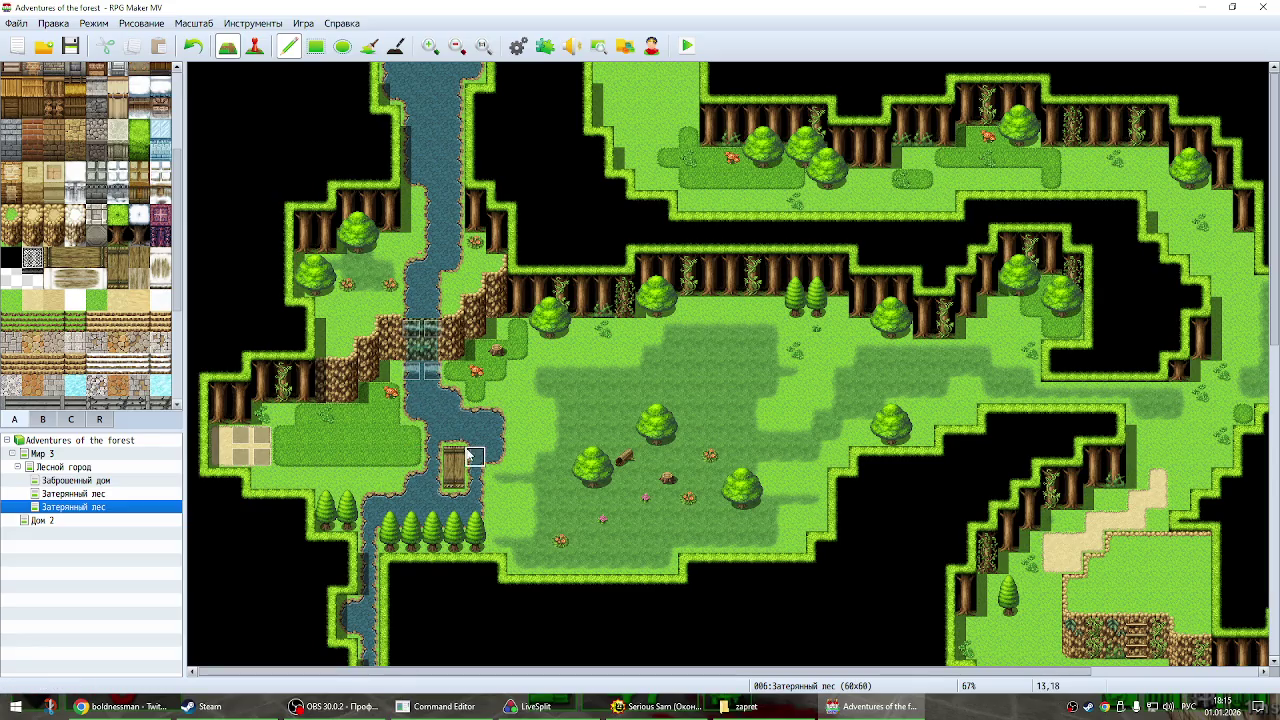
pyautogui.hotkey('ctrl', 'z')
pyautogui.hotkey('ctrl', 'z')
pyautogui.click(138, 278)
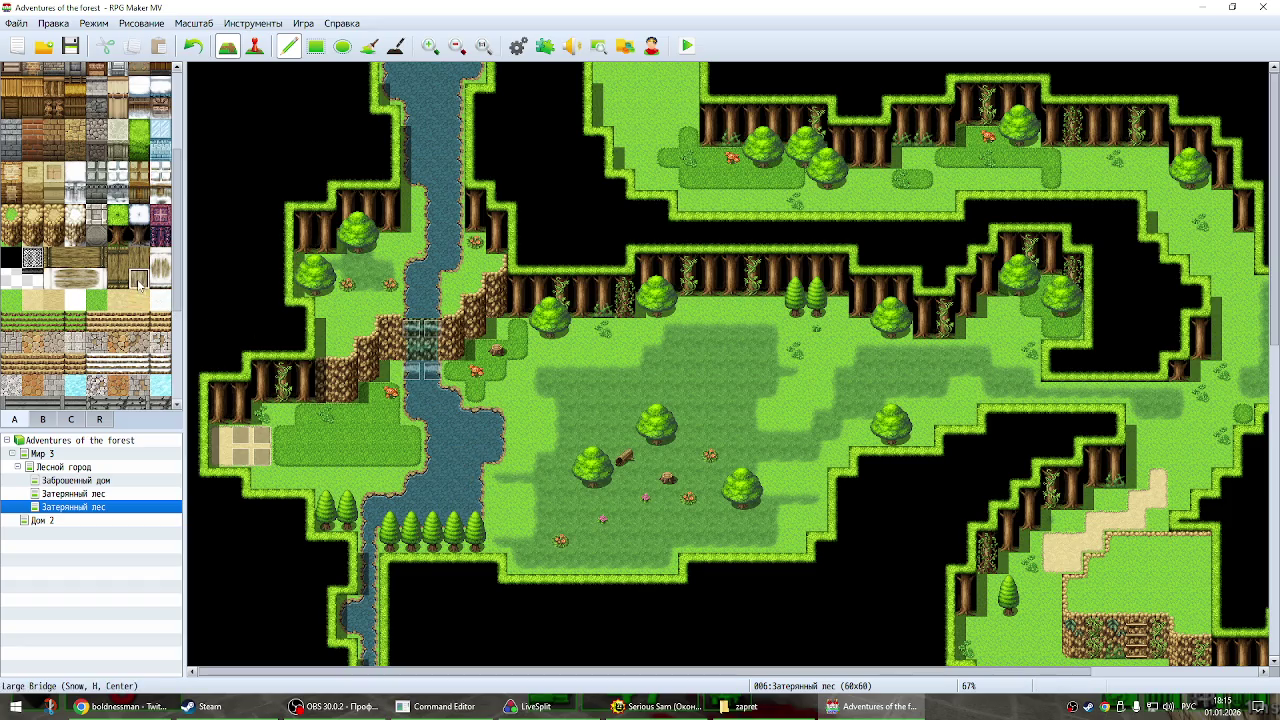
pyautogui.click(453, 434)
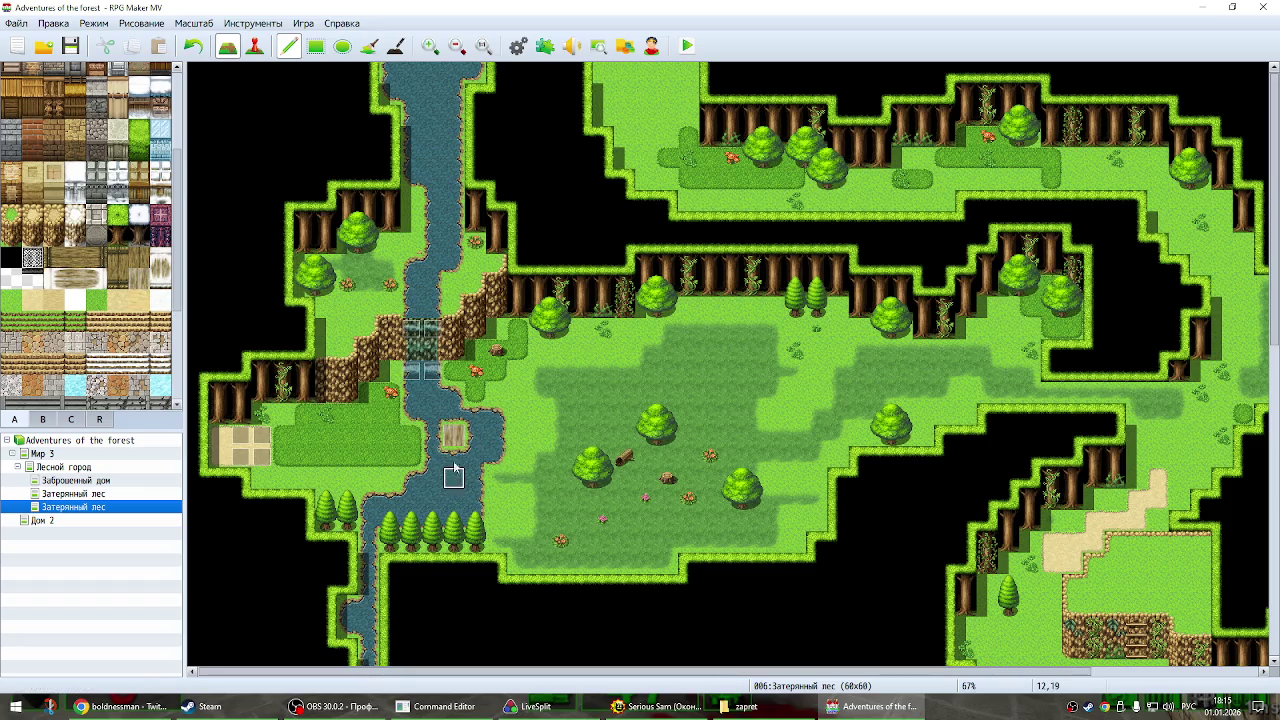
pyautogui.hotkey('ctrl', 'z')
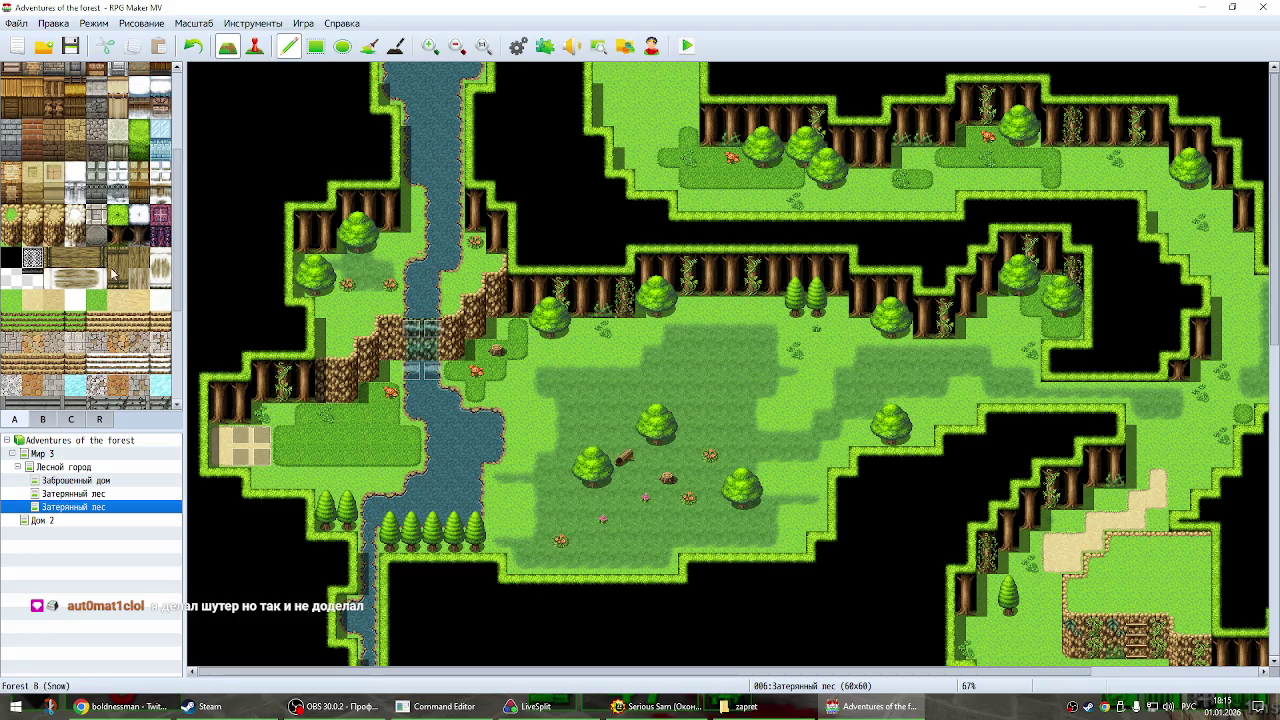
# - Scroll the tile palette and select a new block of tiles for painting
pyautogui.scroll(-5, 181, 193)
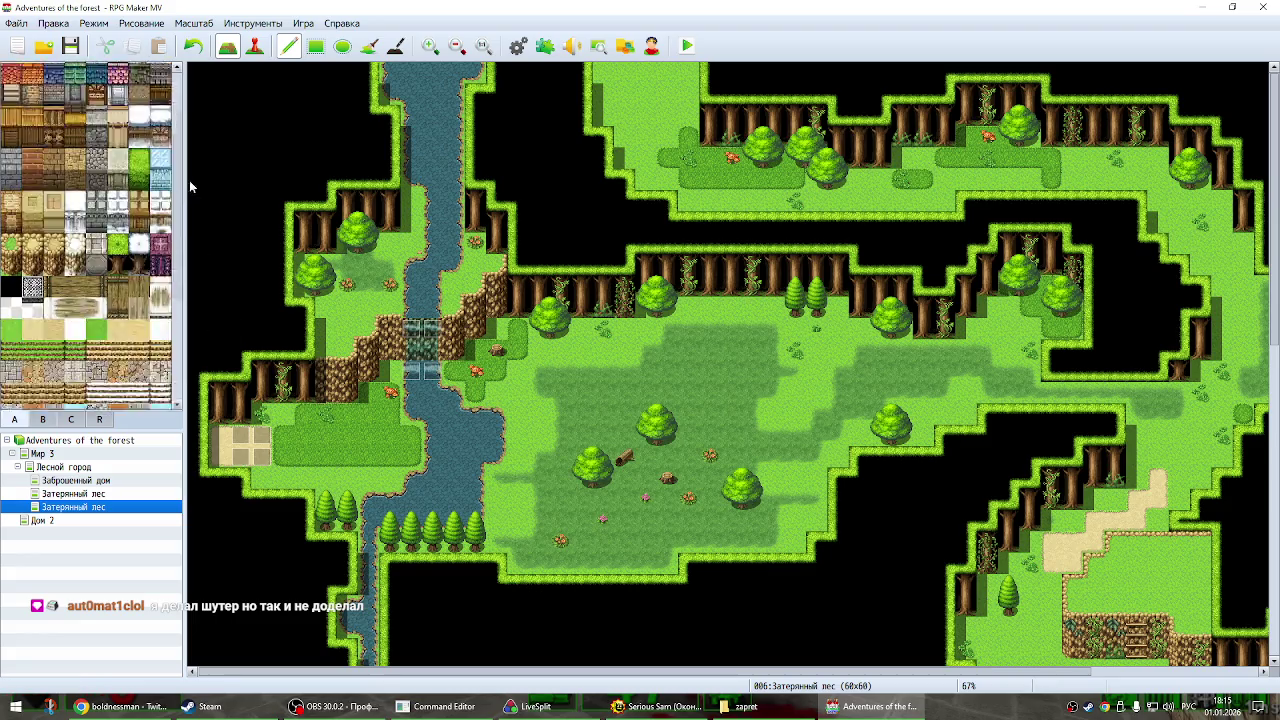
pyautogui.scroll(5, 175, 93)
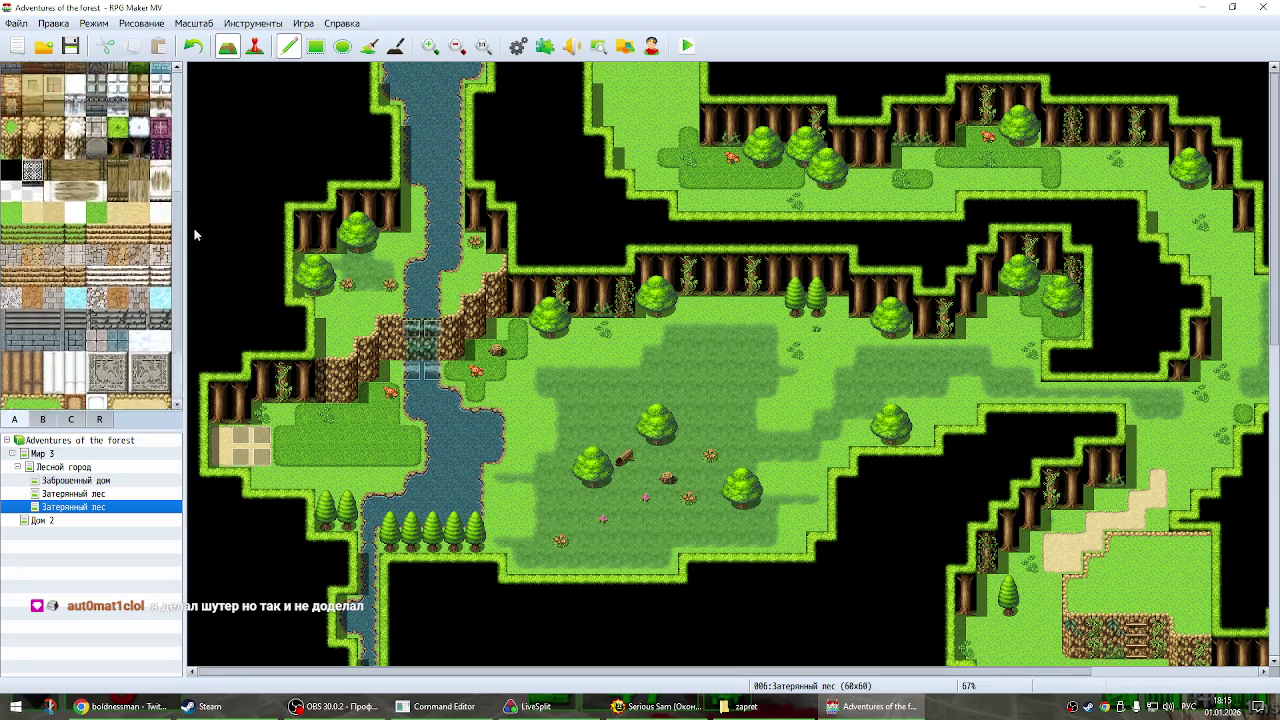
pyautogui.scroll(-2, 175, 118)
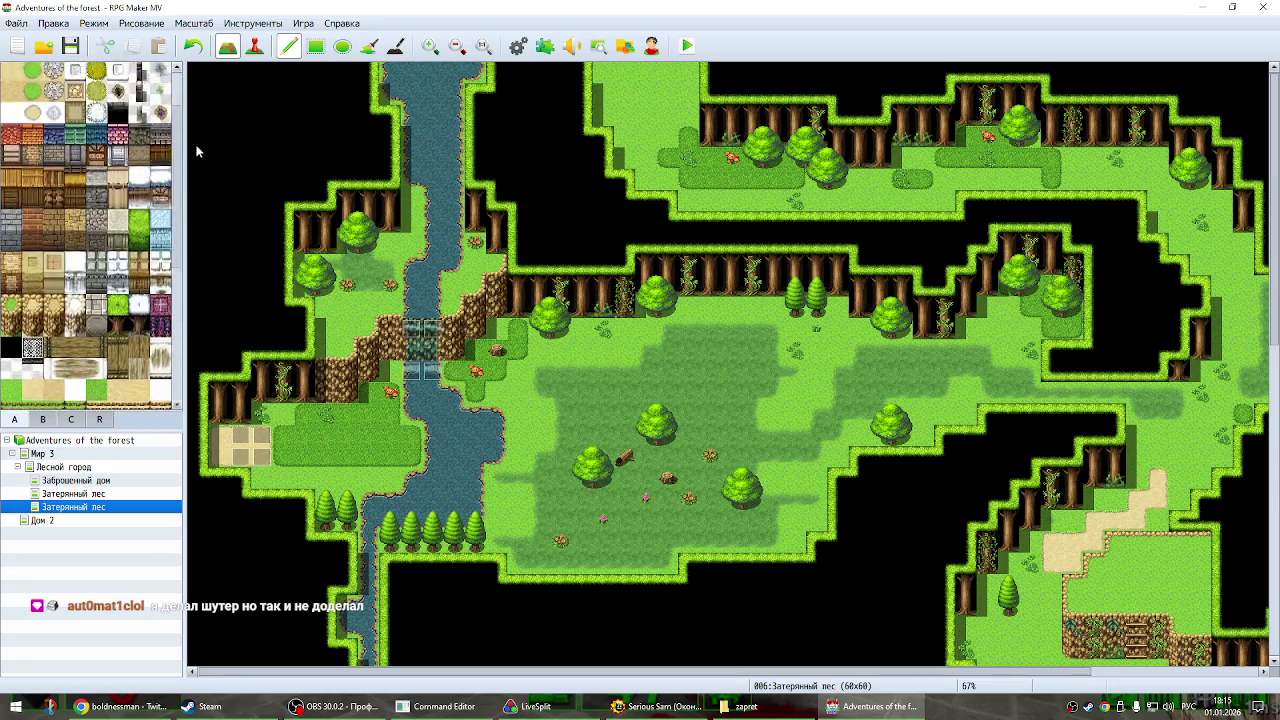
pyautogui.scroll(2, 175, 118)
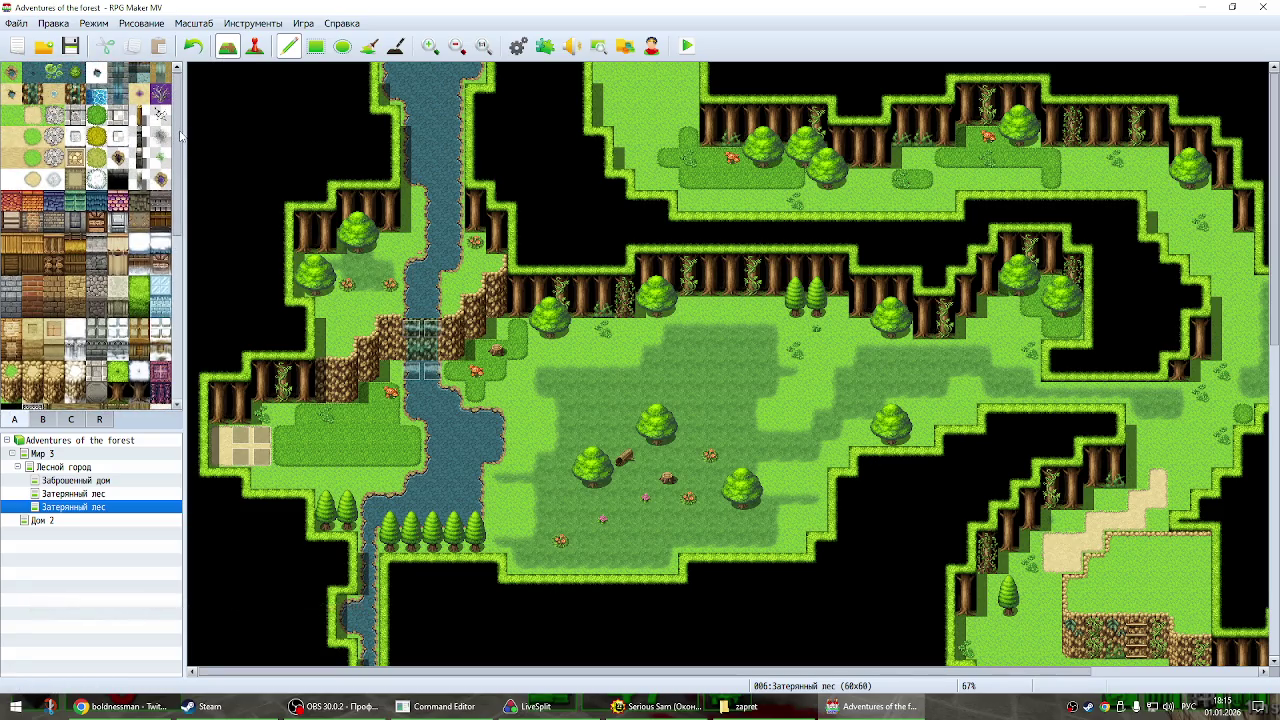
pyautogui.moveTo(178, 140)
pyautogui.mouseDown()
pyautogui.moveTo(192, 312)
pyautogui.moveTo(182, 208)
pyautogui.moveTo(192, 278)
pyautogui.mouseUp()
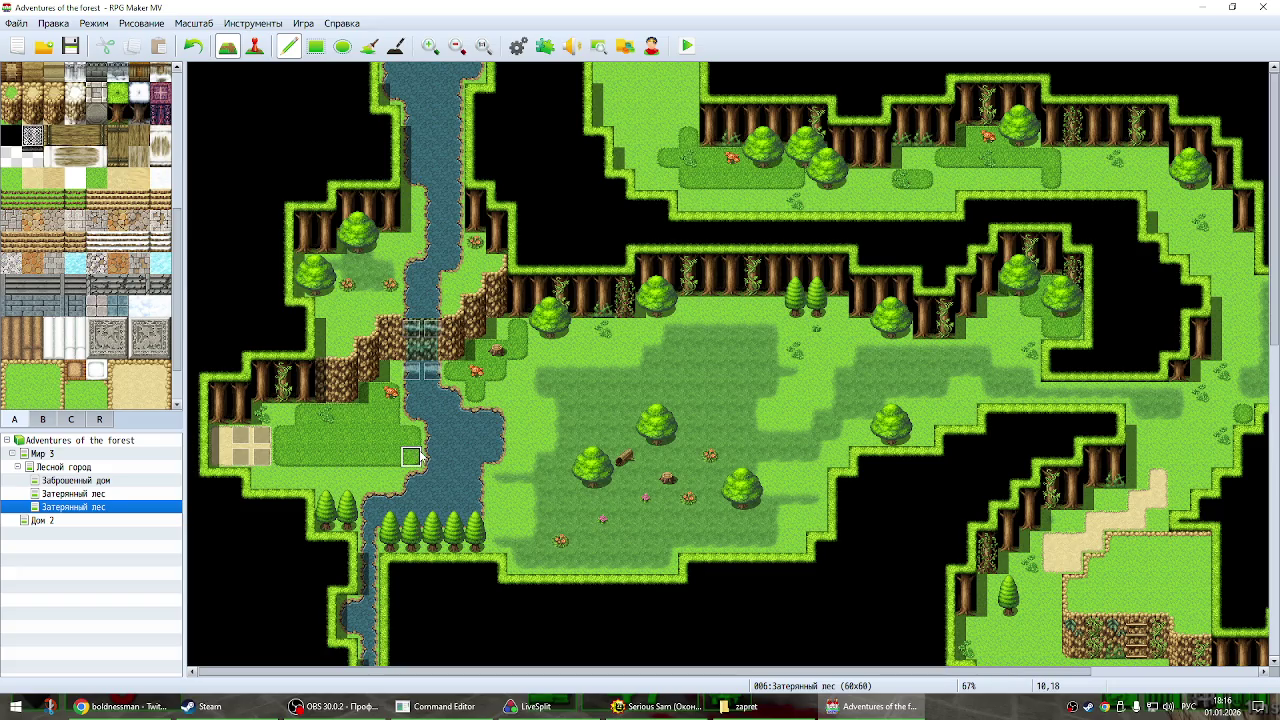
pyautogui.click(254, 45)
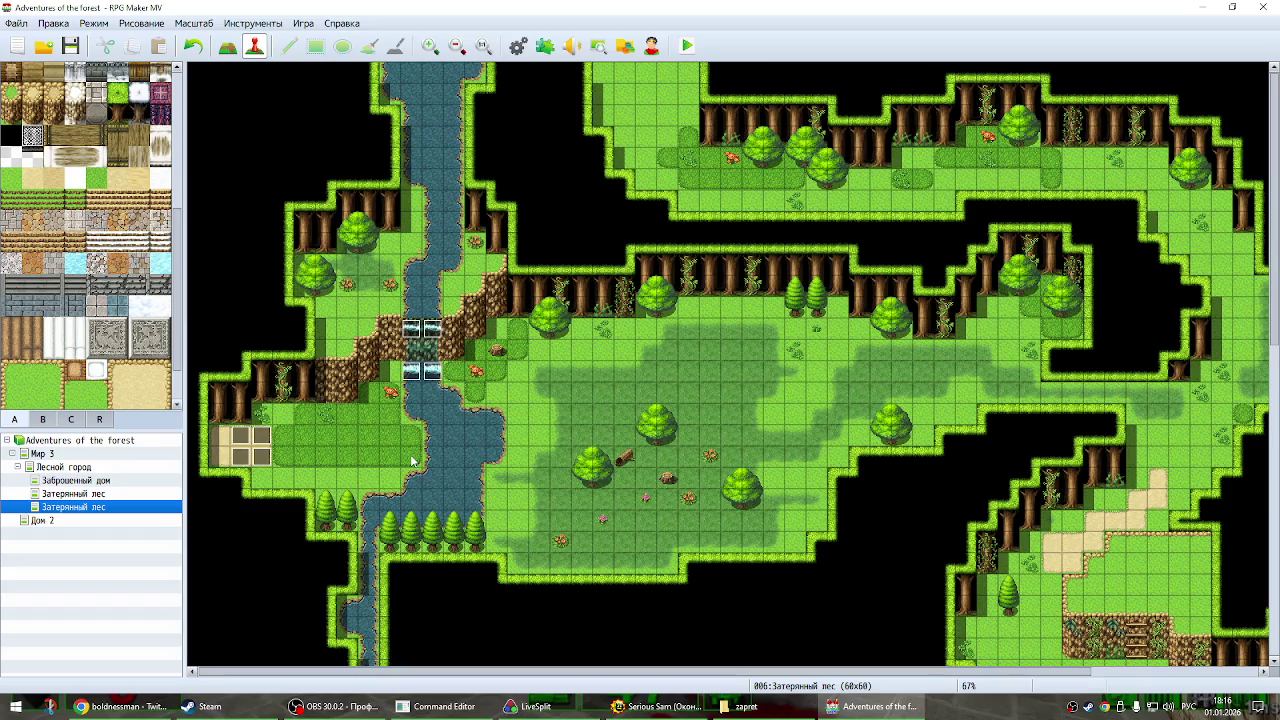
pyautogui.rightClick(411, 461)
pyautogui.click(468, 479)
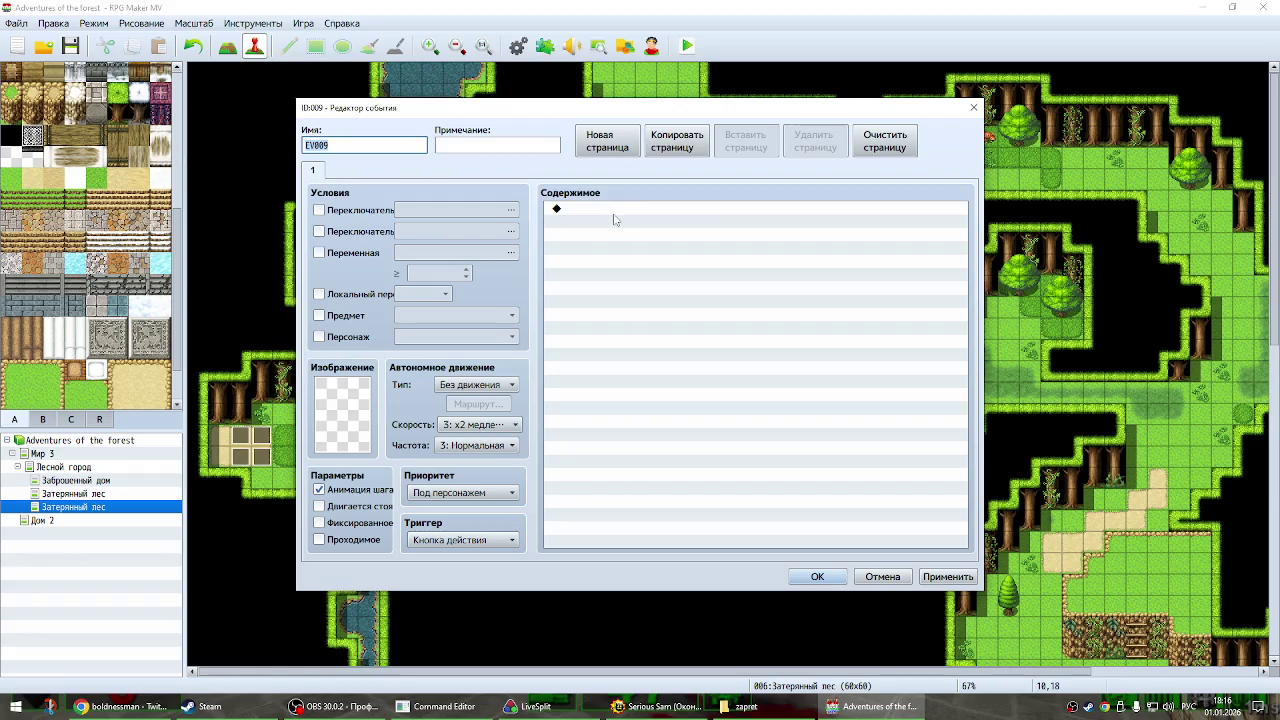
pyautogui.doubleClick(652, 210)
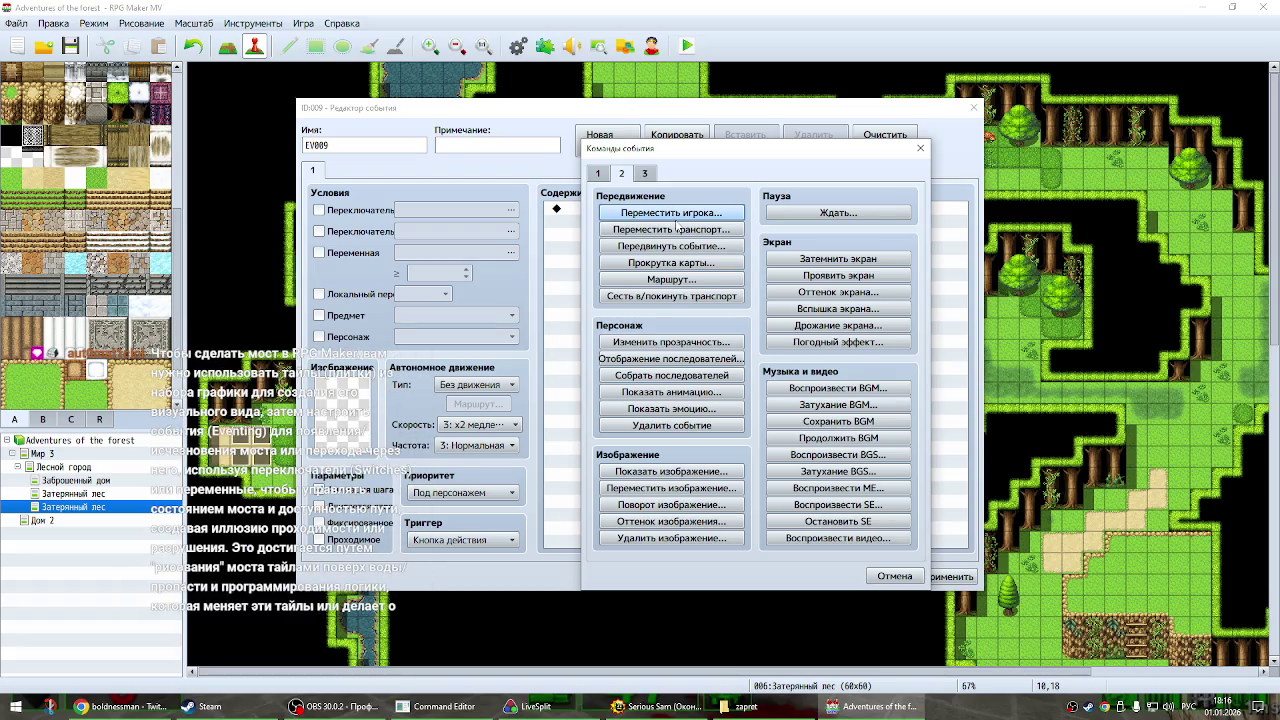
pyautogui.click(676, 219)
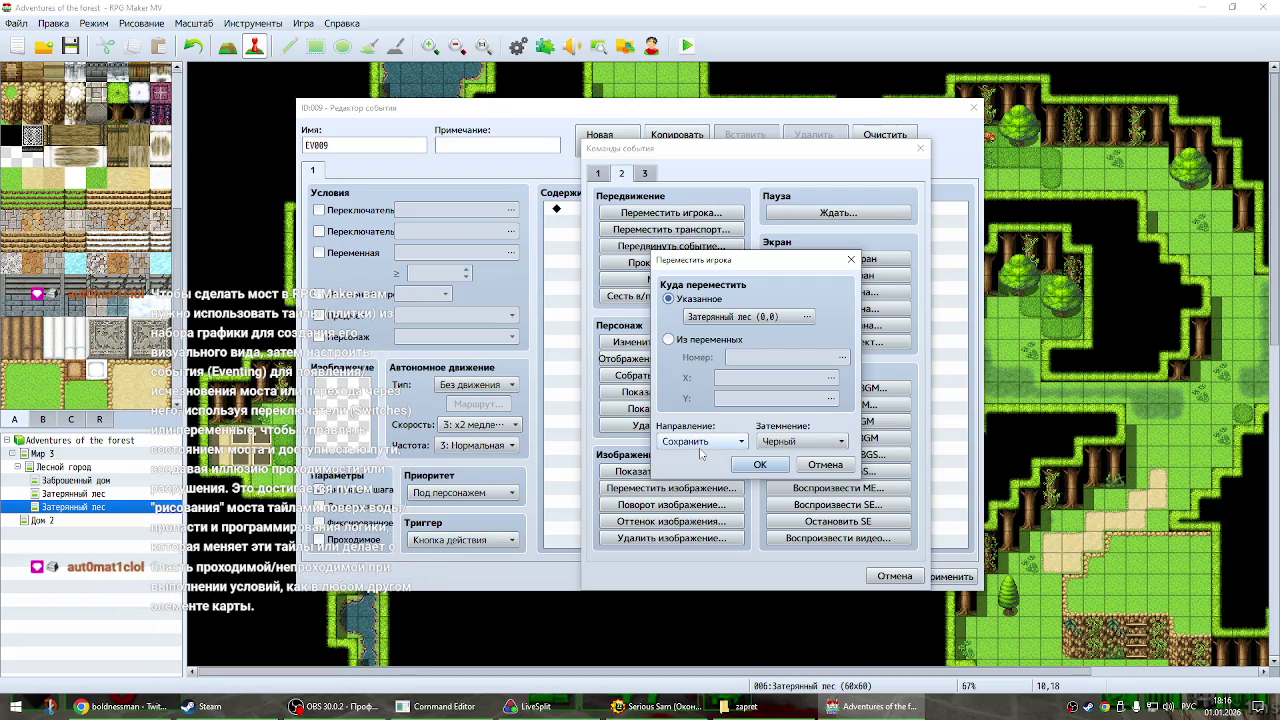
pyautogui.click(851, 259)
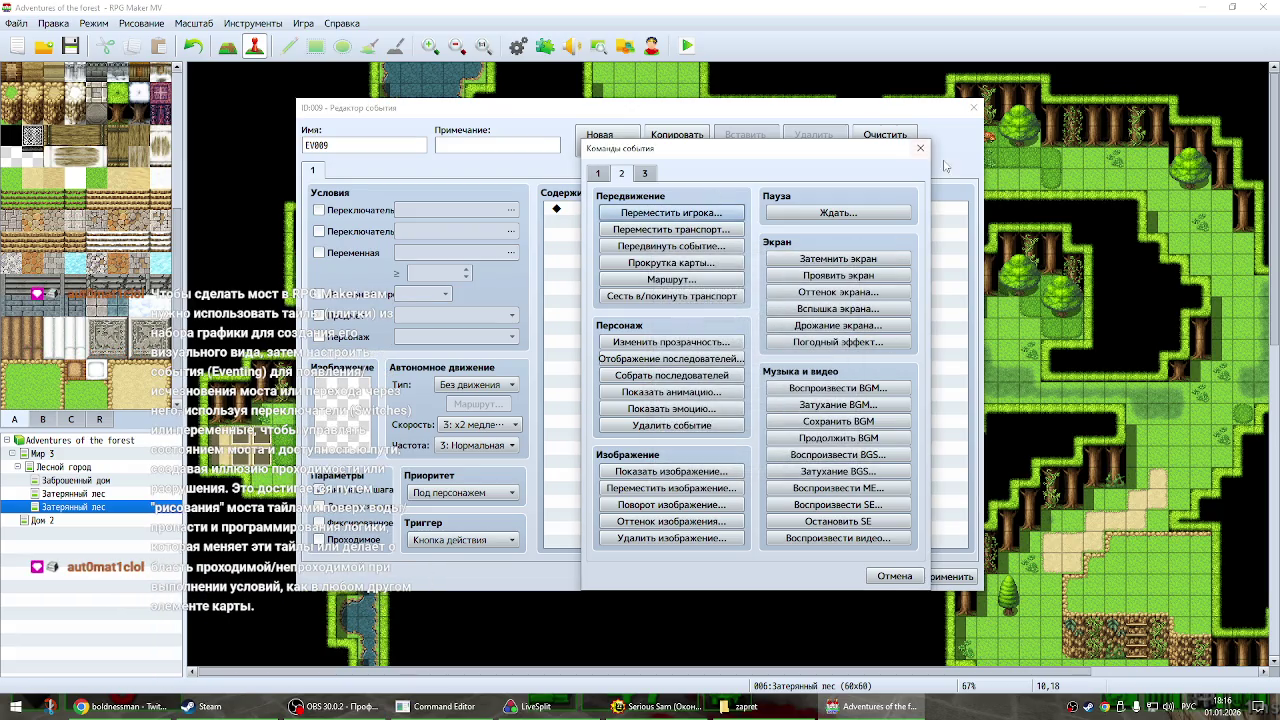
pyautogui.click(920, 148)
pyautogui.press('Escape')
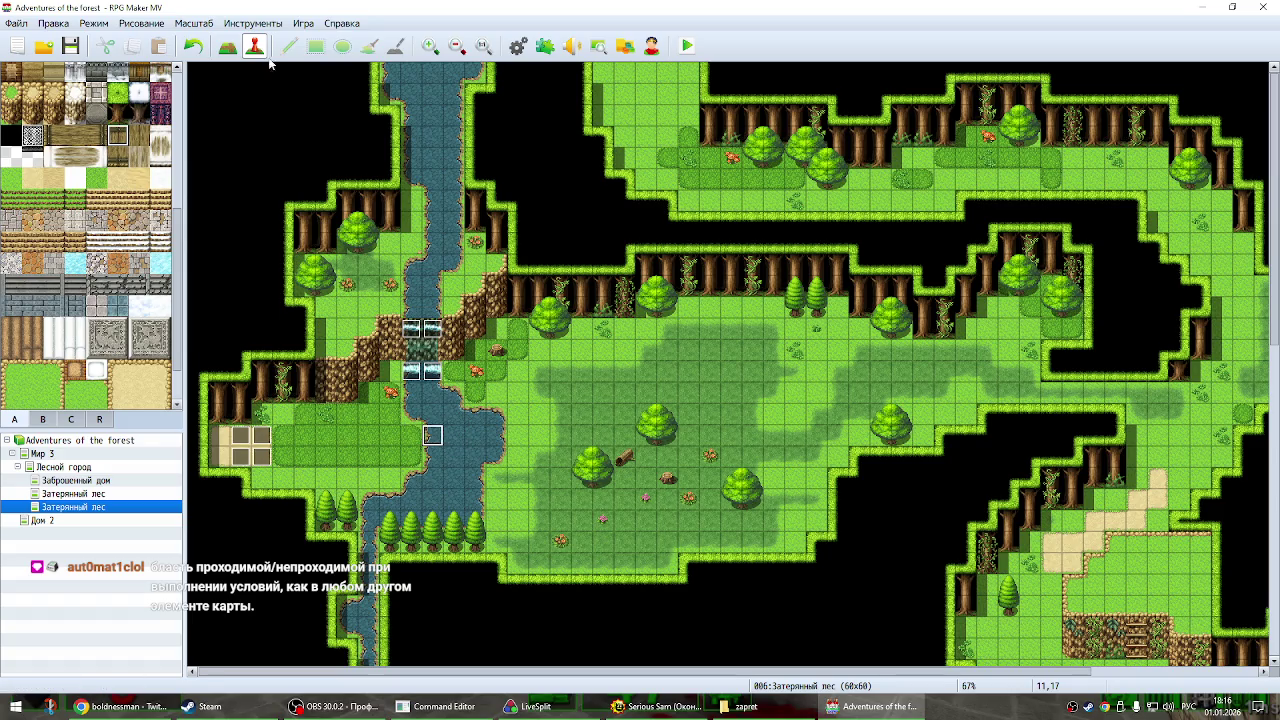
# - Paint wooden planks across the lower river and create a new event on the bridge
pyautogui.click(228, 45)
pyautogui.moveTo(453, 456)
pyautogui.mouseDown()
pyautogui.moveTo(440, 432)
pyautogui.moveTo(490, 432)
pyautogui.moveTo(440, 456)
pyautogui.moveTo(495, 457)
pyautogui.mouseUp()
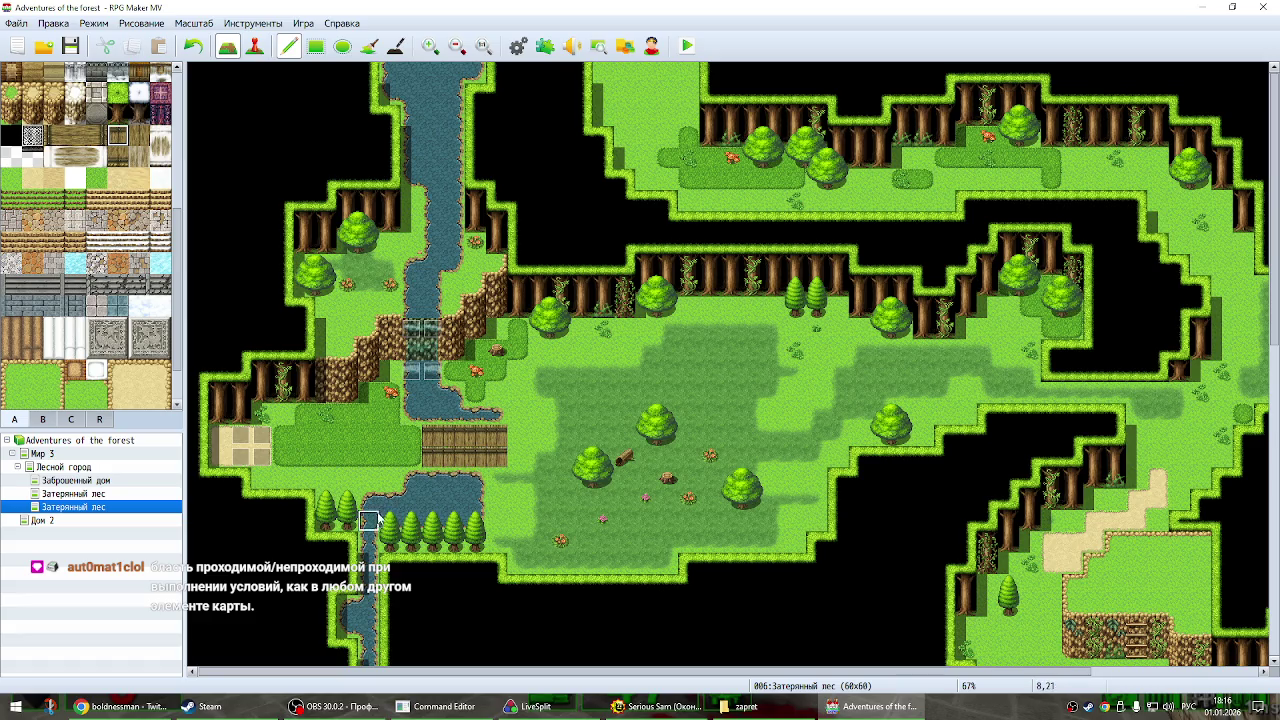
pyautogui.click(255, 45)
pyautogui.rightClick(434, 434)
pyautogui.click(485, 462)
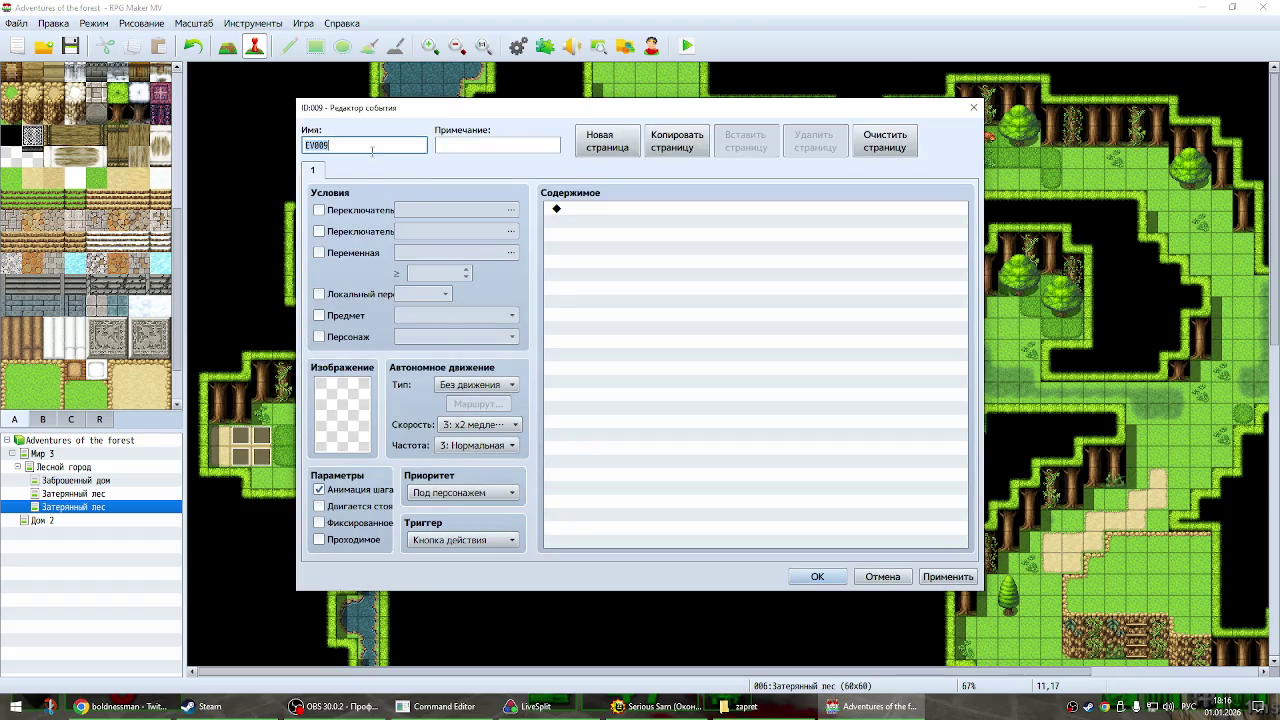
pyautogui.doubleClick(594, 214)
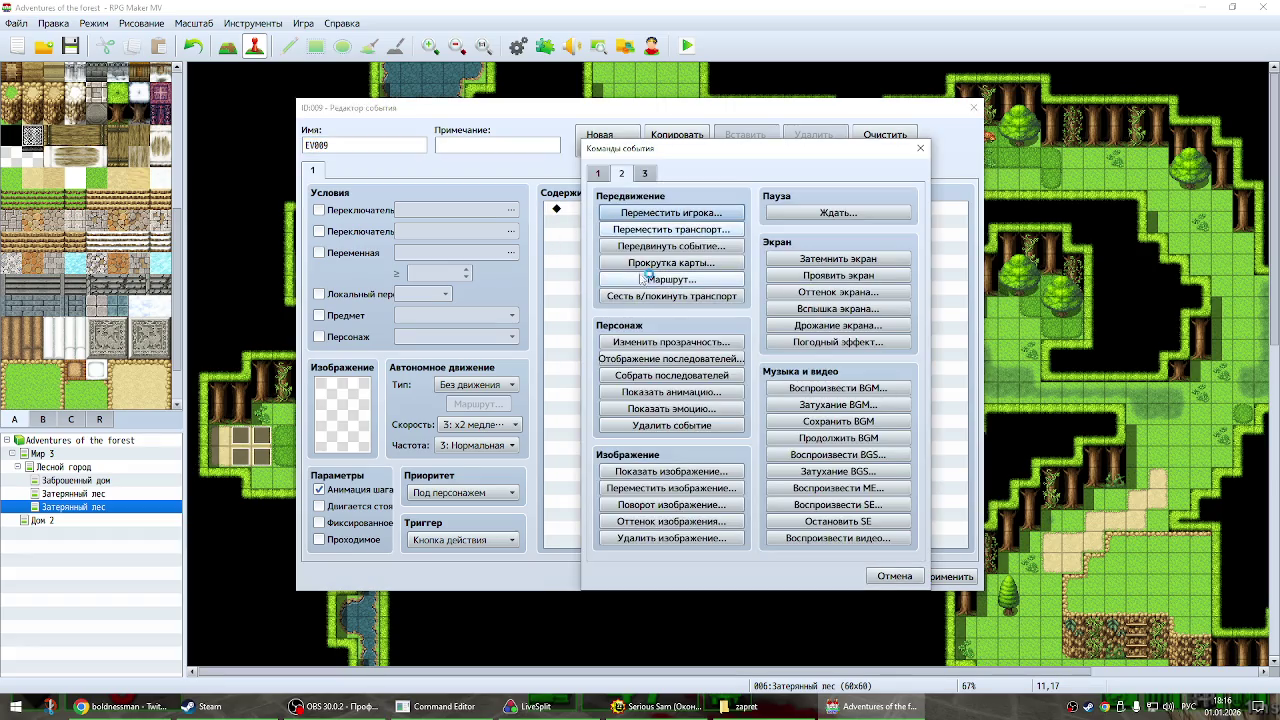
pyautogui.click(598, 173)
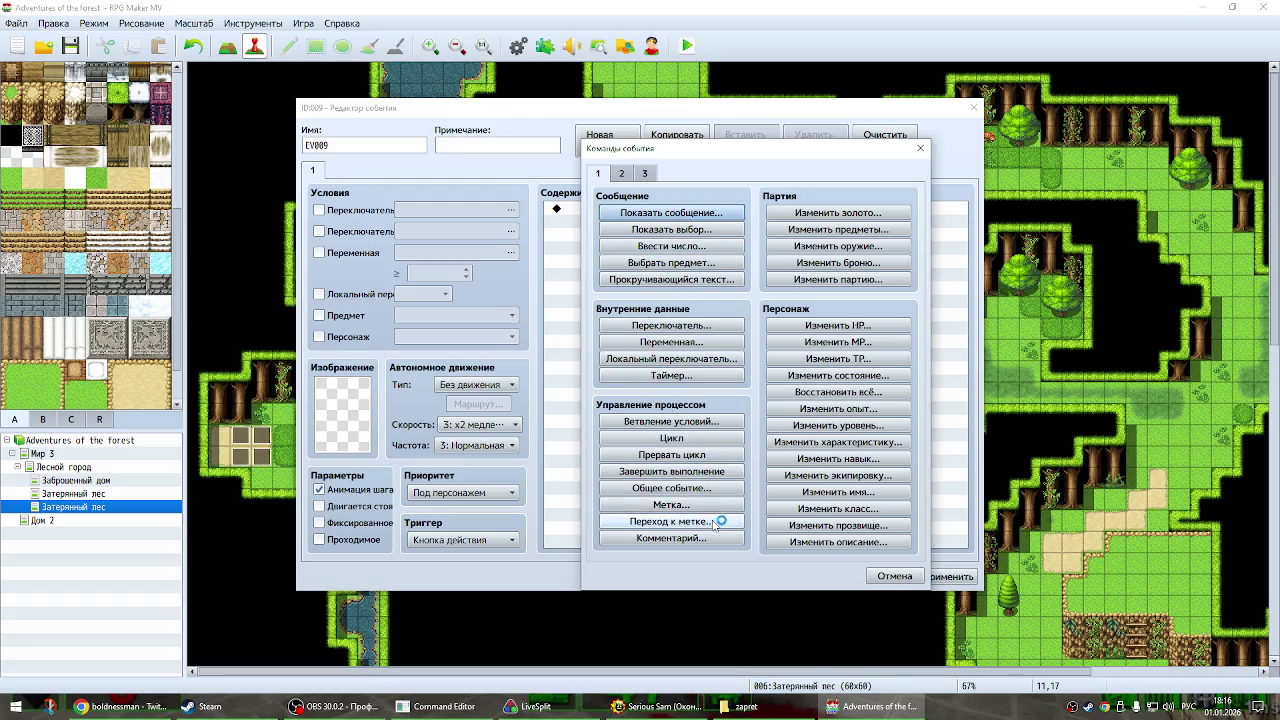
pyautogui.click(621, 173)
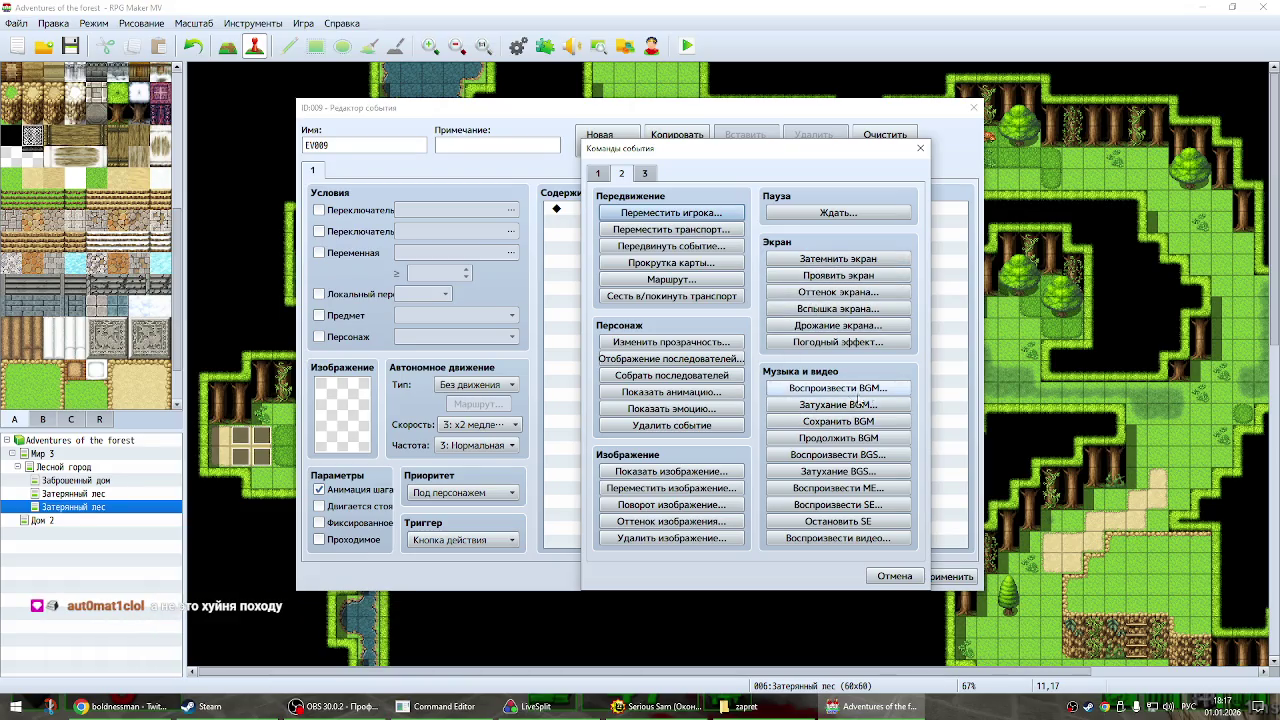
pyautogui.click(640, 174)
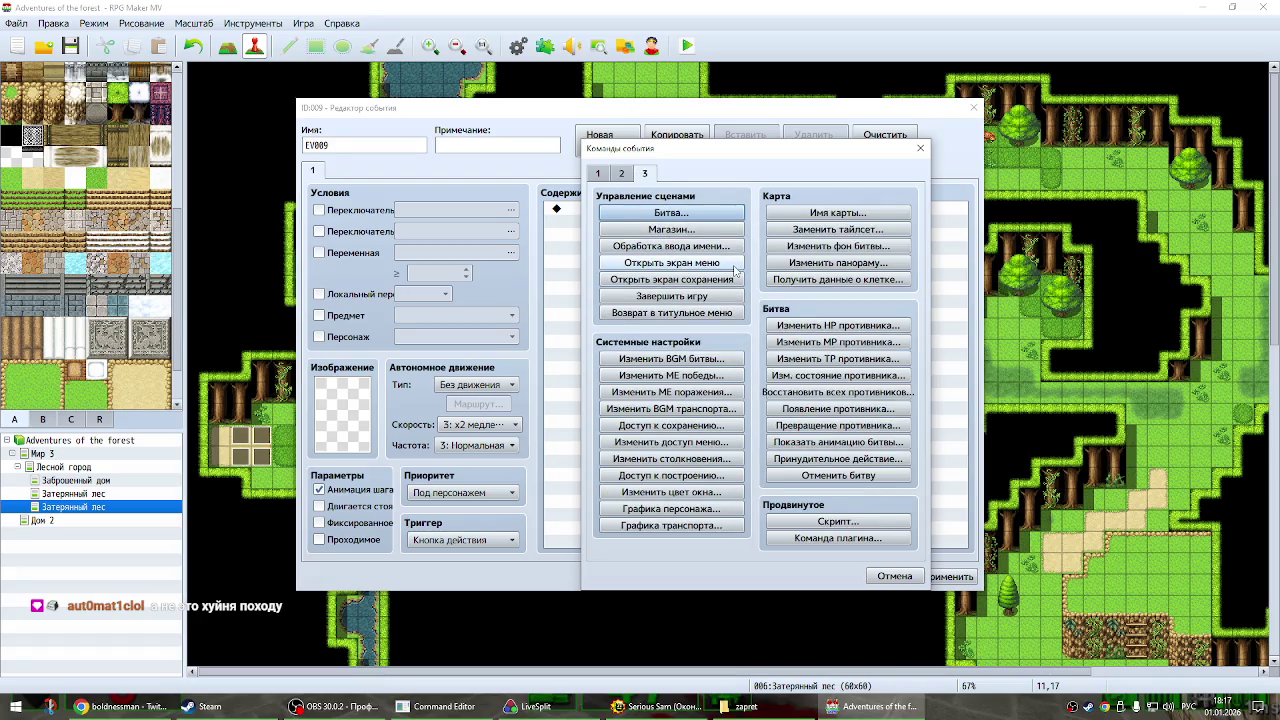
pyautogui.click(835, 232)
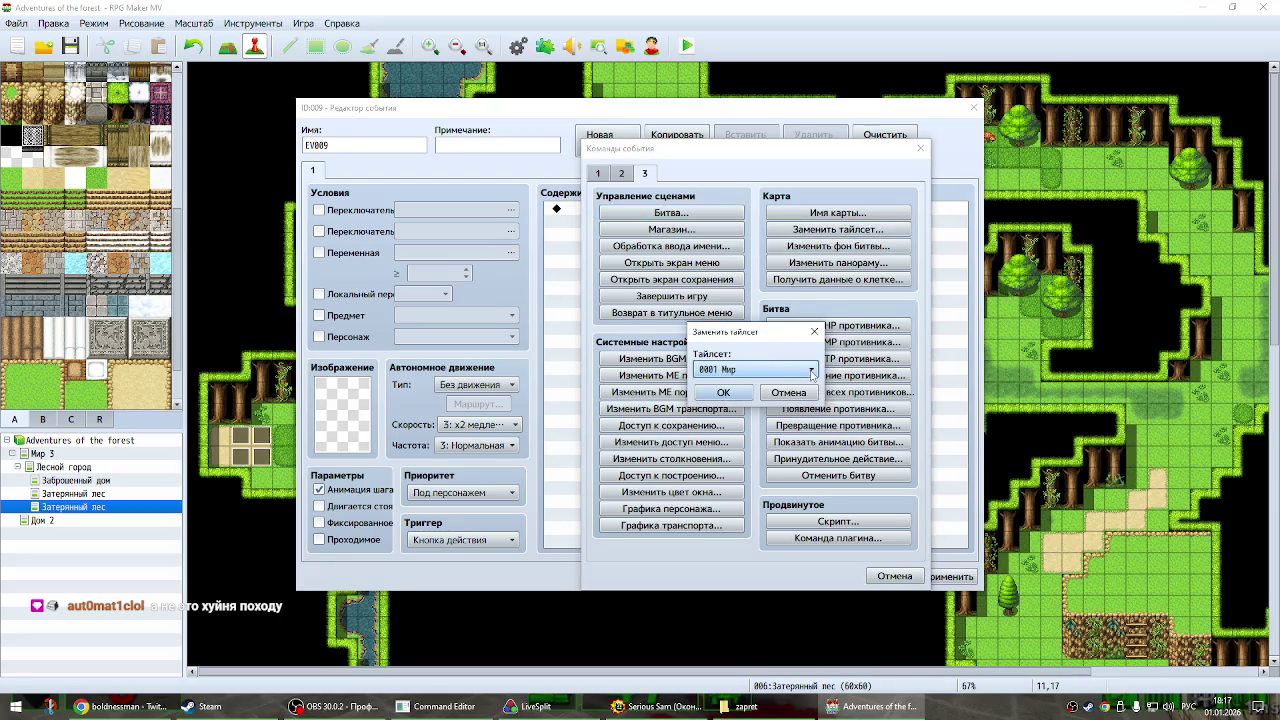
pyautogui.click(788, 392)
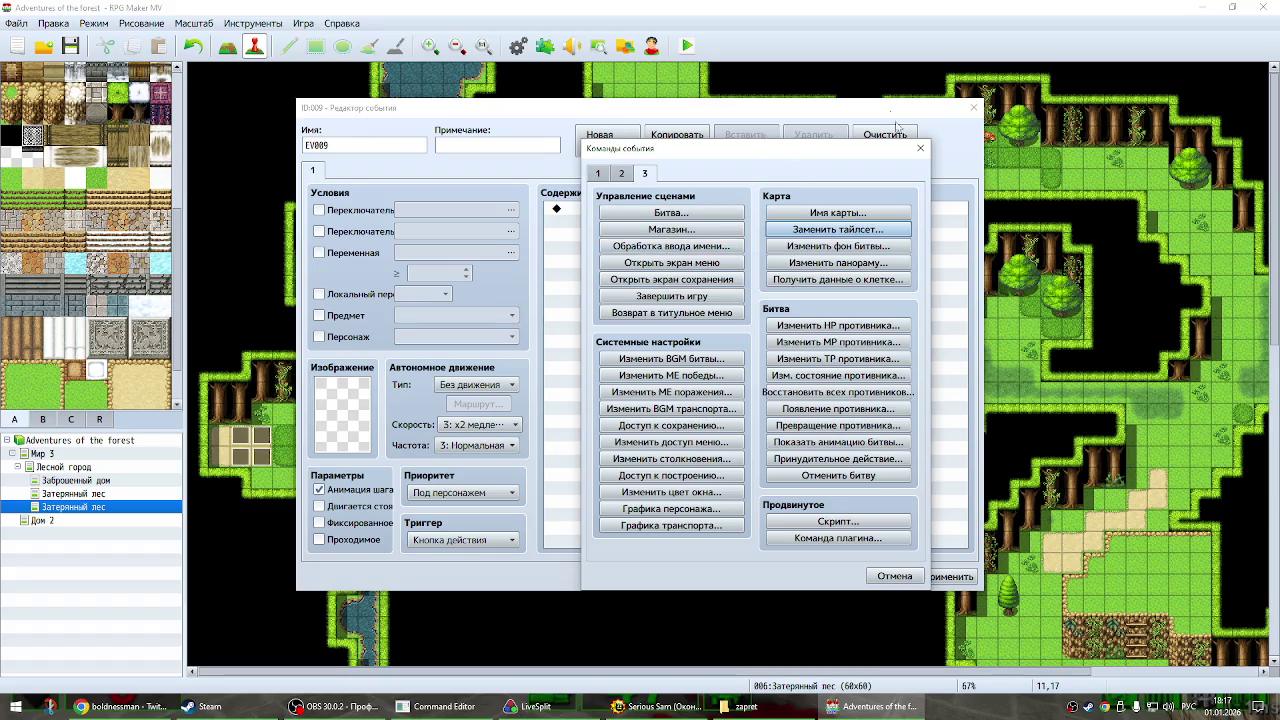
pyautogui.click(920, 148)
pyautogui.click(973, 107)
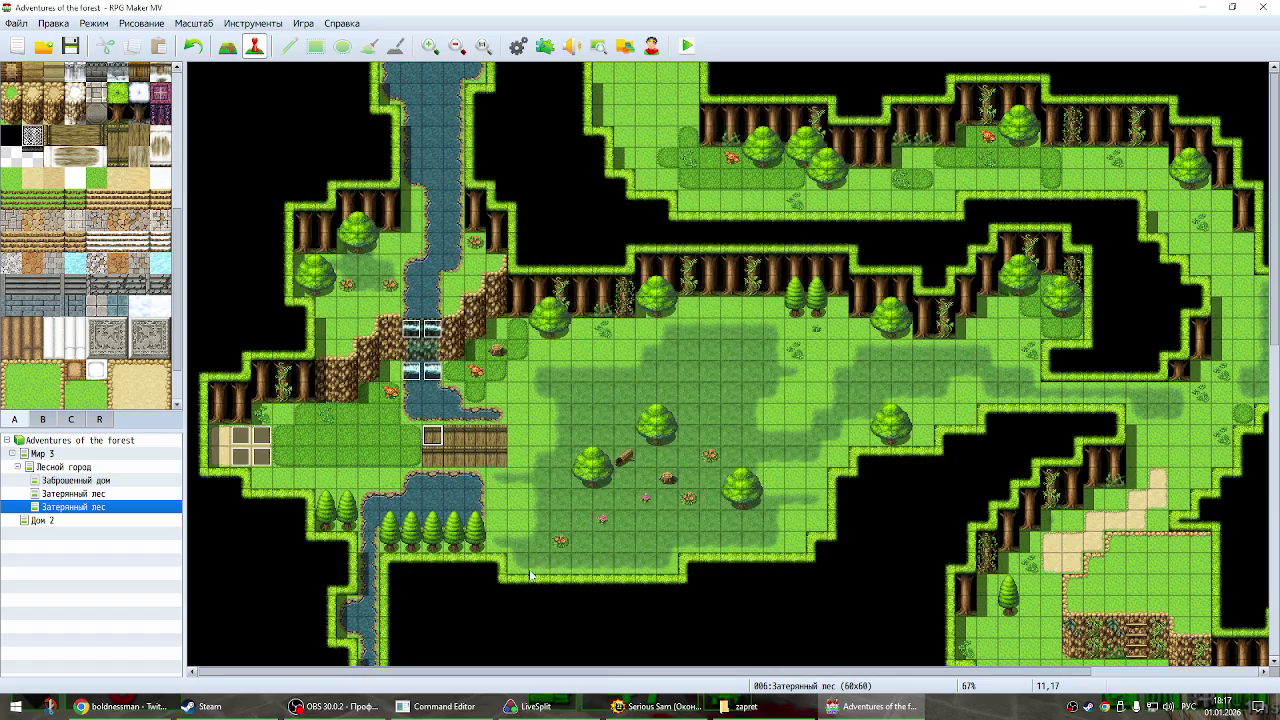
# - Paint water over the bridge and grass strip, then start a new event at cell 10,18
pyautogui.rightClick(545, 438)
pyautogui.rightClick(428, 409)
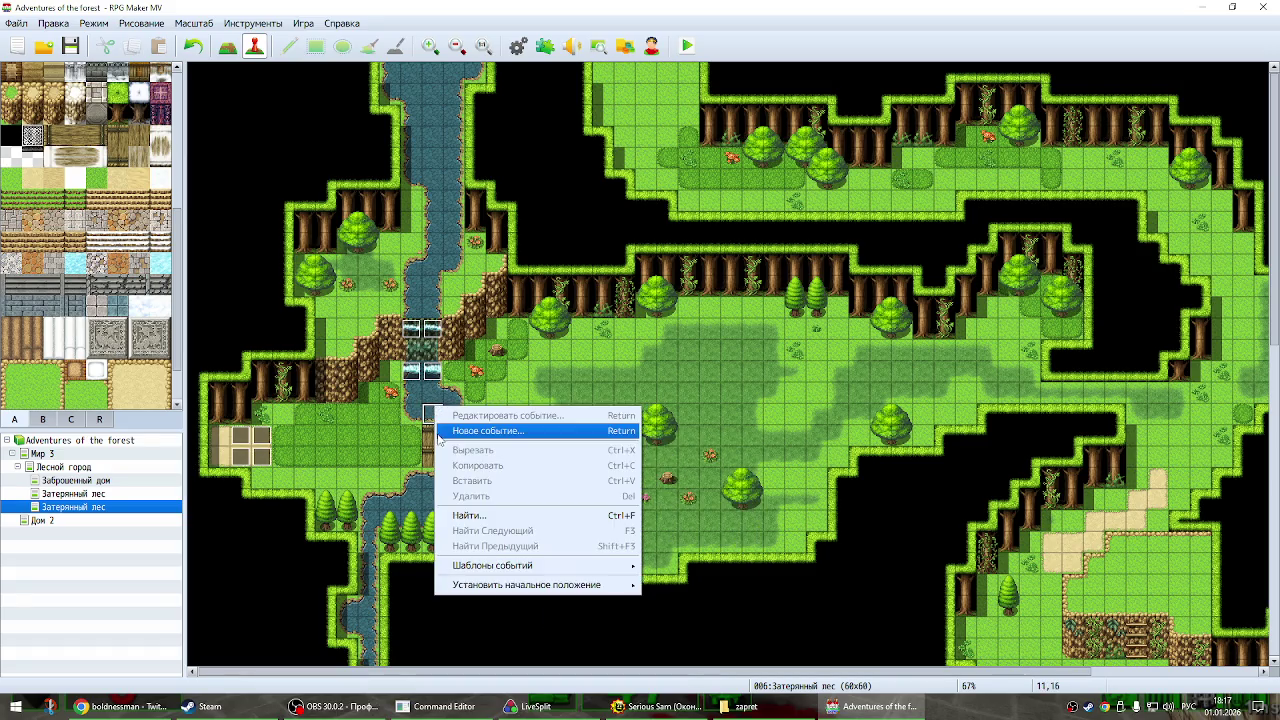
pyautogui.press('F5')
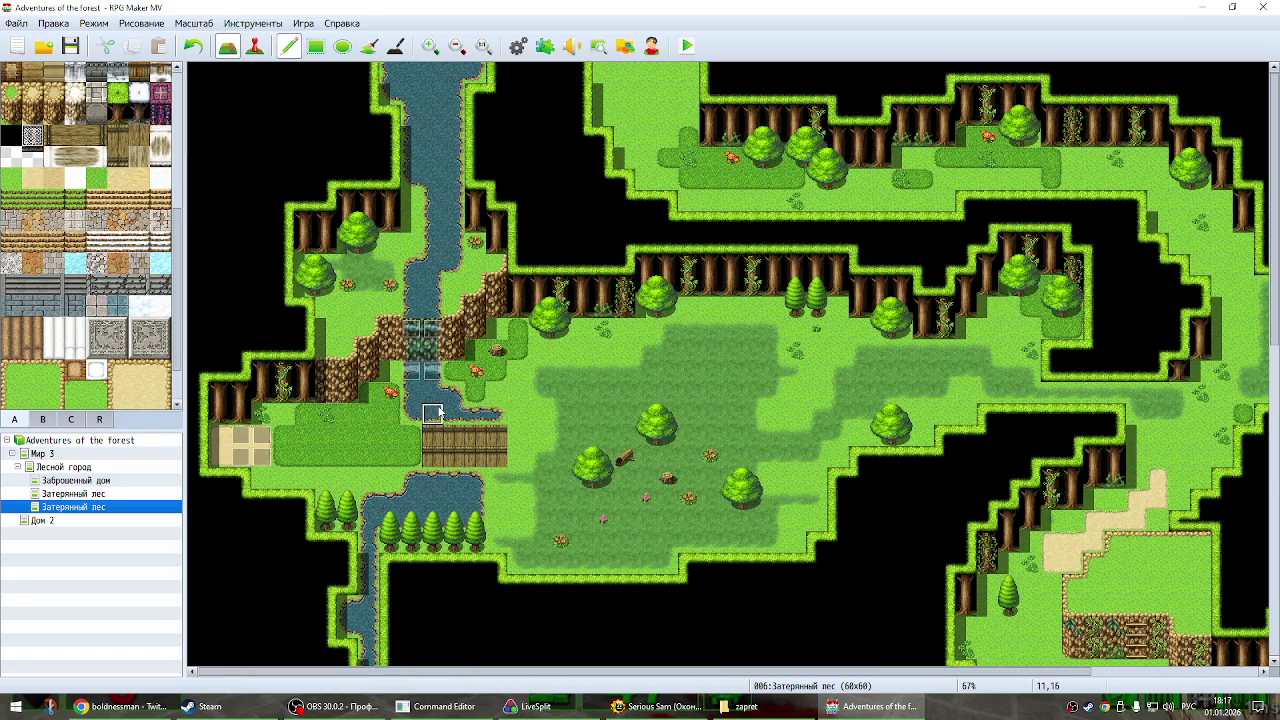
pyautogui.moveTo(434, 501)
pyautogui.mouseDown()
pyautogui.moveTo(432, 432)
pyautogui.moveTo(437, 466)
pyautogui.moveTo(488, 430)
pyautogui.moveTo(492, 455)
pyautogui.moveTo(474, 478)
pyautogui.mouseUp()
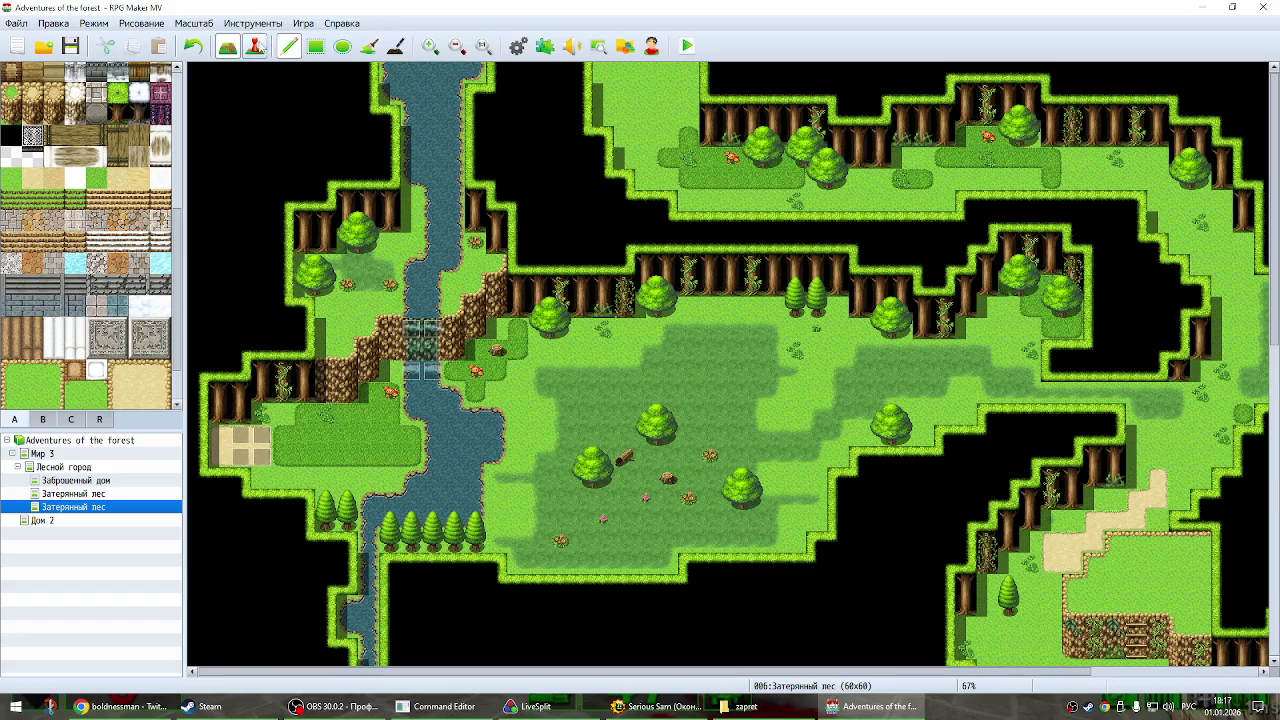
pyautogui.click(255, 45)
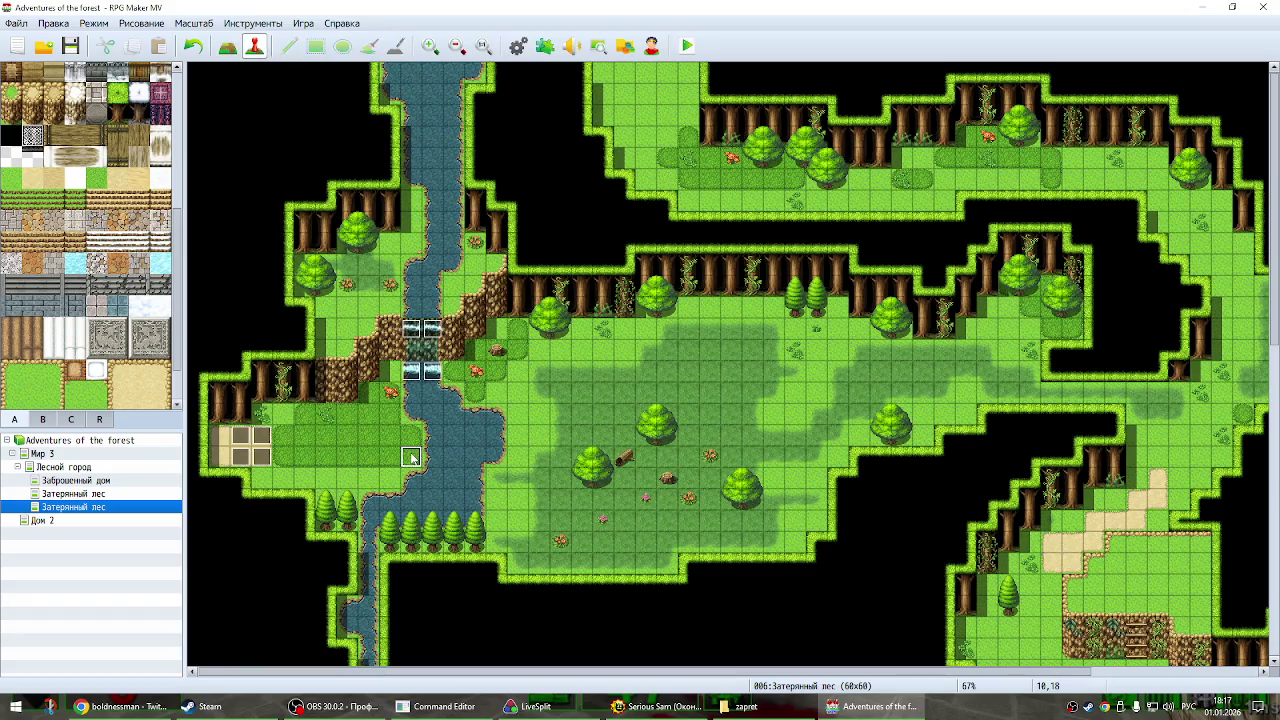
pyautogui.doubleClick(411, 457)
# - Give the event at 10,18 a Transfer Player command to Затерянный лес (15,17)
pyautogui.doubleClick(588, 211)
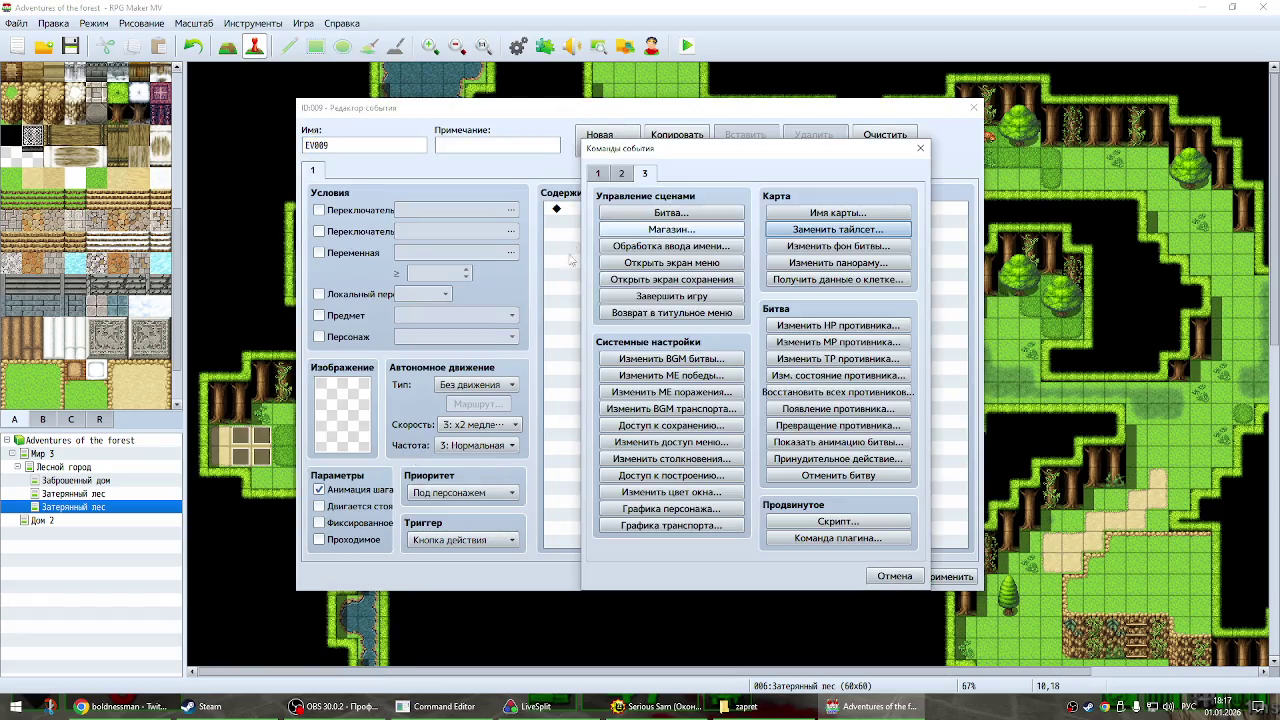
pyautogui.click(621, 174)
pyautogui.click(671, 212)
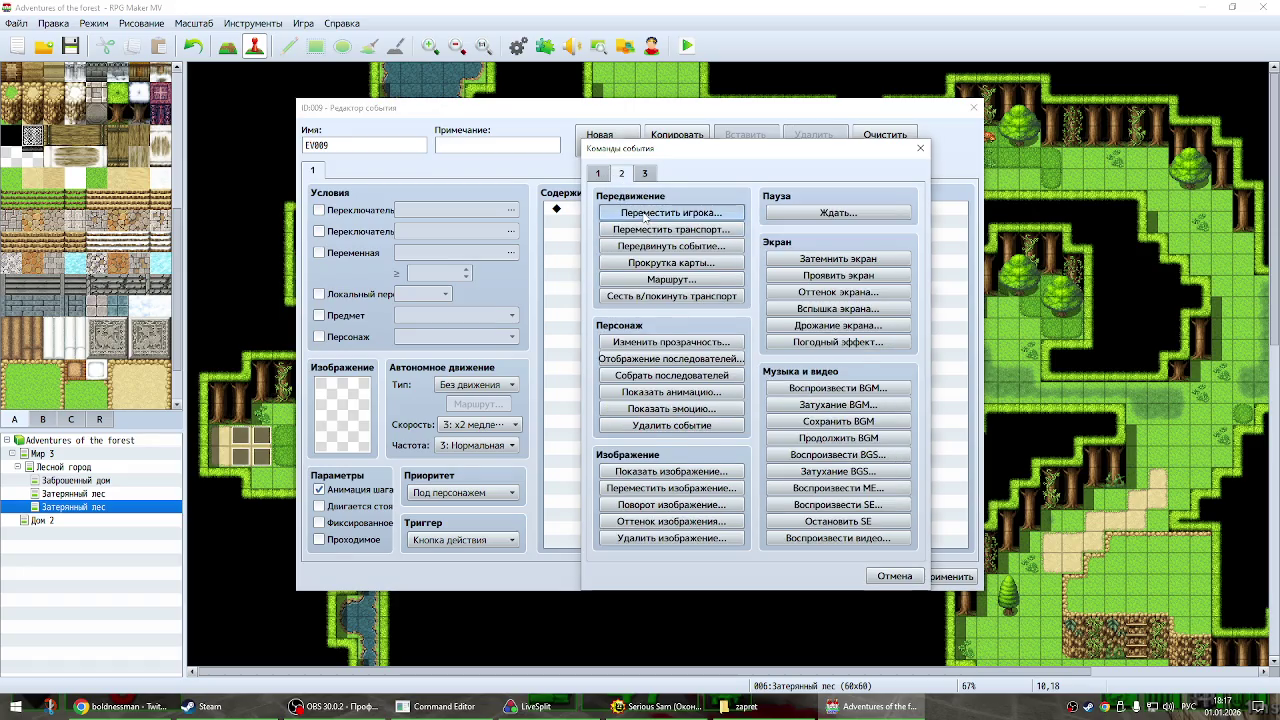
pyautogui.click(727, 317)
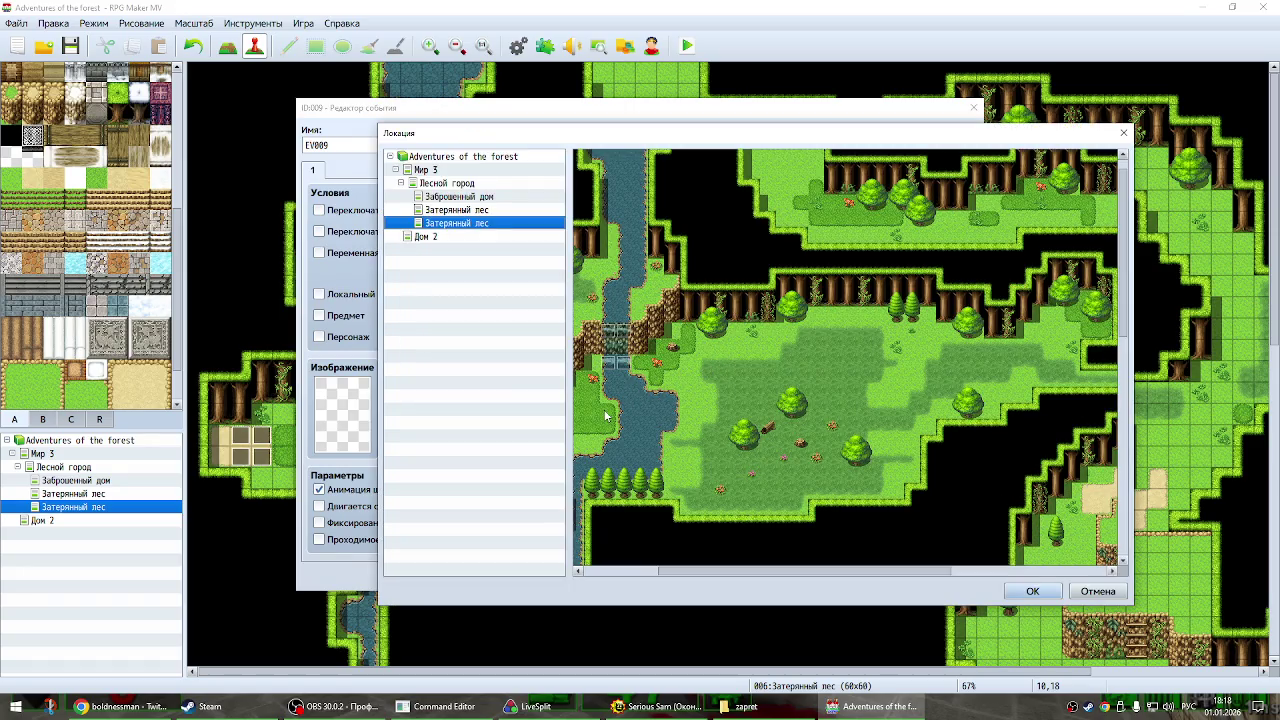
pyautogui.click(689, 414)
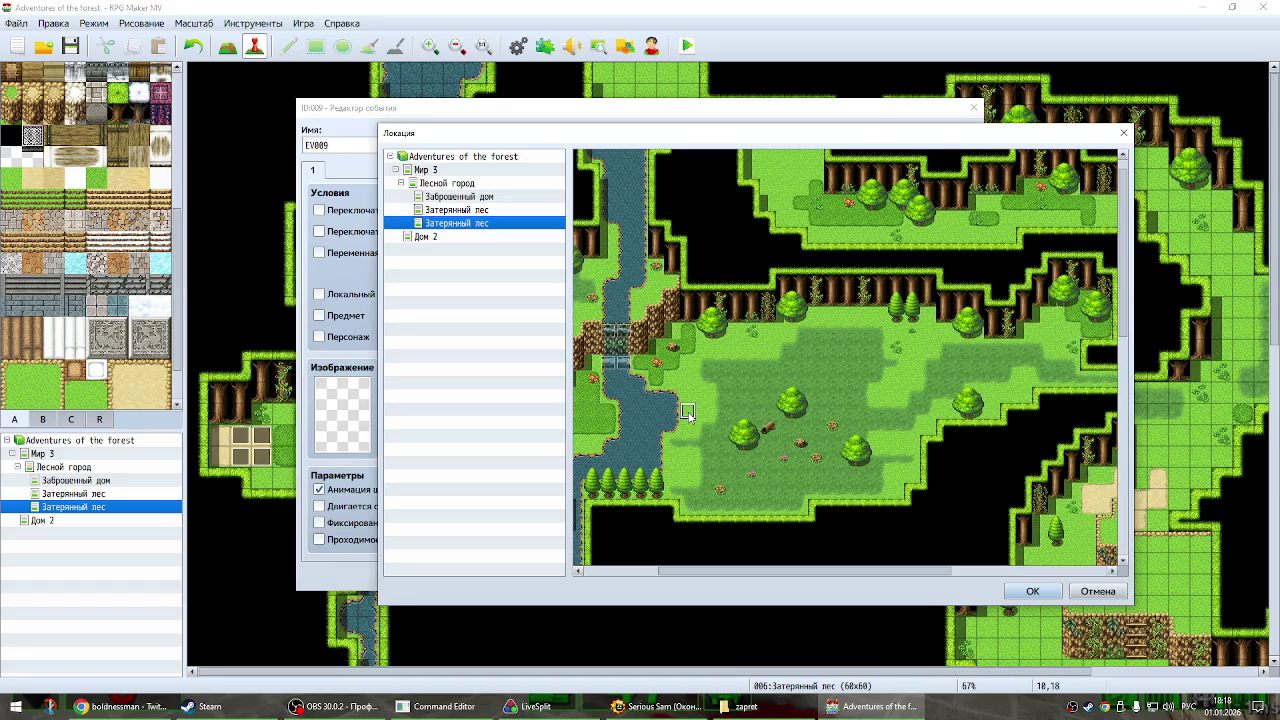
pyautogui.doubleClick(688, 412)
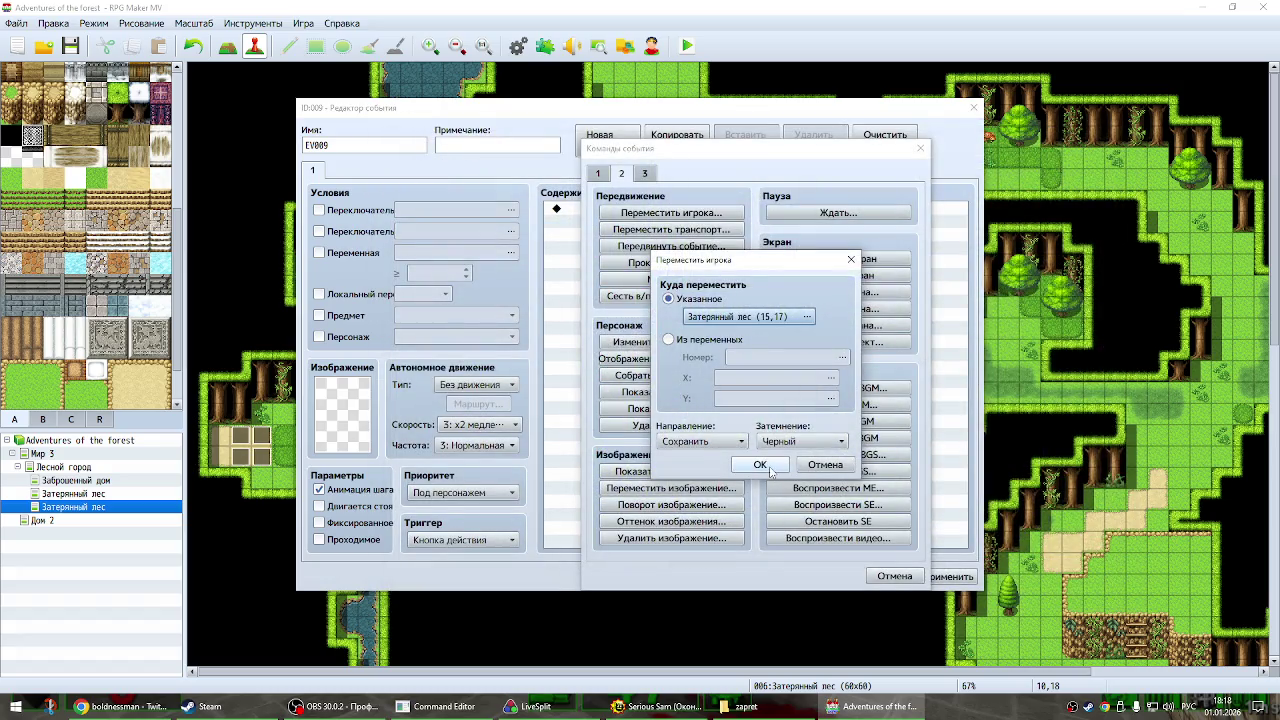
pyautogui.click(760, 465)
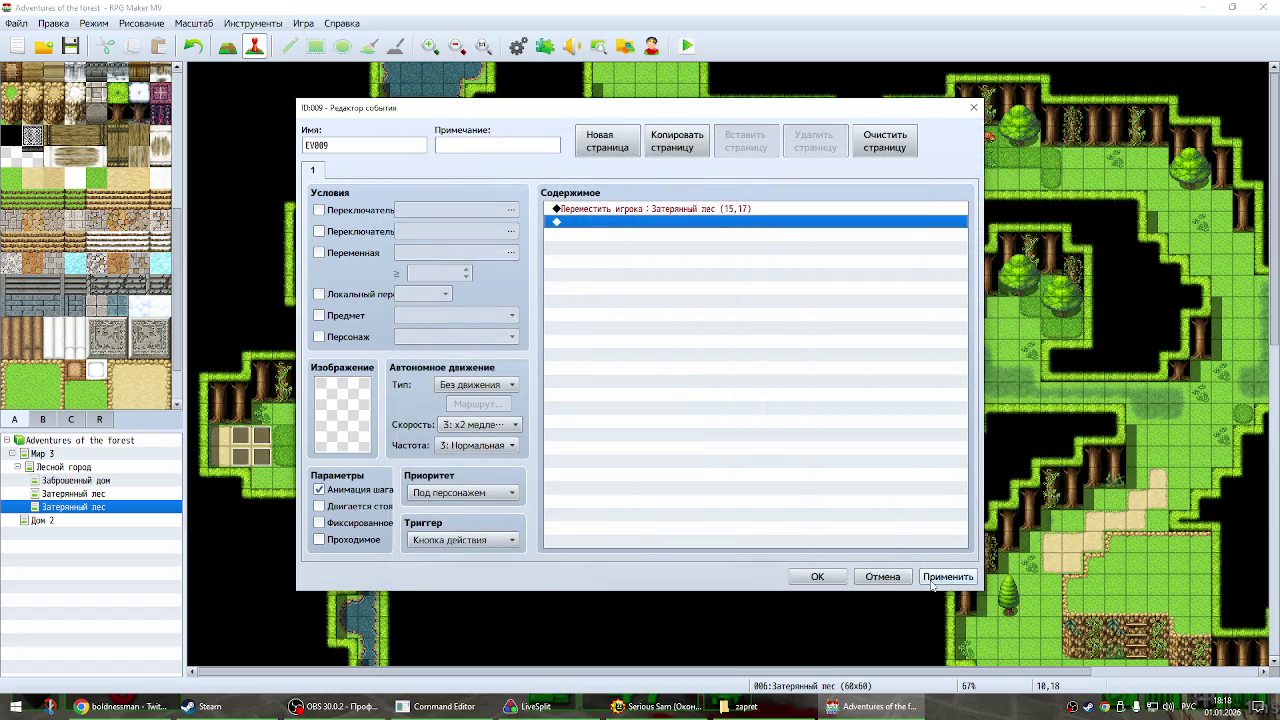
pyautogui.click(817, 577)
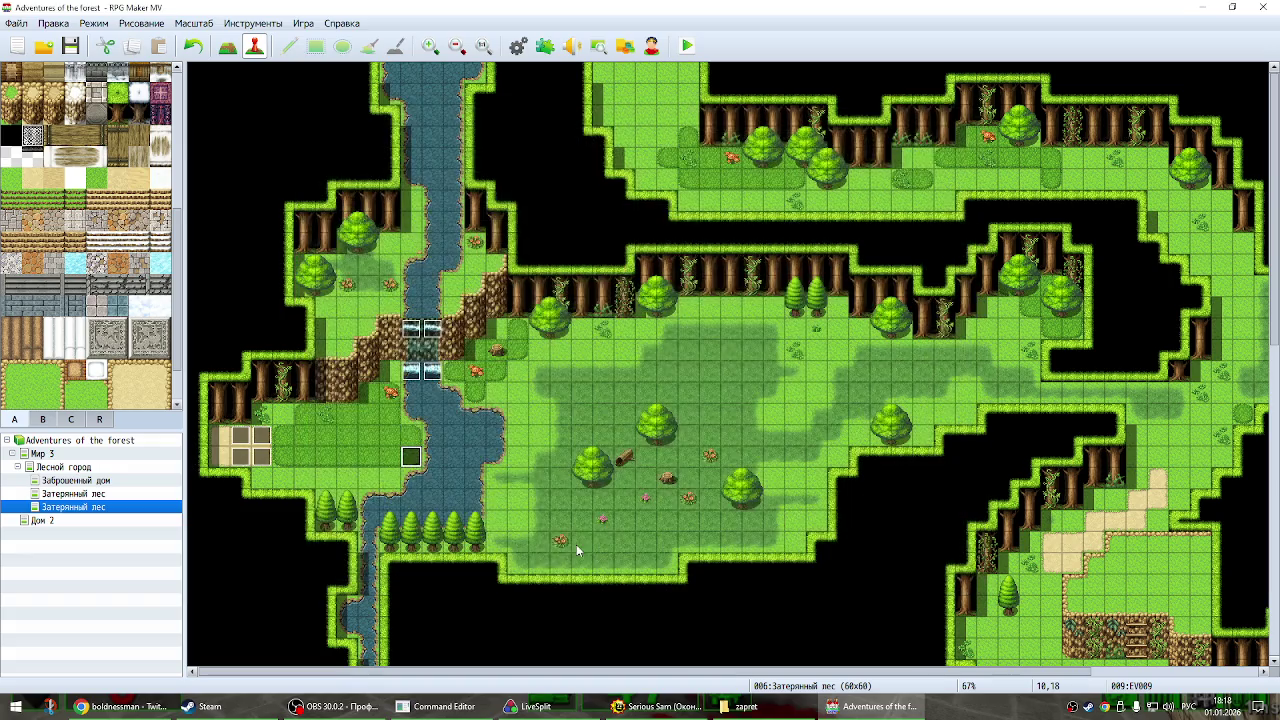
# - Create an event at cell 15,18 that transfers the player back to Затерянный лес (10,18)
pyautogui.click(516, 446)
pyautogui.click(522, 456)
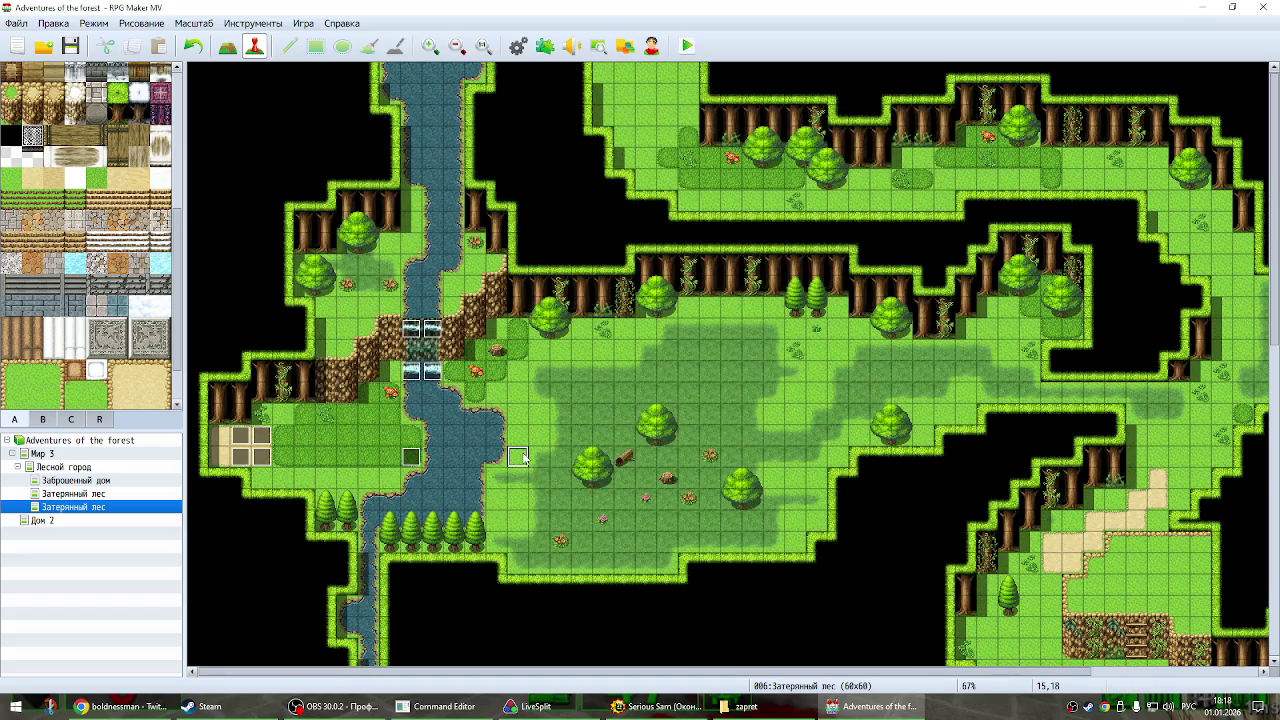
pyautogui.doubleClick(524, 460)
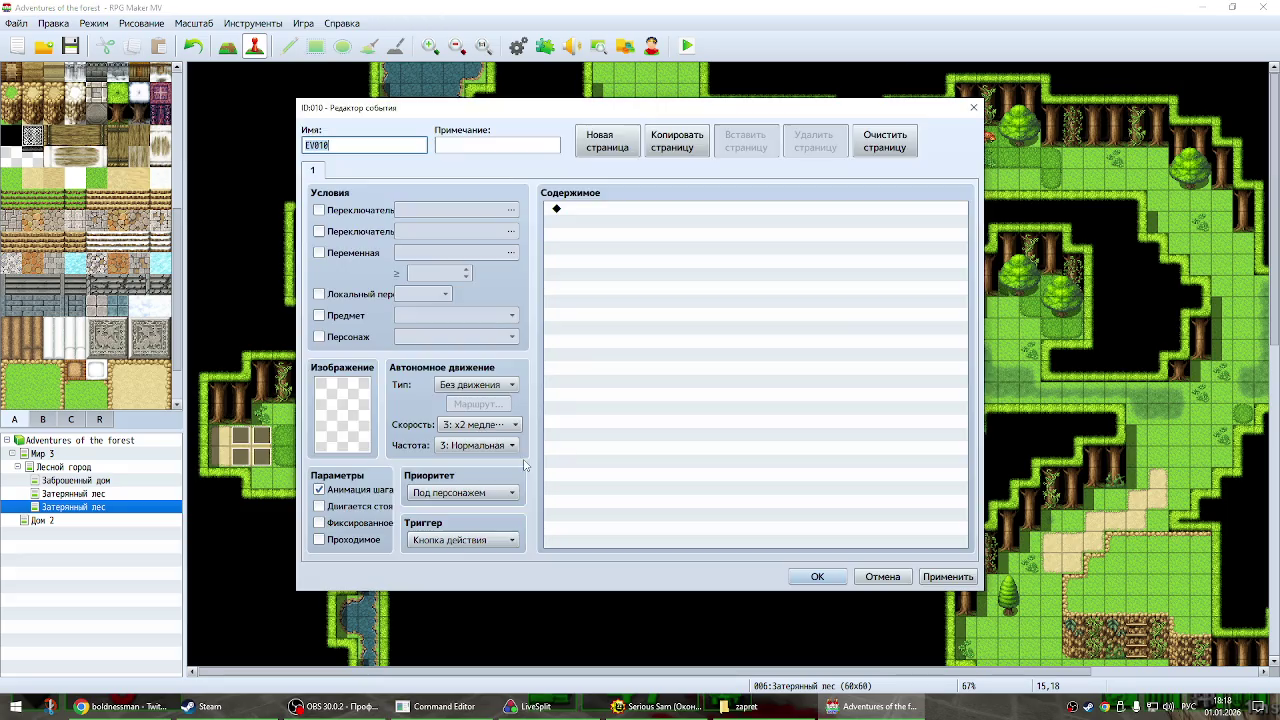
pyautogui.click(586, 211)
pyautogui.doubleClick(586, 211)
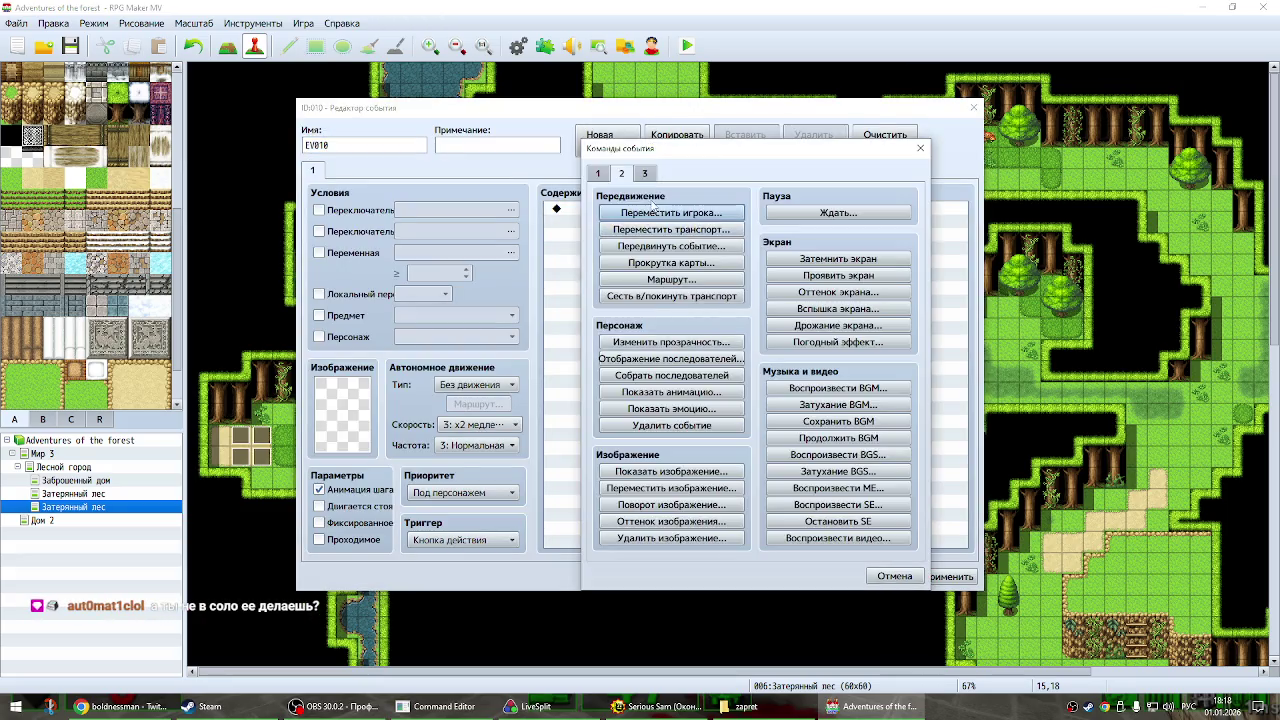
pyautogui.click(671, 212)
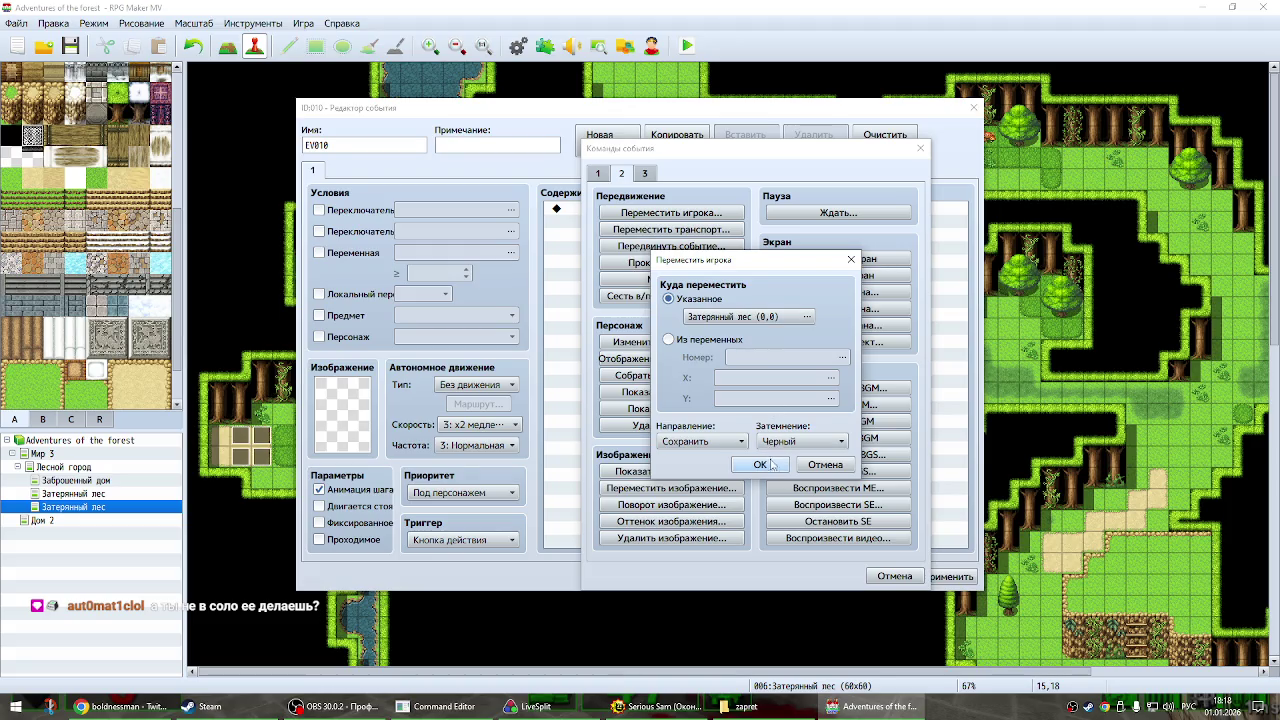
pyautogui.click(718, 316)
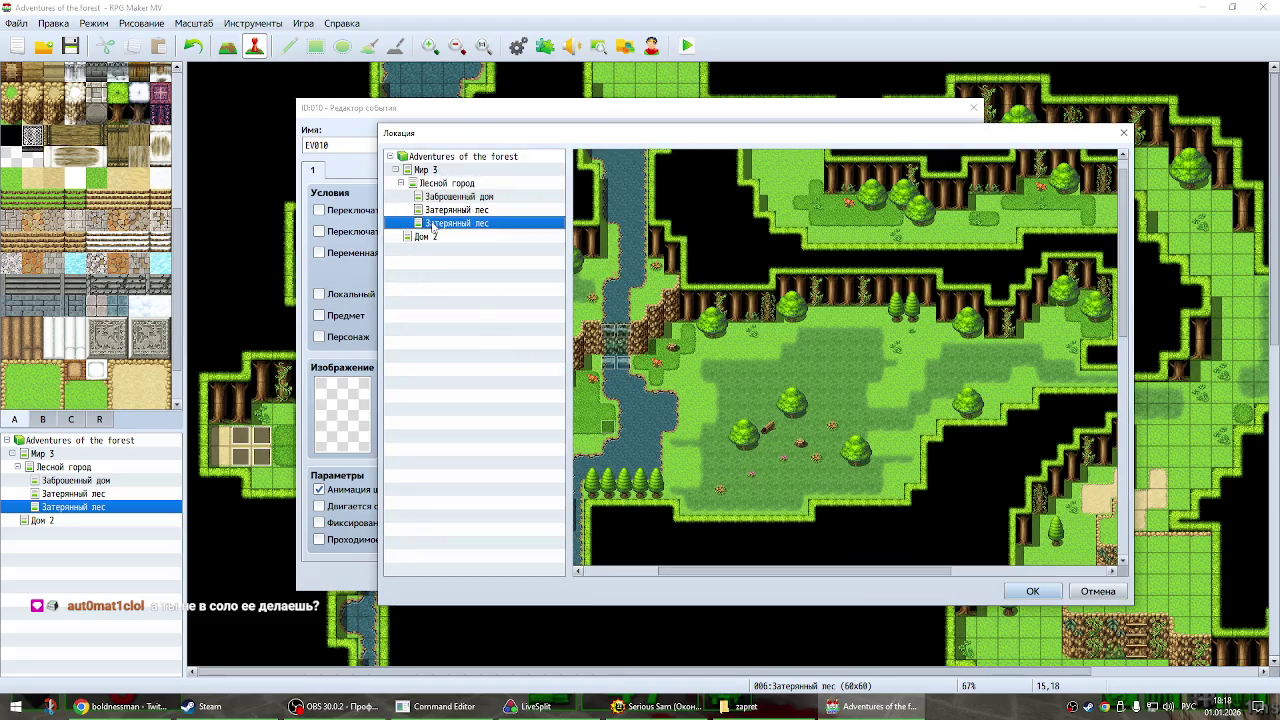
pyautogui.click(688, 428)
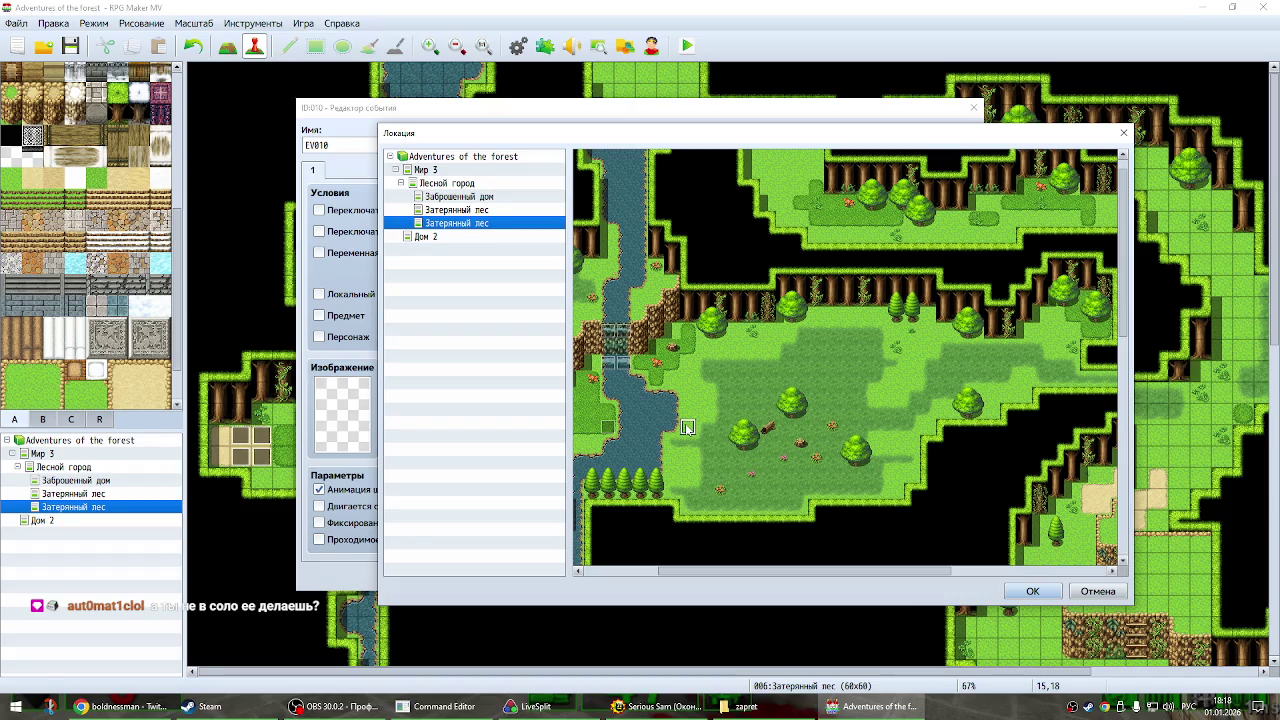
pyautogui.doubleClick(607, 428)
pyautogui.click(800, 449)
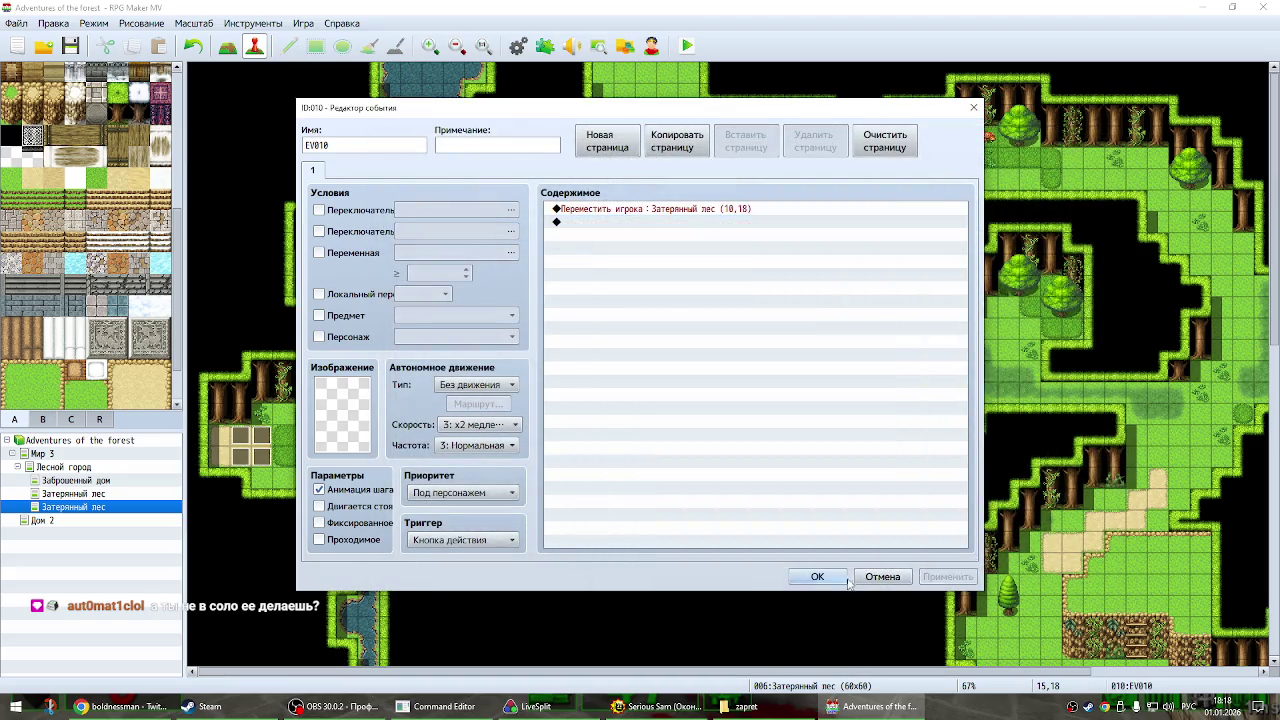
pyautogui.click(835, 579)
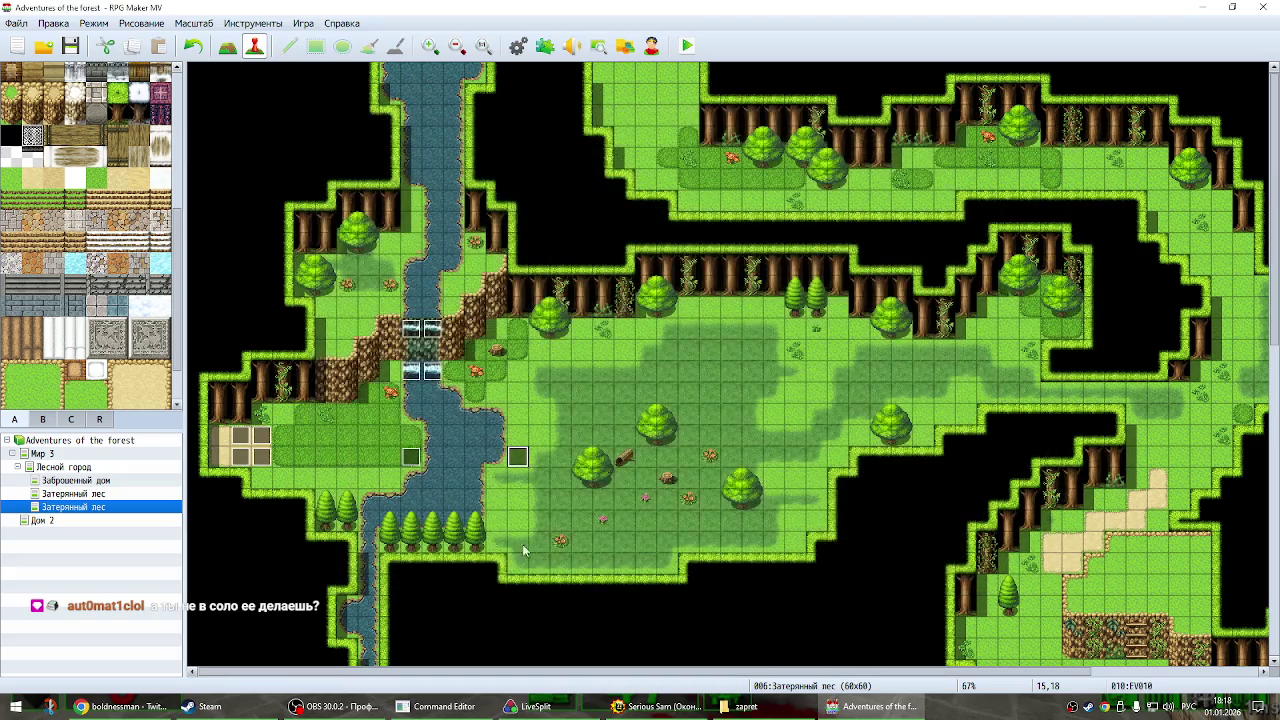
pyautogui.click(687, 45)
# - Save the project, start a new game in the playtest, and walk the hero through town
pyautogui.click(600, 380)
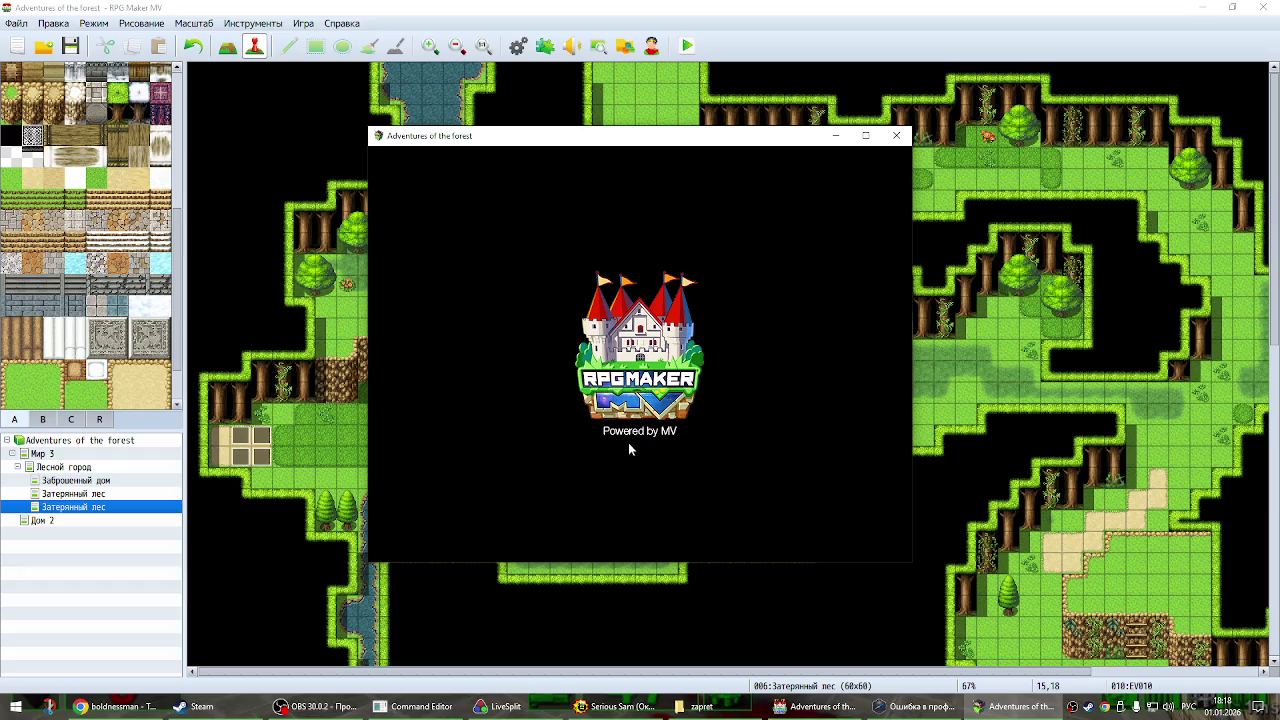
pyautogui.click(620, 426)
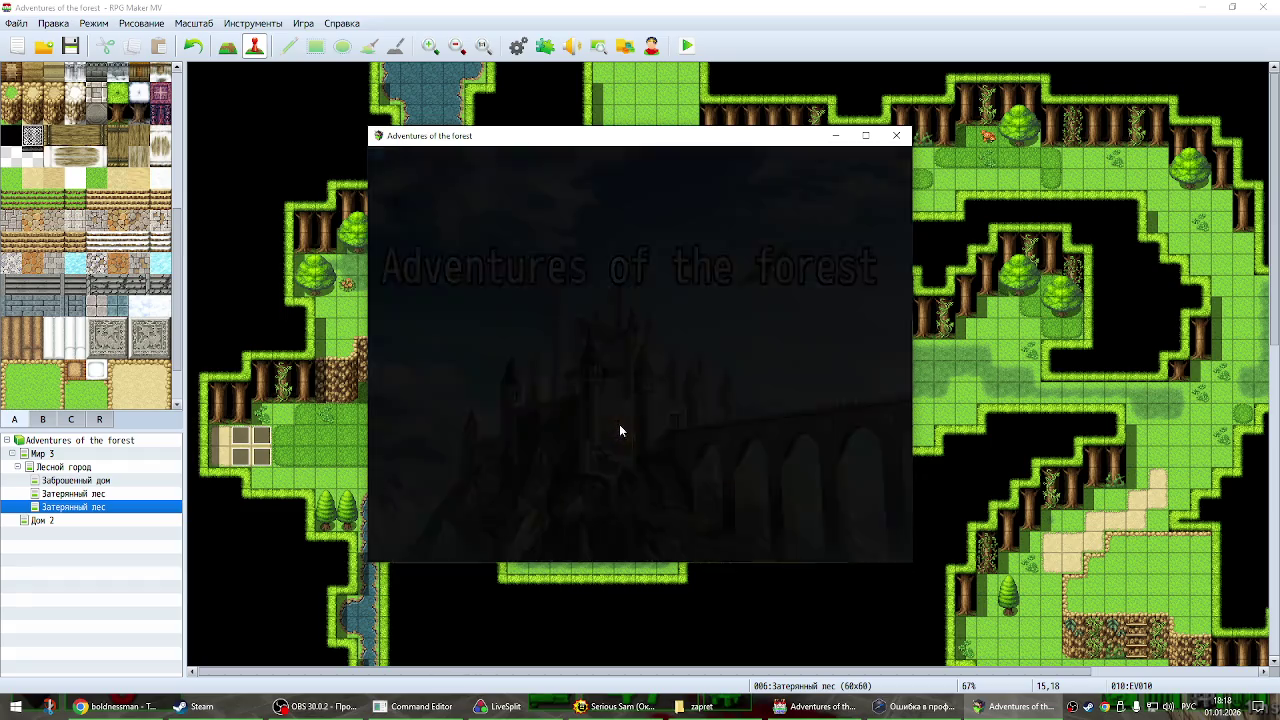
pyautogui.click(737, 360)
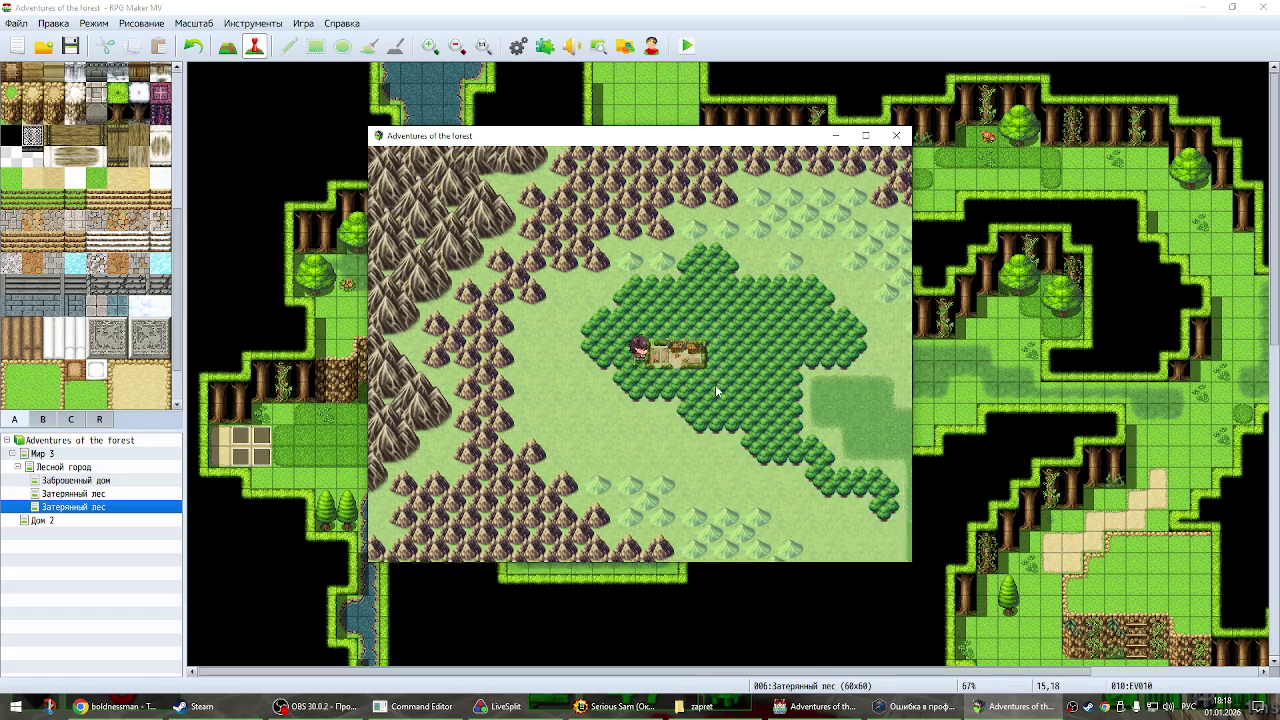
pyautogui.click(865, 135)
pyautogui.click(623, 407)
pyautogui.rightClick(838, 215)
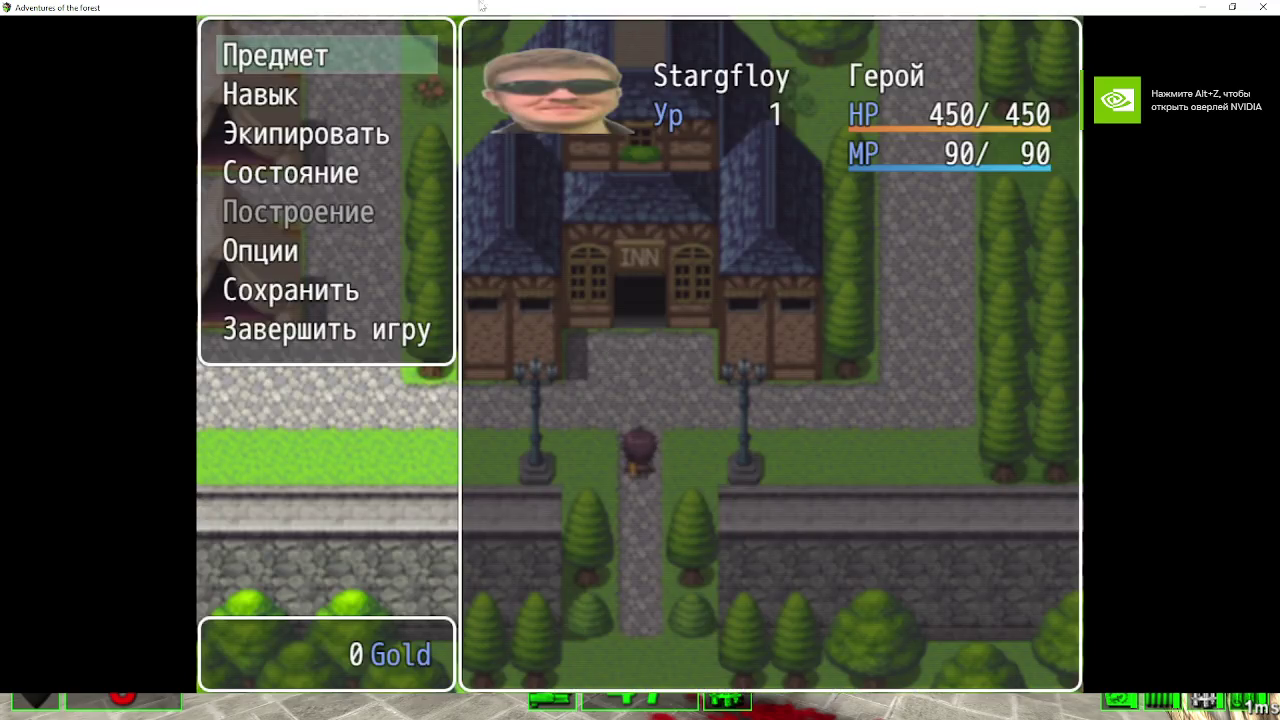
pyautogui.rightClick(746, 380)
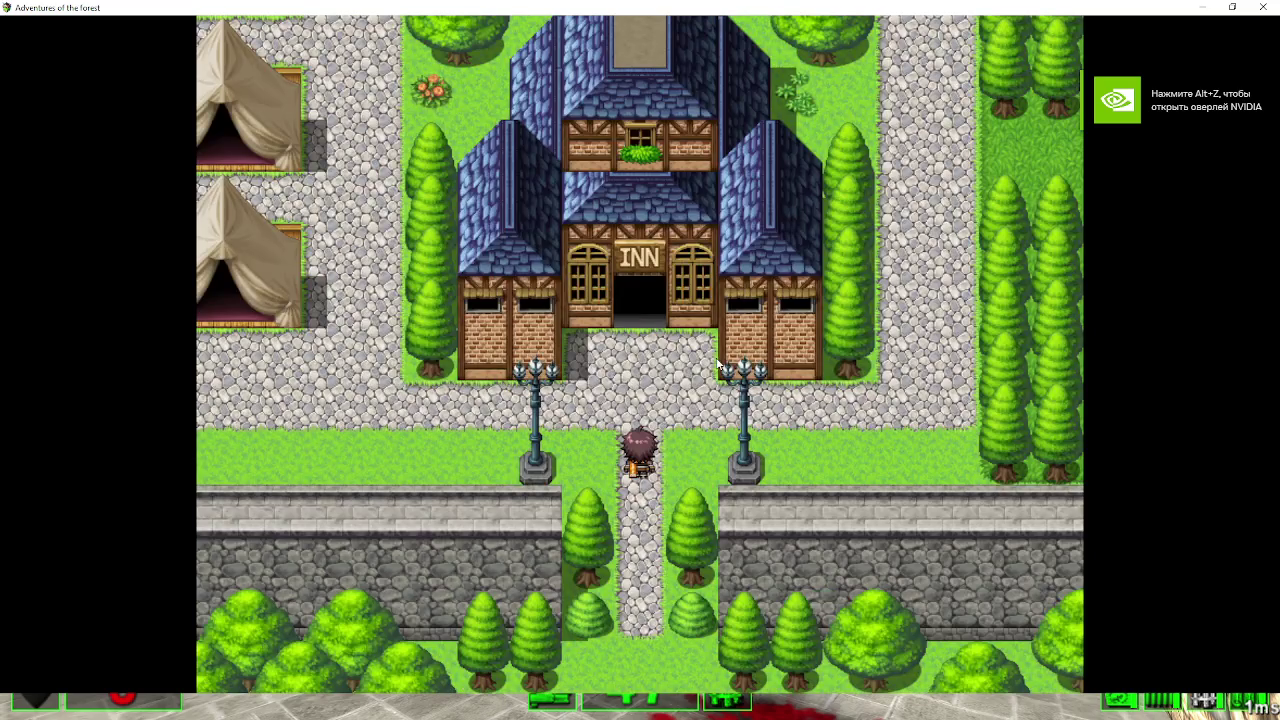
pyautogui.moveTo(746, 380)
pyautogui.mouseDown()
pyautogui.moveTo(770, 345)
pyautogui.moveTo(673, 244)
pyautogui.moveTo(642, 285)
pyautogui.moveTo(630, 375)
pyautogui.moveTo(603, 249)
pyautogui.moveTo(683, 400)
pyautogui.moveTo(692, 348)
pyautogui.moveTo(651, 343)
pyautogui.moveTo(664, 356)
pyautogui.moveTo(672, 319)
pyautogui.moveTo(785, 337)
pyautogui.moveTo(821, 359)
pyautogui.mouseUp()
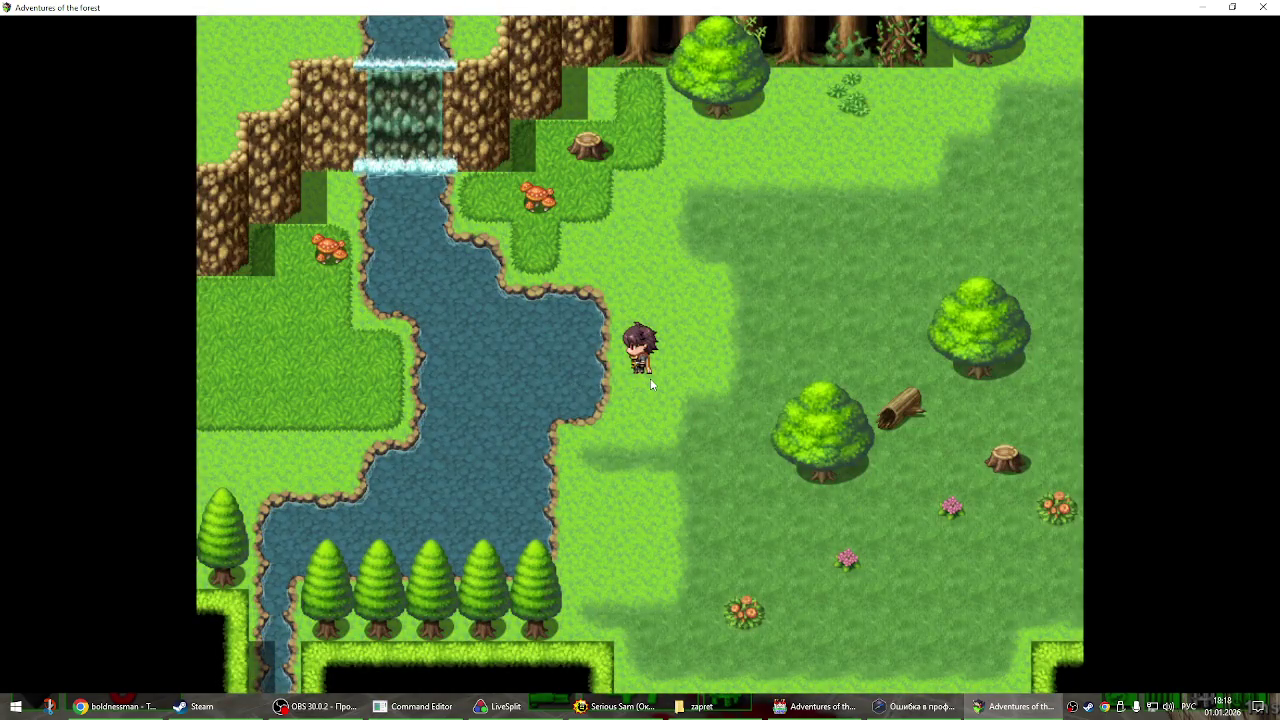
# - Cross the forest river back and forth several times, then close the test play
pyautogui.click(622, 390)
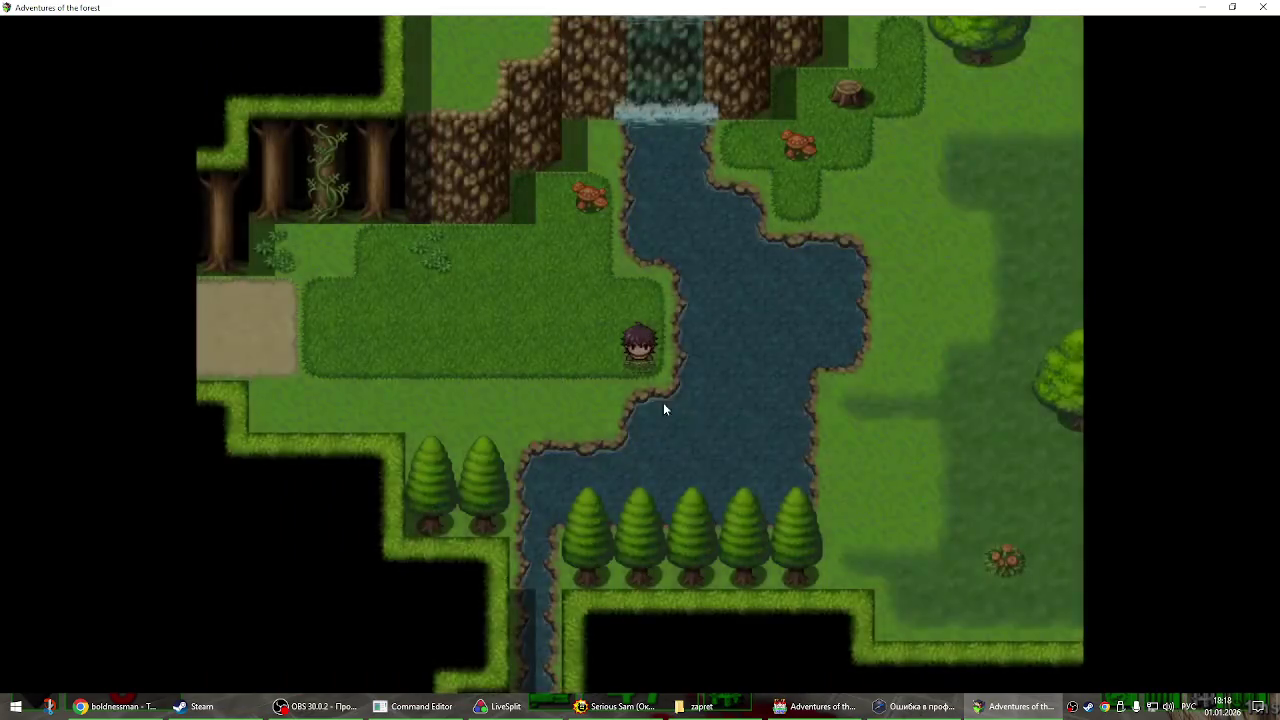
pyautogui.click(663, 380)
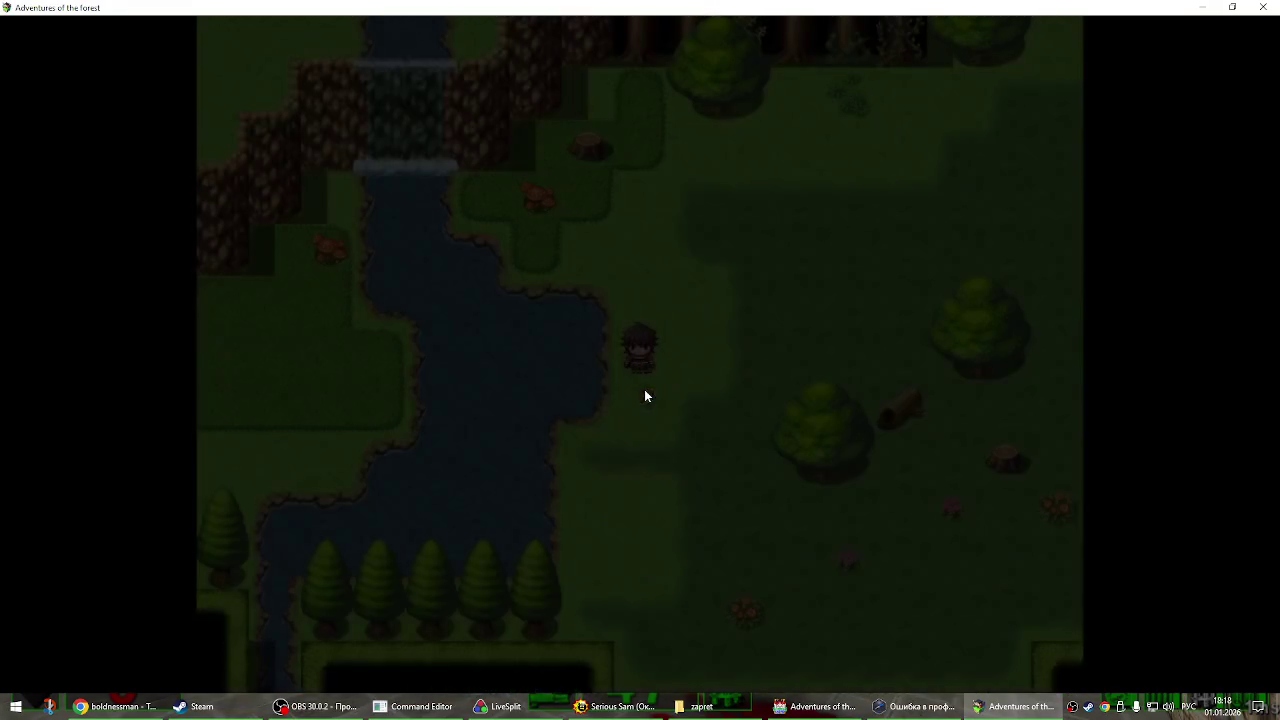
pyautogui.click(645, 392)
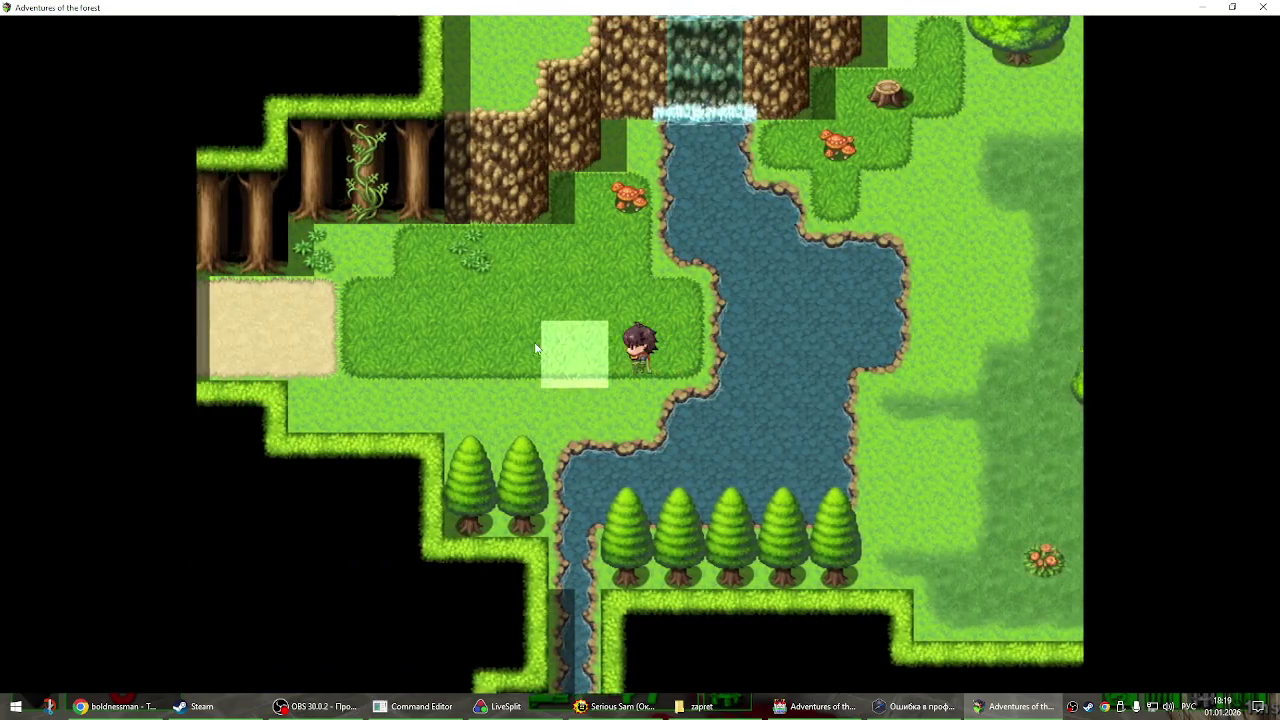
pyautogui.click(750, 356)
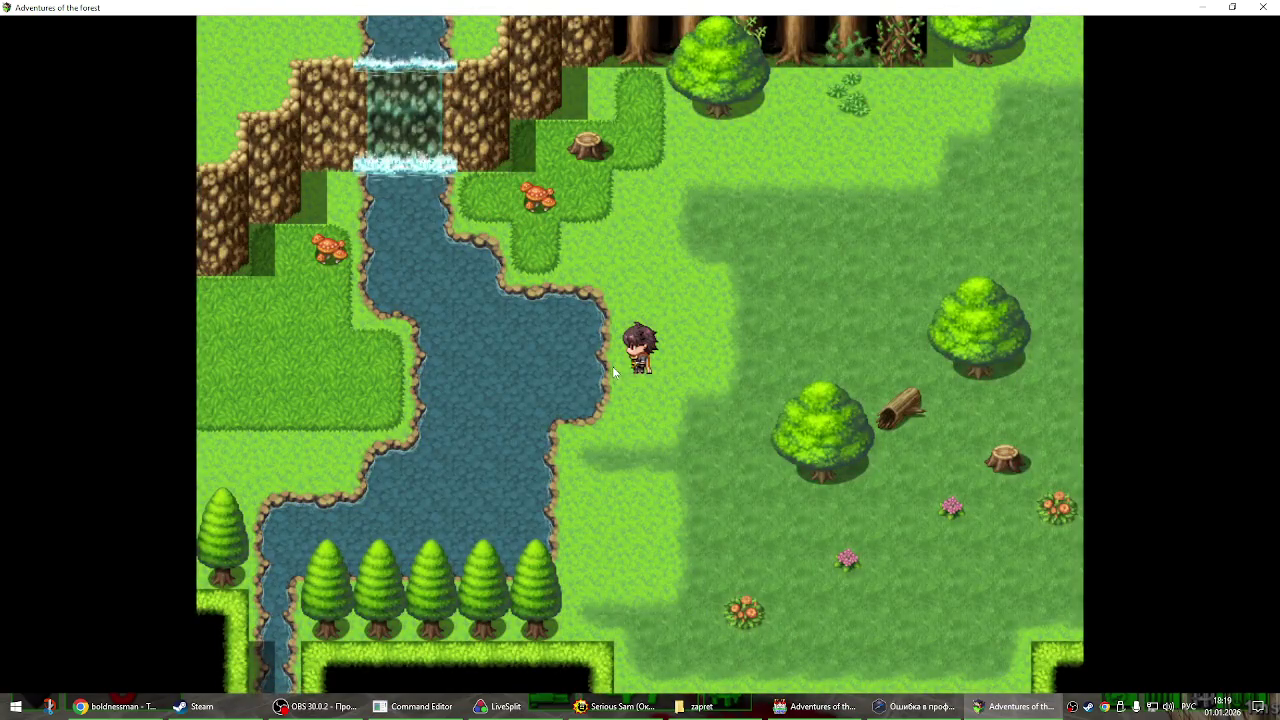
pyautogui.click(697, 388)
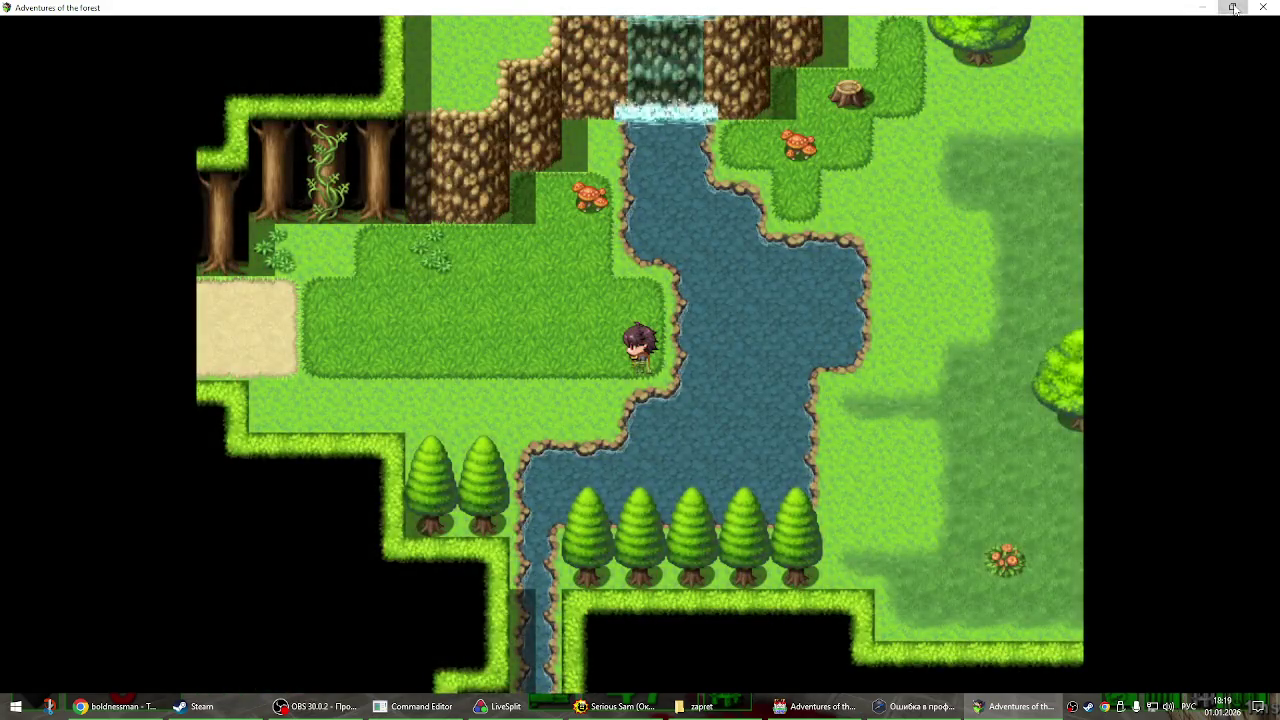
pyautogui.click(1234, 9)
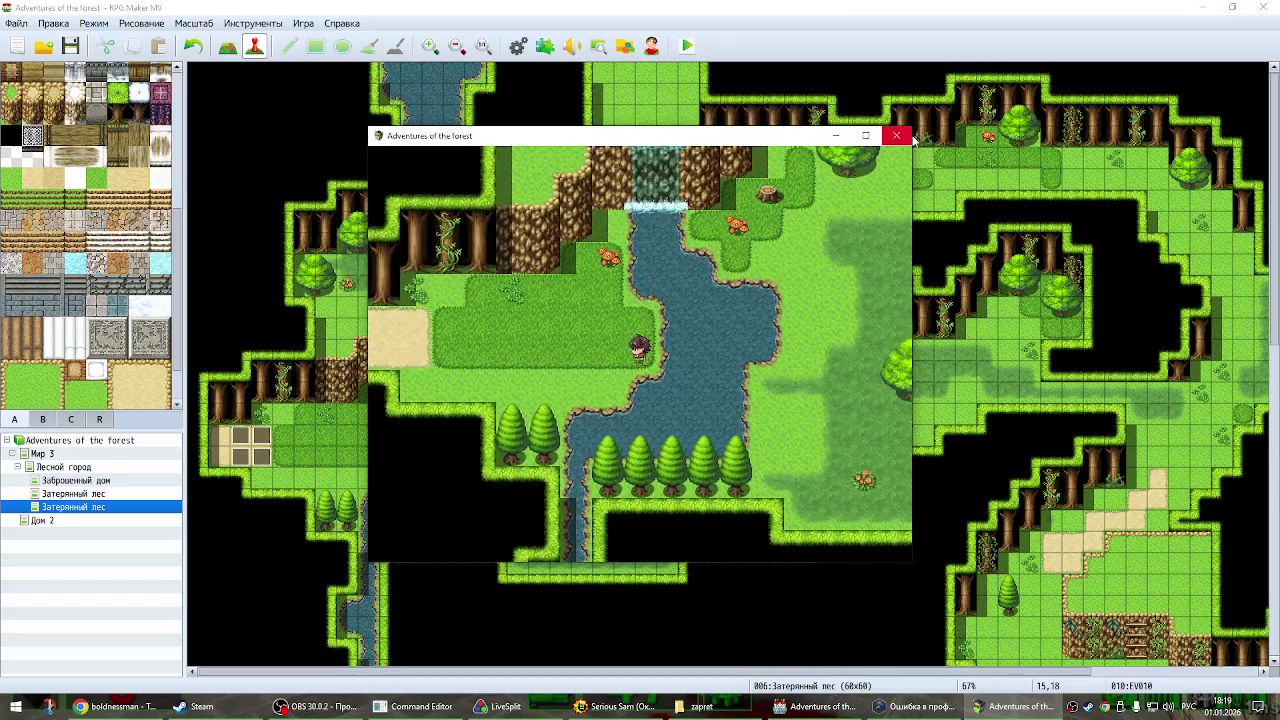
pyautogui.click(903, 128)
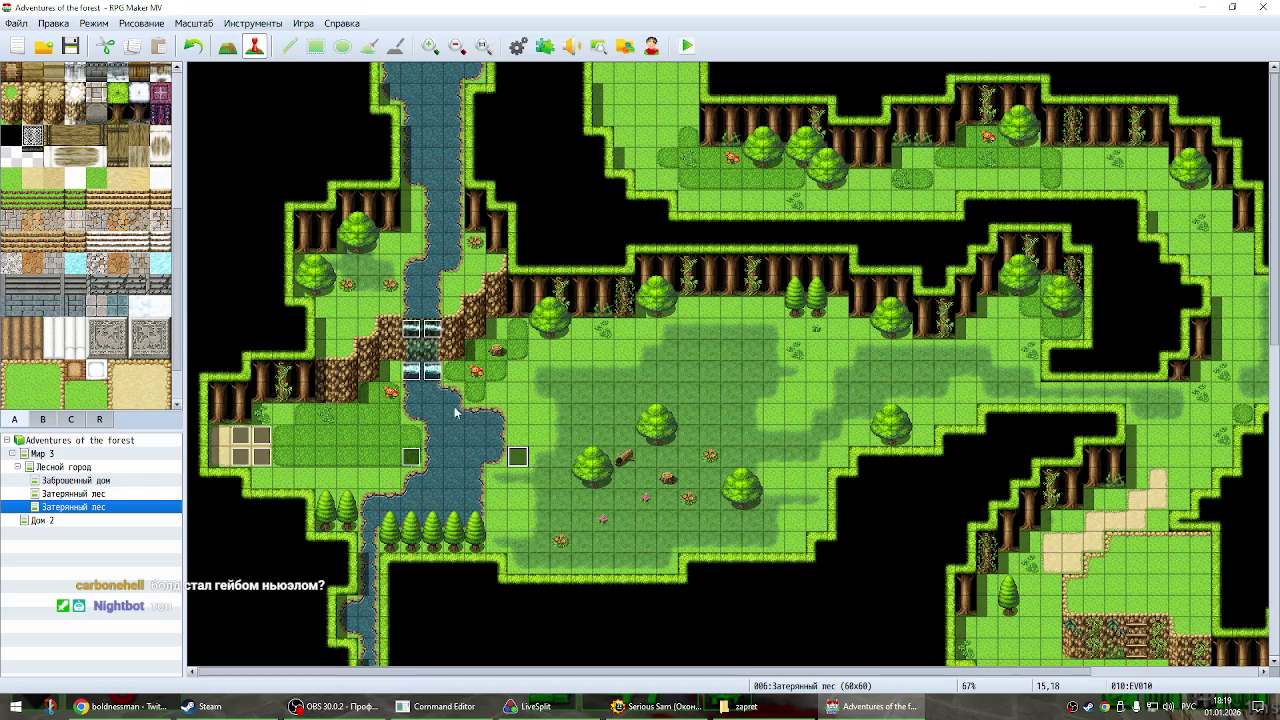
# - Create a new riverbank event and start a transfer command, then cancel it unchanged
pyautogui.rightClick(404, 446)
pyautogui.click(440, 468)
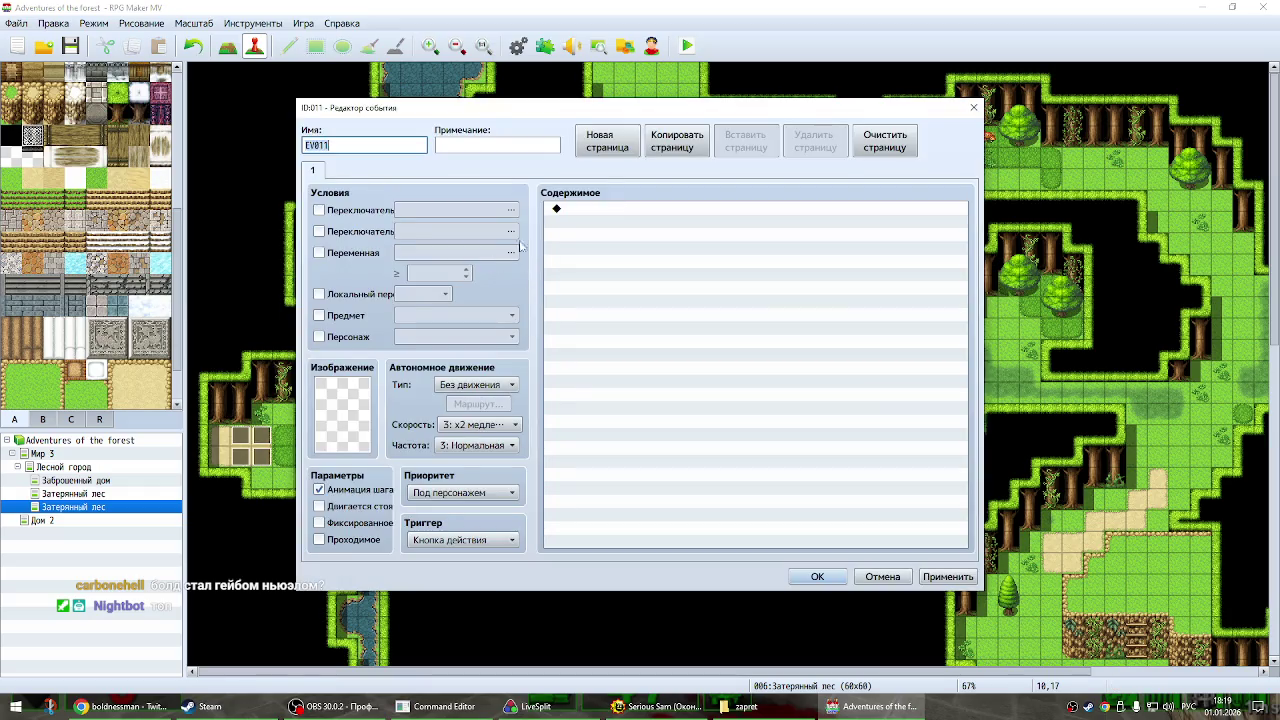
pyautogui.doubleClick(590, 209)
pyautogui.click(671, 212)
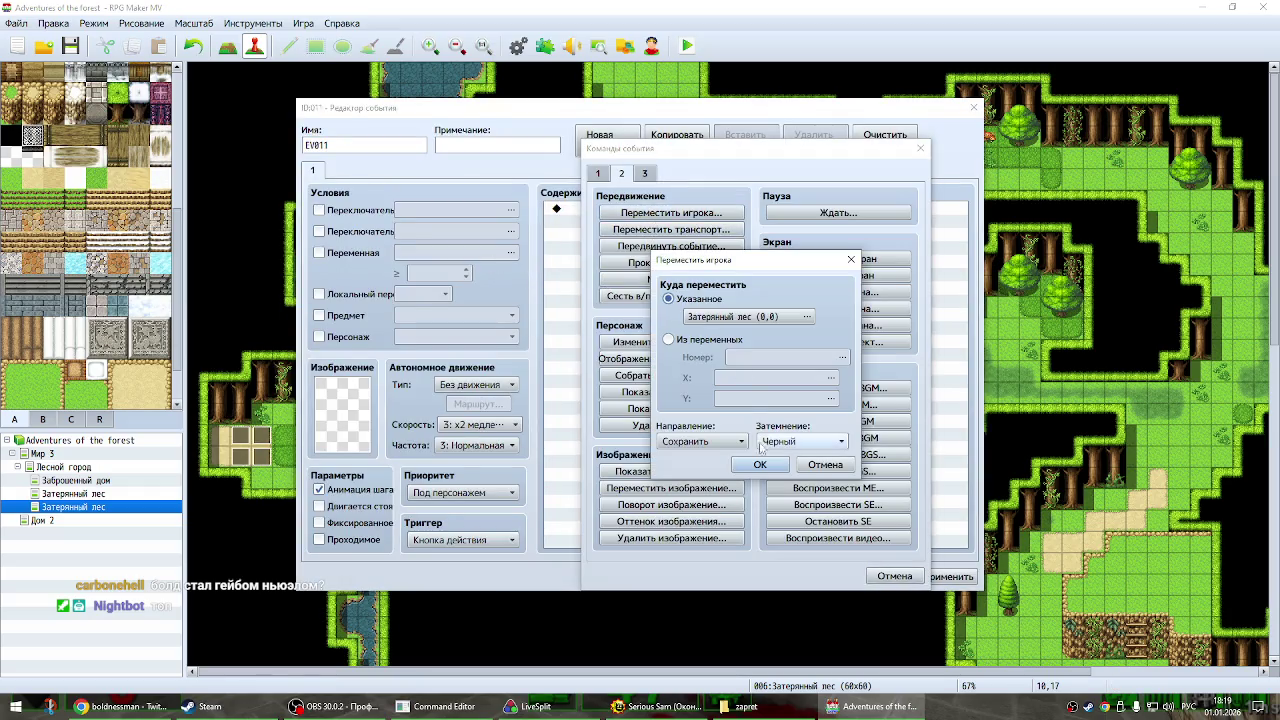
pyautogui.click(748, 316)
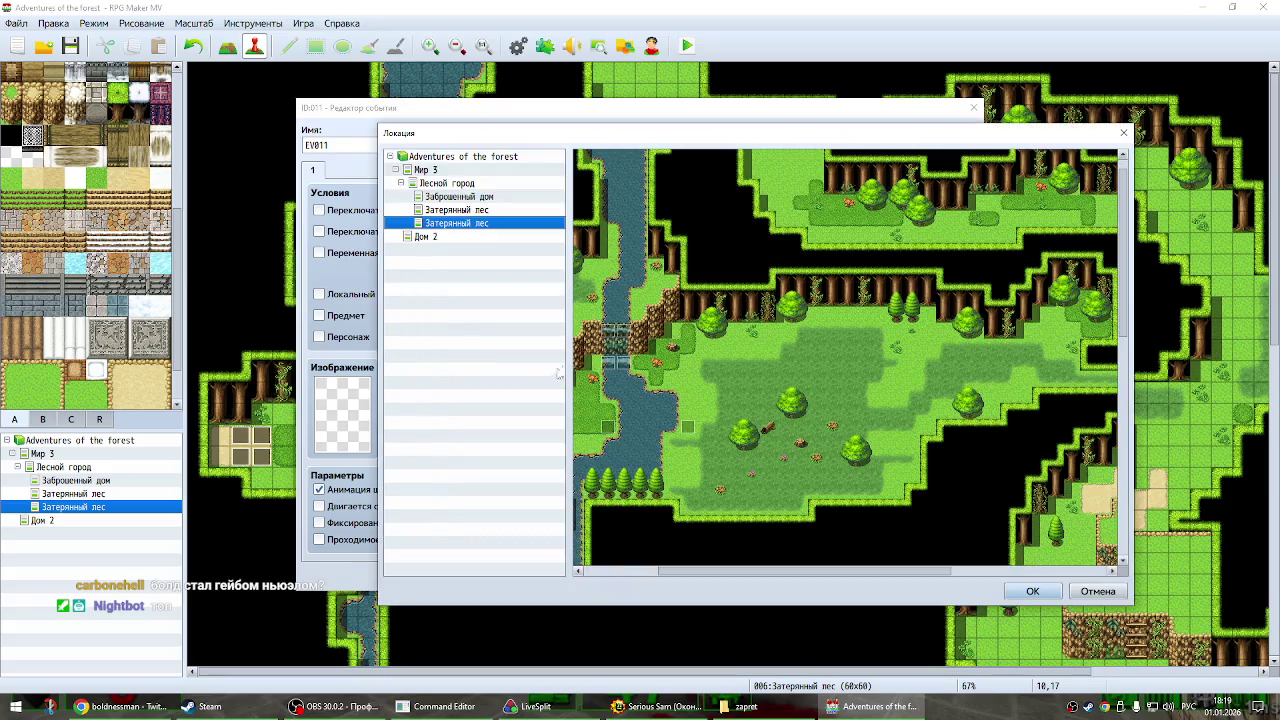
pyautogui.doubleClick(692, 401)
pyautogui.click(822, 467)
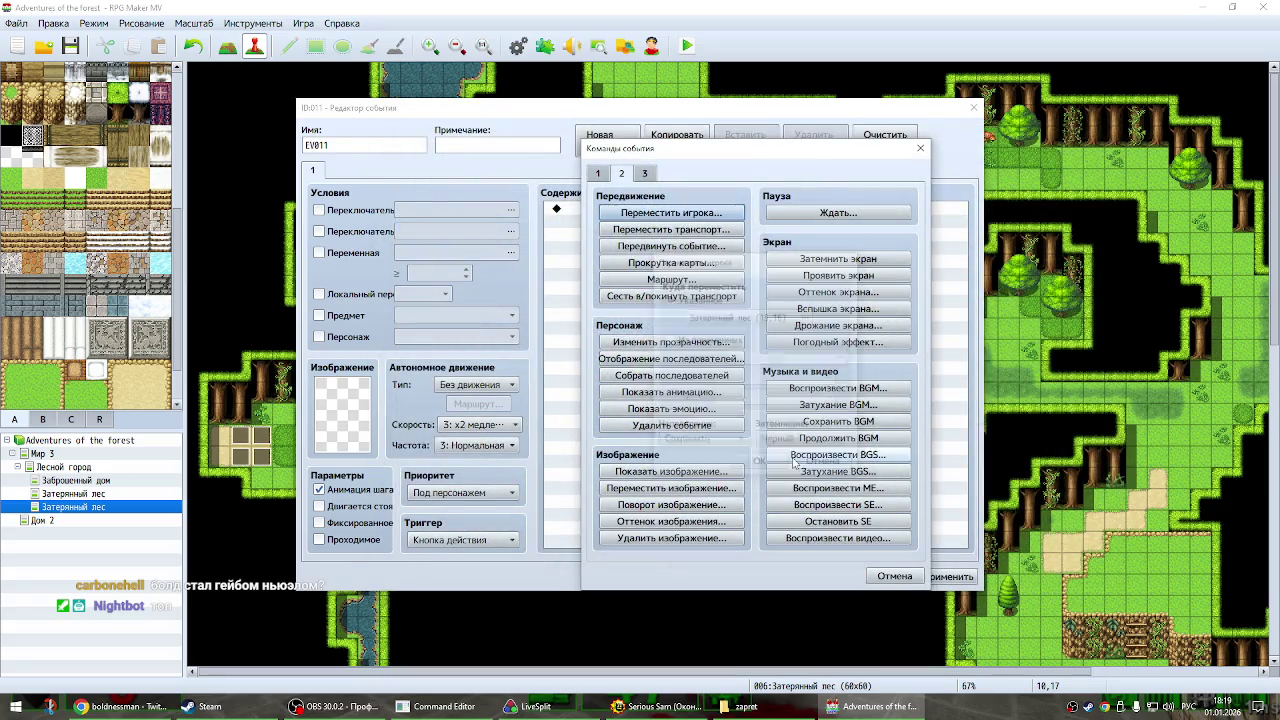
pyautogui.click(885, 575)
# - Give that event a Transfer Player command to Затерянный лес (15,17) and save it
pyautogui.doubleClick(597, 214)
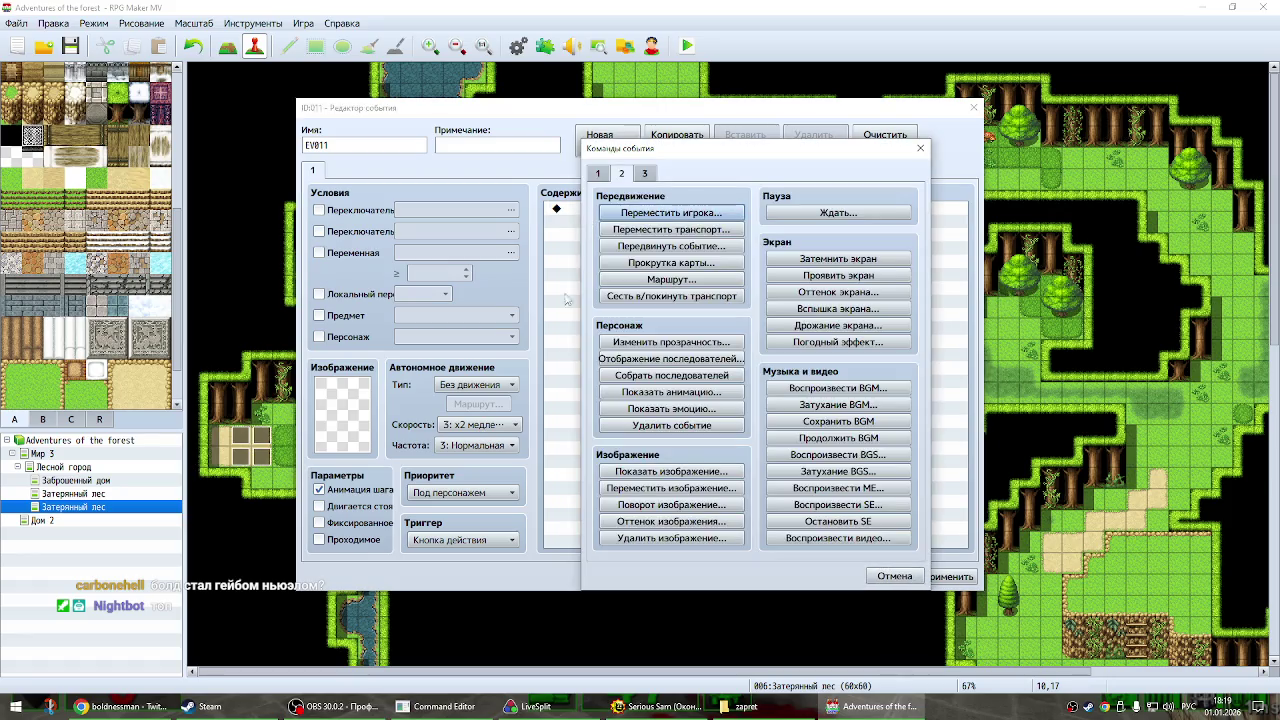
pyautogui.click(671, 212)
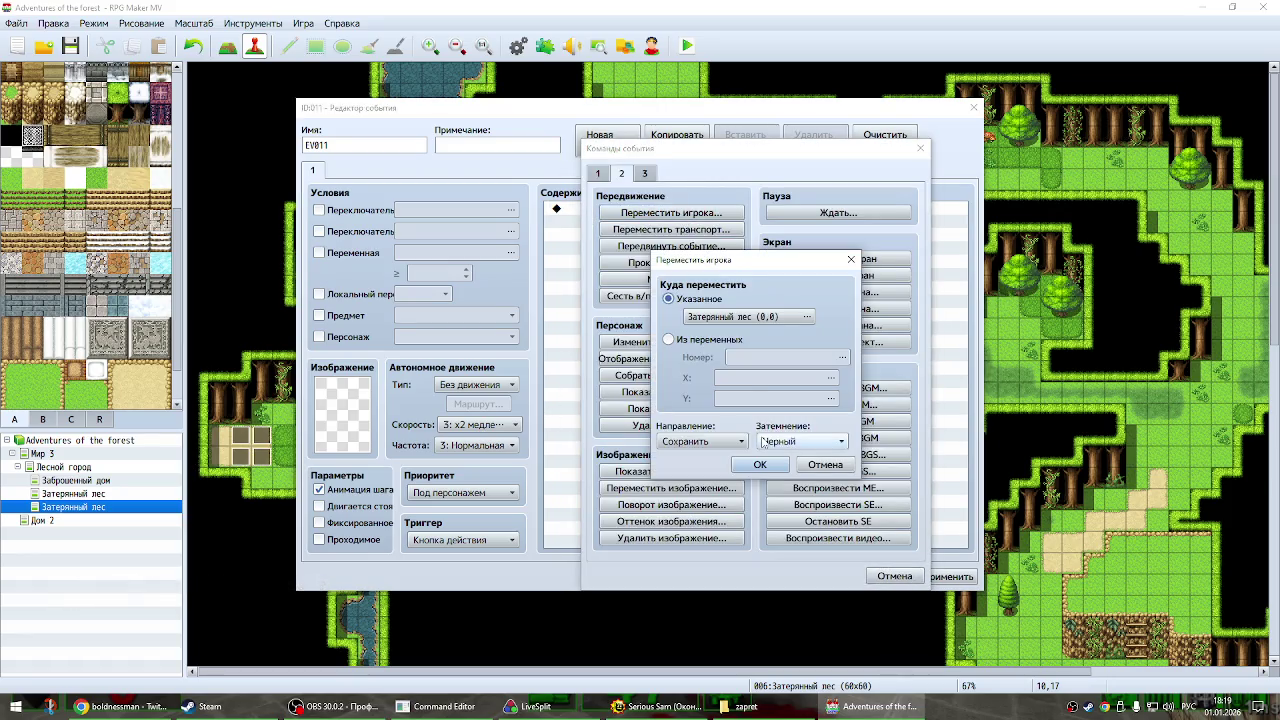
pyautogui.click(748, 316)
pyautogui.doubleClick(686, 414)
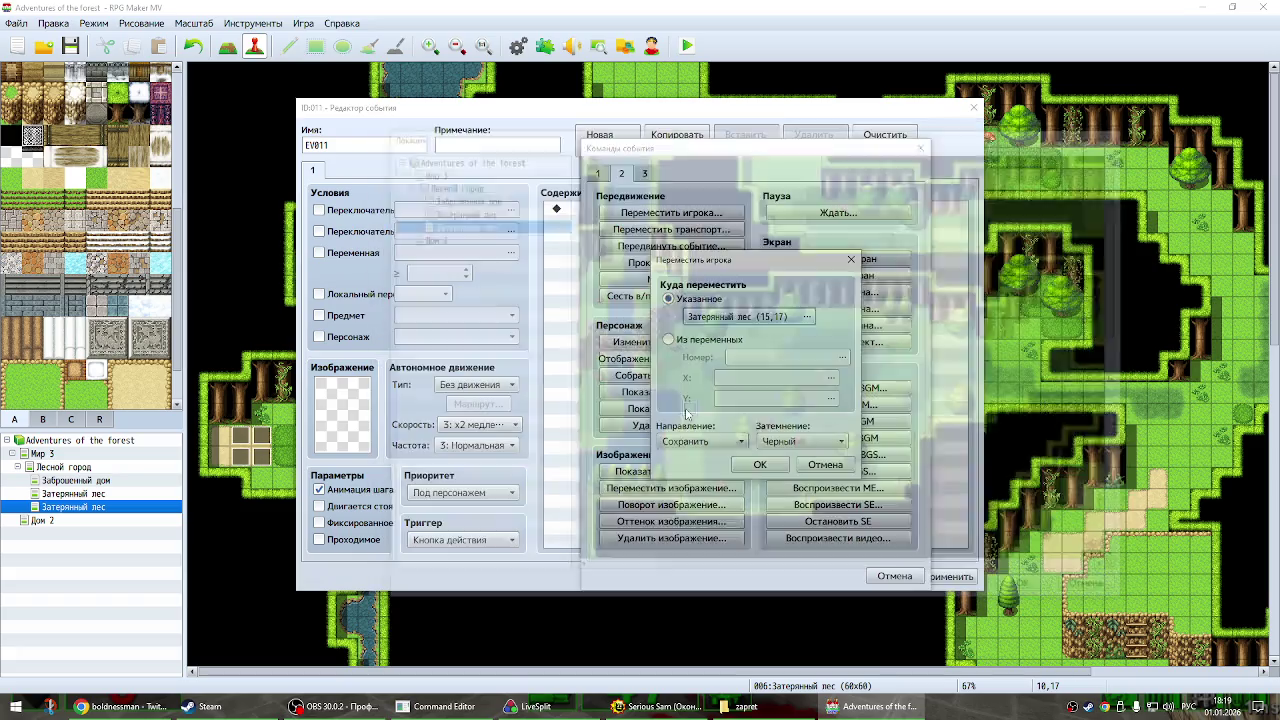
pyautogui.click(758, 466)
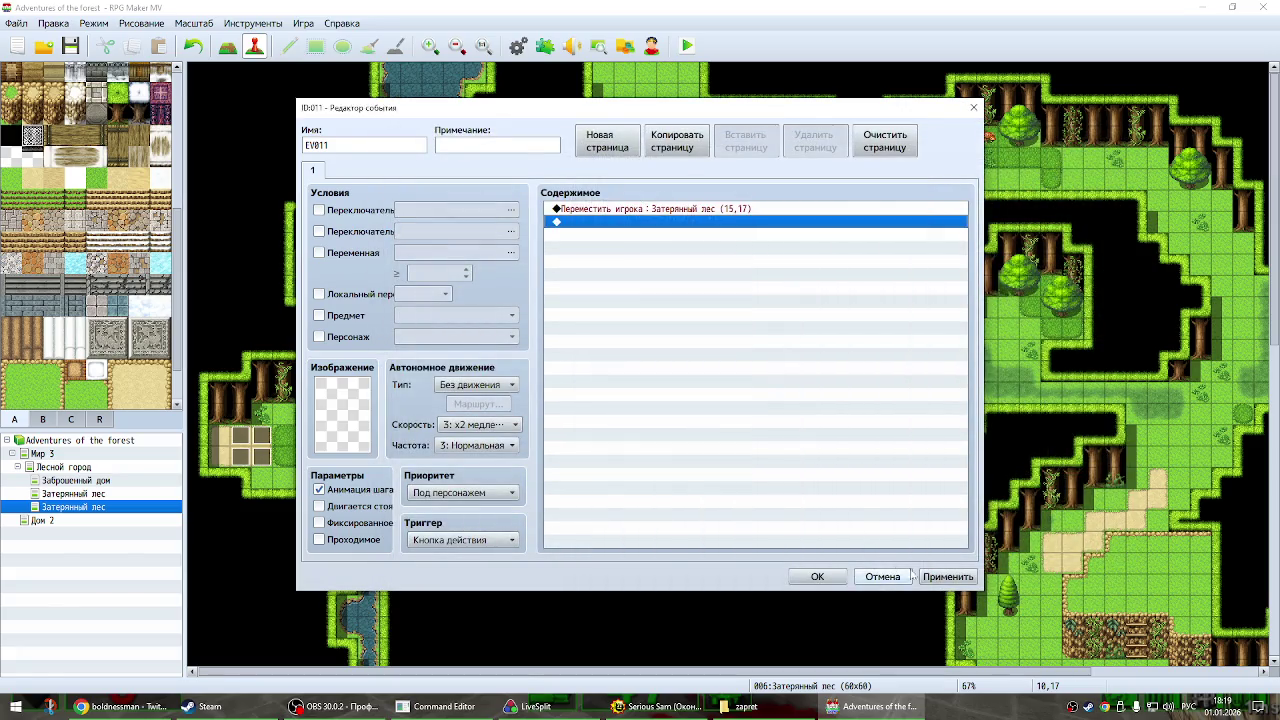
pyautogui.click(817, 576)
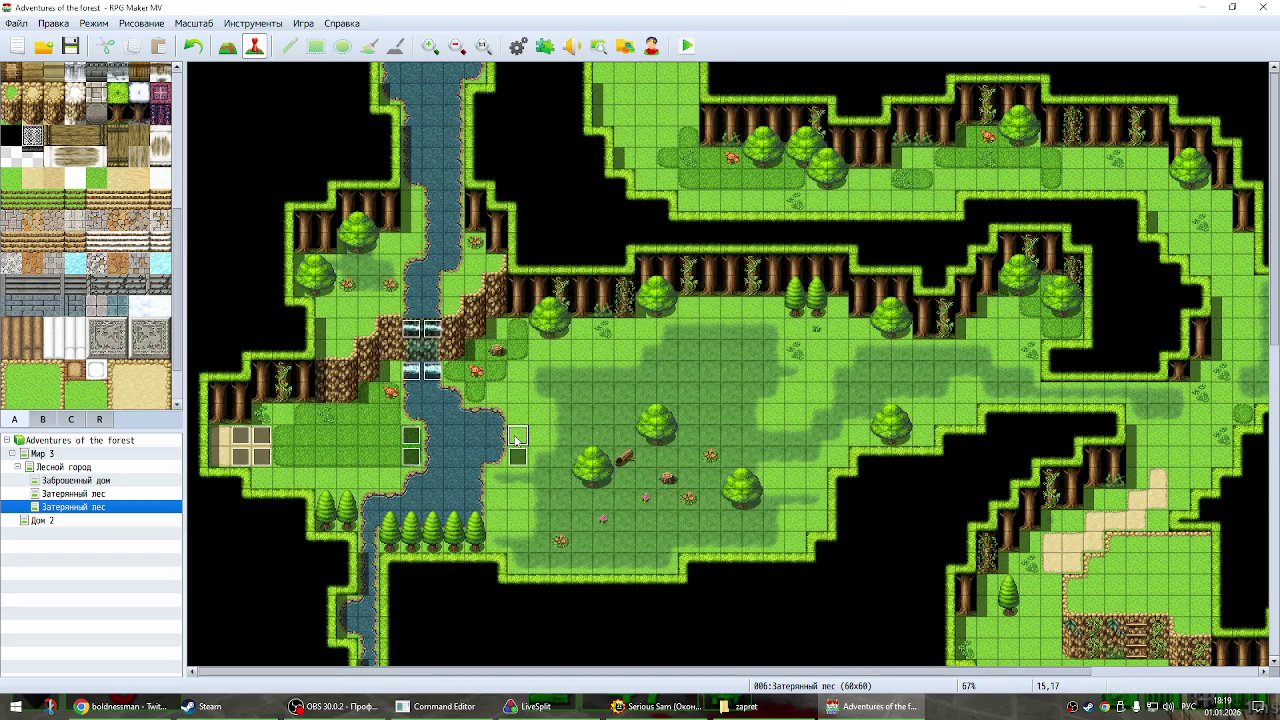
# - Create another event that transfers the player to Затерянный лес (10,17)
pyautogui.rightClick(517, 440)
pyautogui.click(539, 459)
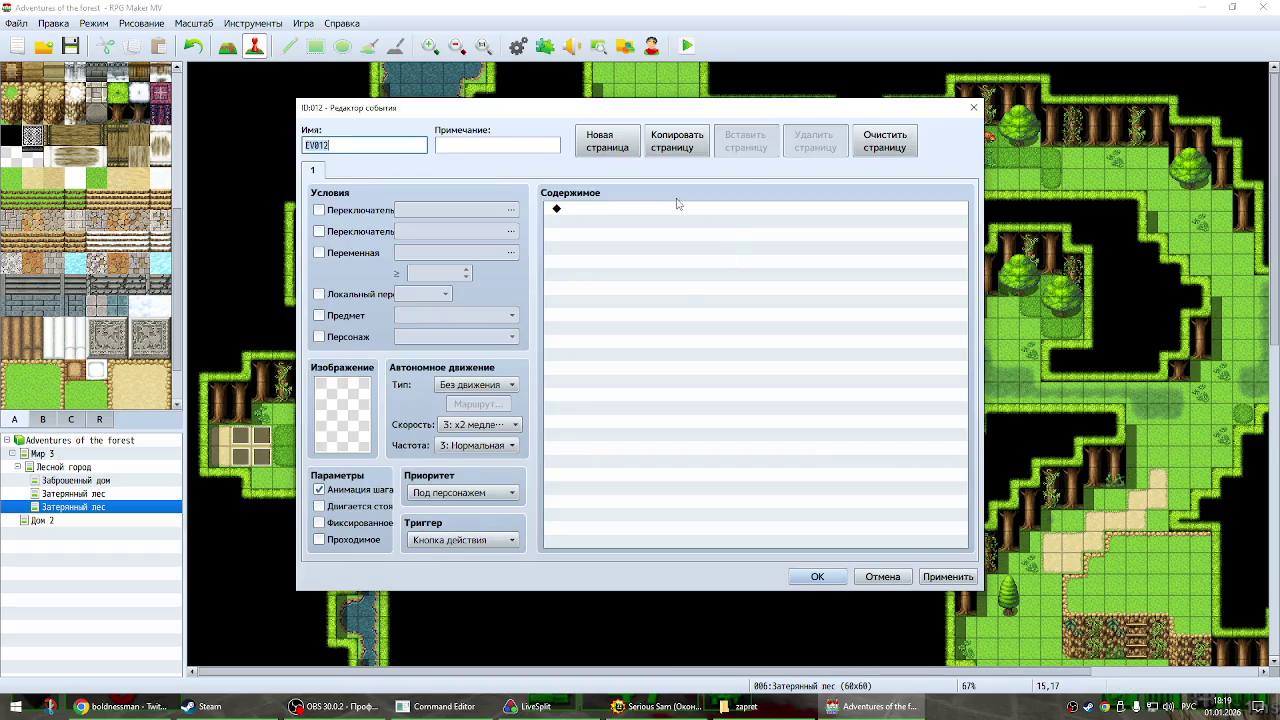
pyautogui.doubleClick(591, 211)
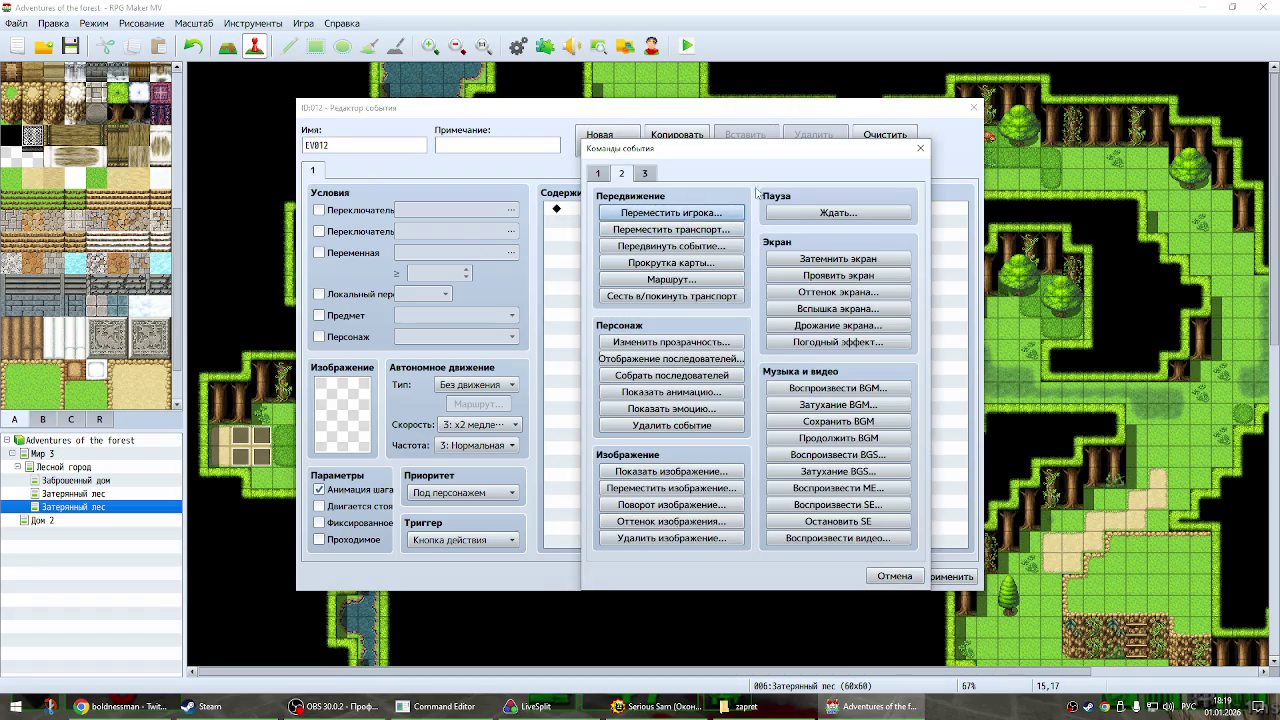
pyautogui.click(643, 213)
pyautogui.click(732, 316)
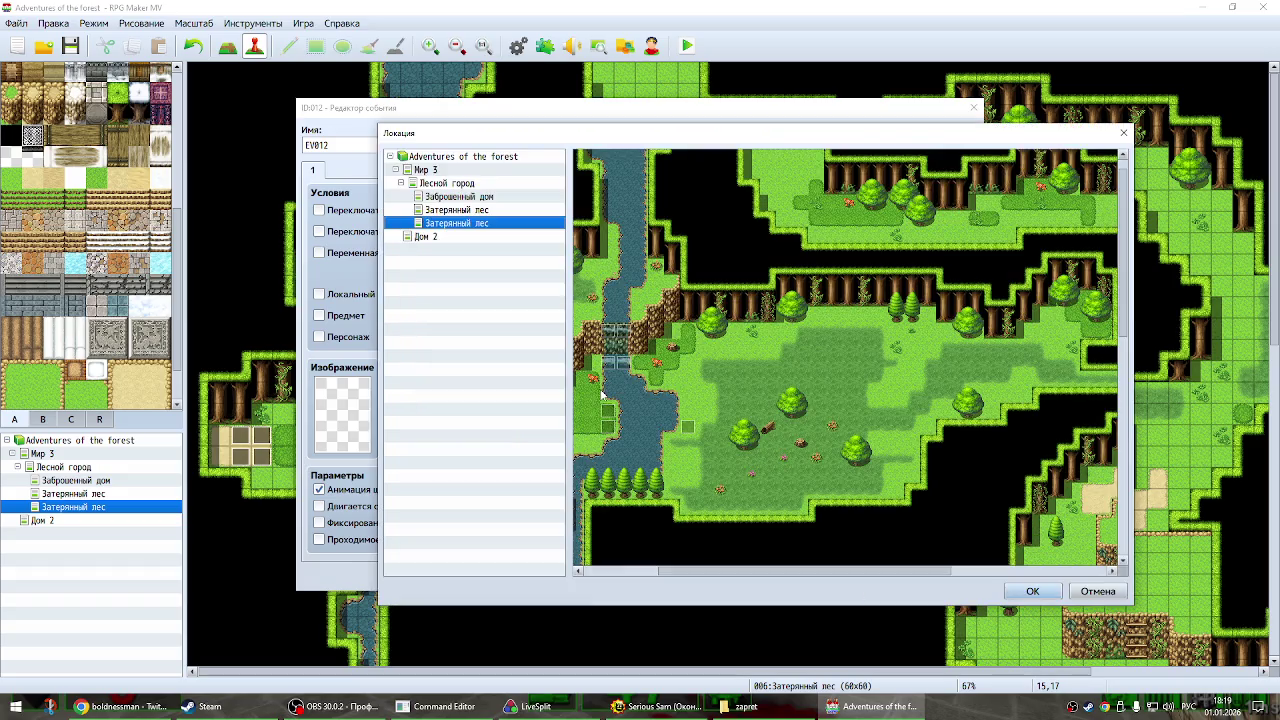
pyautogui.doubleClick(605, 412)
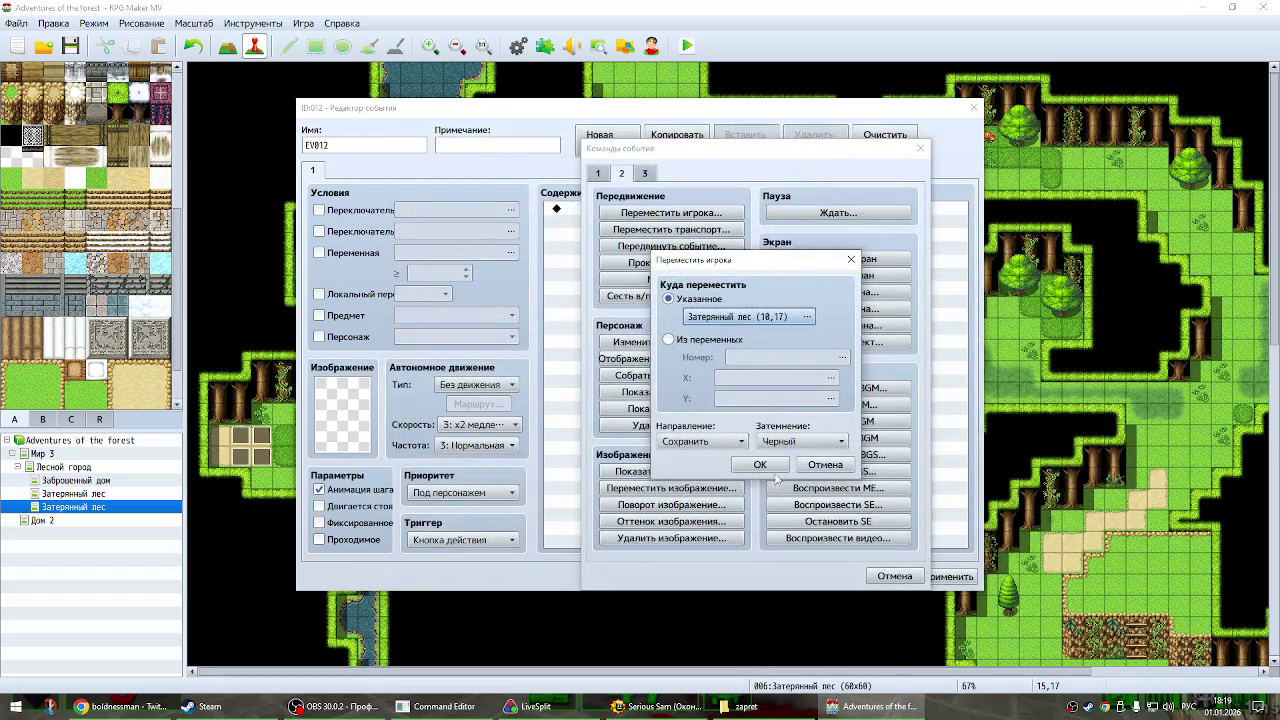
pyautogui.click(761, 470)
pyautogui.click(947, 576)
pyautogui.click(817, 576)
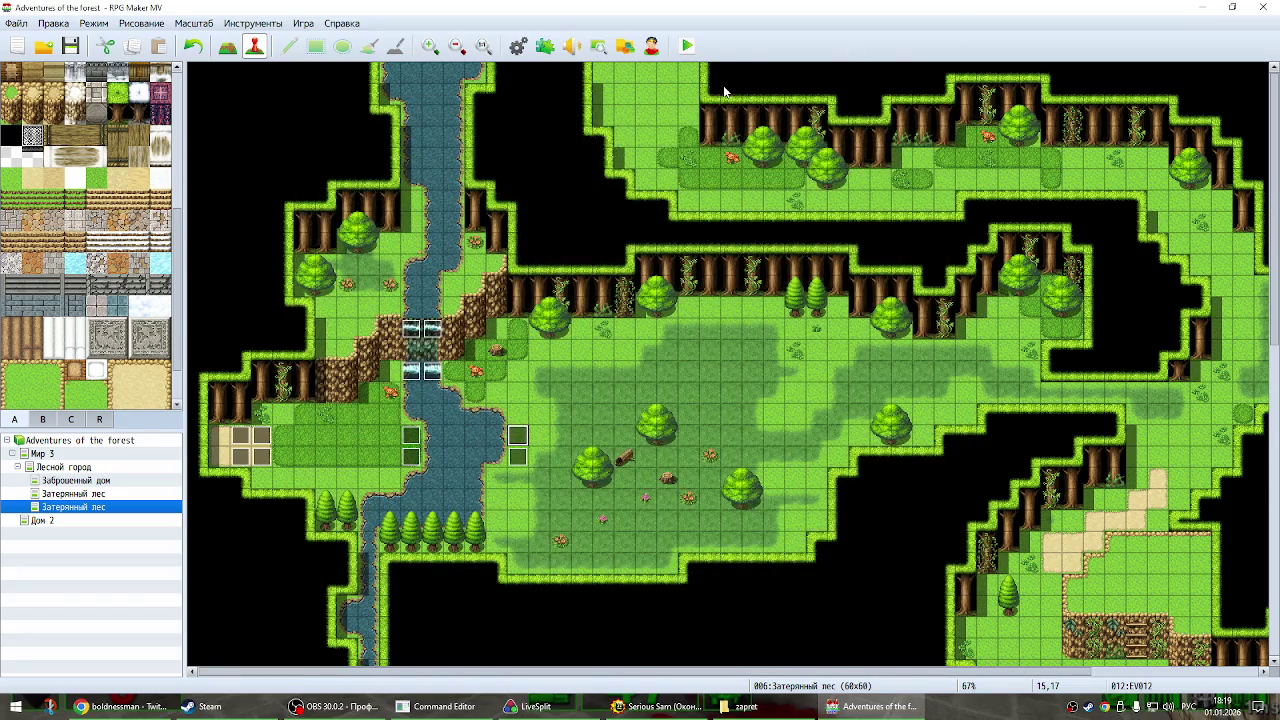
# - Save and launch a playtest, start a new game, and walk the hero through town toward the forest
pyautogui.click(687, 45)
pyautogui.click(576, 376)
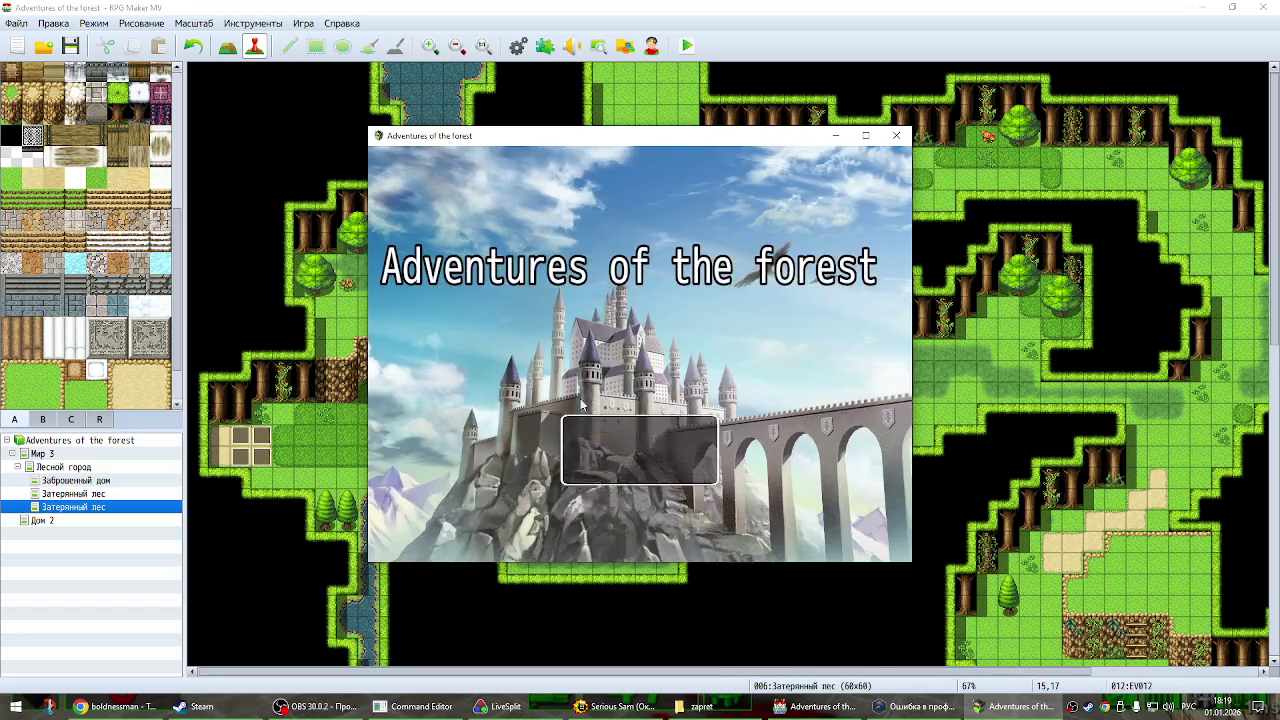
pyautogui.press('Return')
pyautogui.click(864, 134)
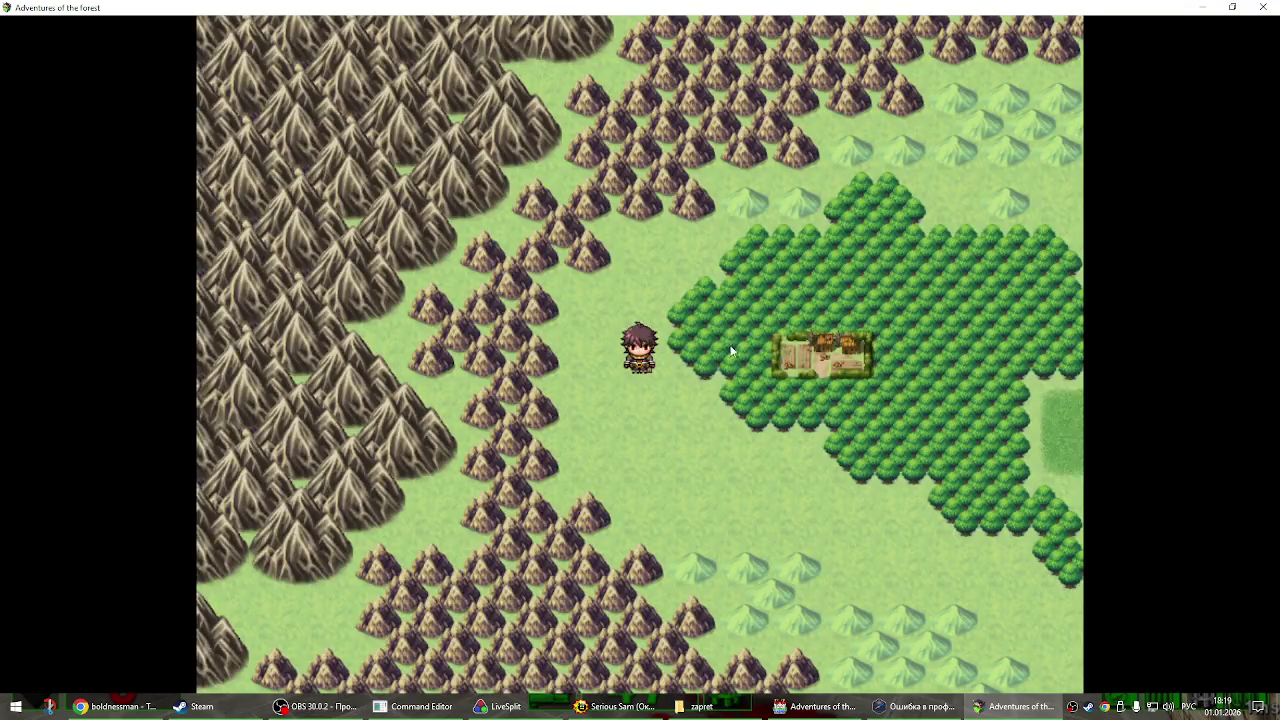
pyautogui.press('Right')
pyautogui.press('Up')
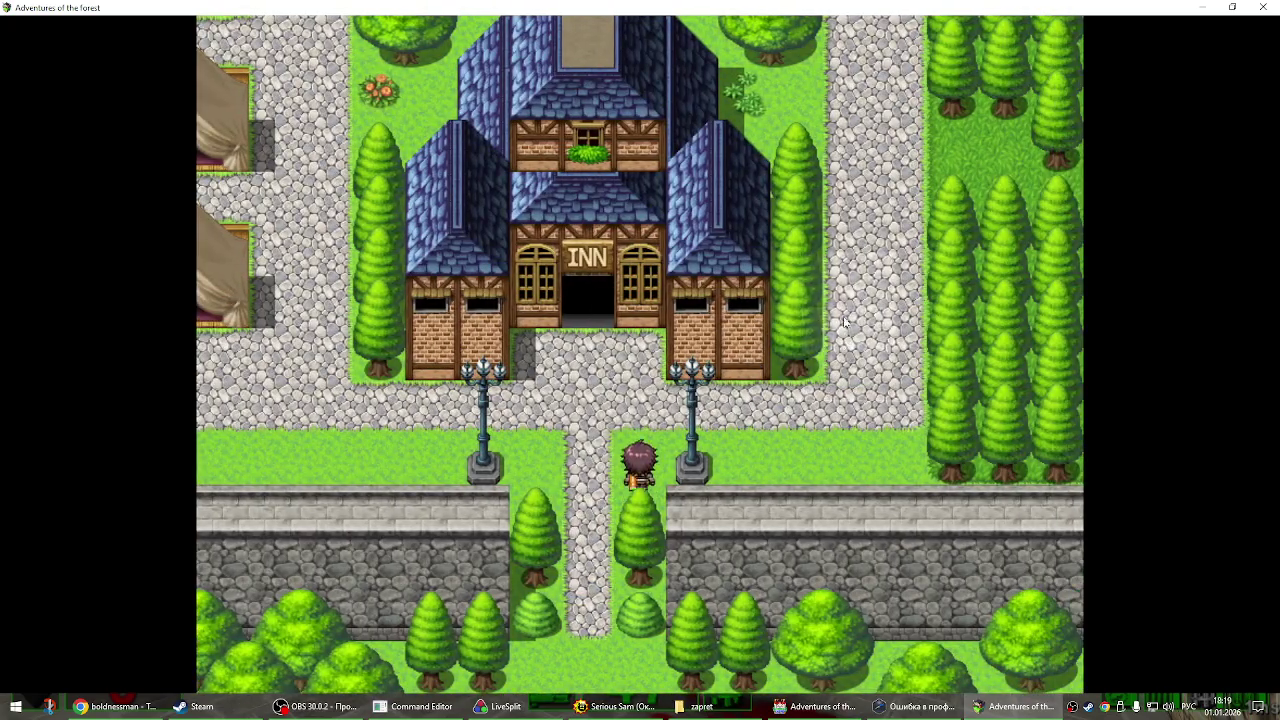
pyautogui.press('Right')
pyautogui.press('Up')
pyautogui.moveTo(696, 222)
pyautogui.mouseDown()
pyautogui.moveTo(651, 243)
pyautogui.moveTo(748, 380)
pyautogui.mouseUp()
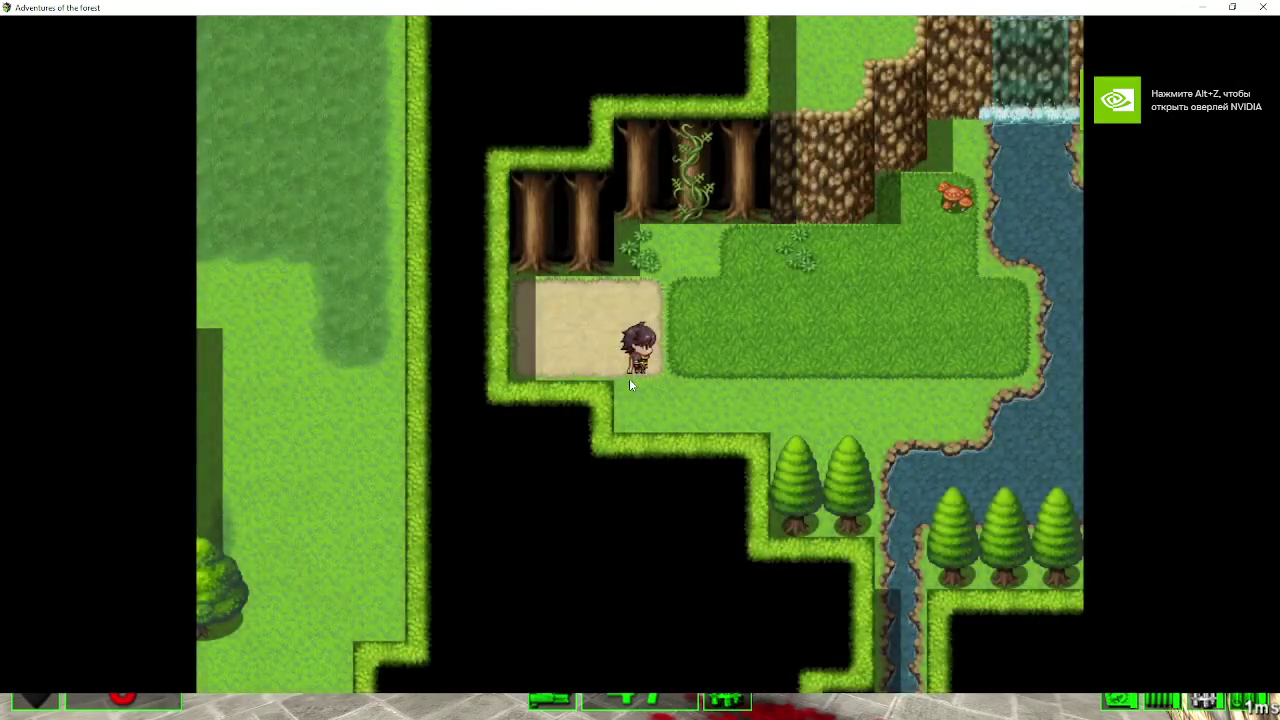
# - Walk the hero along the river onto the transfer to the next forest map
pyautogui.moveTo(629, 385)
pyautogui.mouseDown()
pyautogui.moveTo(823, 338)
pyautogui.moveTo(723, 350)
pyautogui.moveTo(682, 339)
pyautogui.mouseUp()
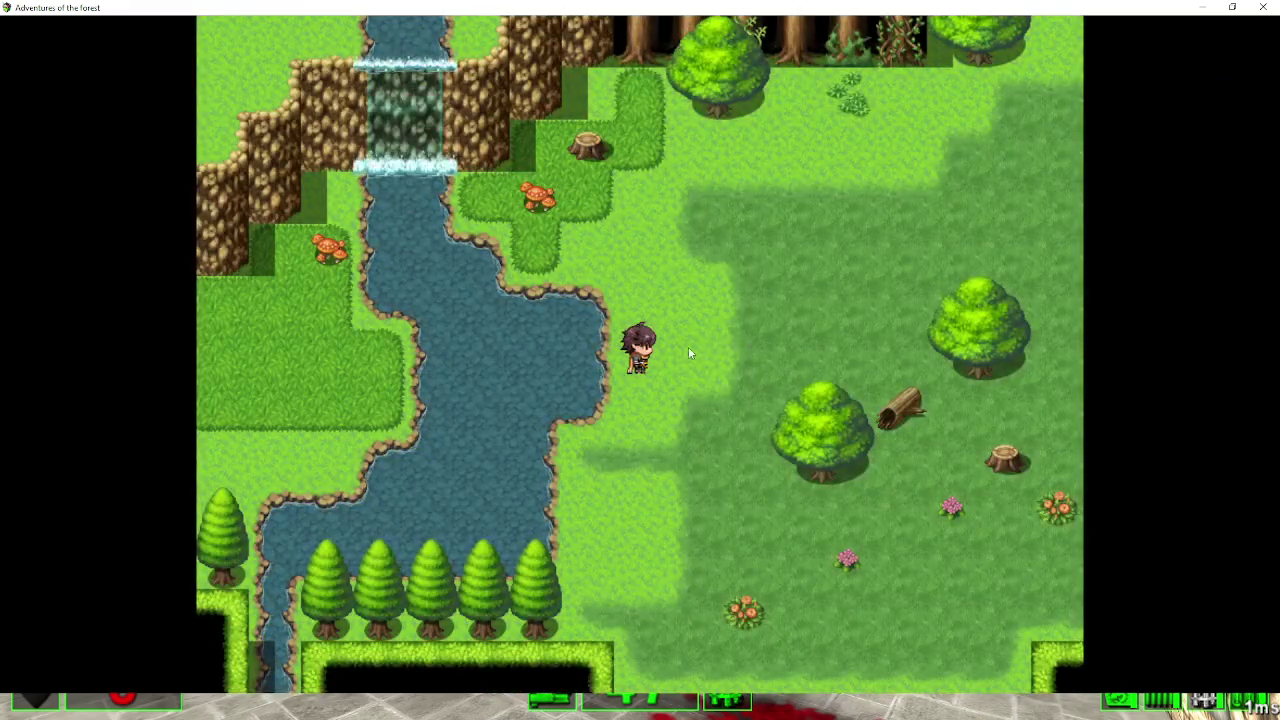
pyautogui.click(750, 334)
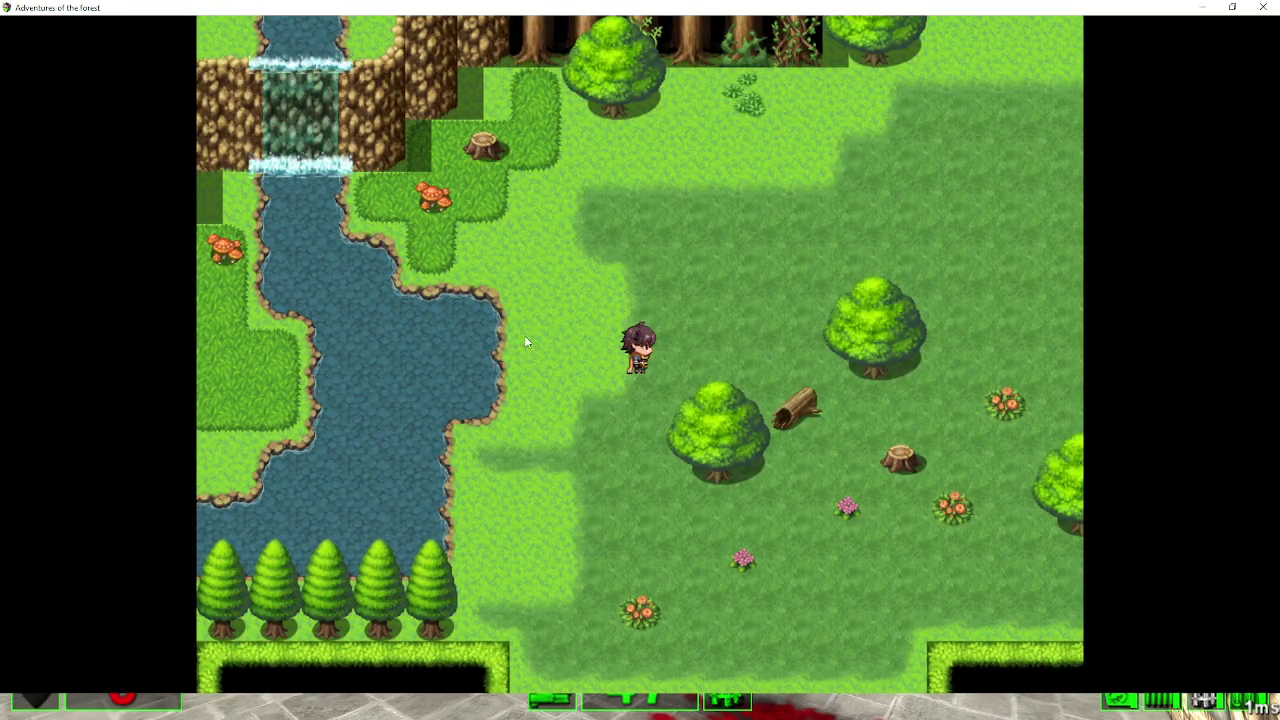
pyautogui.click(617, 300)
pyautogui.click(547, 324)
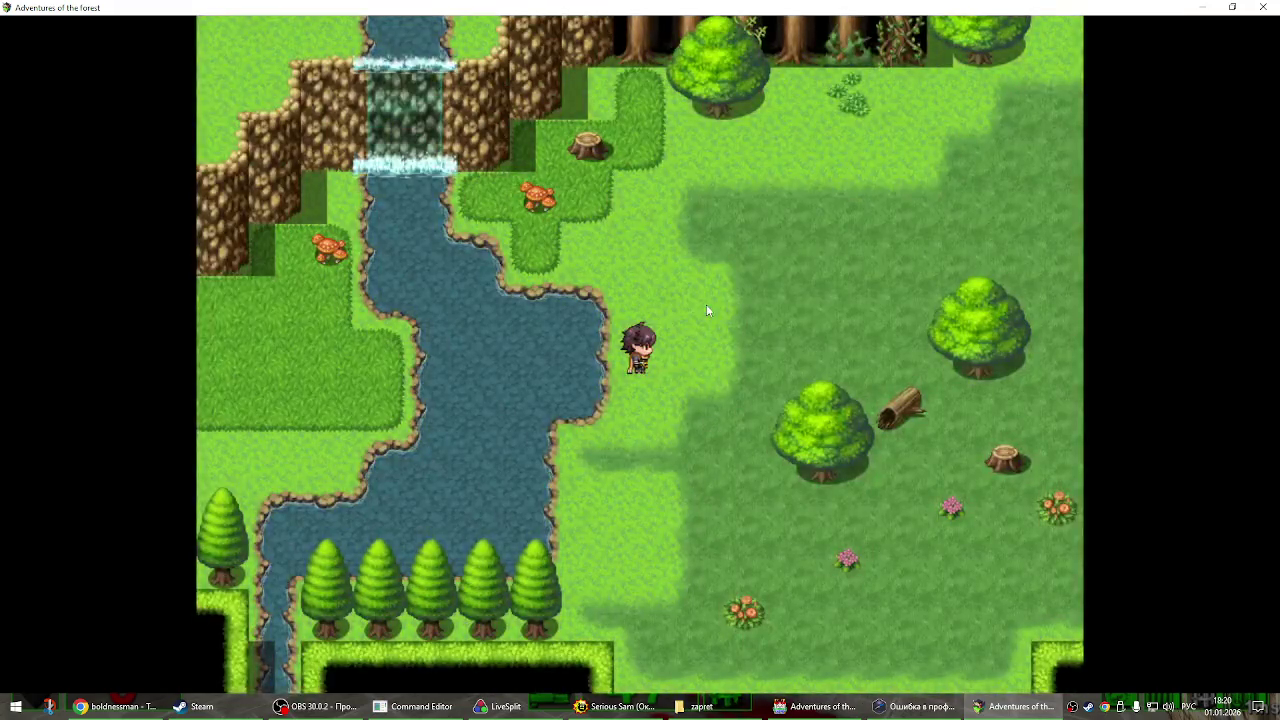
pyautogui.click(662, 252)
# - Explore the waterfall and southern clearing on foot, then end the playtest
pyautogui.click(470, 240)
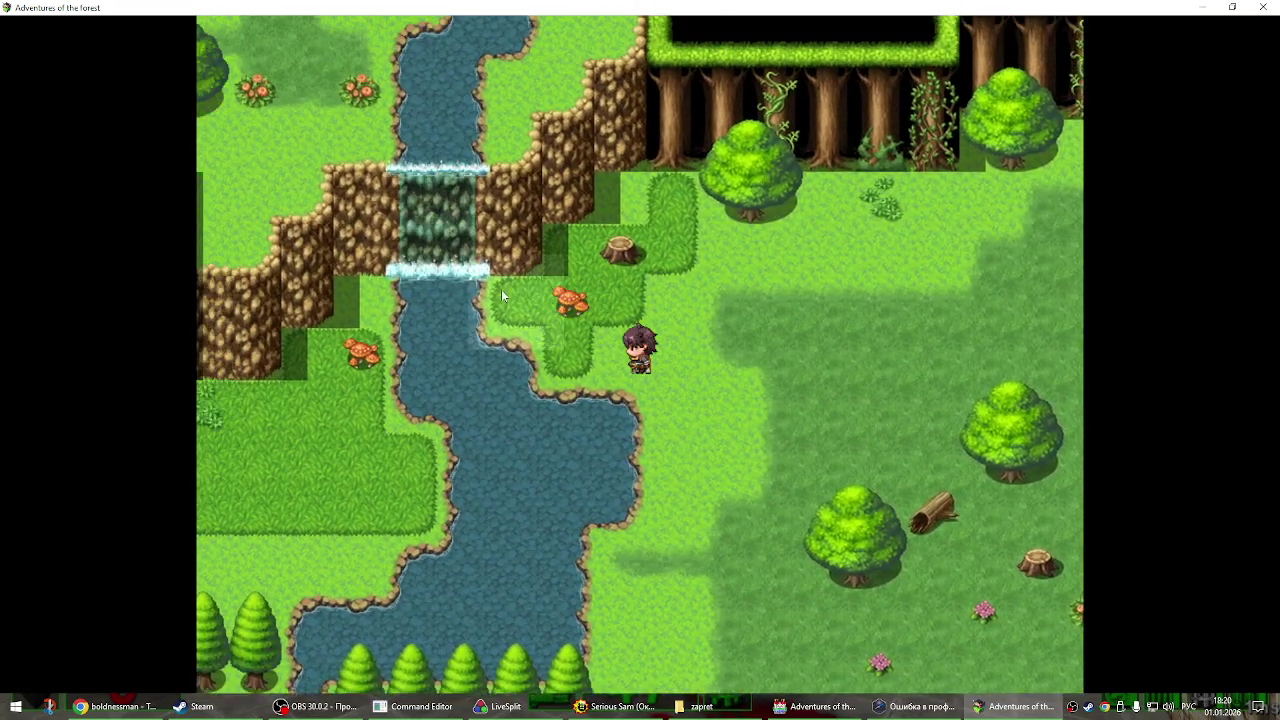
pyautogui.click(501, 289)
pyautogui.click(726, 332)
pyautogui.click(640, 415)
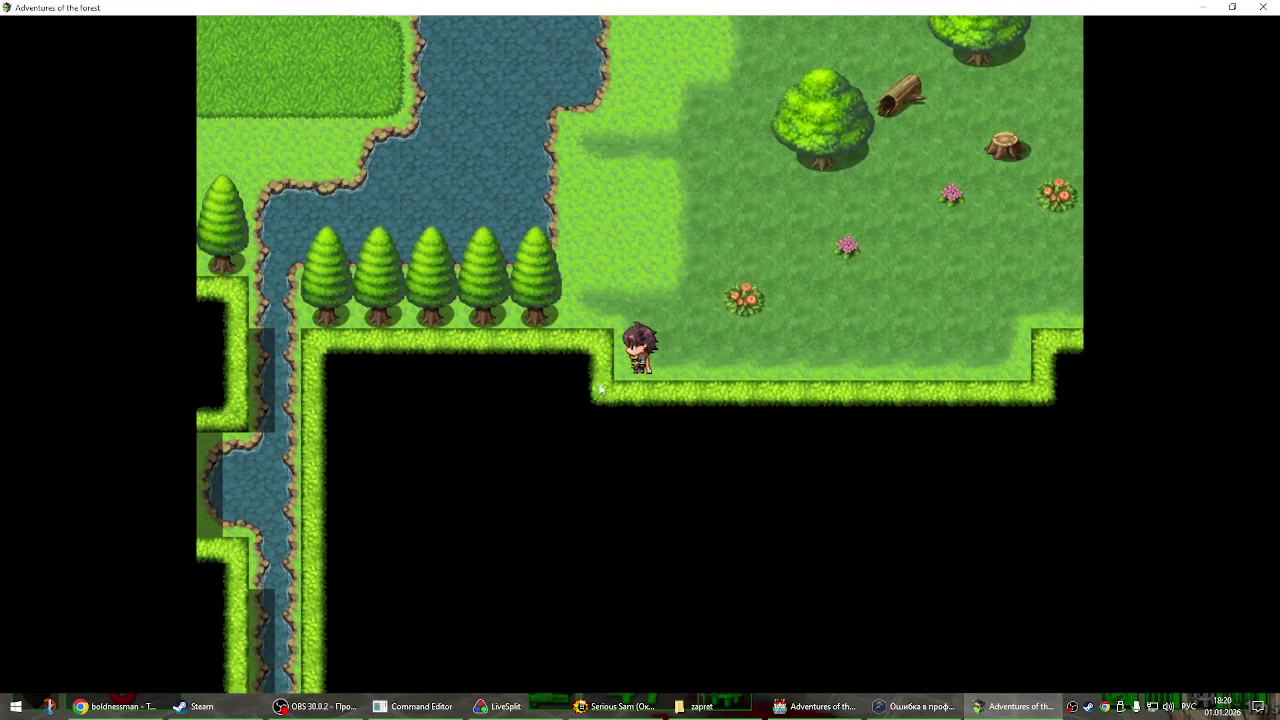
pyautogui.click(666, 197)
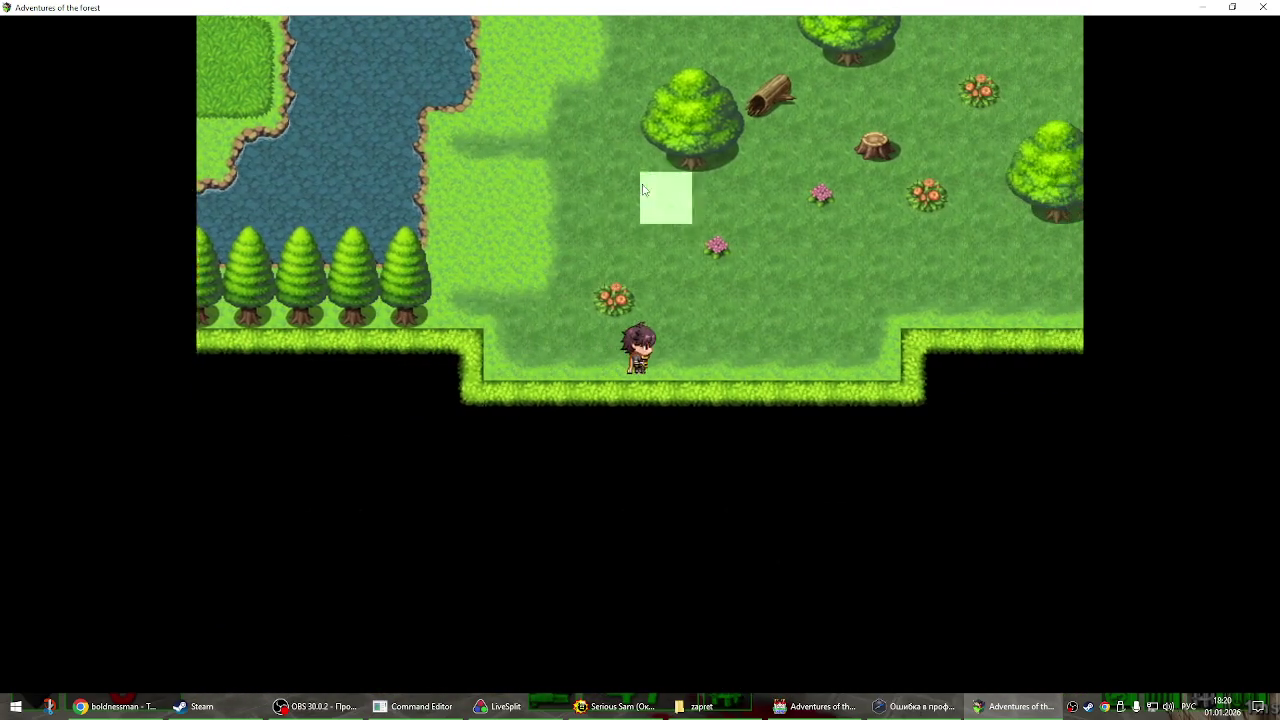
pyautogui.click(697, 194)
pyautogui.click(770, 400)
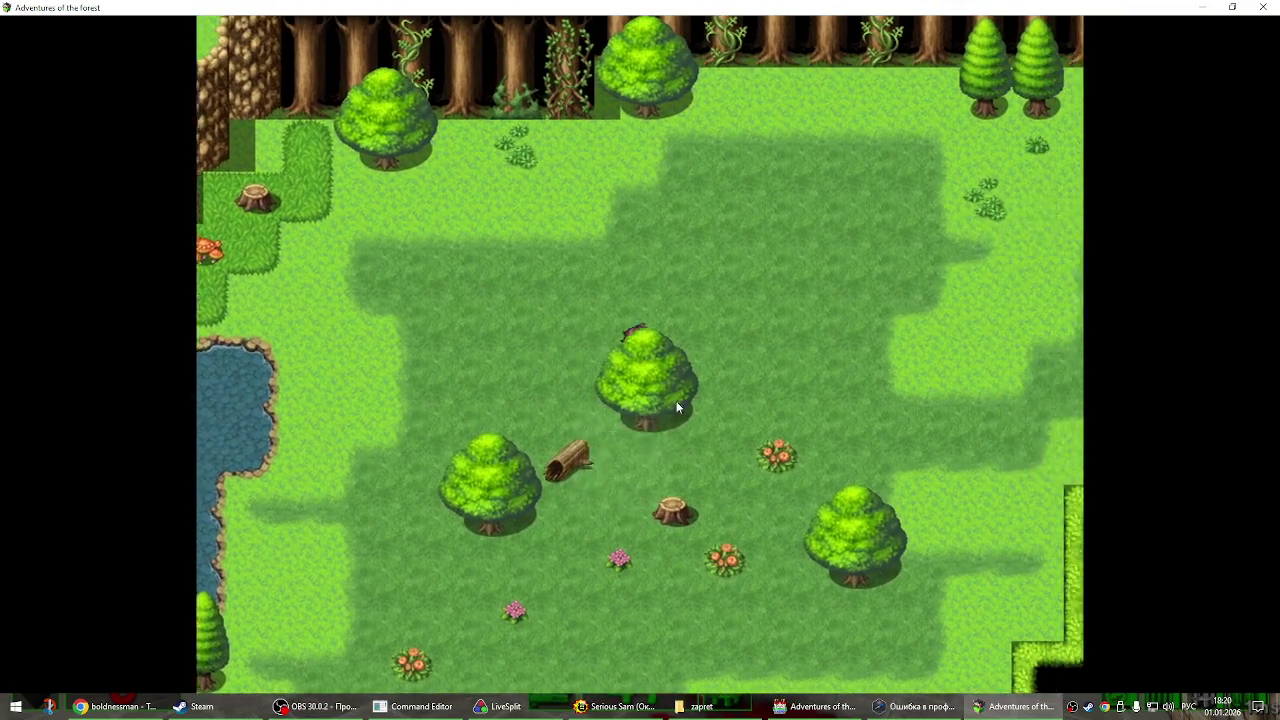
pyautogui.click(600, 390)
pyautogui.moveTo(760, 300)
pyautogui.mouseDown()
pyautogui.moveTo(775, 290)
pyautogui.moveTo(741, 244)
pyautogui.moveTo(790, 188)
pyautogui.moveTo(756, 181)
pyautogui.moveTo(794, 194)
pyautogui.moveTo(871, 171)
pyautogui.mouseUp()
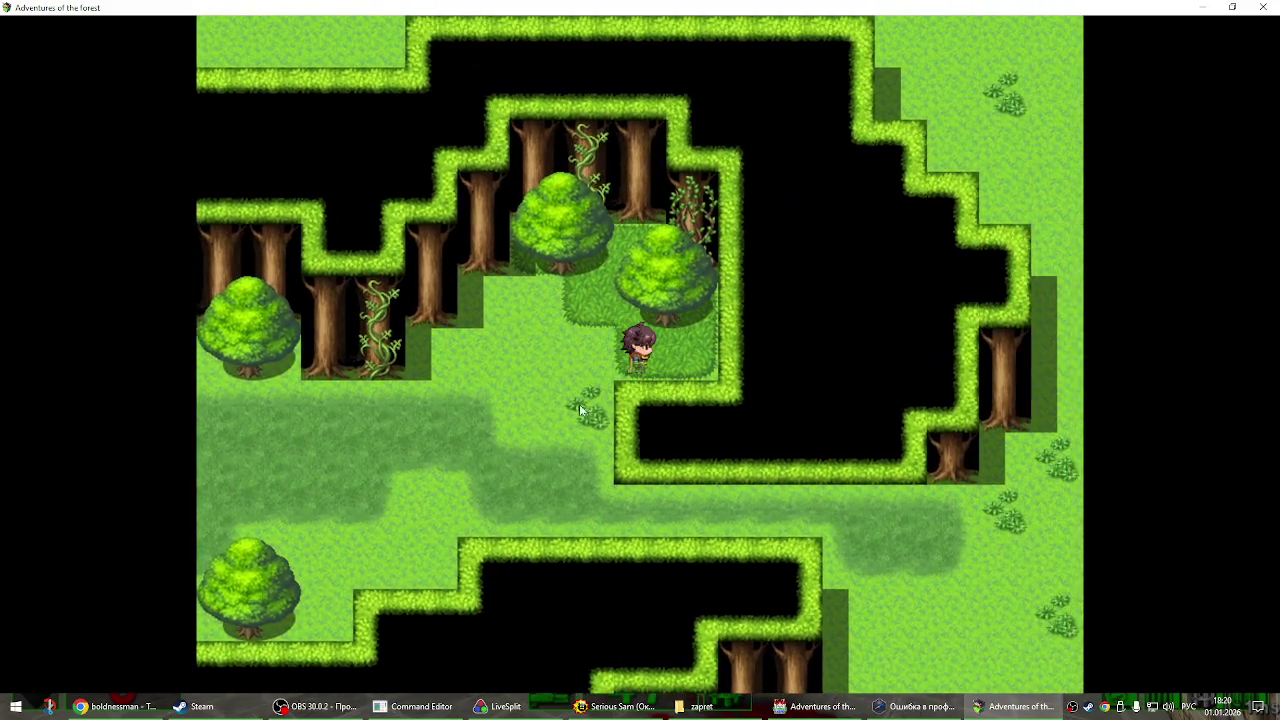
pyautogui.click(579, 404)
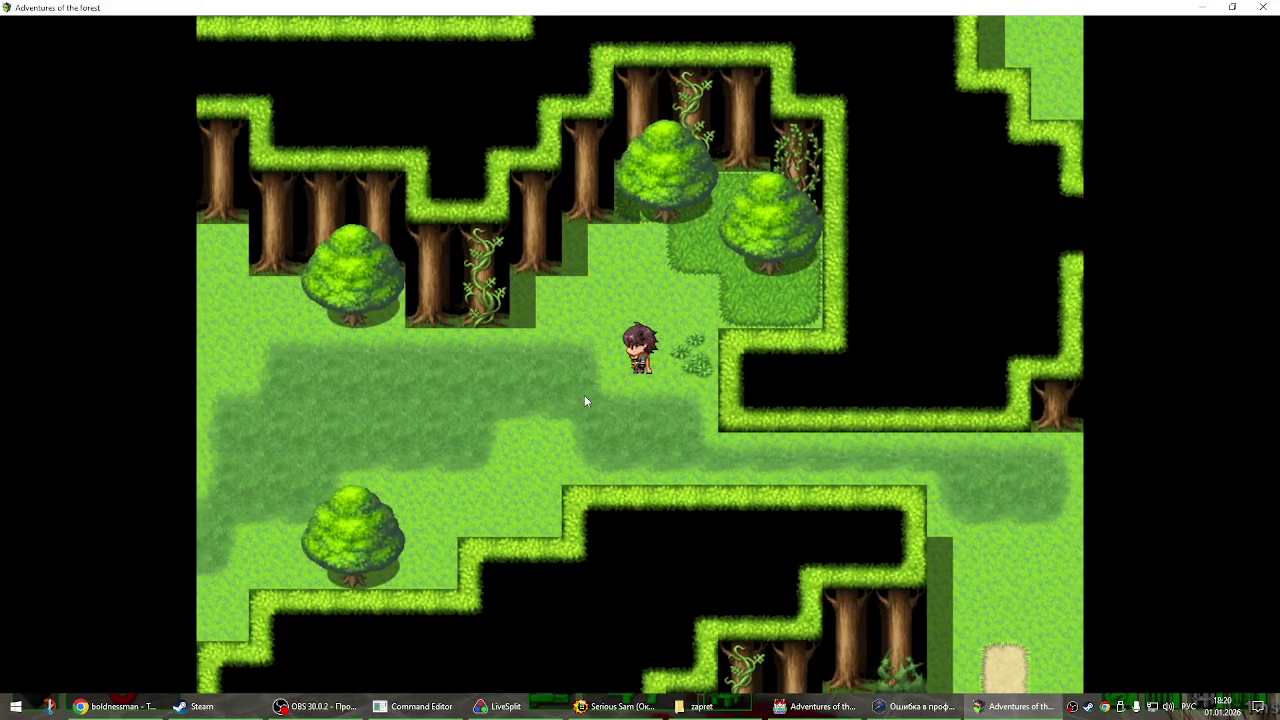
pyautogui.click(1232, 7)
pyautogui.click(887, 122)
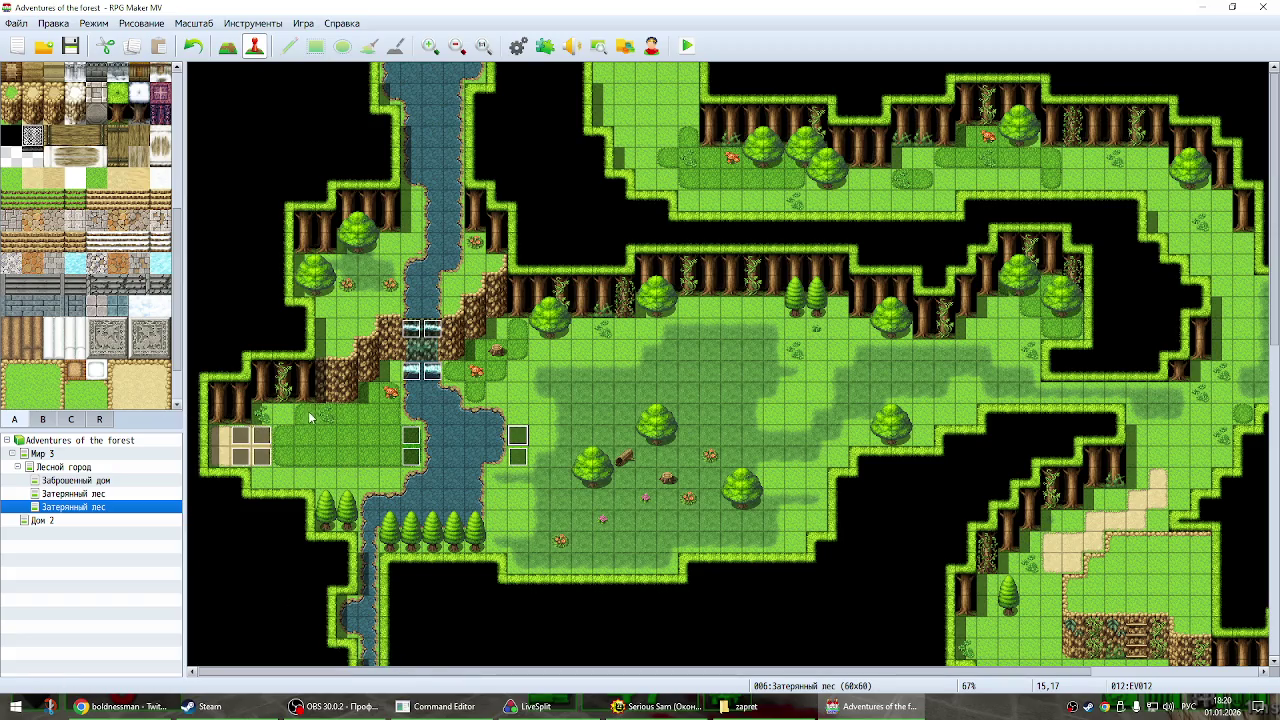
# - Zoom in on the Затерянный лес map and switch to Map mode with the Pencil tool active
pyautogui.moveTo(590, 671); pyautogui.dragTo(754, 671)
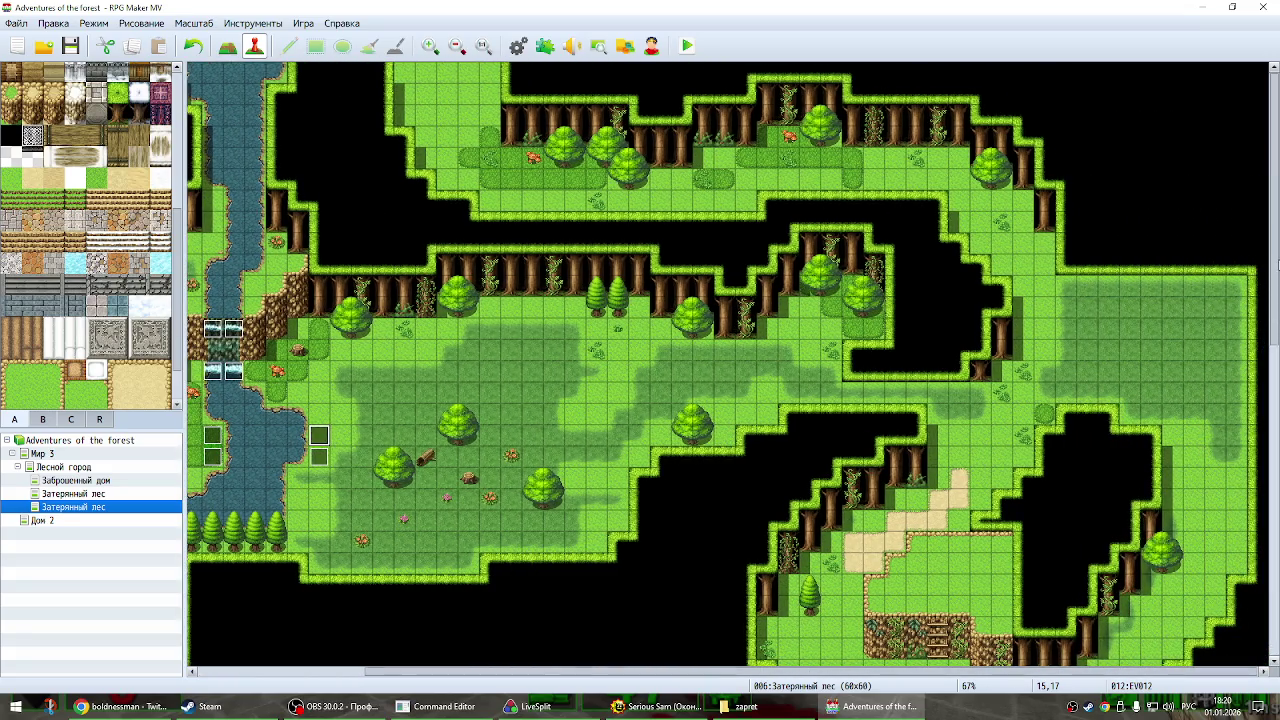
pyautogui.moveTo(1277, 265)
pyautogui.mouseDown()
pyautogui.moveTo(1275, 395)
pyautogui.moveTo(1251, 457)
pyautogui.moveTo(1268, 415)
pyautogui.moveTo(1263, 473)
pyautogui.moveTo(386, 560)
pyautogui.mouseUp()
pyautogui.moveTo(447, 677); pyautogui.dragTo(237, 677)
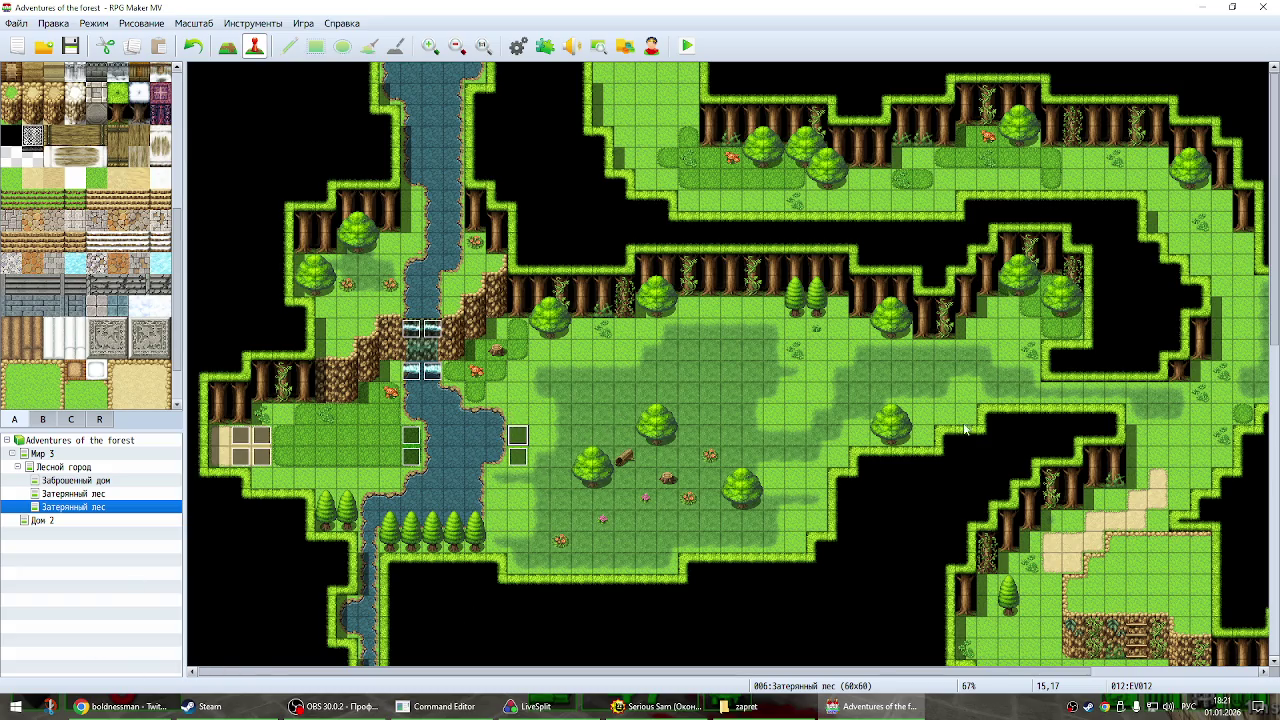
pyautogui.click(430, 45)
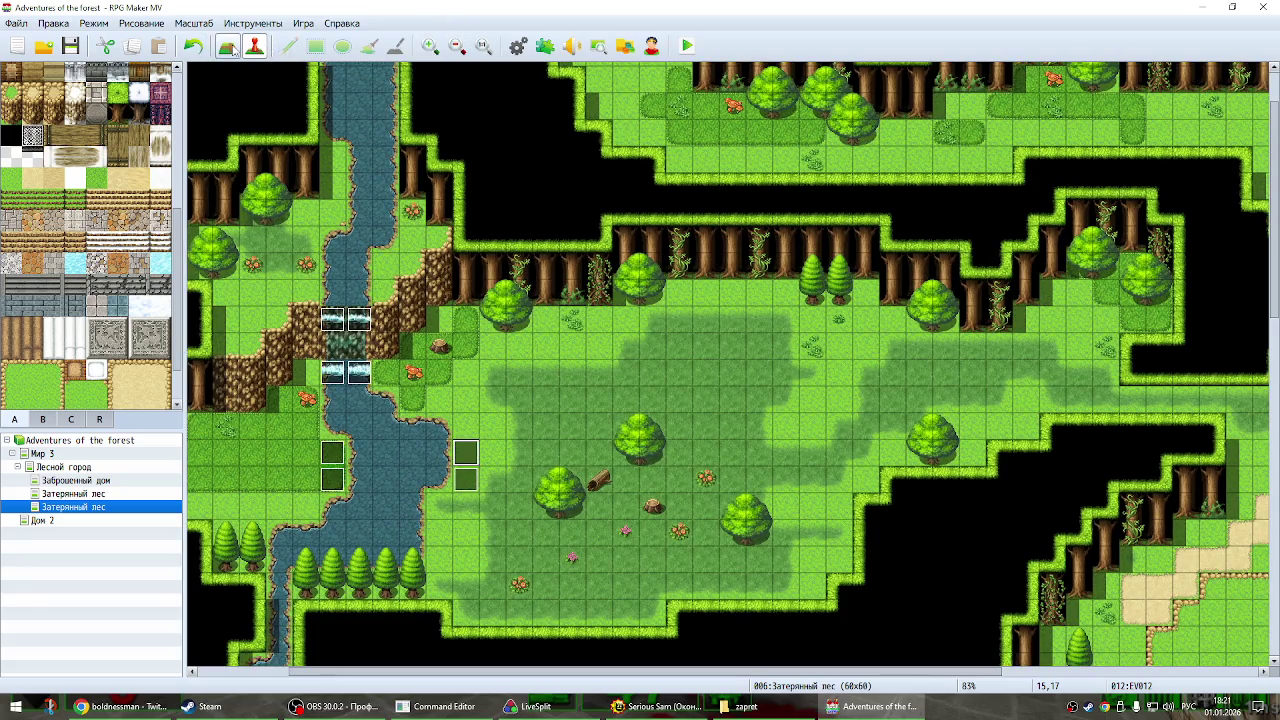
pyautogui.click(228, 45)
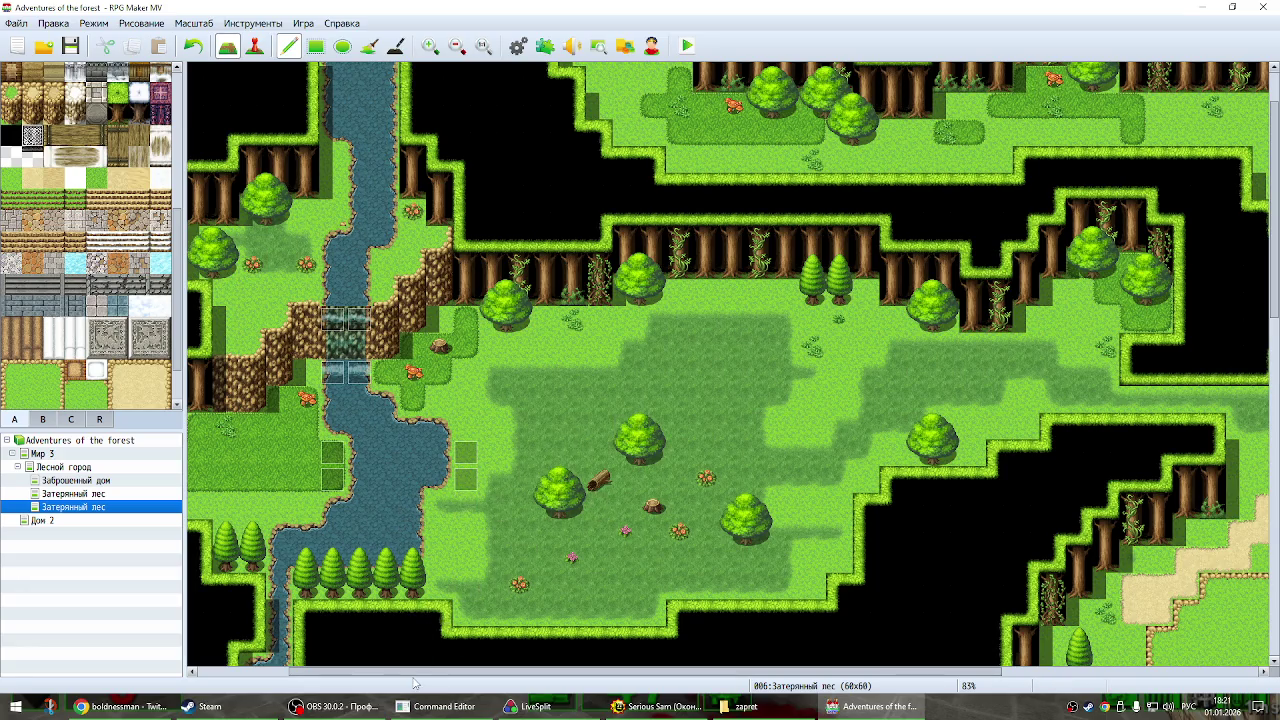
pyautogui.moveTo(418, 675)
pyautogui.mouseDown()
pyautogui.moveTo(324, 688)
pyautogui.moveTo(452, 702)
pyautogui.mouseUp()
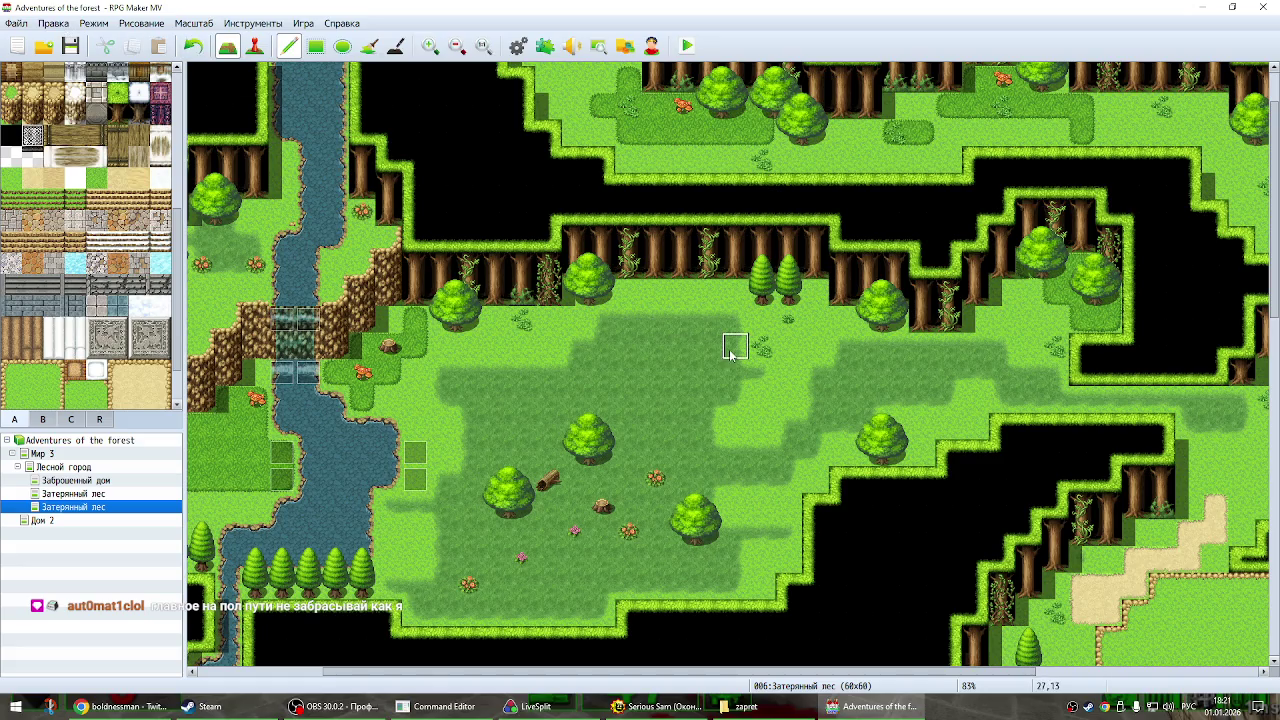
pyautogui.moveTo(498, 679); pyautogui.dragTo(716, 679)
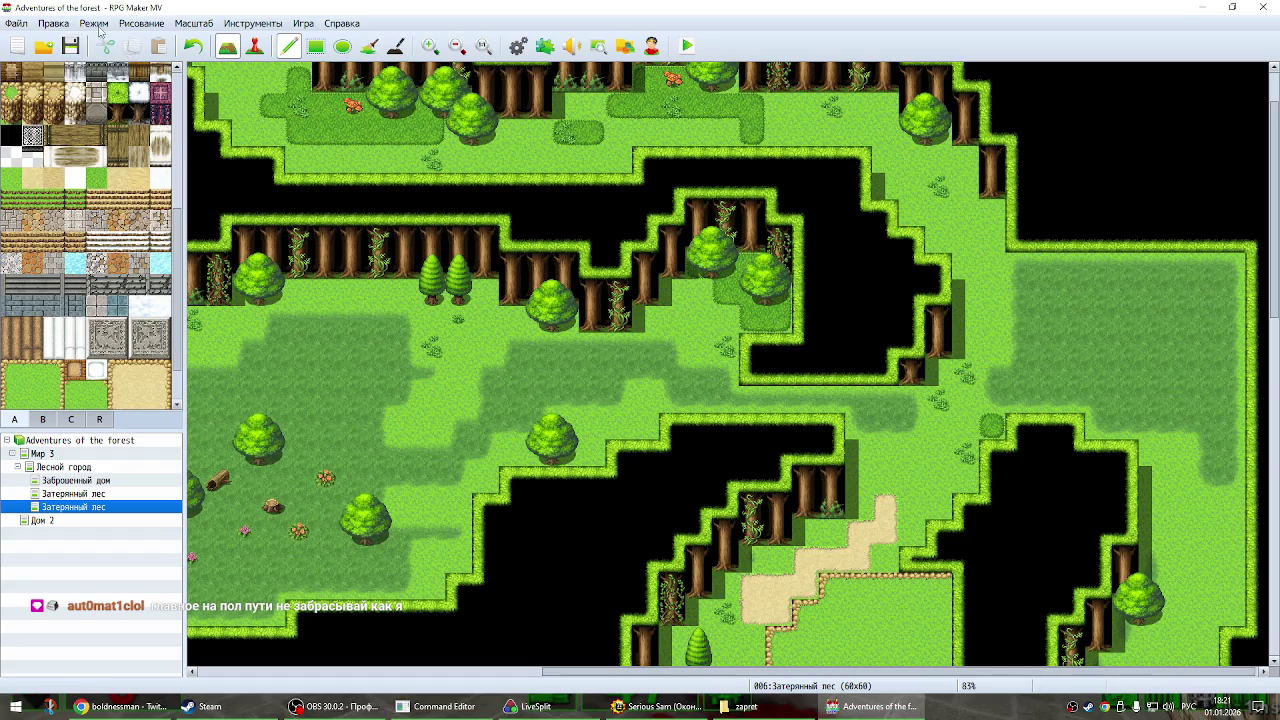
pyautogui.click(28, 26)
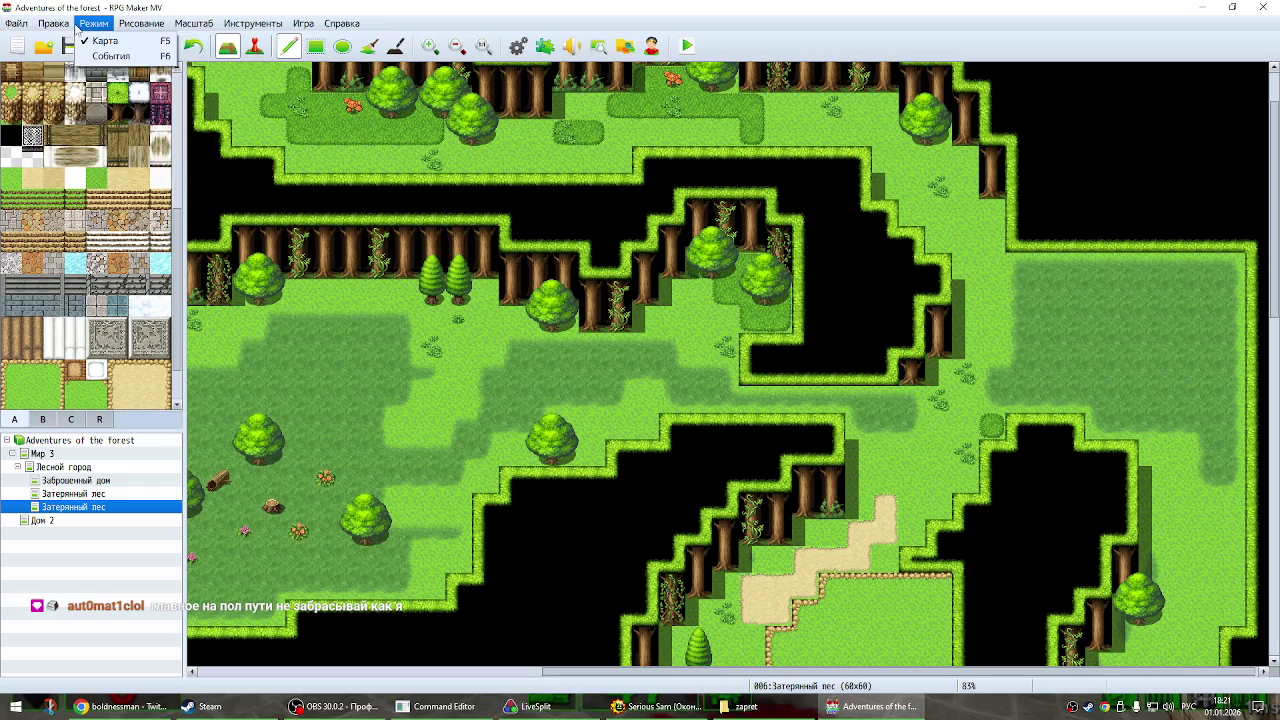
pyautogui.moveTo(148, 24)
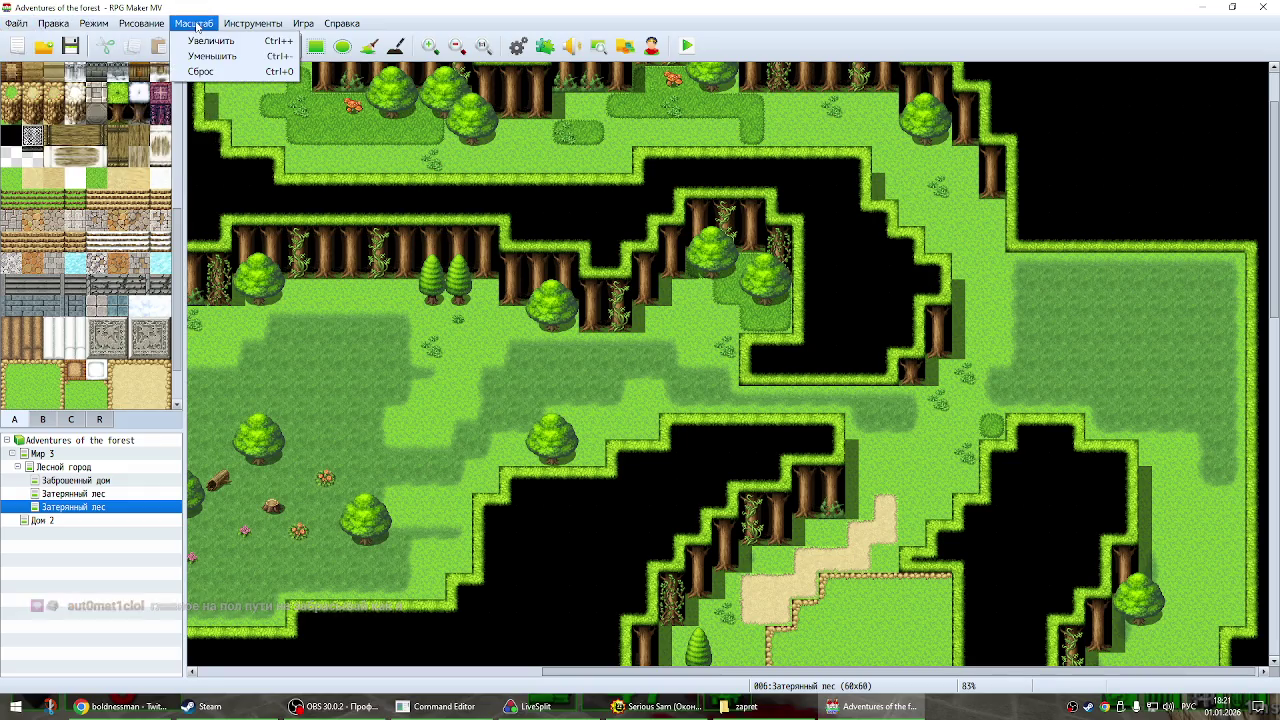
pyautogui.moveTo(249, 28)
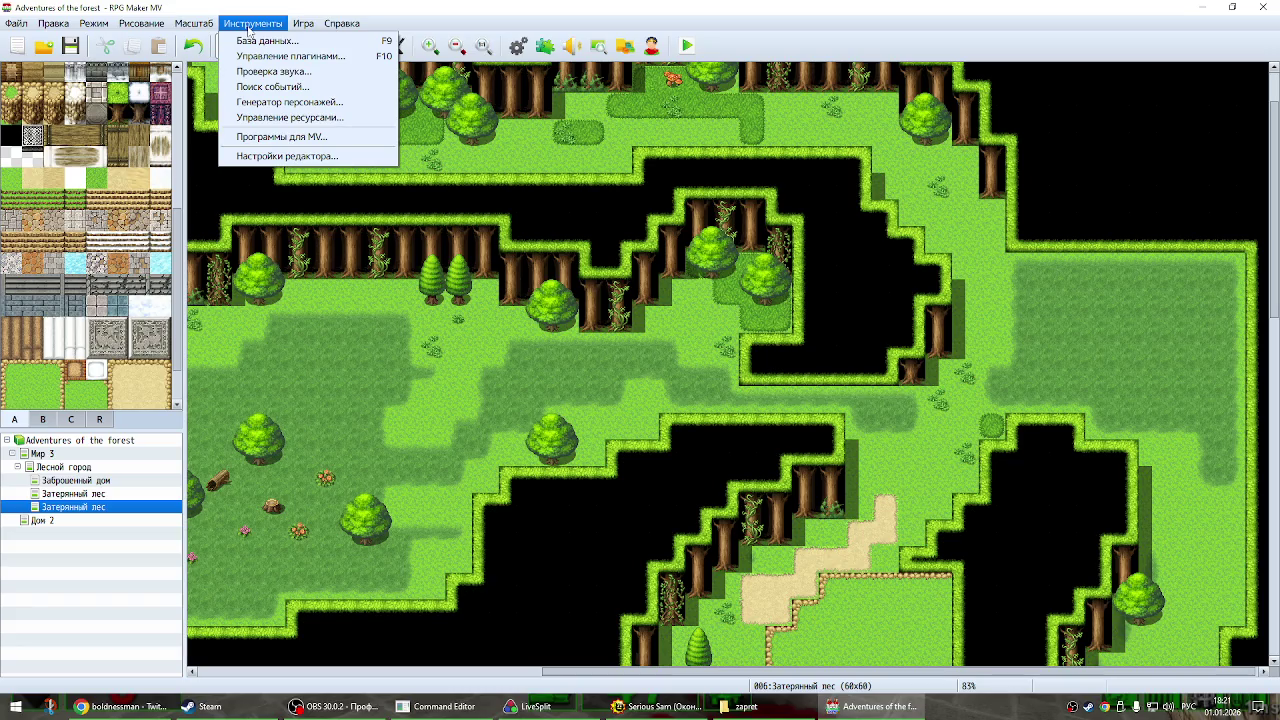
pyautogui.click(256, 41)
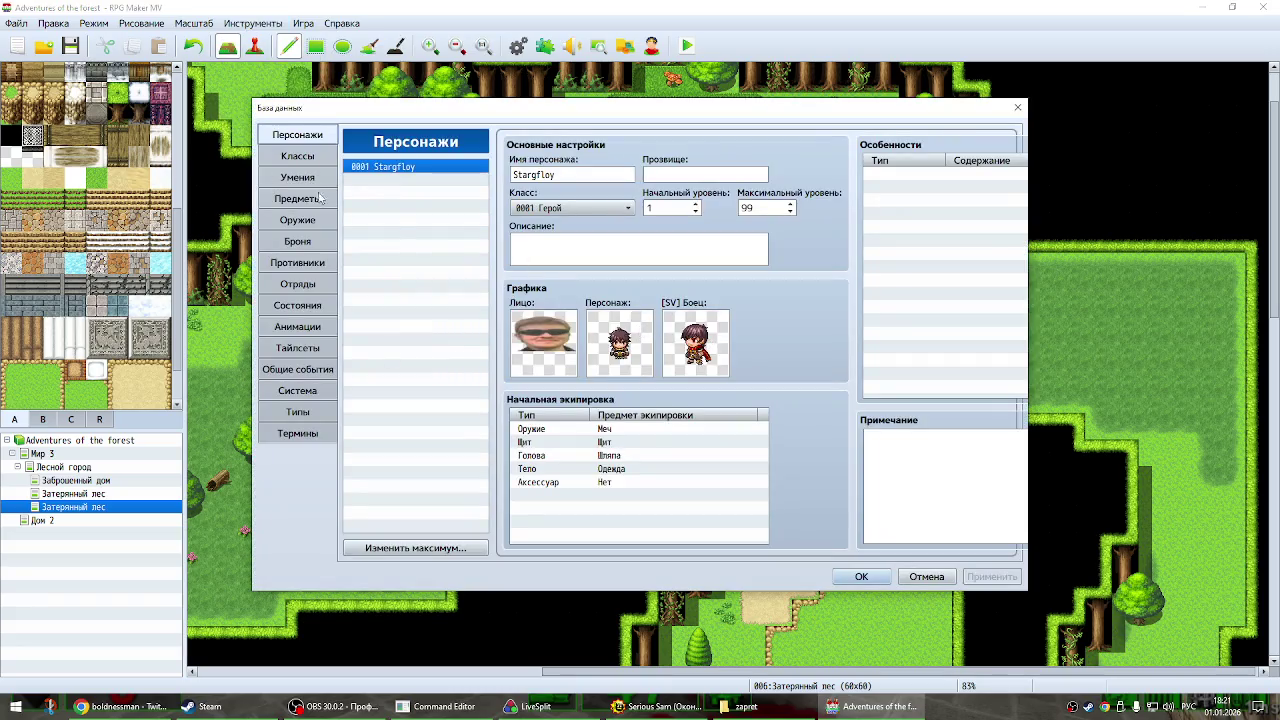
pyautogui.moveTo(555, 110); pyautogui.dragTo(569, 119)
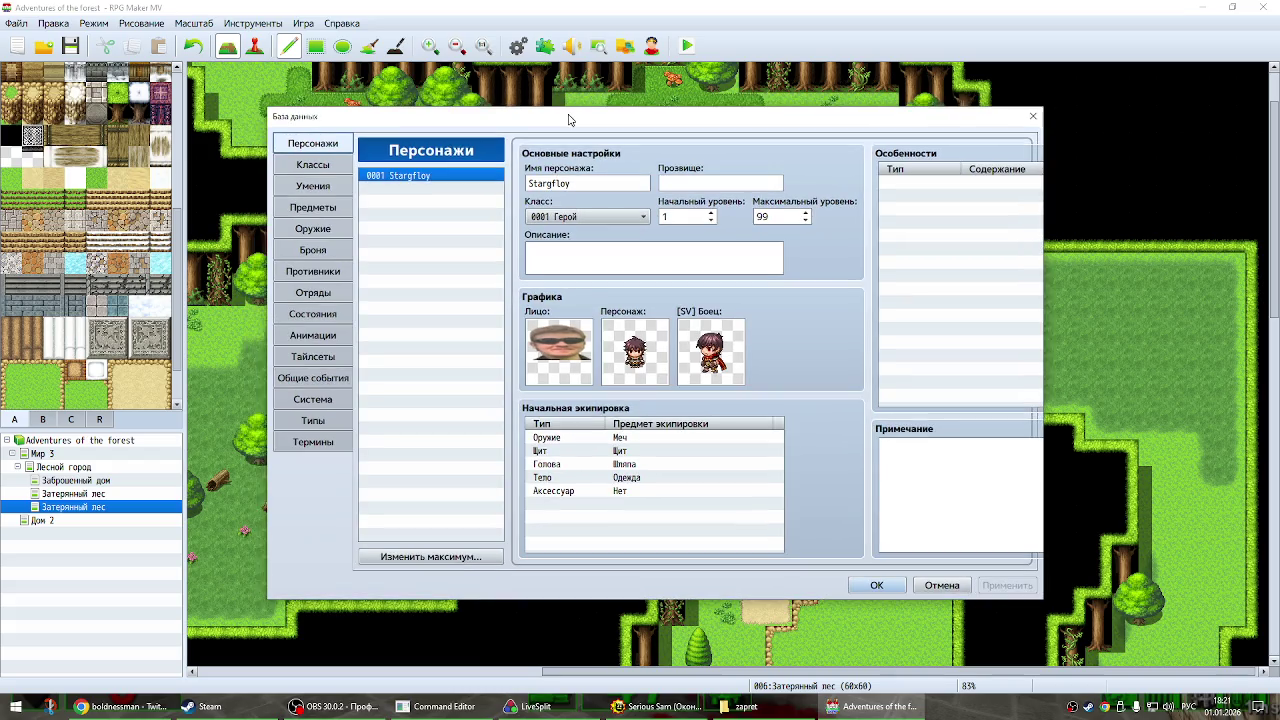
pyautogui.click(313, 187)
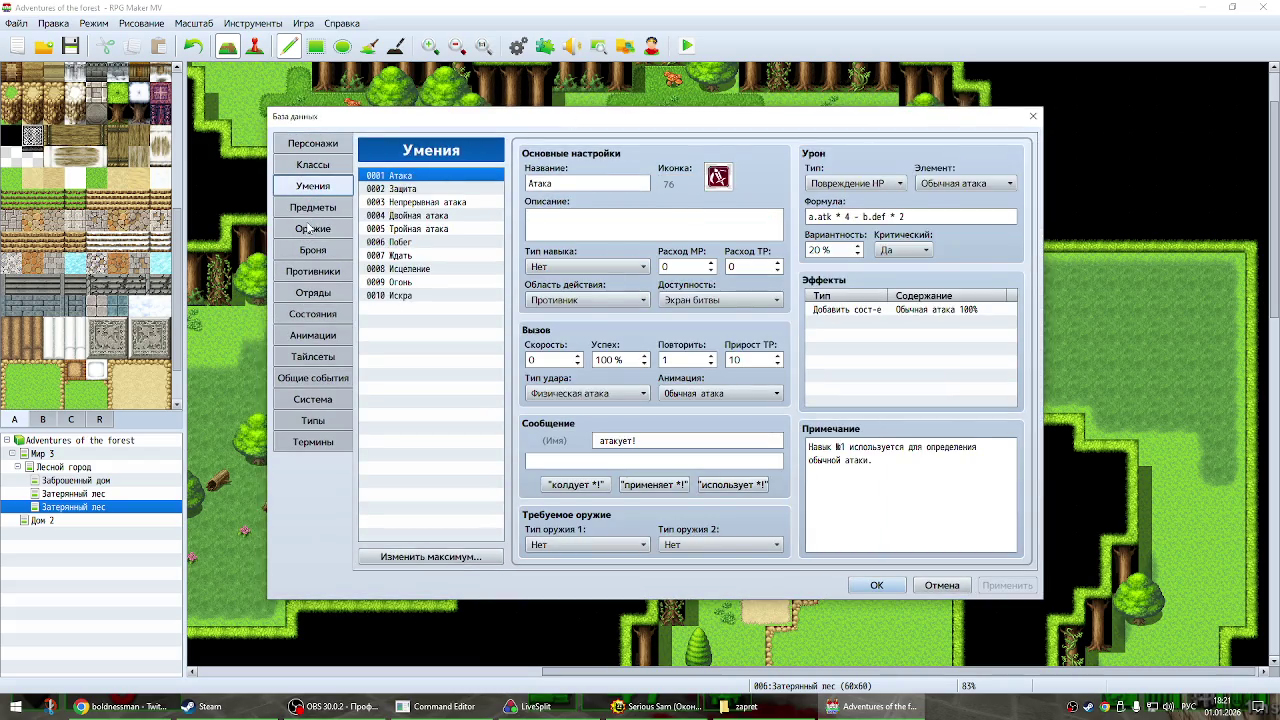
pyautogui.click(313, 235)
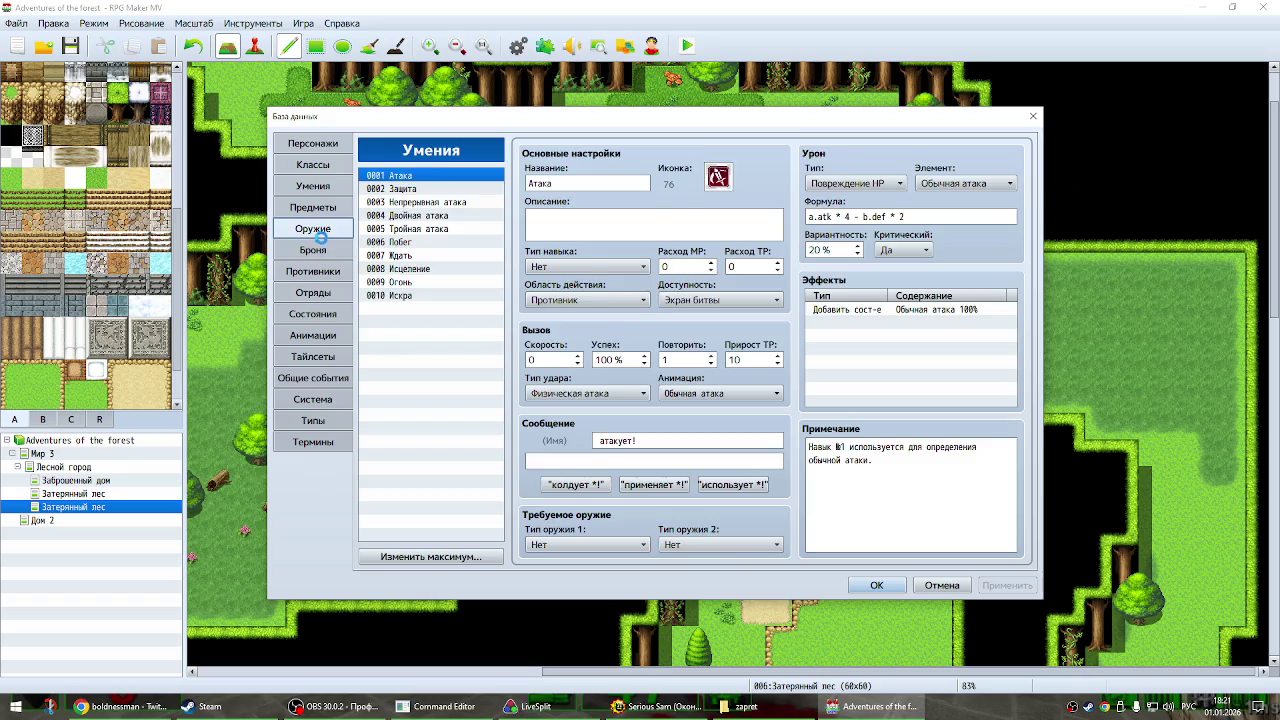
pyautogui.click(313, 420)
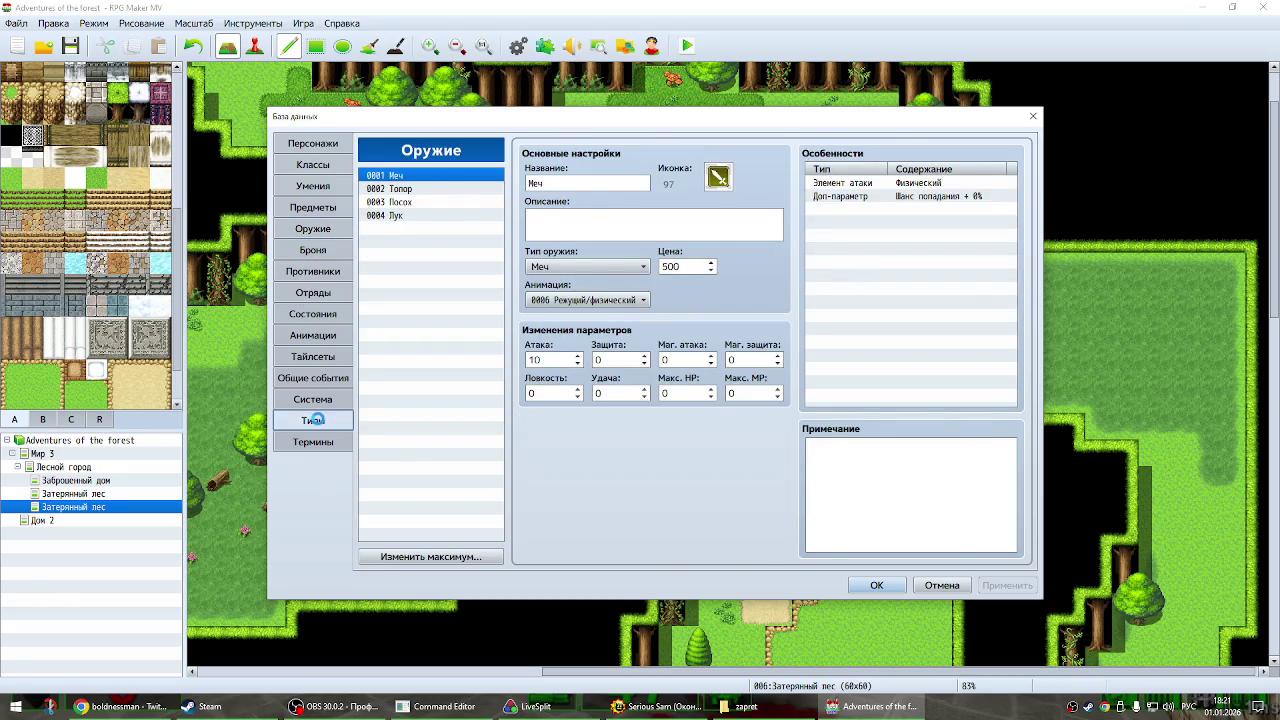
pyautogui.click(313, 143)
pyautogui.click(1033, 117)
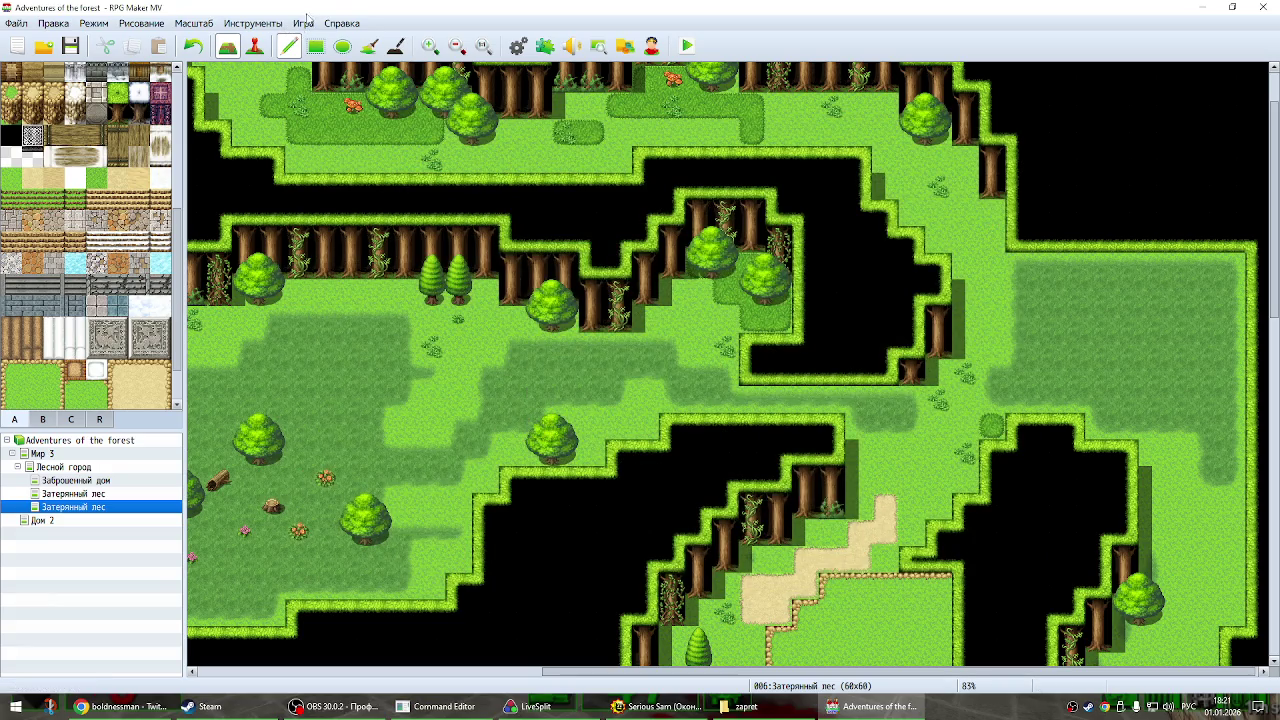
pyautogui.click(655, 48)
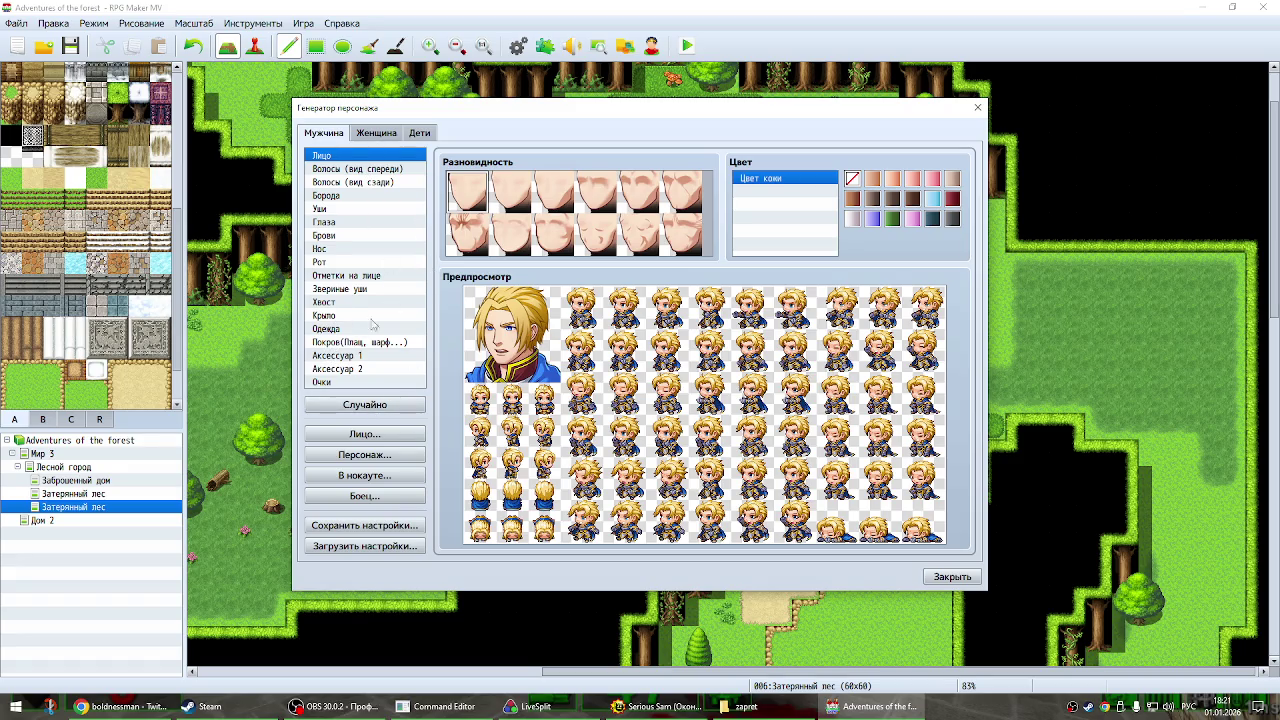
pyautogui.click(336, 358)
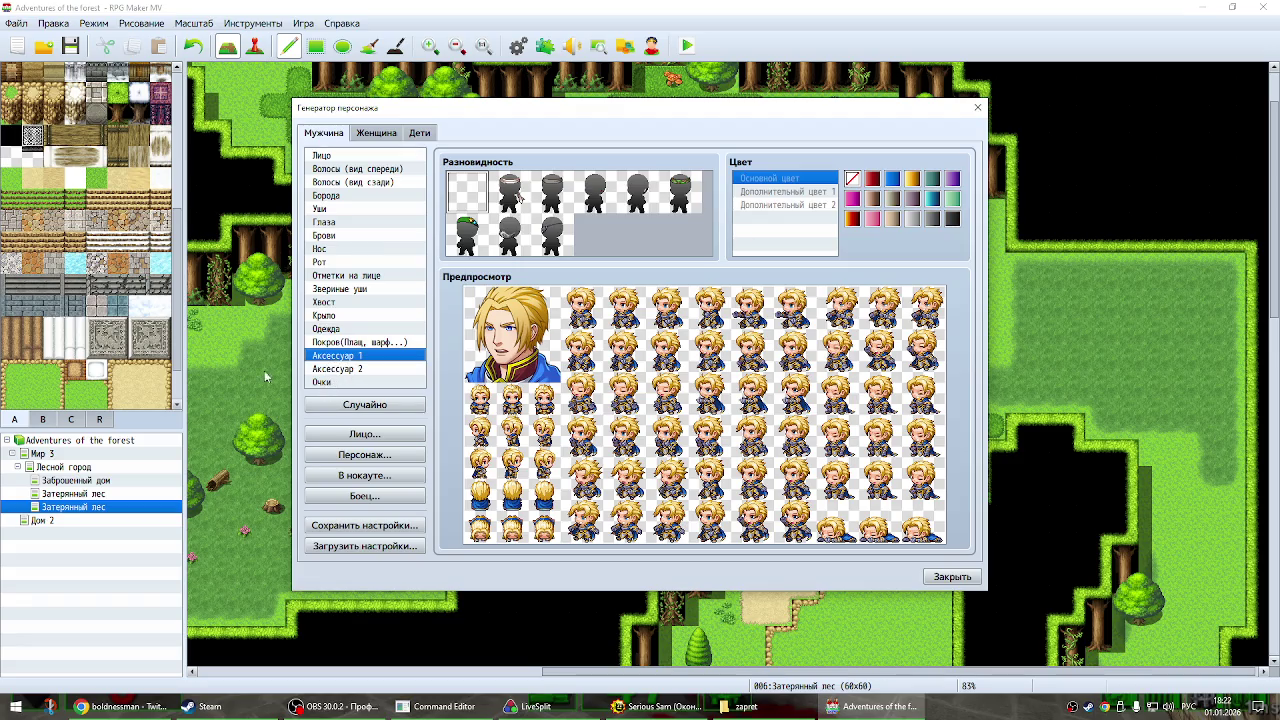
pyautogui.click(976, 108)
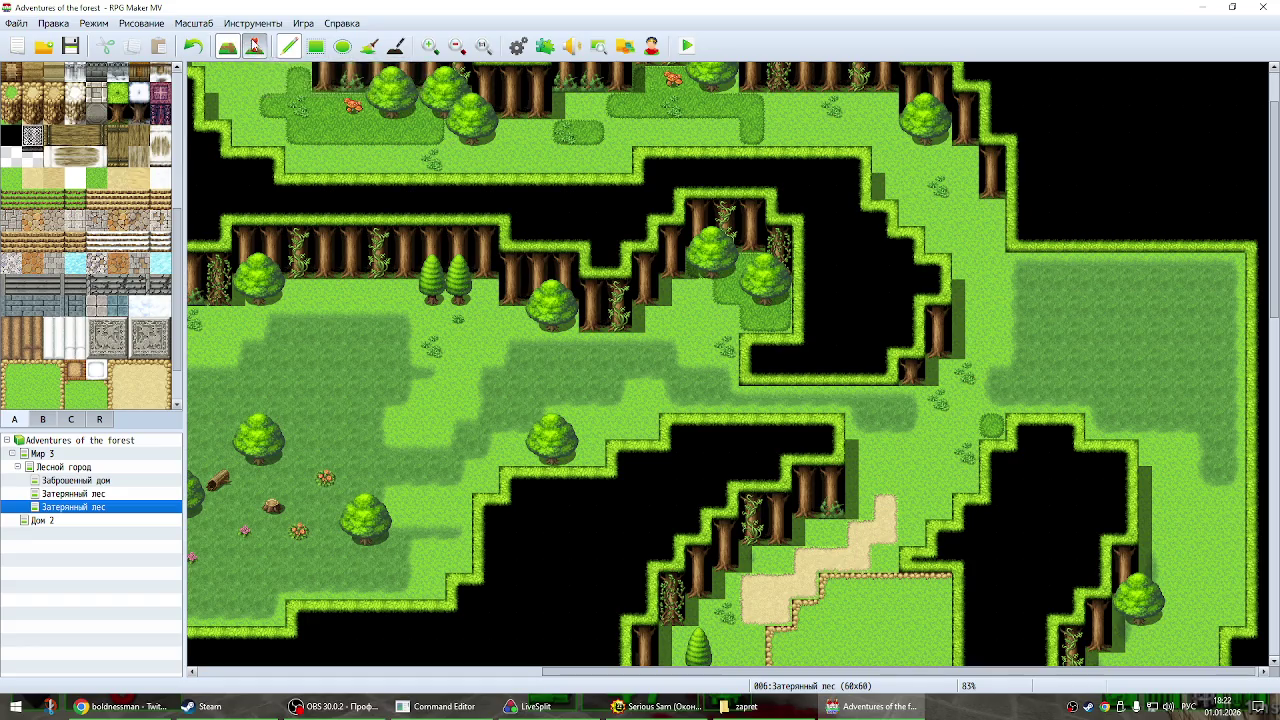
# - In Event mode, create a new event EV013 on the chosen forest map tile
pyautogui.click(255, 46)
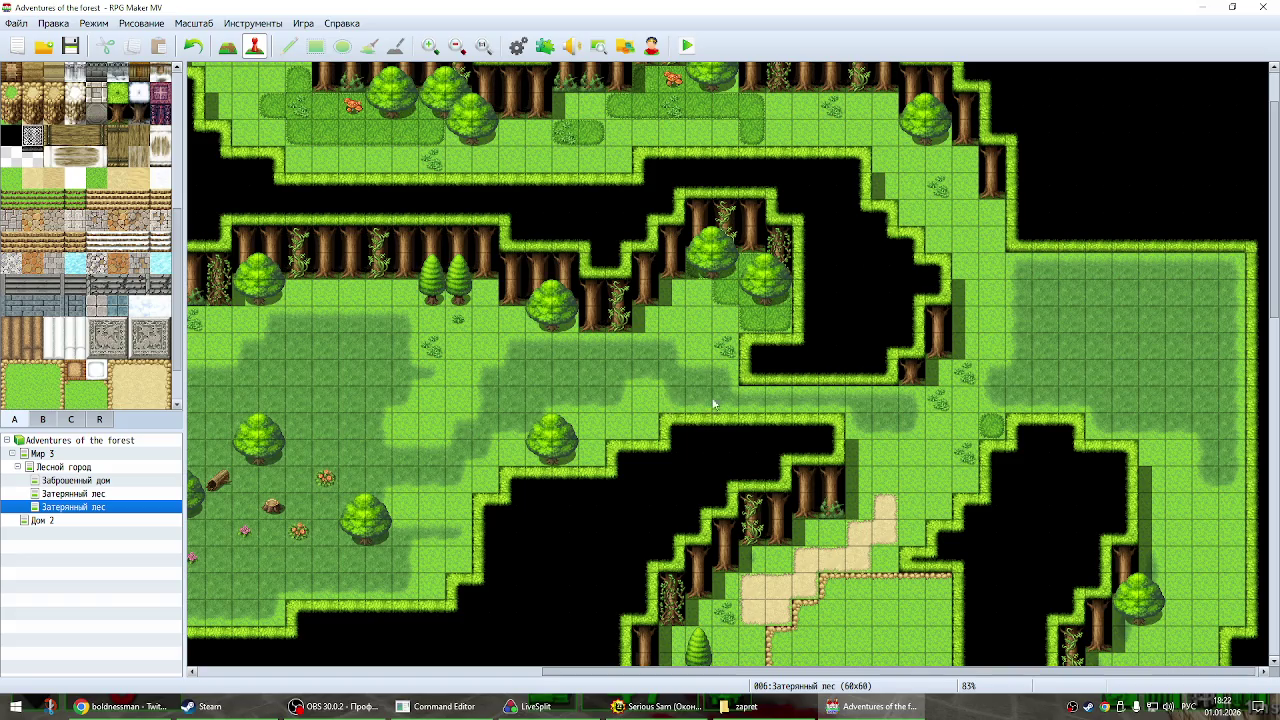
pyautogui.moveTo(568, 678)
pyautogui.mouseDown()
pyautogui.moveTo(363, 678)
pyautogui.moveTo(519, 678)
pyautogui.mouseUp()
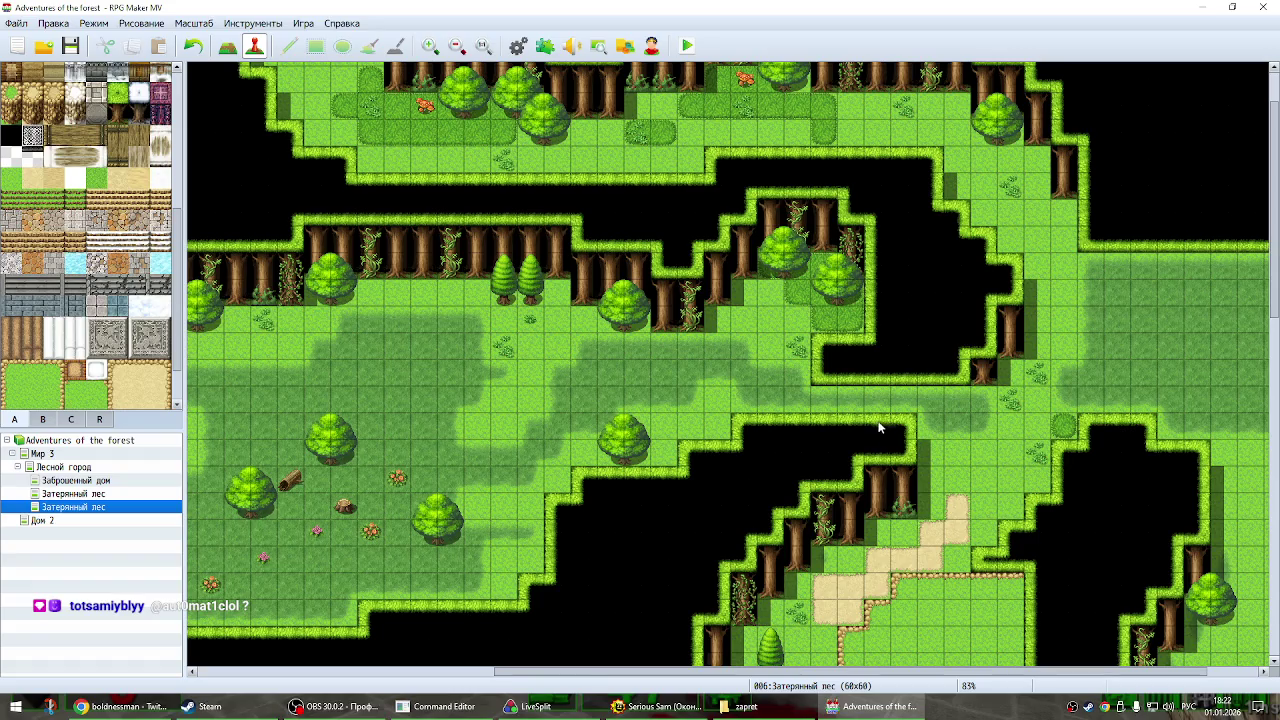
pyautogui.rightClick(828, 403)
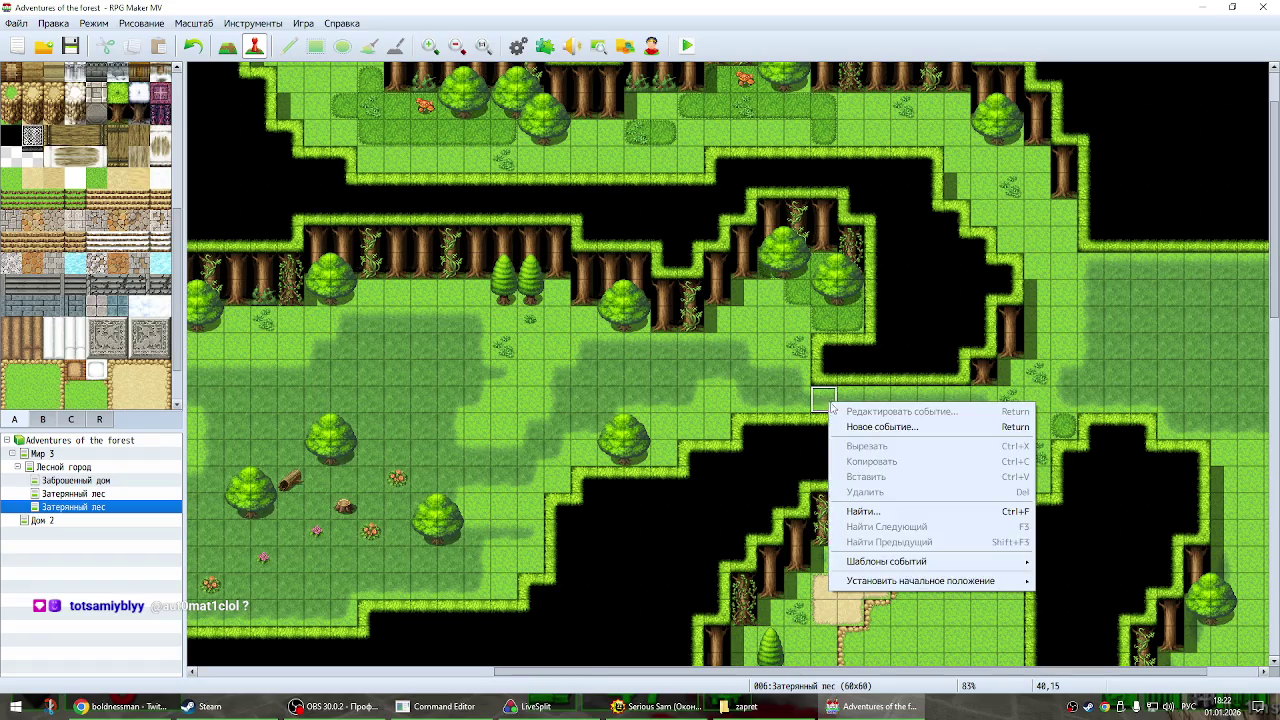
pyautogui.click(834, 428)
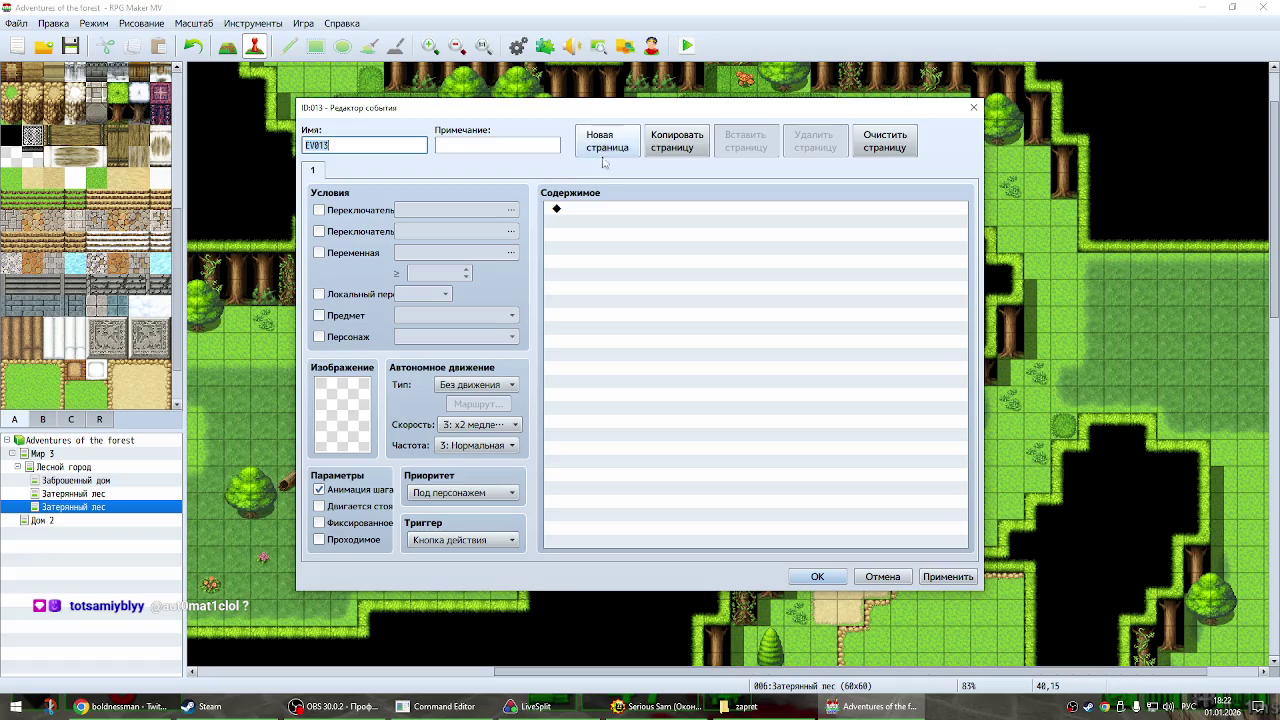
# - Add Battle Processing against troop 0002 Слизь*2 with Can Escape ticked, and save the event
pyautogui.doubleClick(600, 210)
pyautogui.click(645, 174)
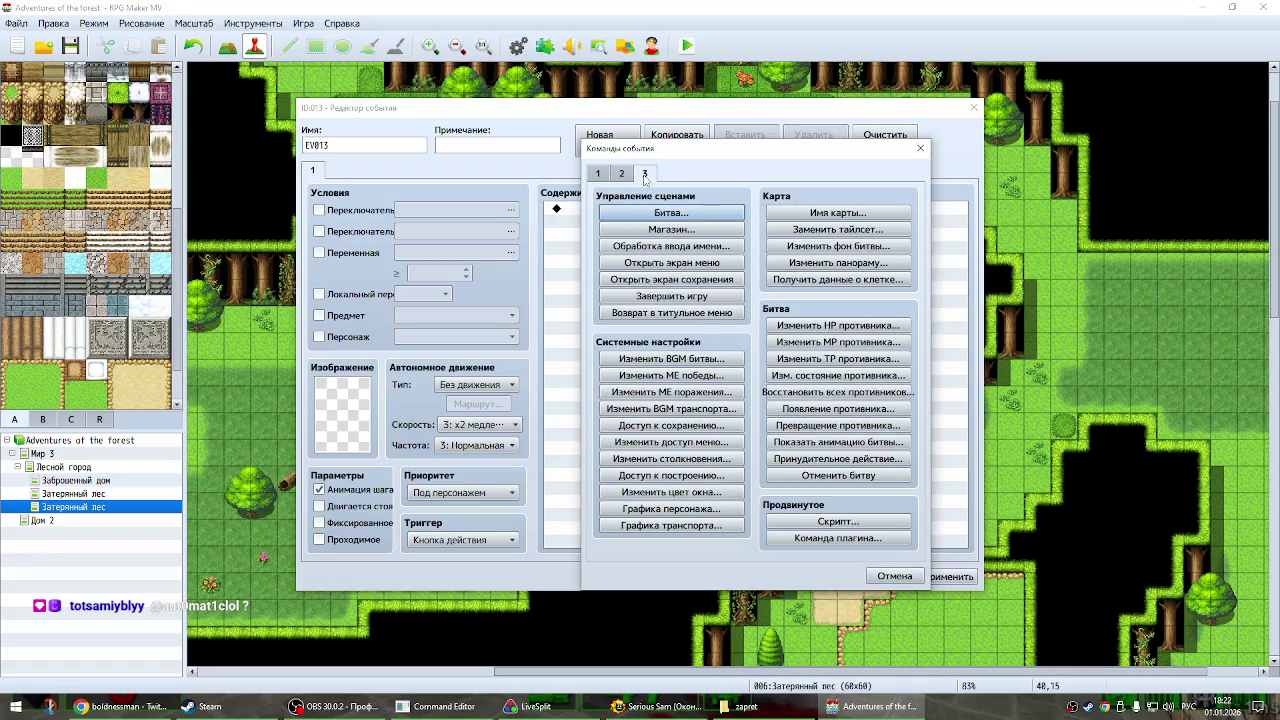
pyautogui.click(662, 214)
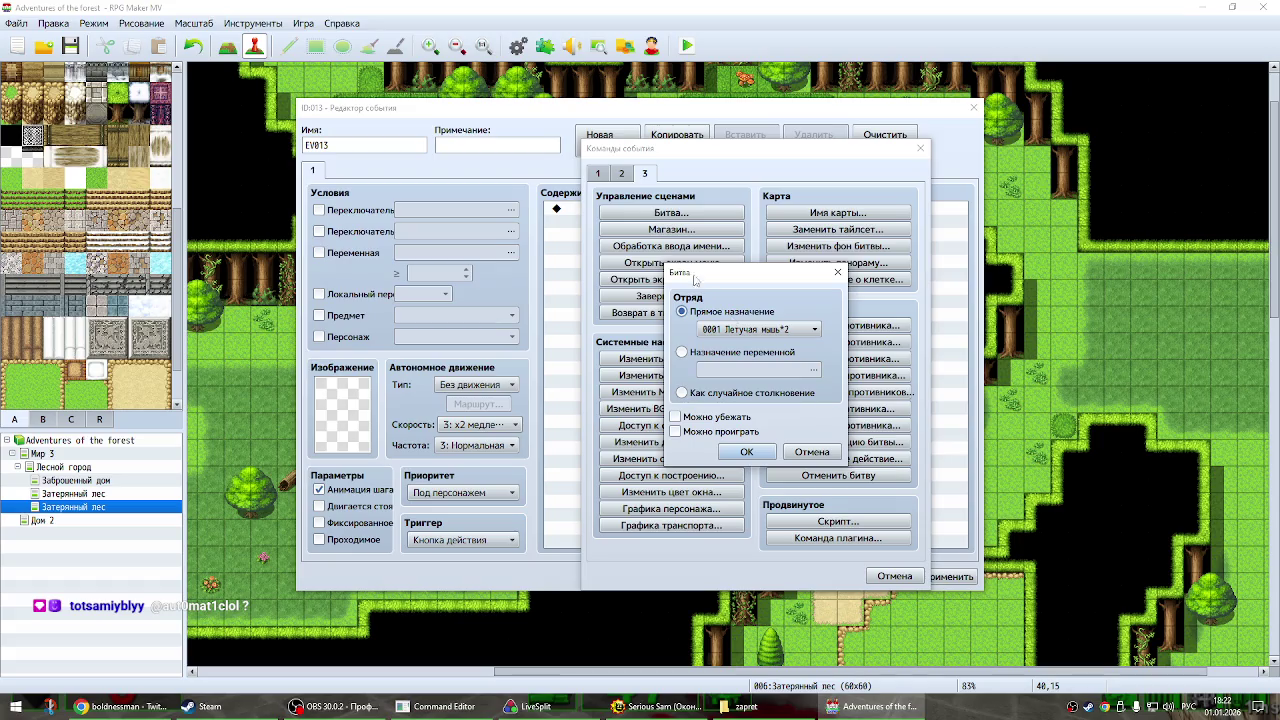
pyautogui.click(750, 330)
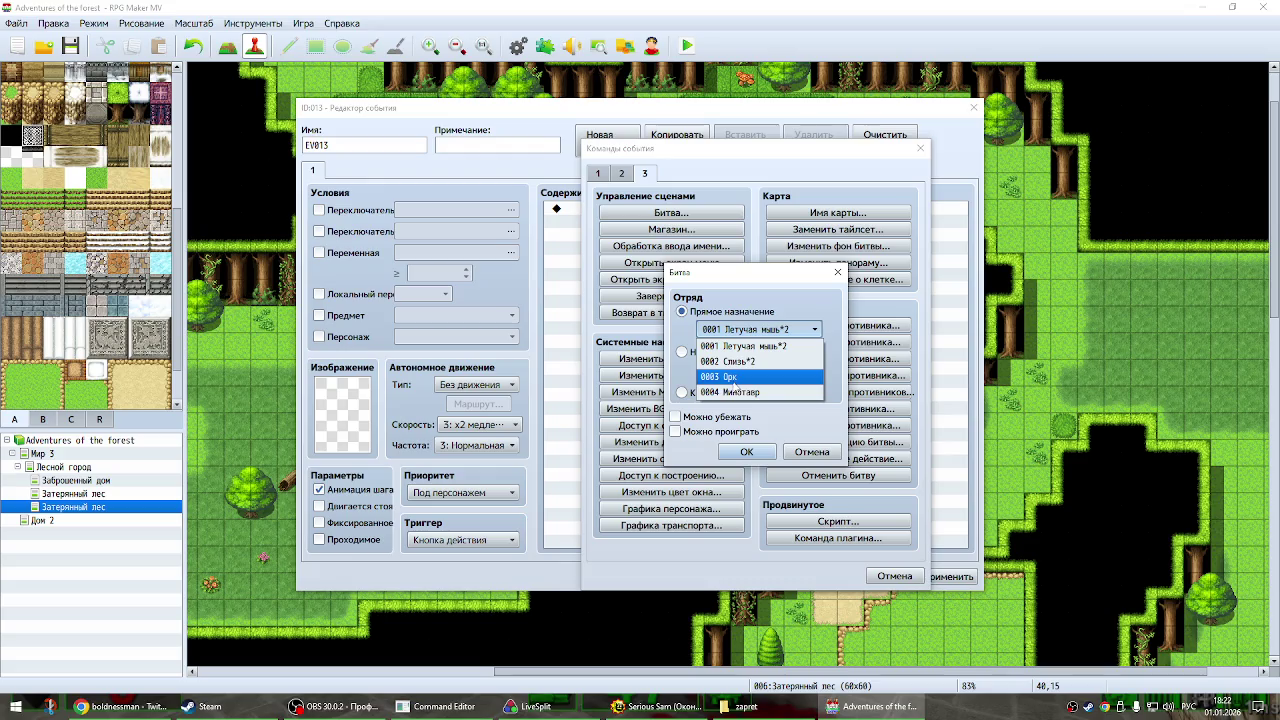
pyautogui.click(740, 362)
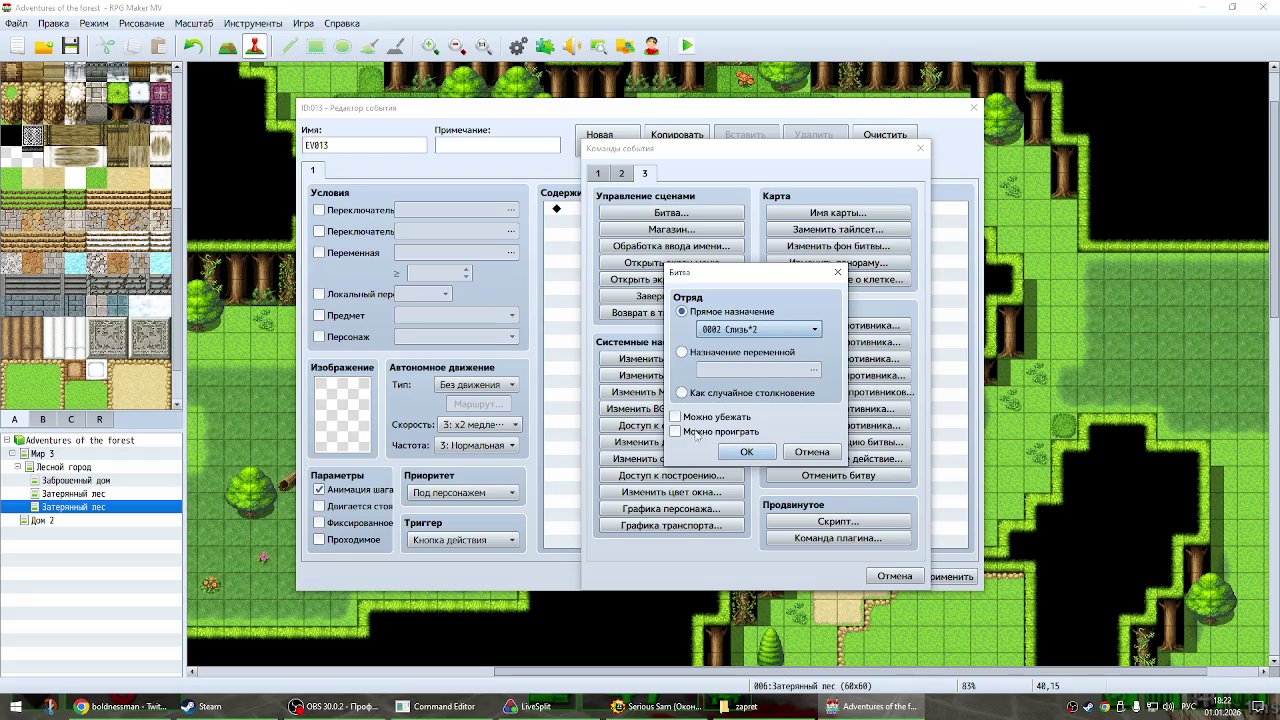
pyautogui.click(676, 417)
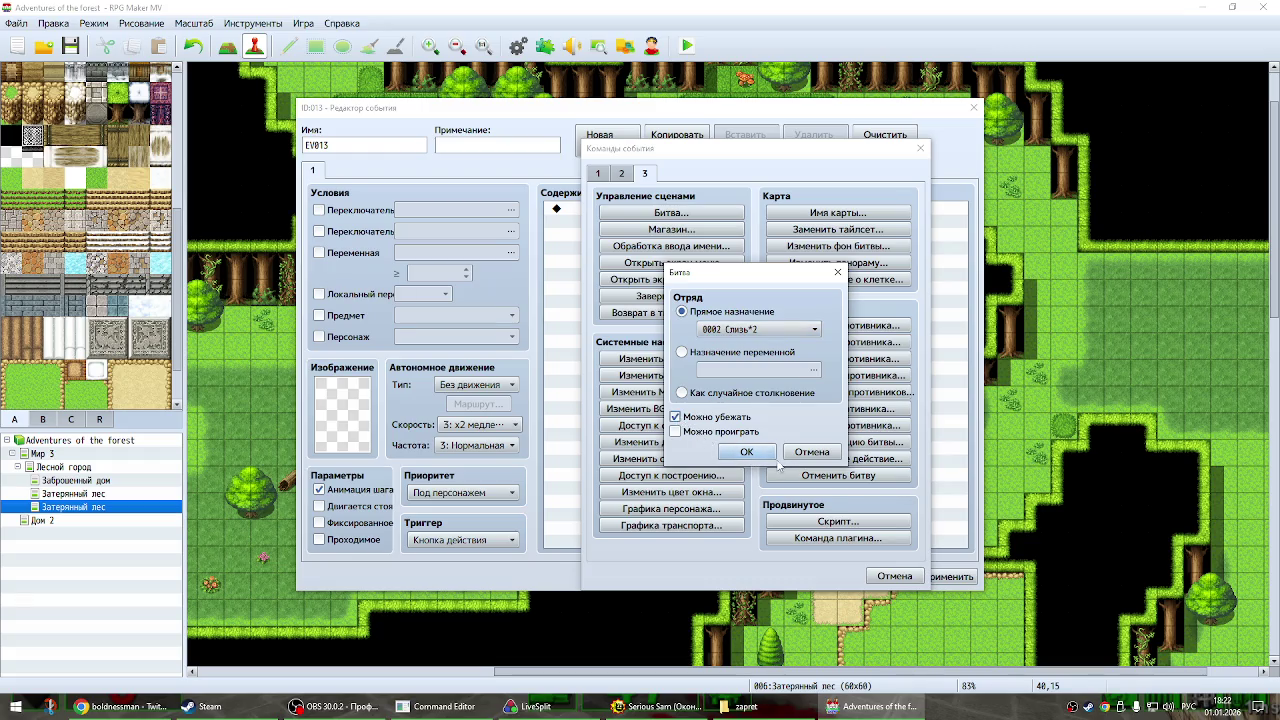
pyautogui.click(748, 452)
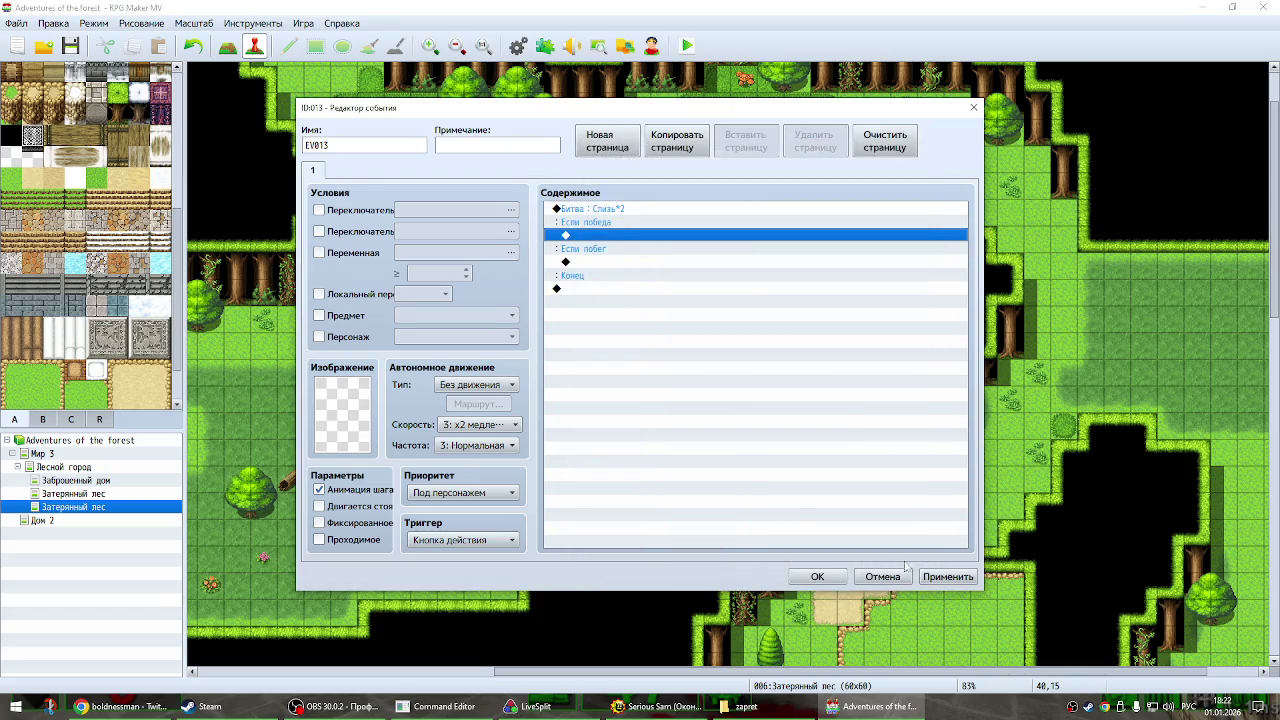
pyautogui.click(937, 580)
pyautogui.rightClick(832, 394)
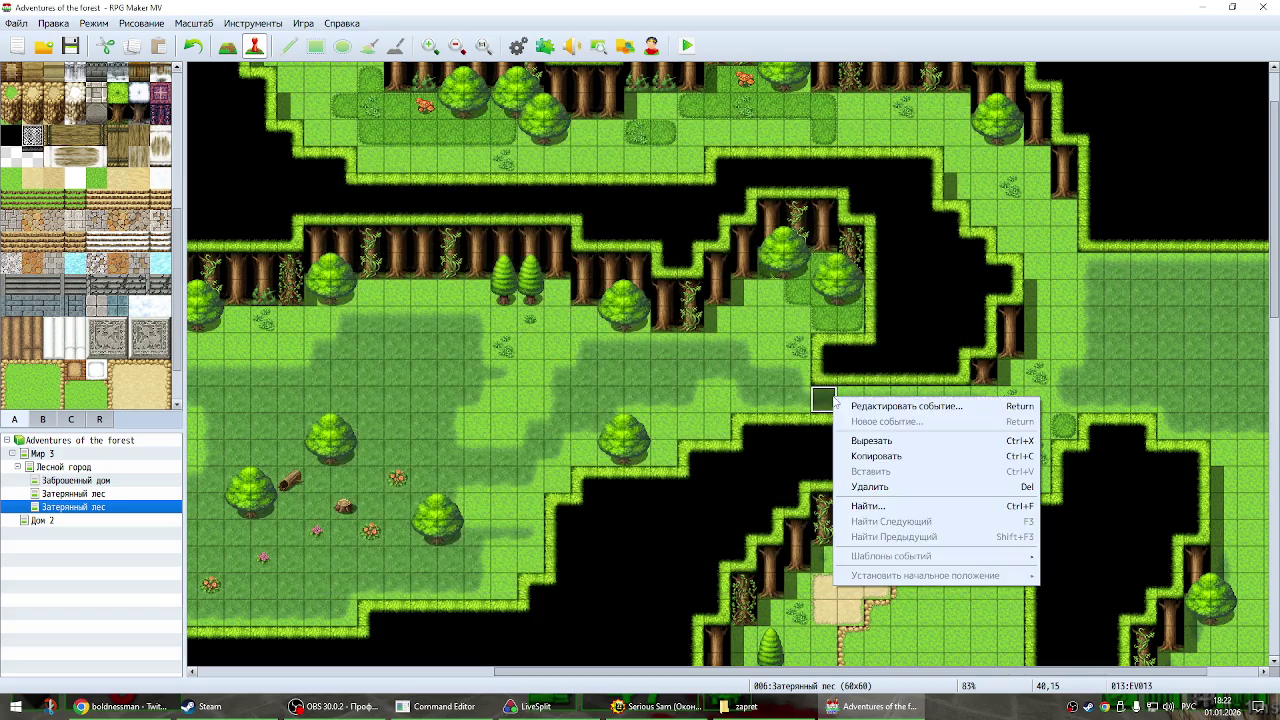
pyautogui.click(774, 400)
pyautogui.rightClick(832, 404)
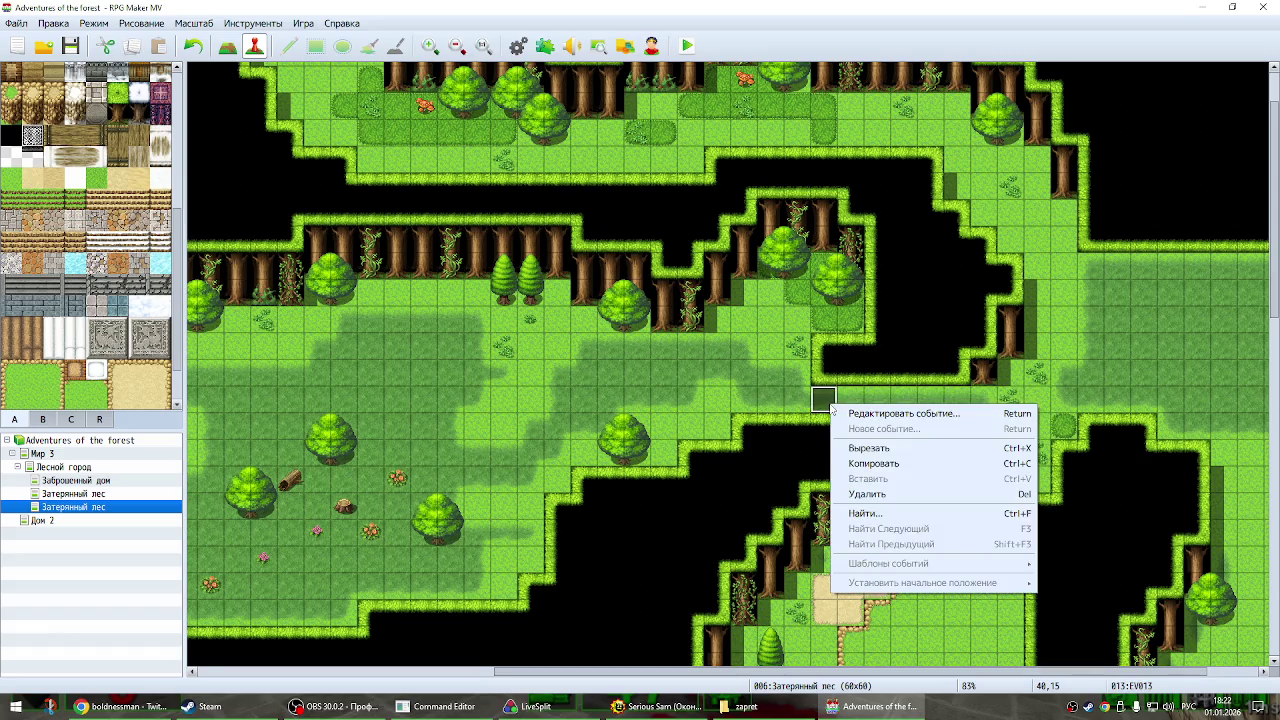
pyautogui.click(719, 397)
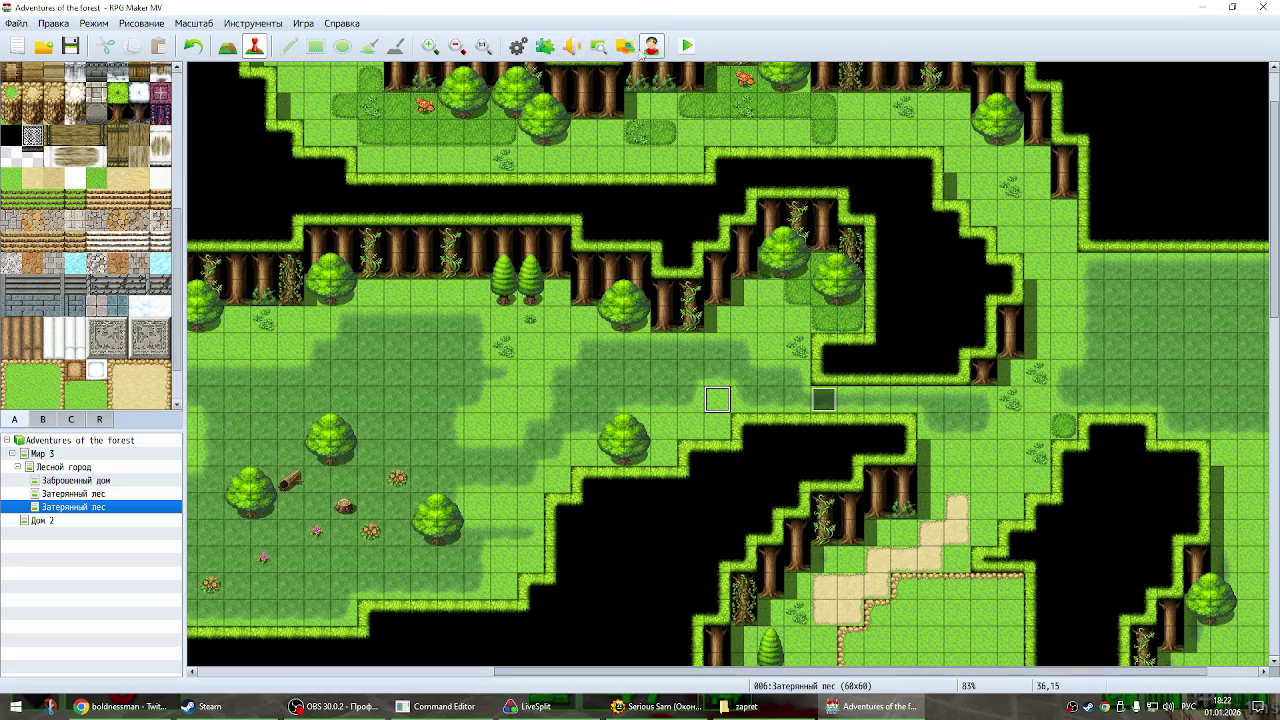
pyautogui.click(194, 23)
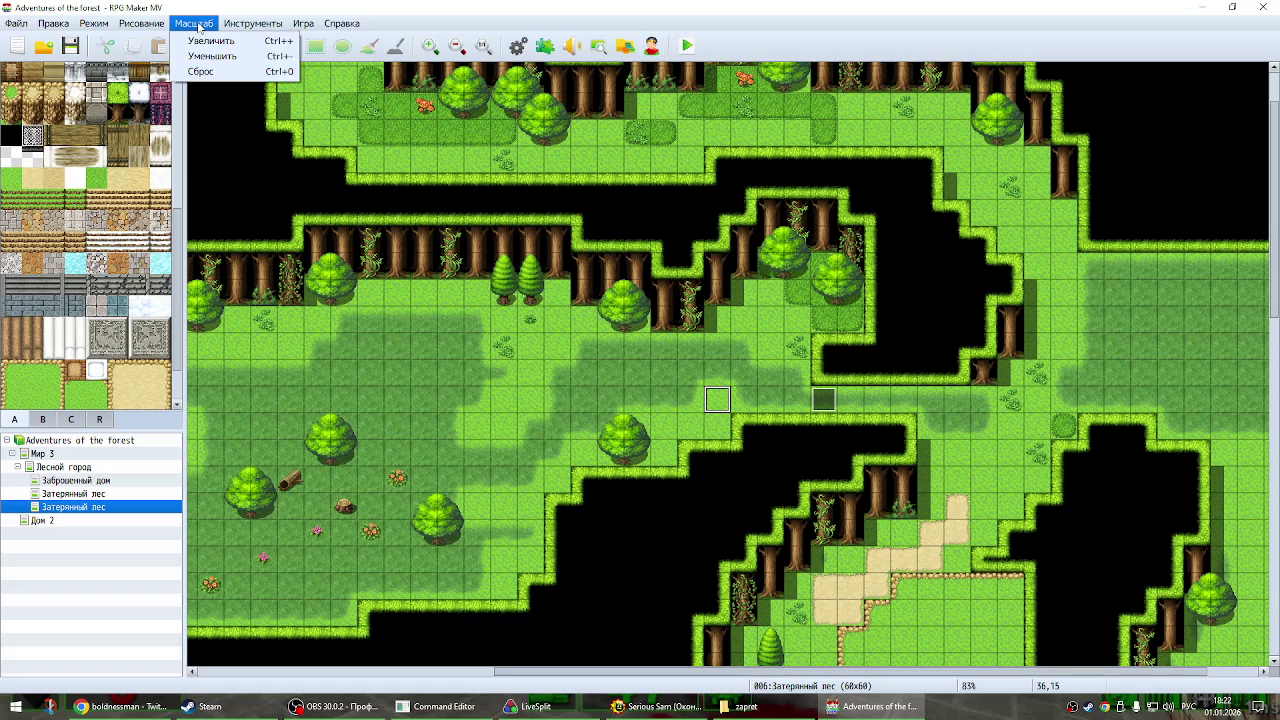
pyautogui.moveTo(256, 28)
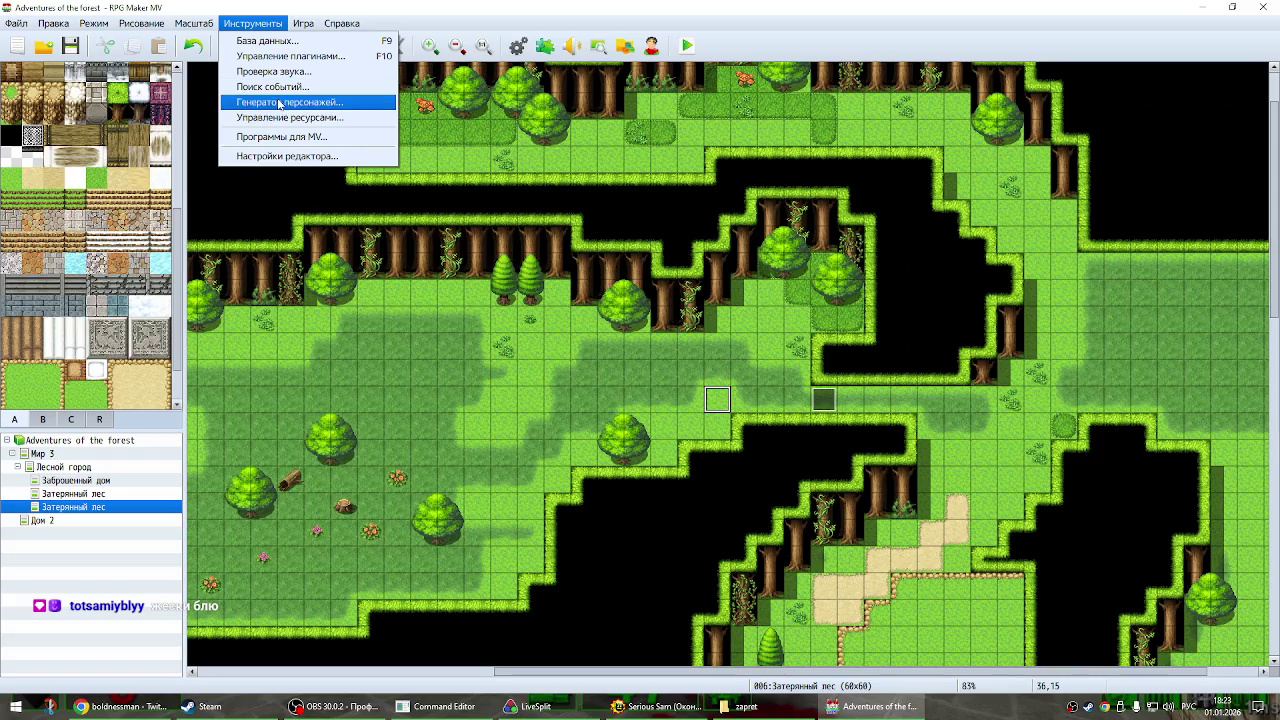
pyautogui.click(278, 101)
pyautogui.click(977, 106)
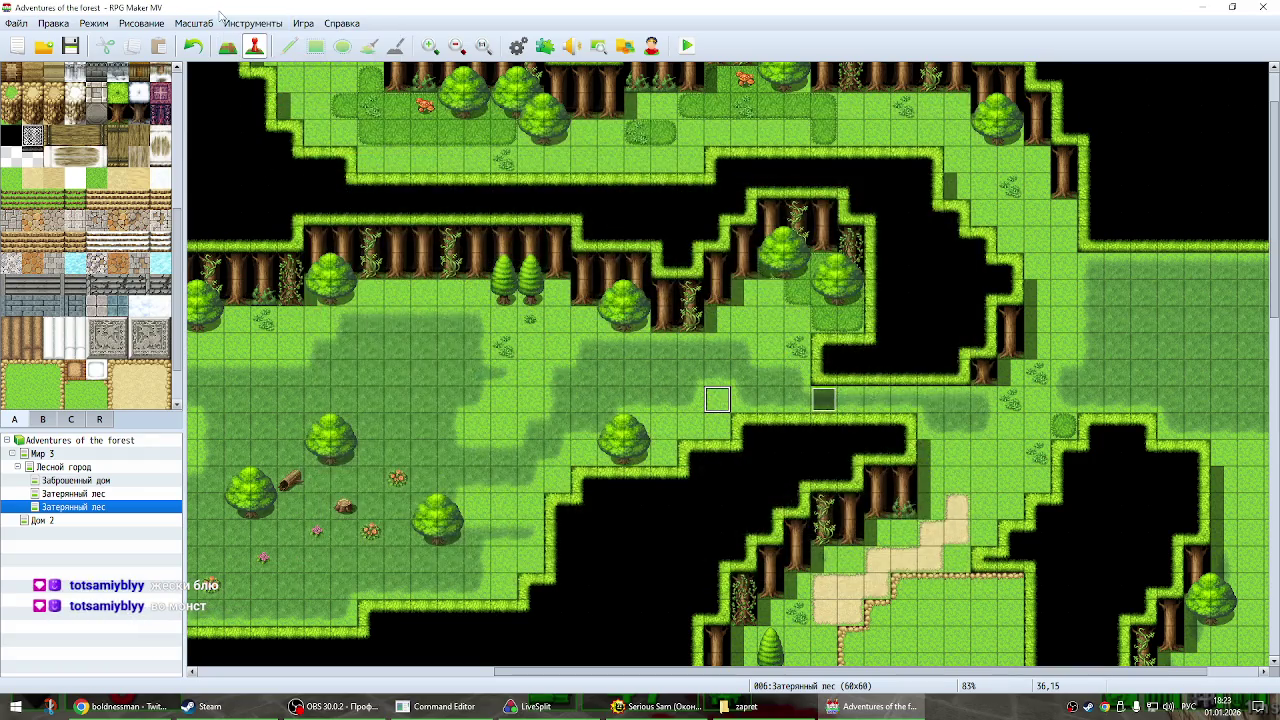
pyautogui.click(245, 22)
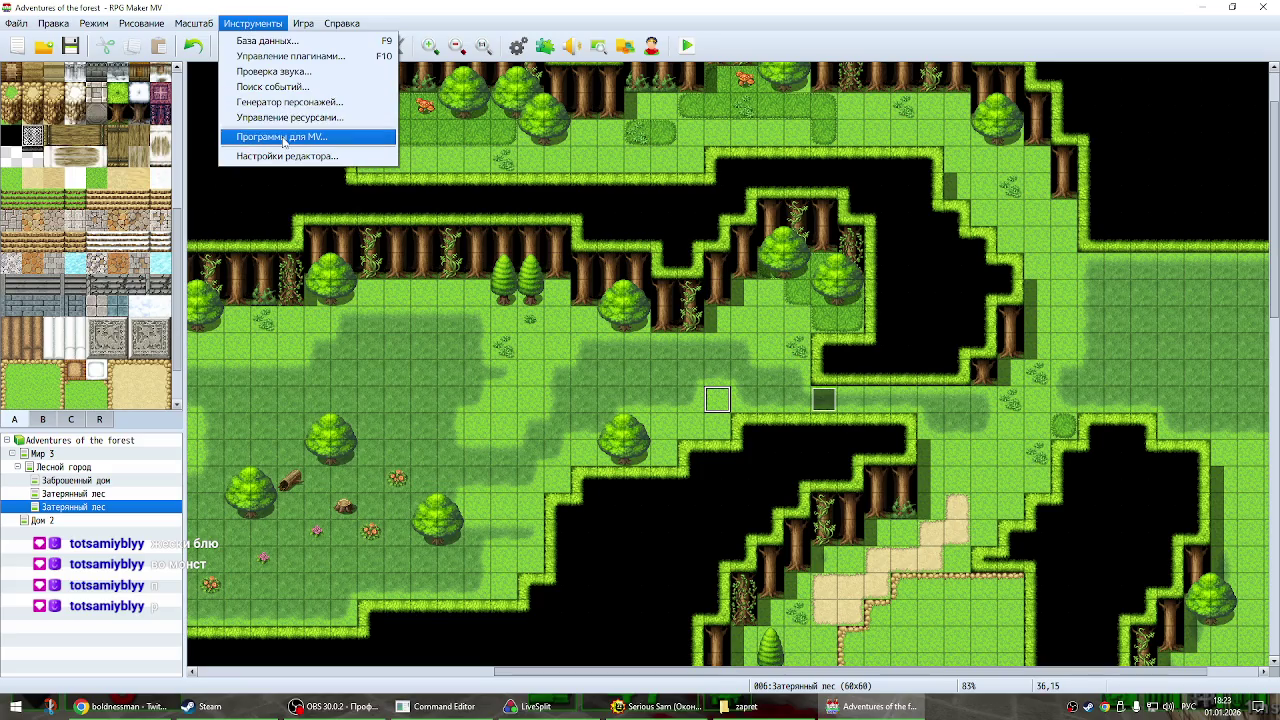
pyautogui.click(286, 122)
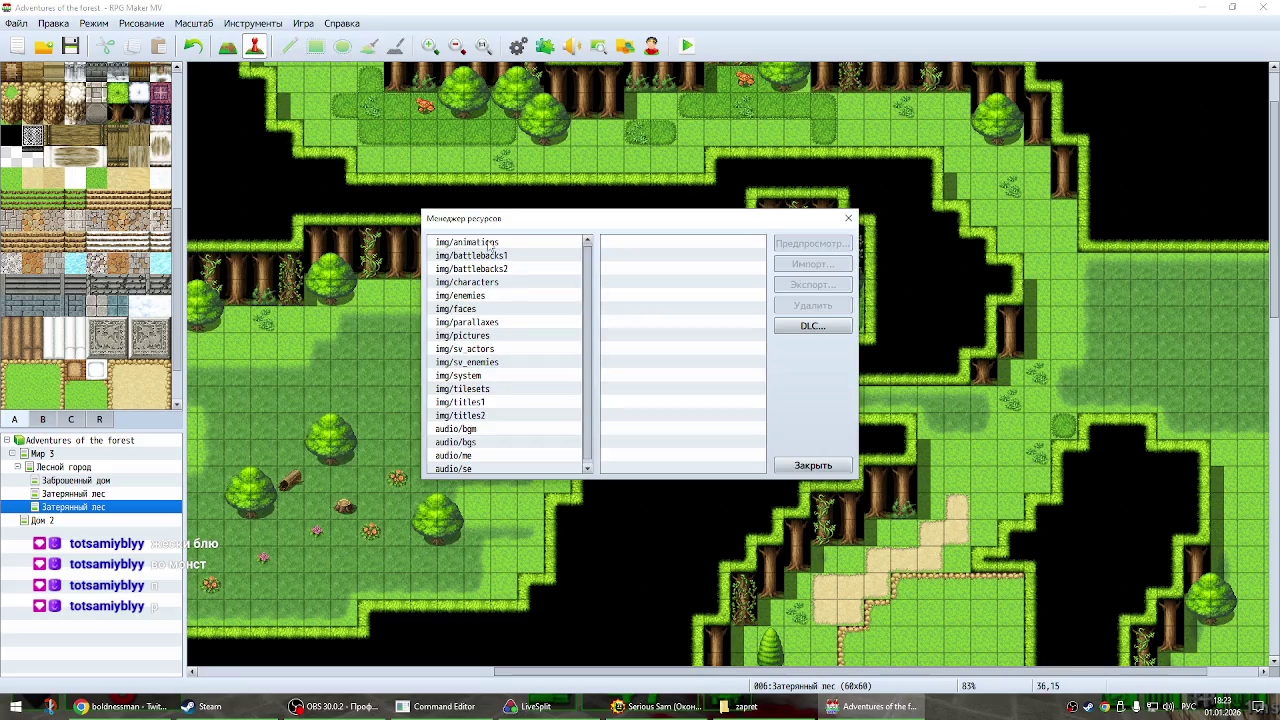
pyautogui.click(848, 218)
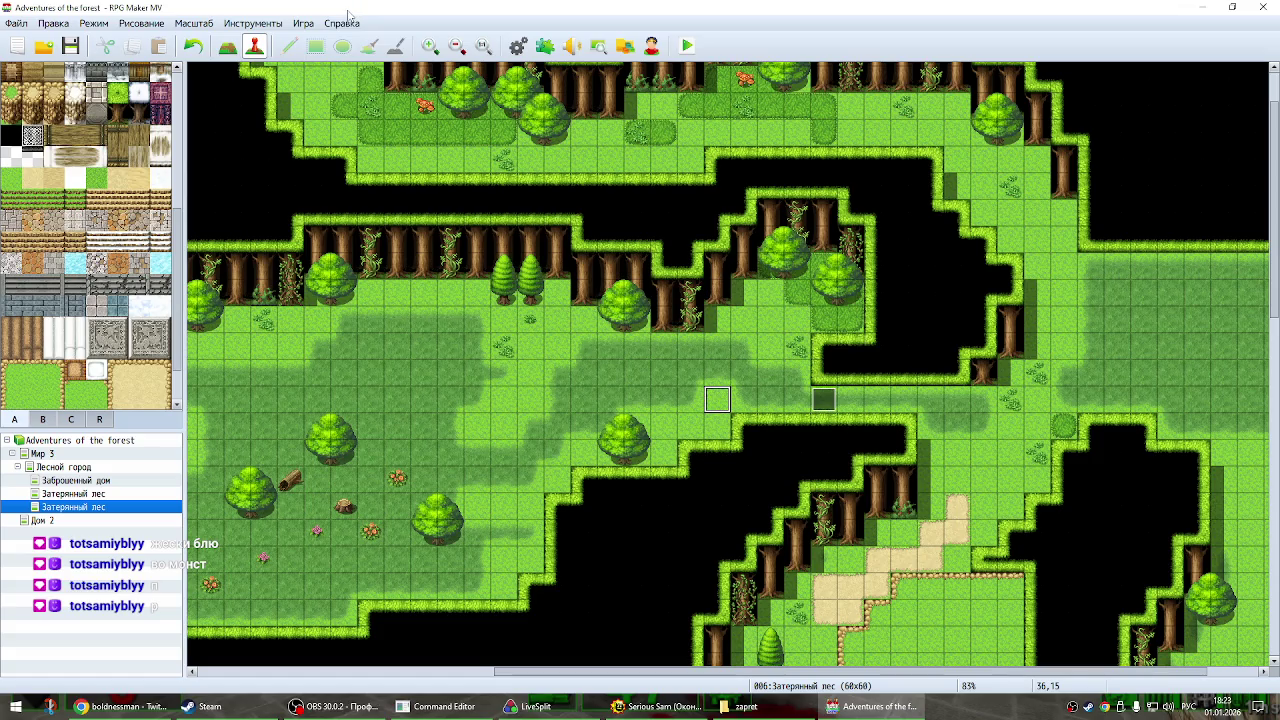
pyautogui.click(255, 24)
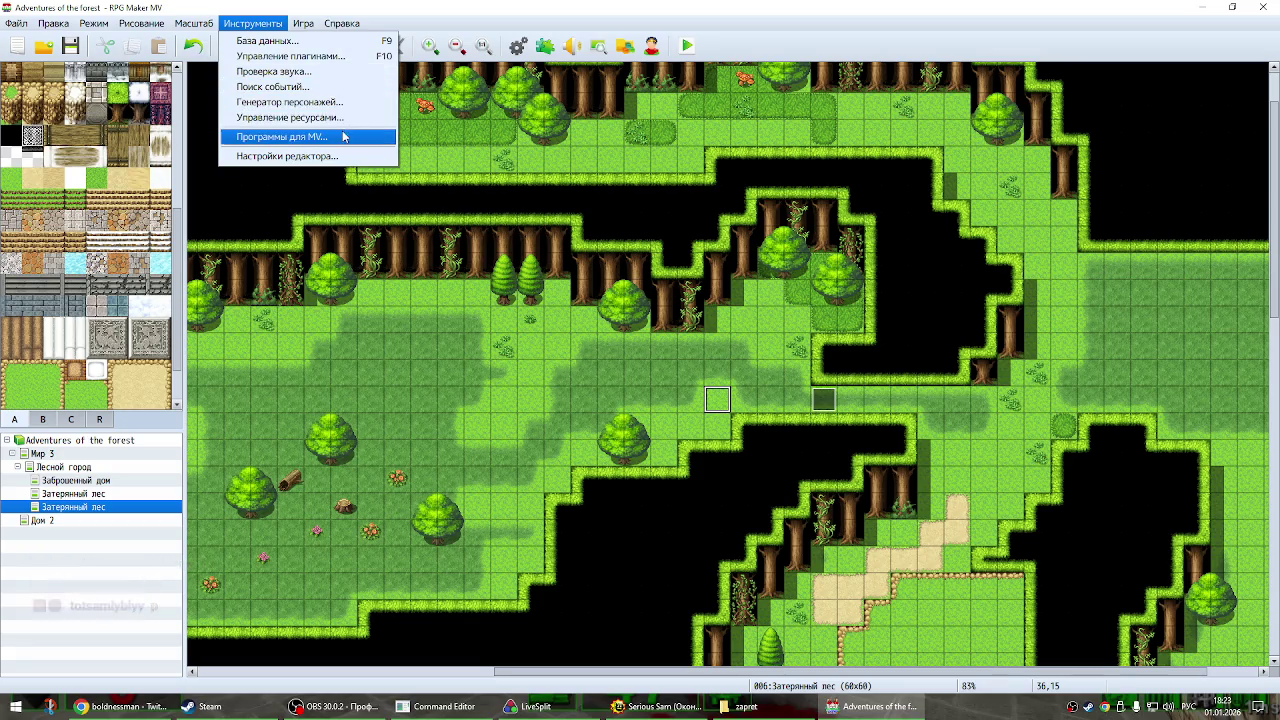
pyautogui.click(292, 27)
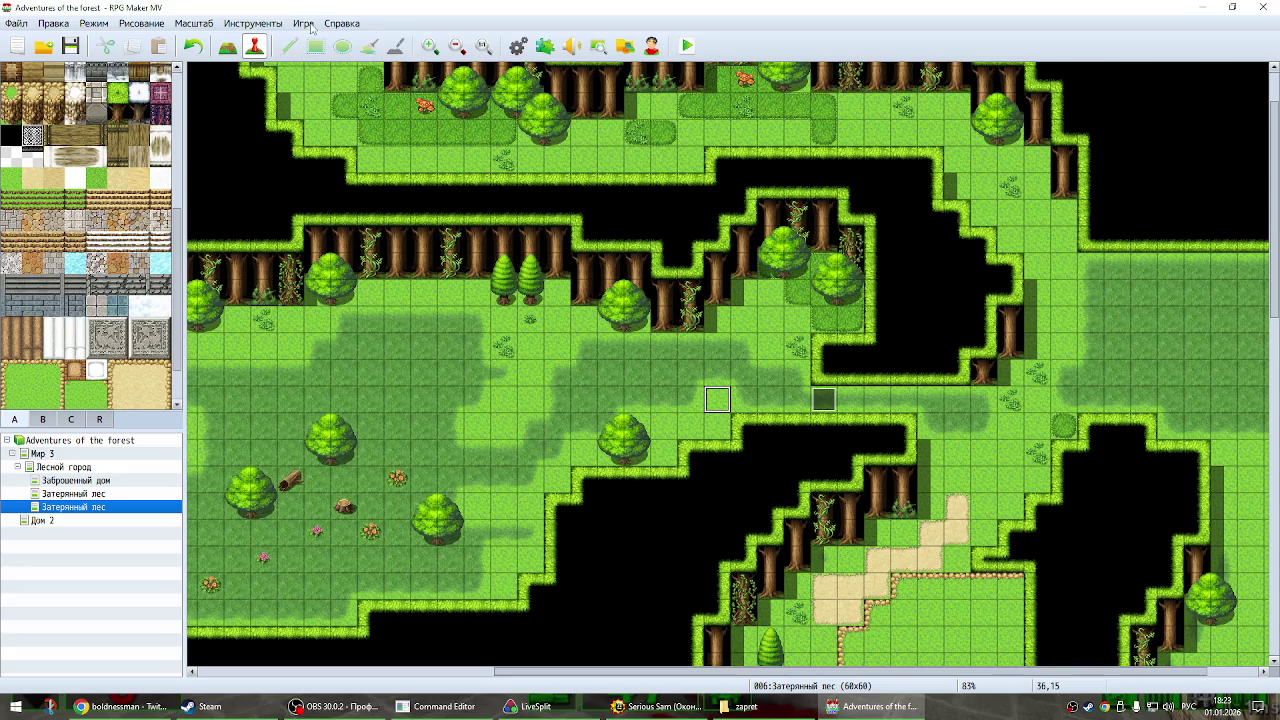
pyautogui.doubleClick(304, 25)
pyautogui.click(304, 27)
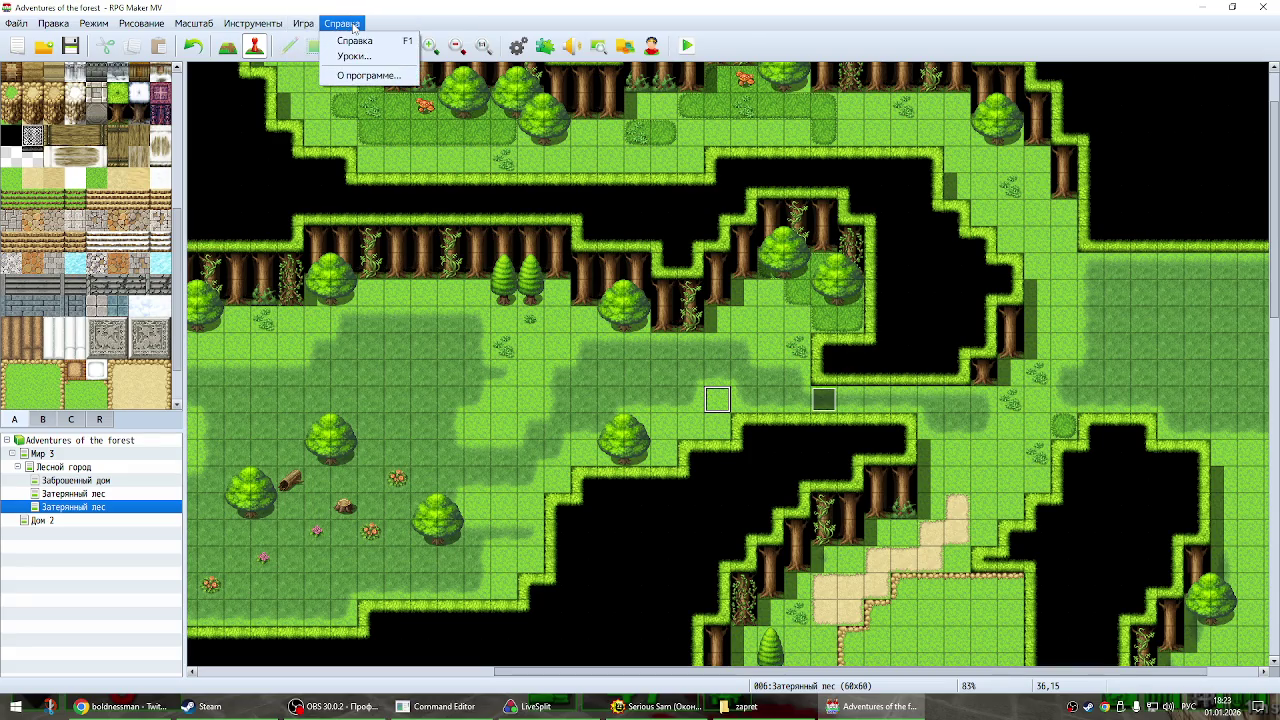
pyautogui.moveTo(222, 30)
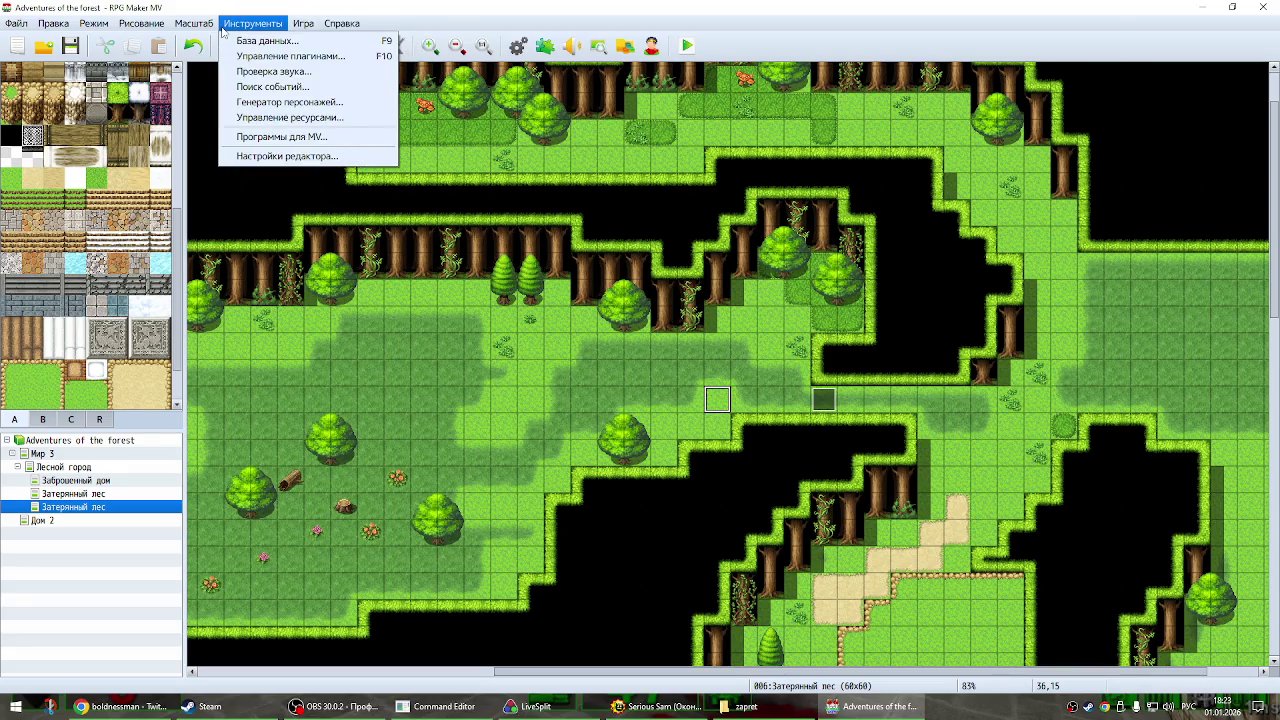
pyautogui.moveTo(94, 23)
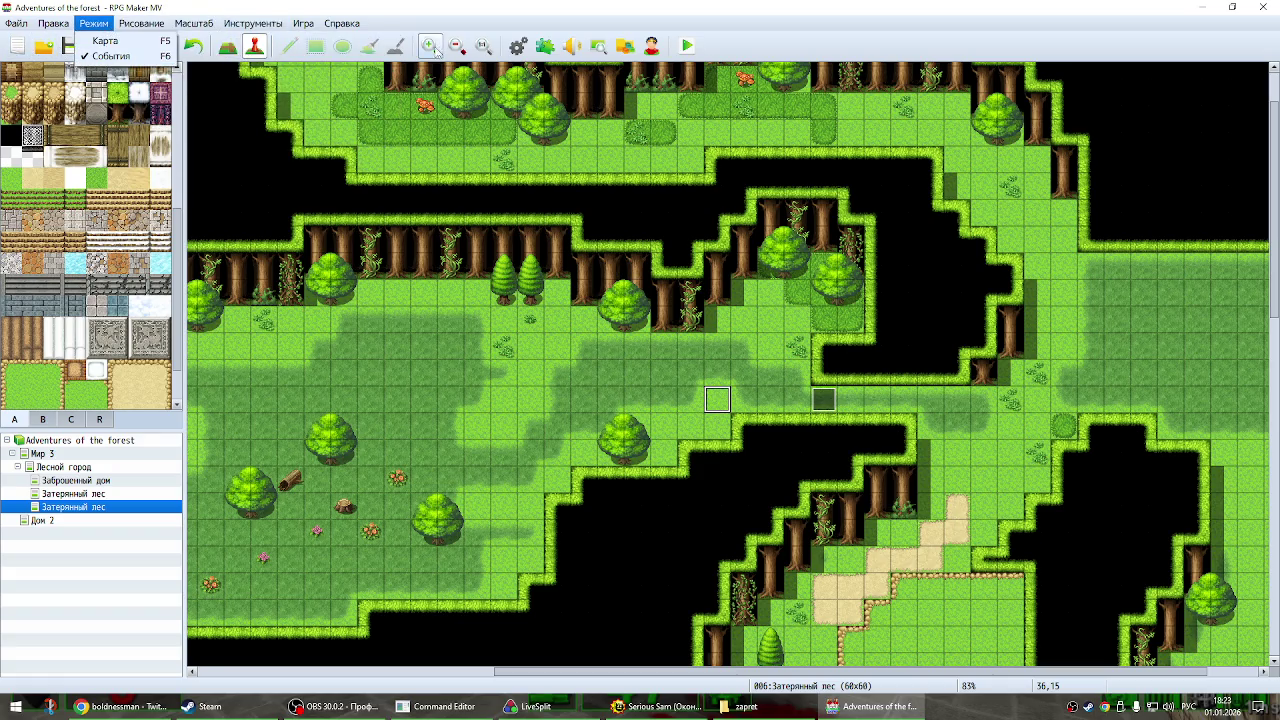
pyautogui.click(518, 46)
pyautogui.click(518, 46)
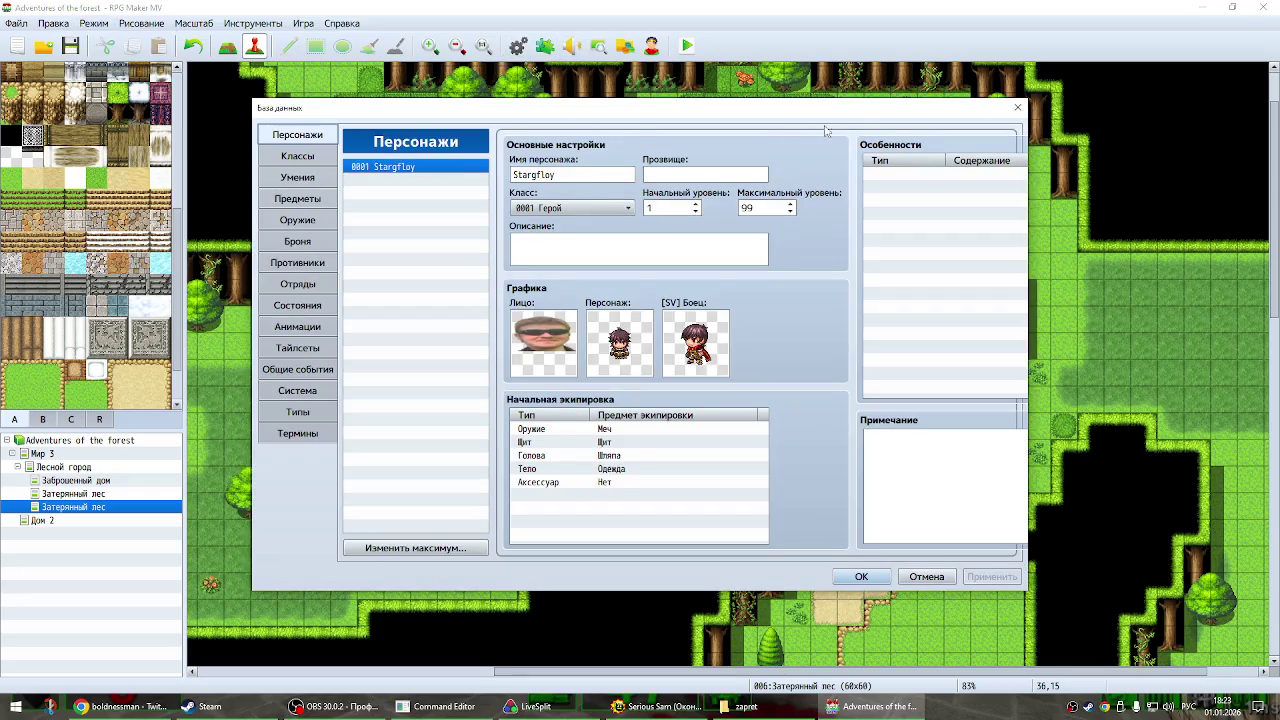
pyautogui.click(1018, 108)
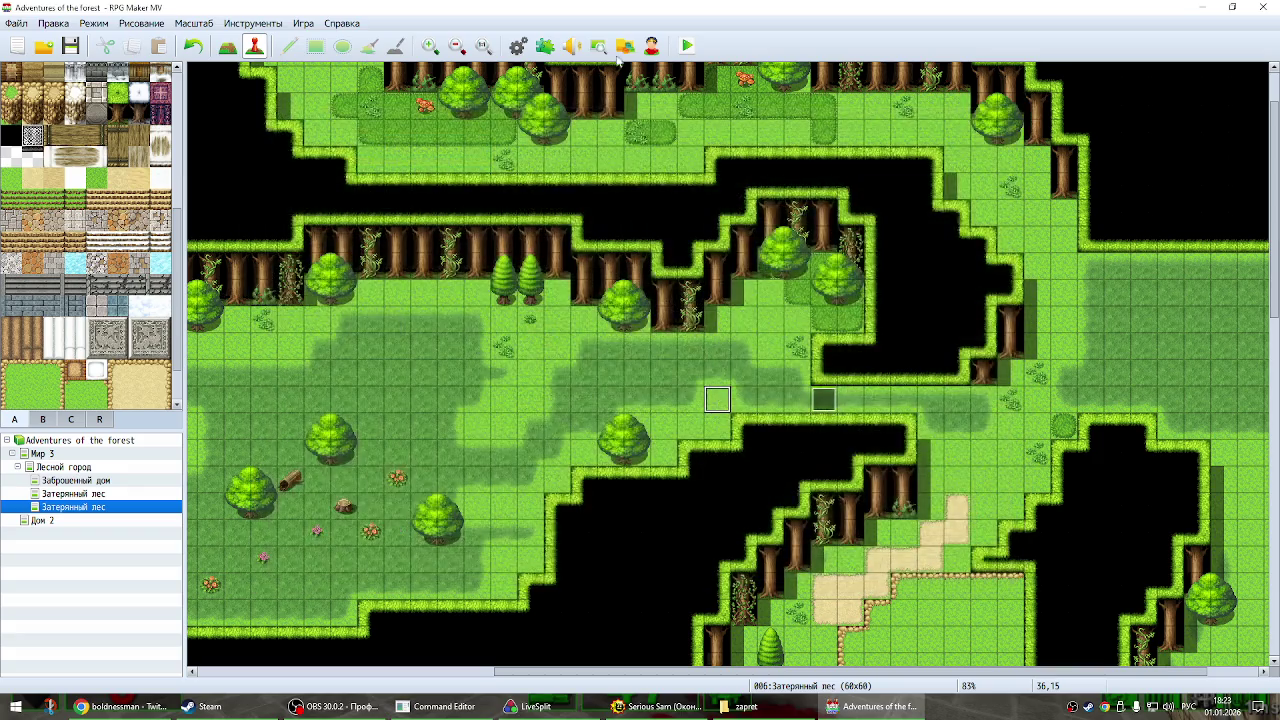
pyautogui.click(545, 46)
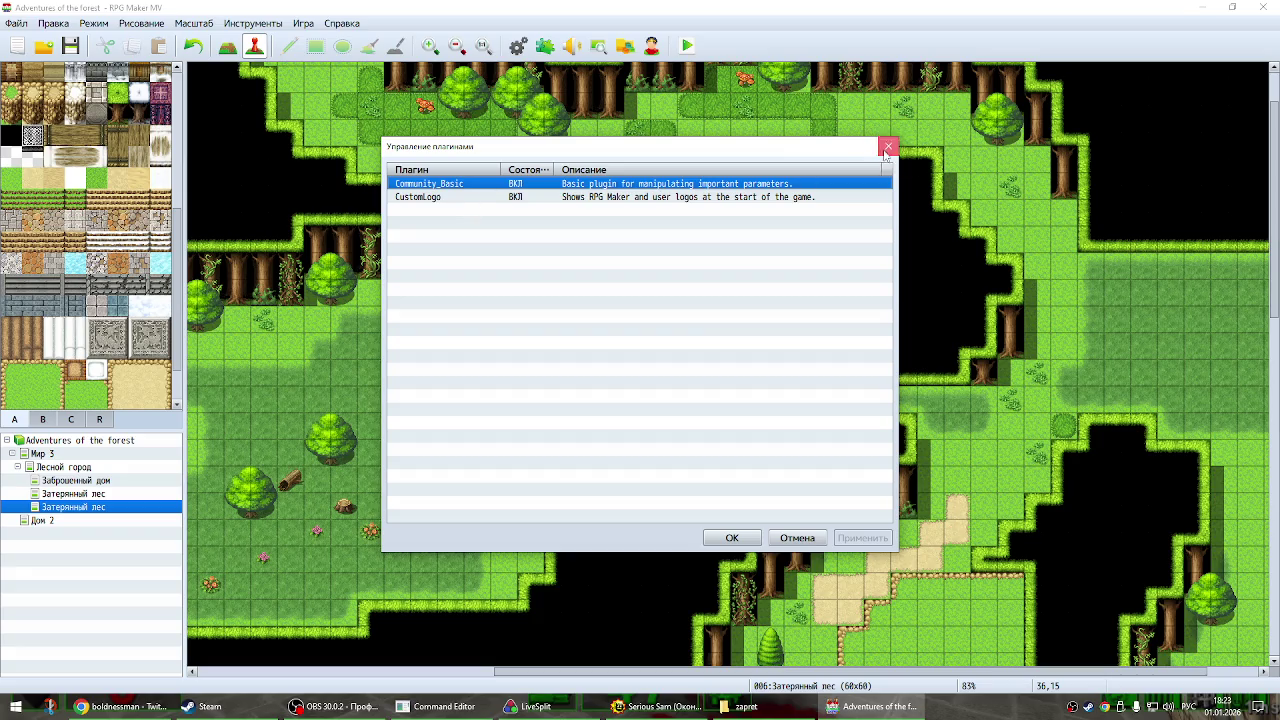
pyautogui.click(886, 149)
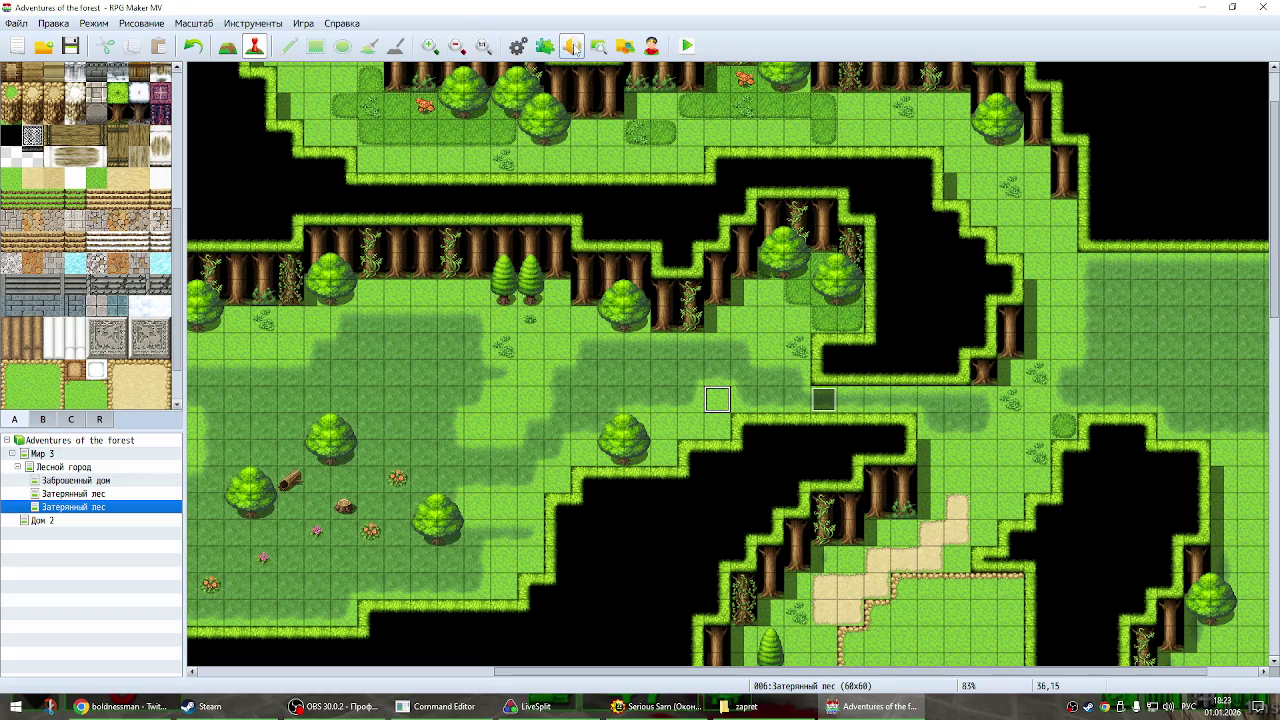
pyautogui.click(652, 46)
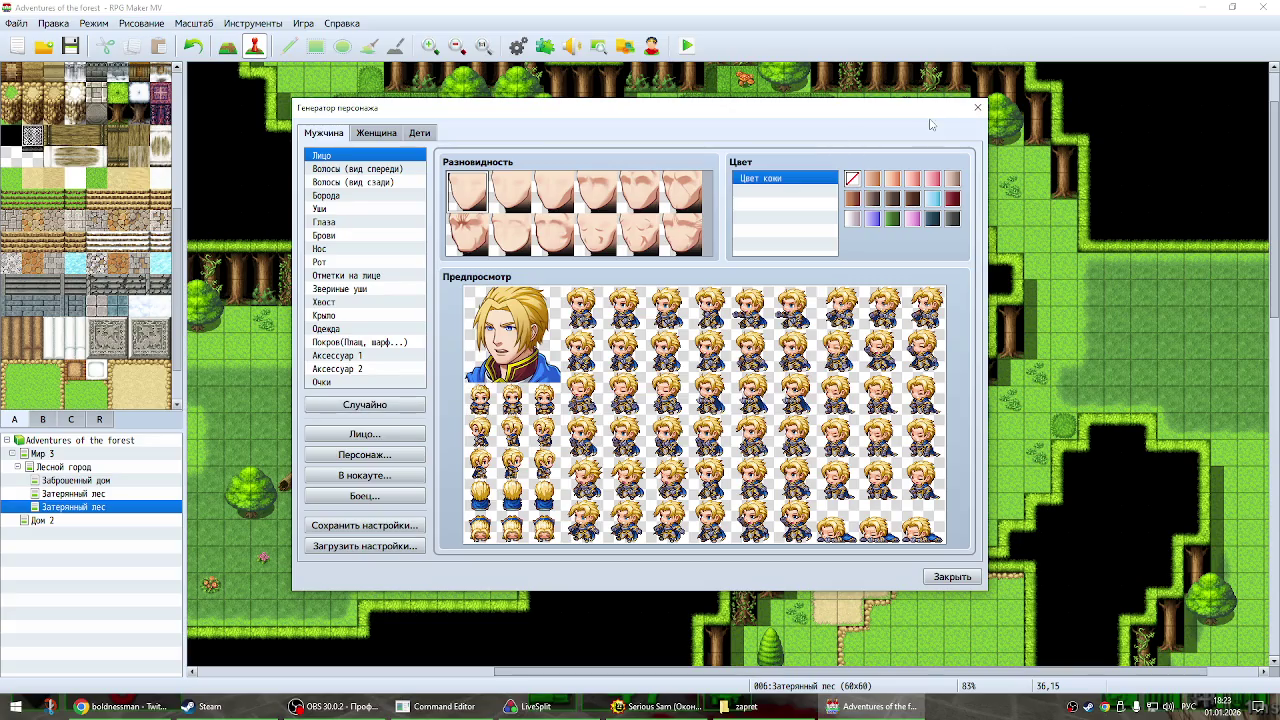
pyautogui.click(977, 107)
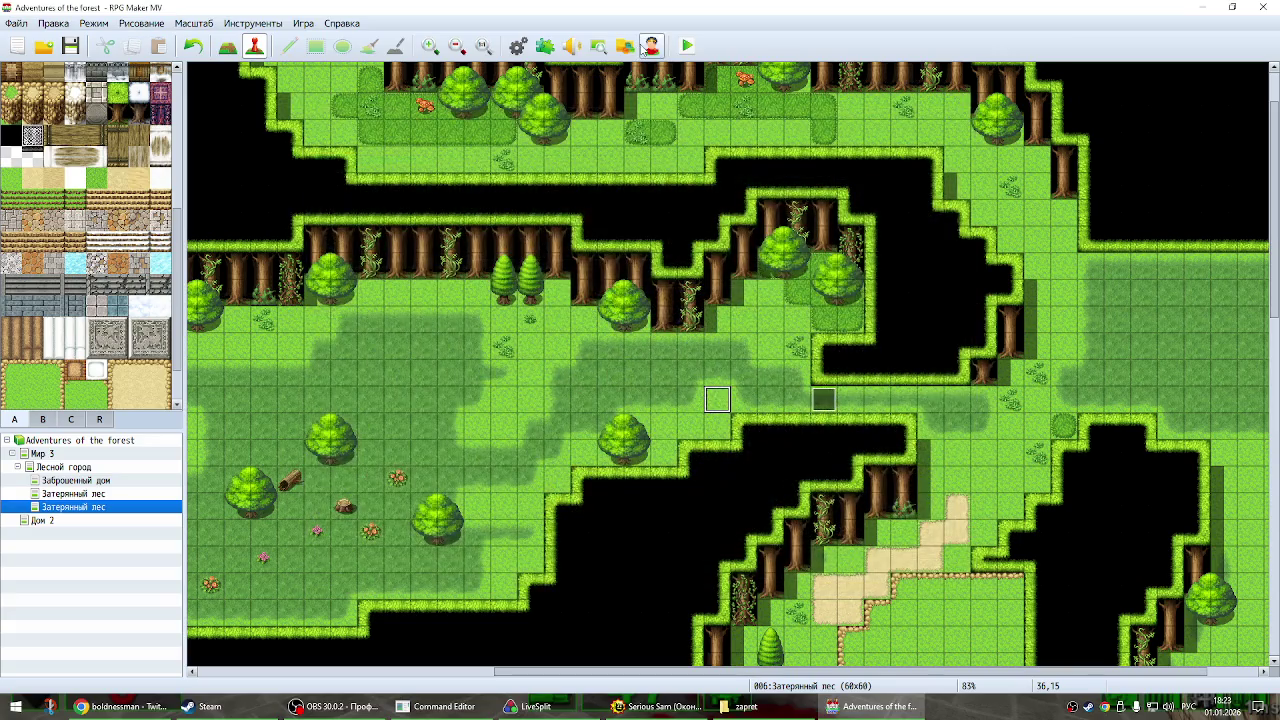
pyautogui.click(253, 23)
pyautogui.click(256, 26)
pyautogui.click(256, 26)
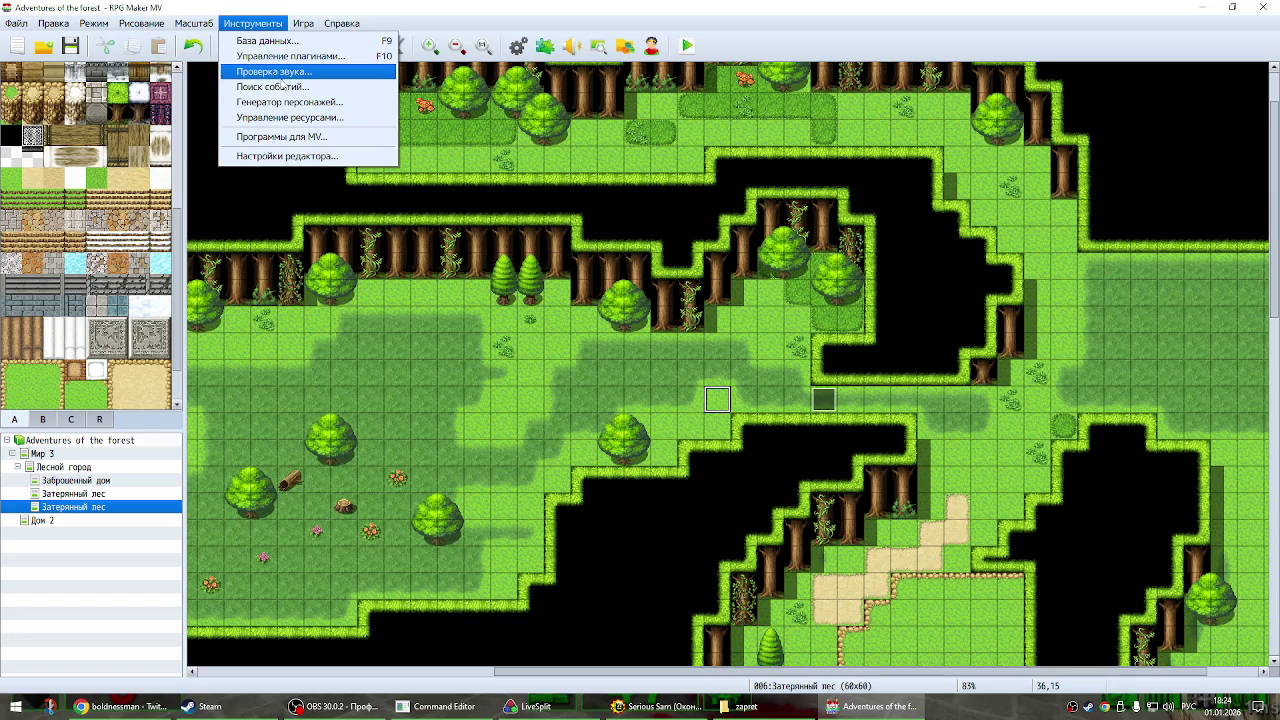
# - Open the Database Enemies tab, select 0002 Слизь, check its context menu, then close the database
pyautogui.click(258, 41)
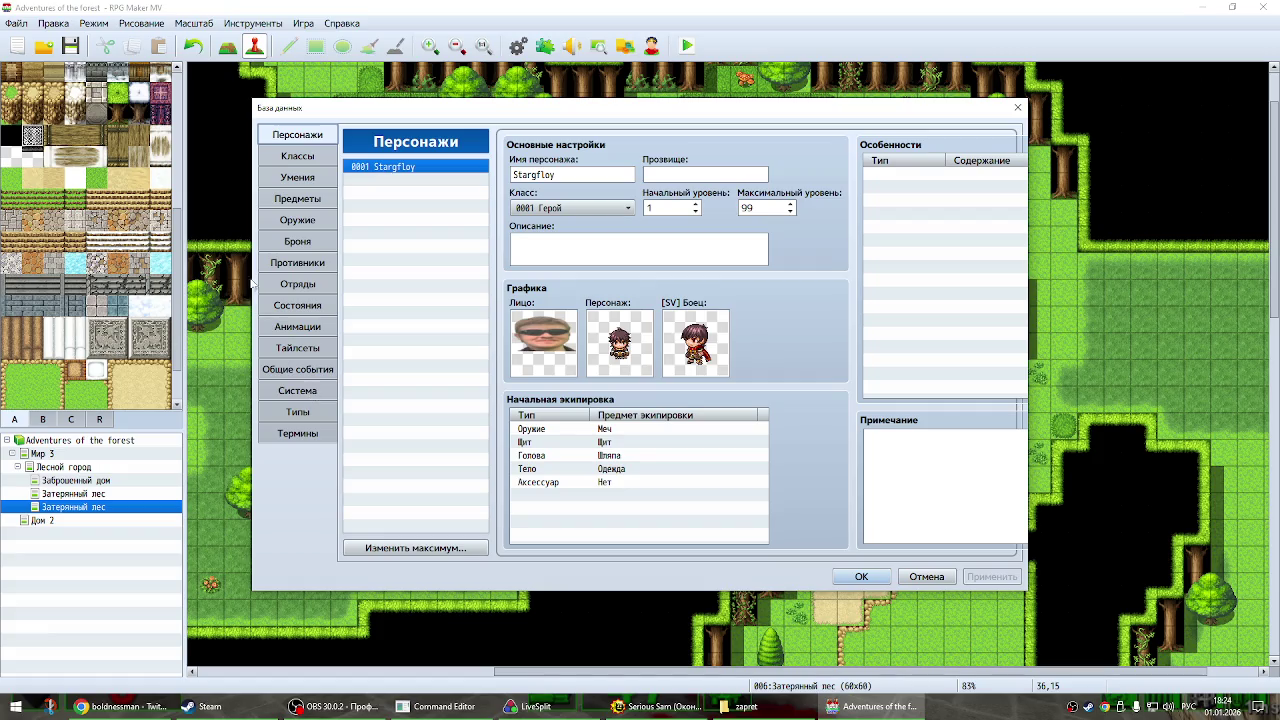
pyautogui.click(295, 263)
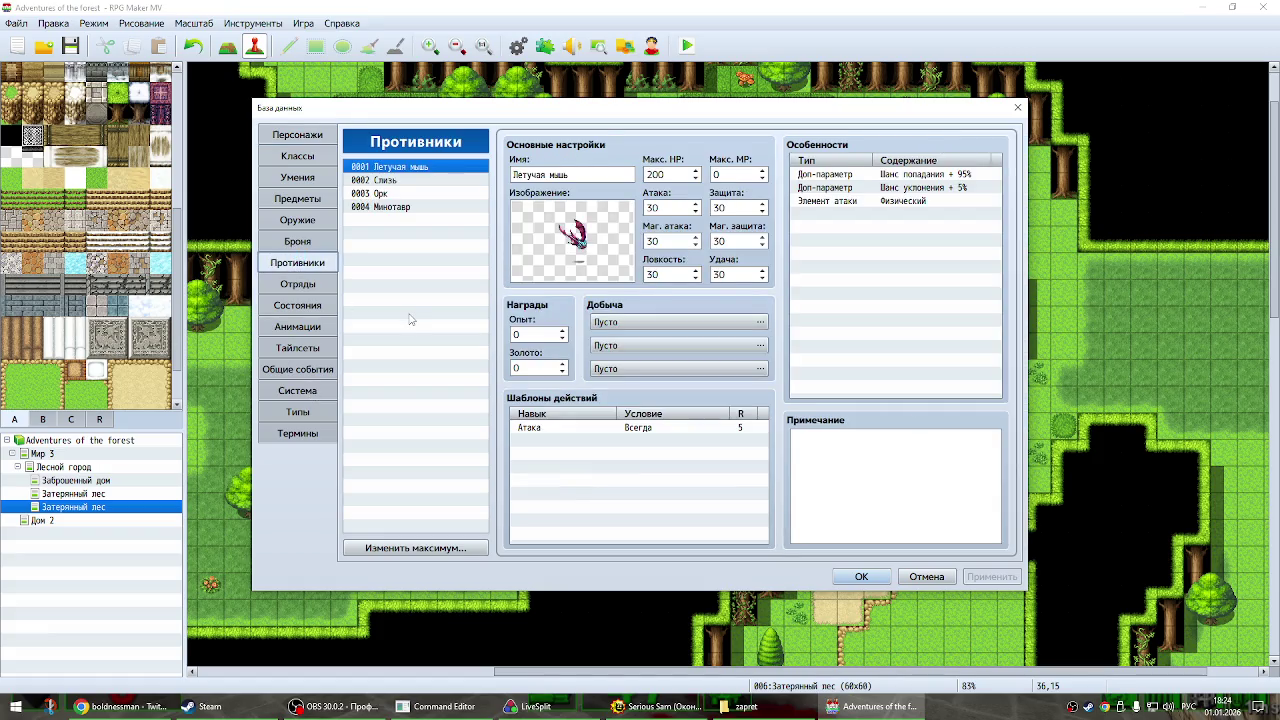
pyautogui.click(402, 193)
pyautogui.click(390, 182)
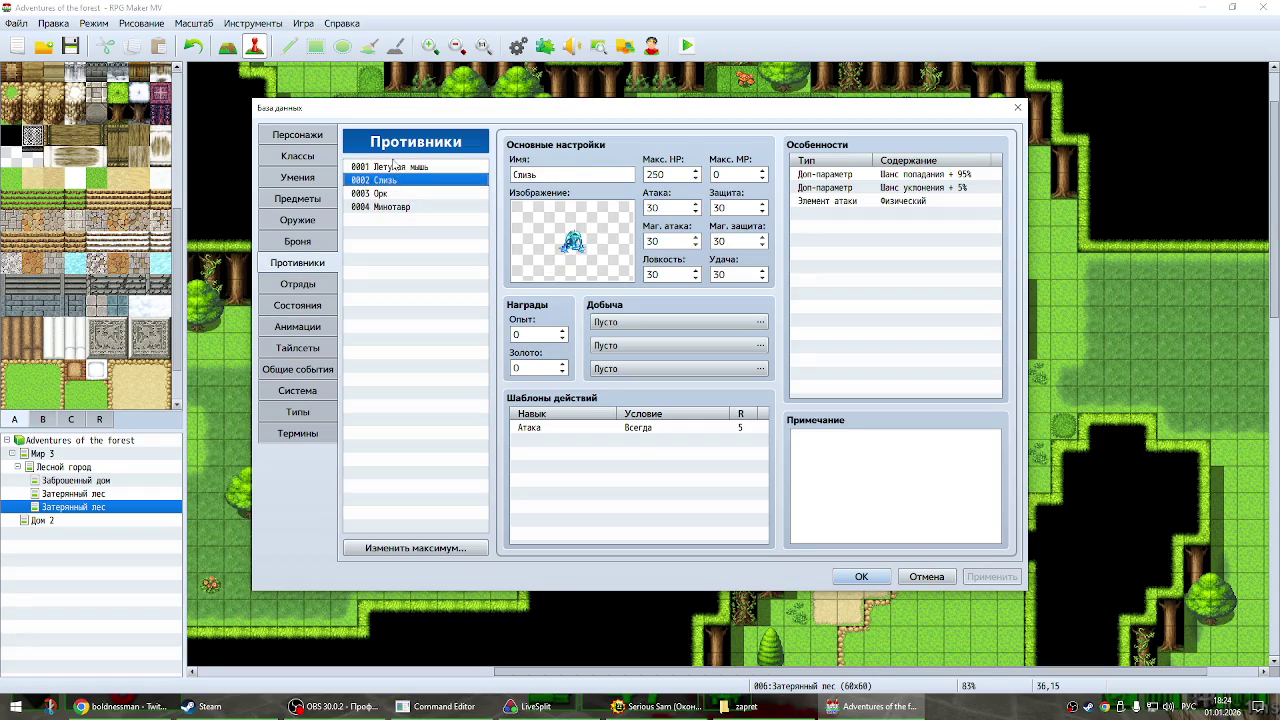
pyautogui.rightClick(382, 186)
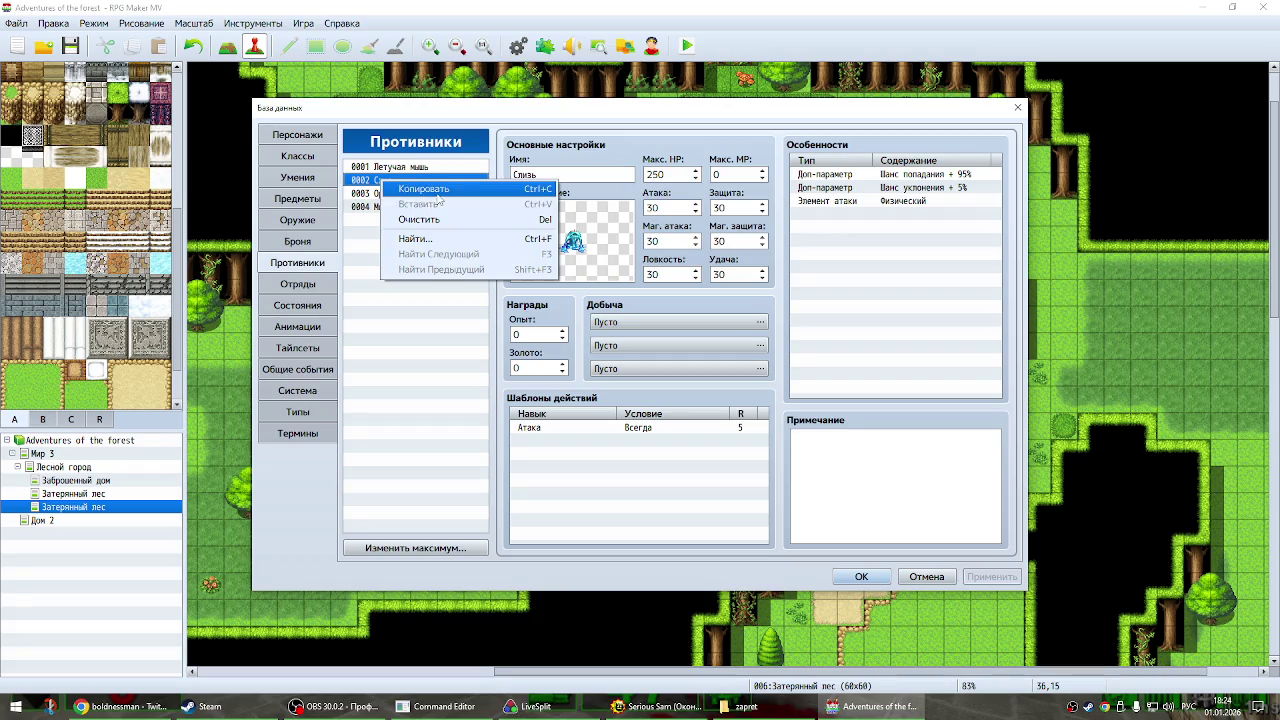
pyautogui.click(435, 197)
pyautogui.press('Escape')
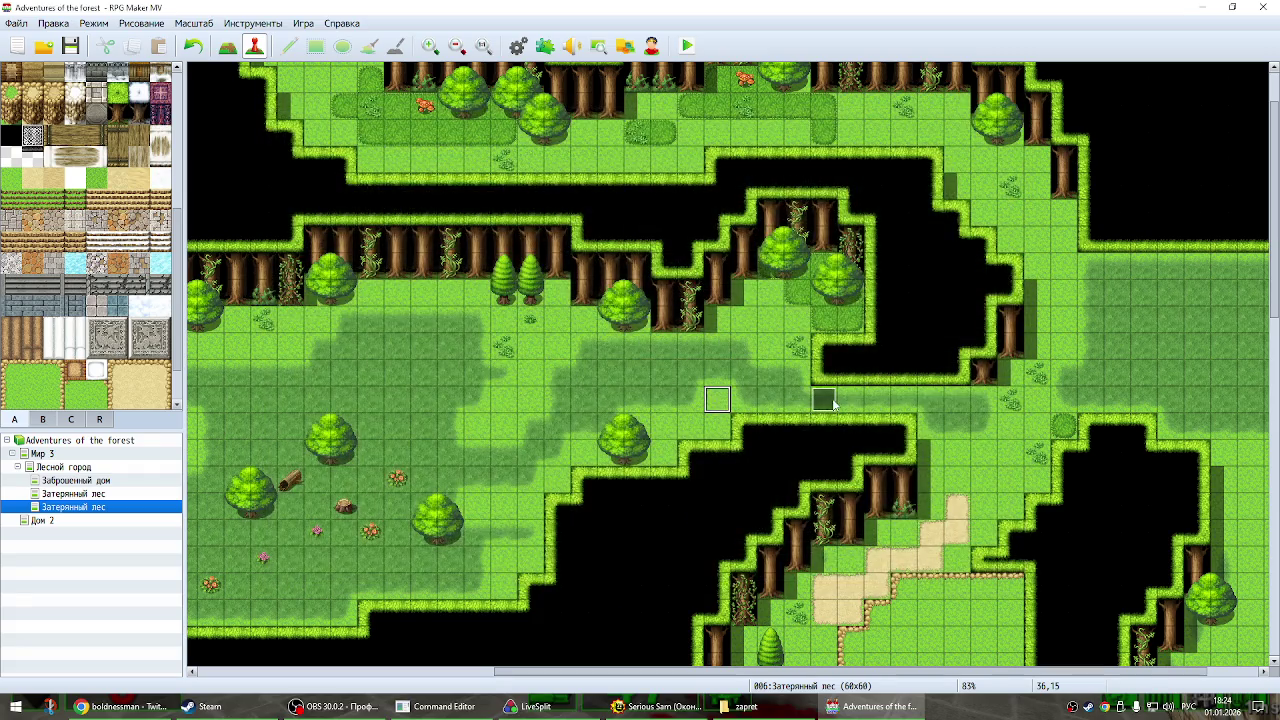
pyautogui.rightClick(832, 404)
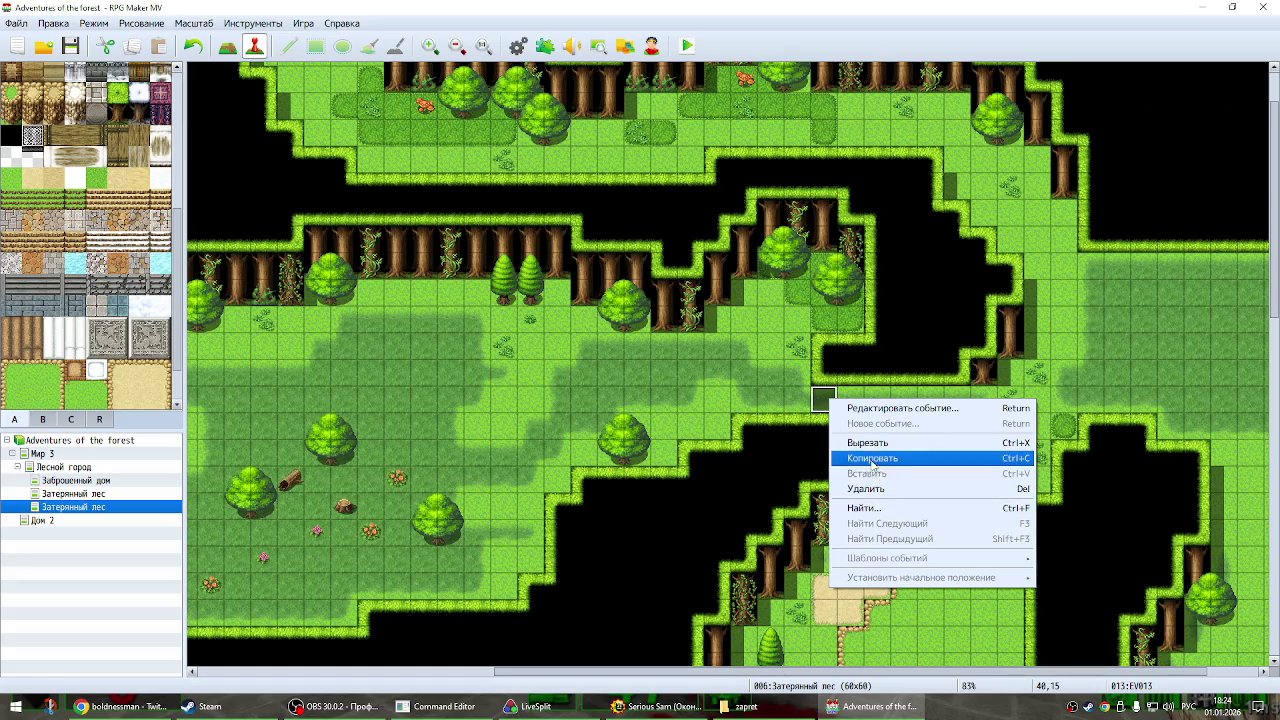
pyautogui.rightClick(778, 398)
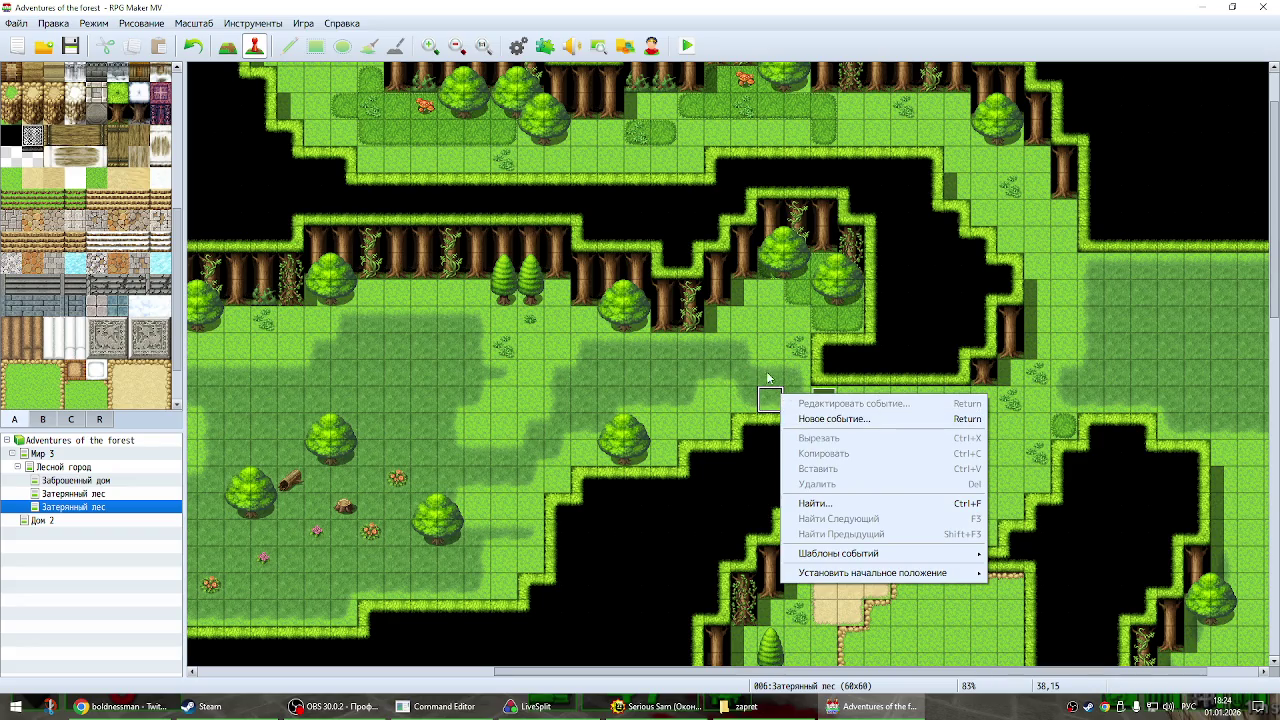
pyautogui.press('Escape')
pyautogui.doubleClick(826, 406)
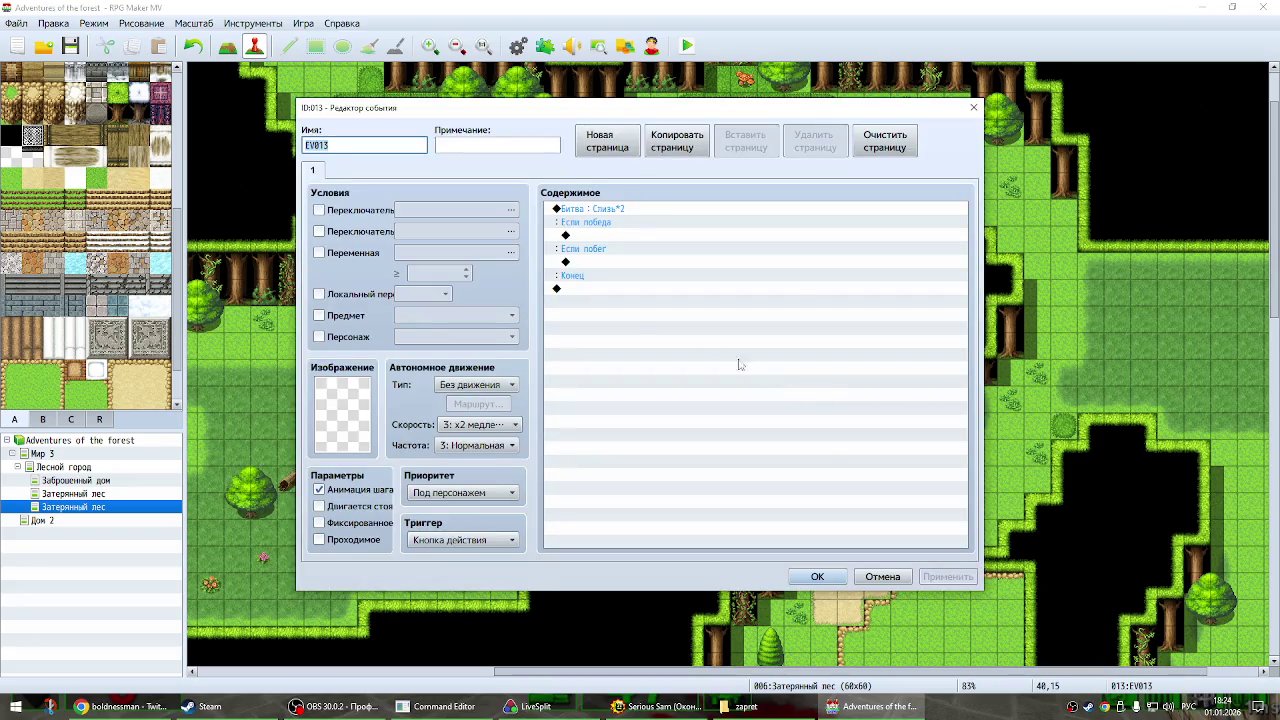
pyautogui.doubleClick(577, 290)
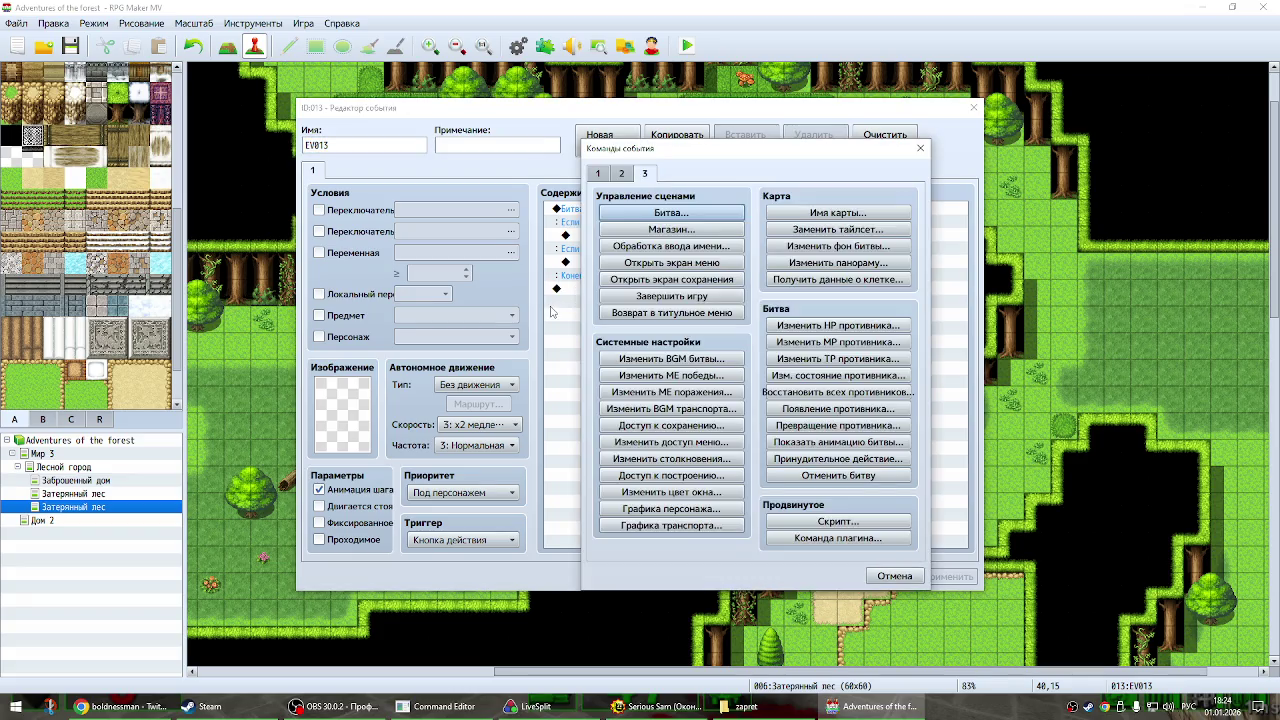
pyautogui.click(920, 147)
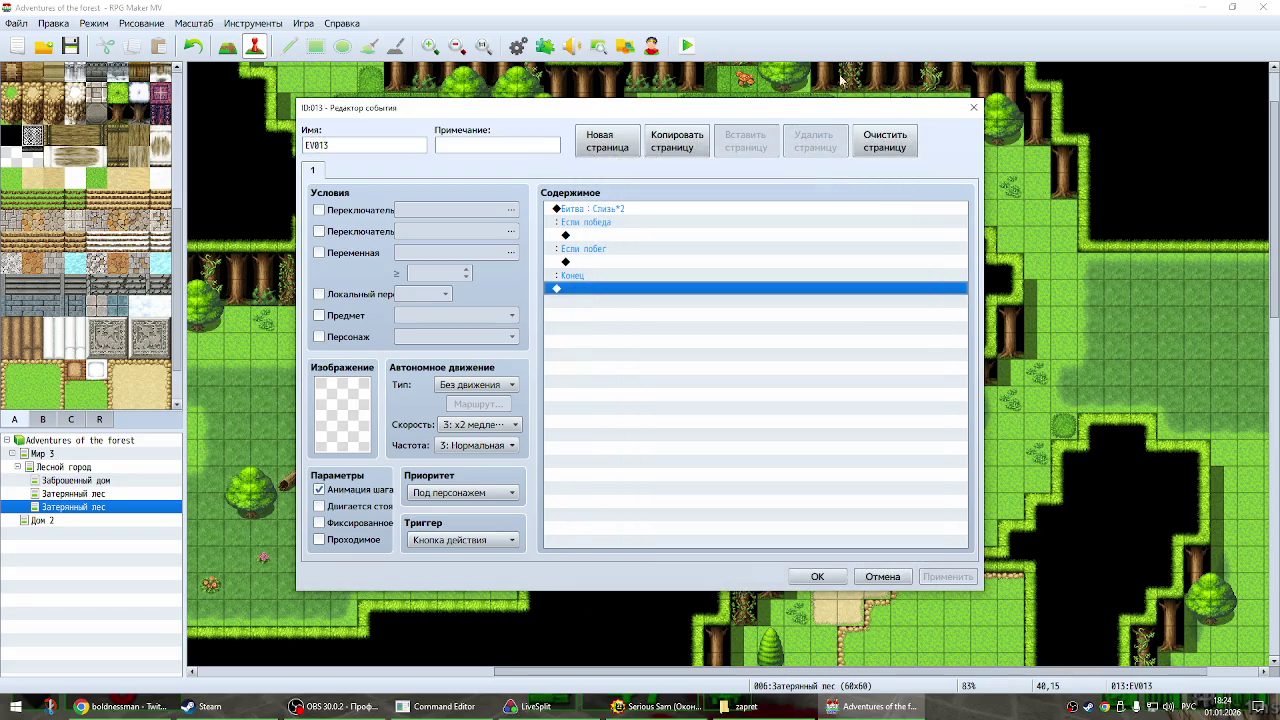
pyautogui.click(974, 107)
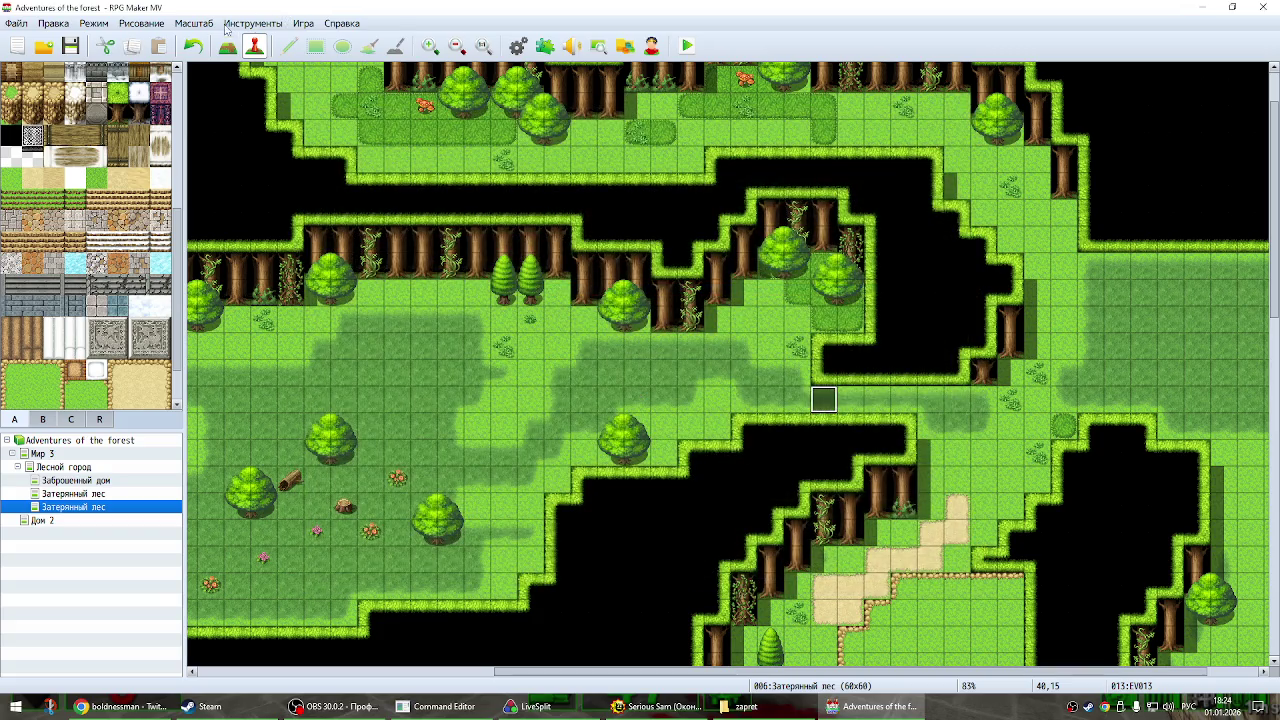
pyautogui.click(225, 24)
pyautogui.click(237, 40)
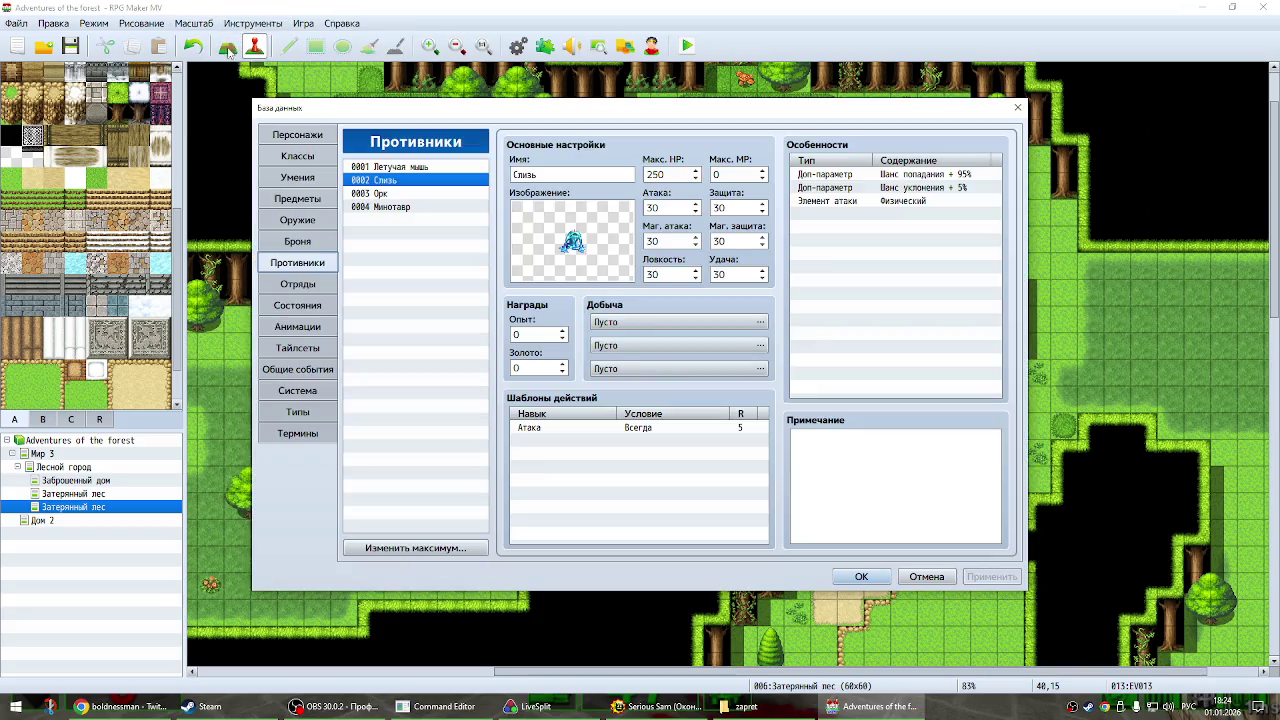
pyautogui.rightClick(388, 182)
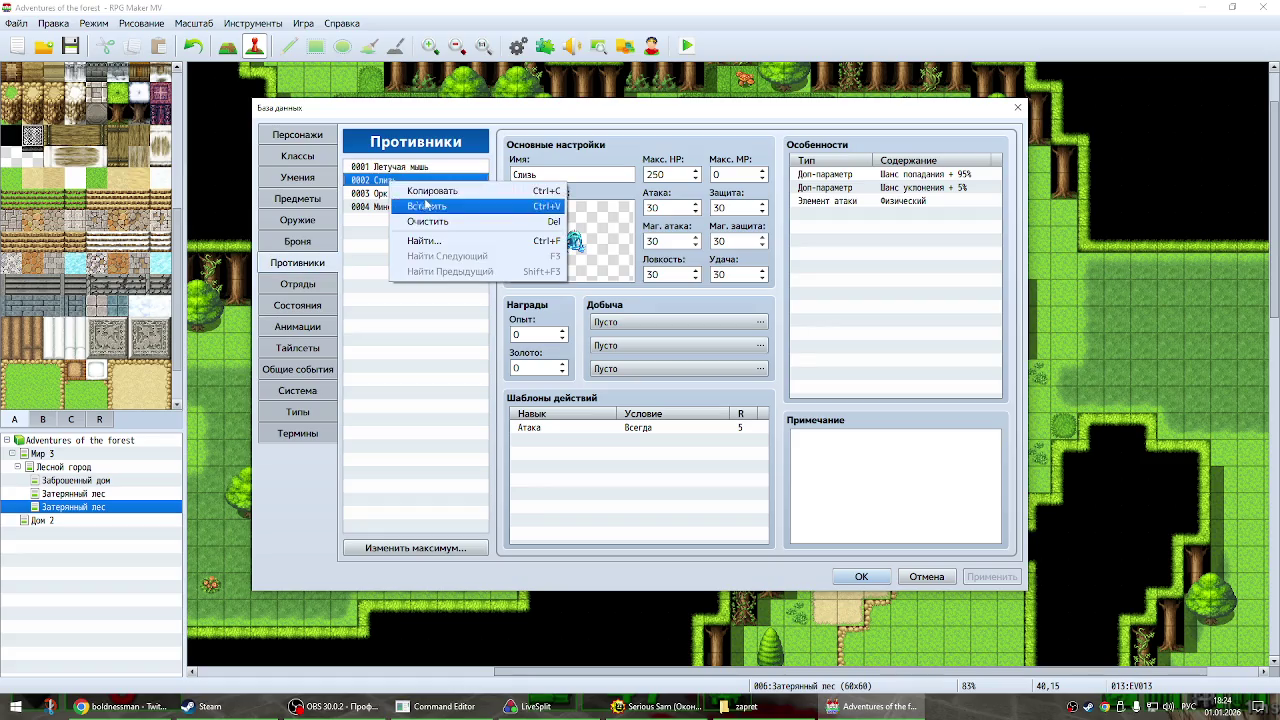
pyautogui.click(432, 192)
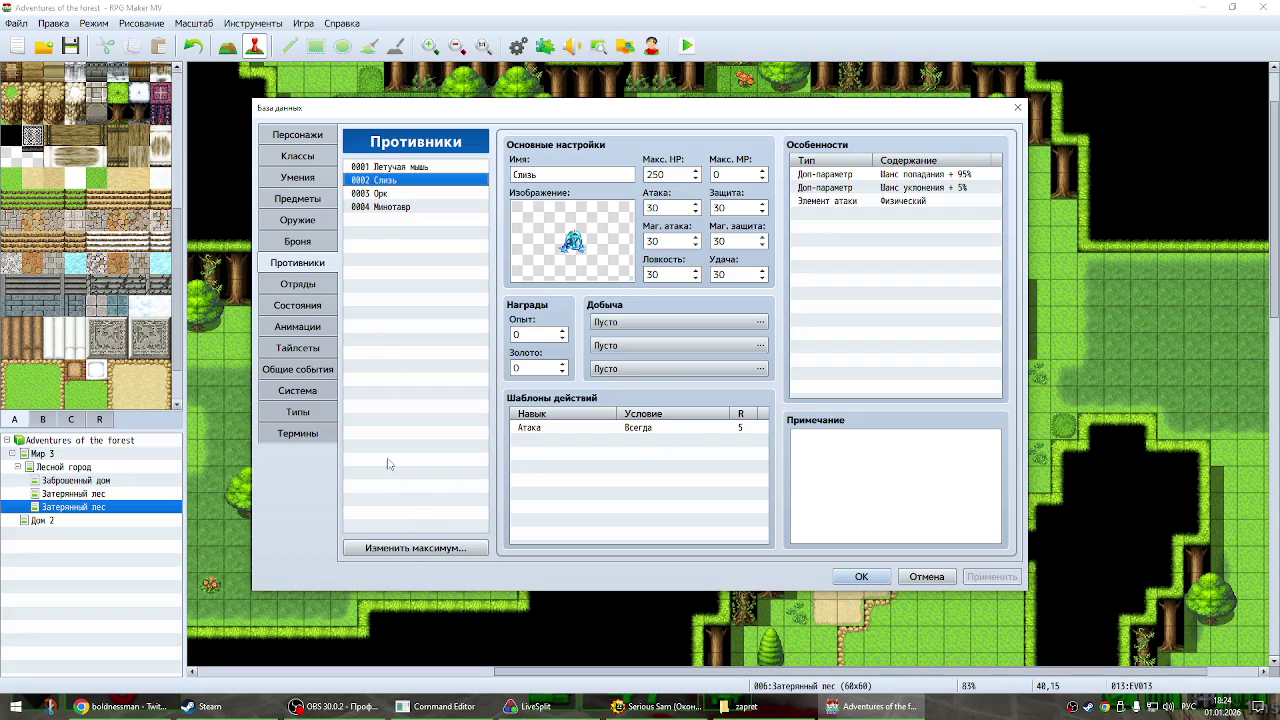
pyautogui.click(391, 548)
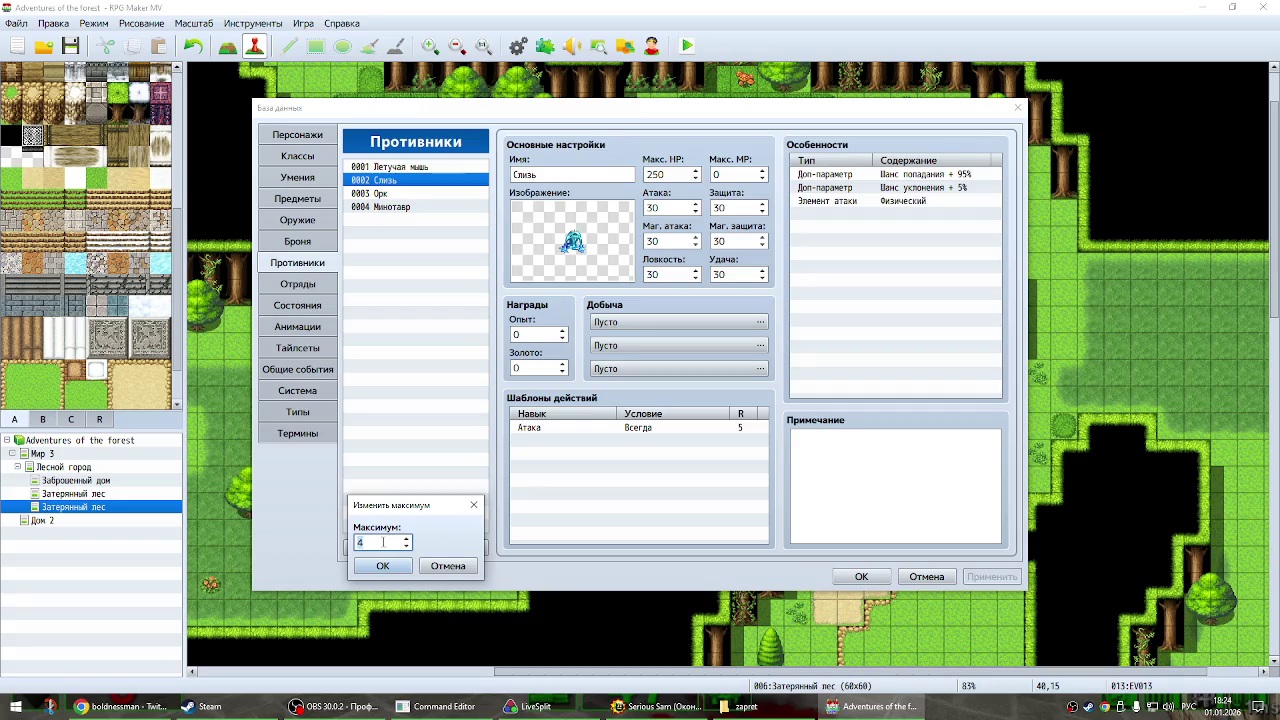
pyautogui.click(474, 505)
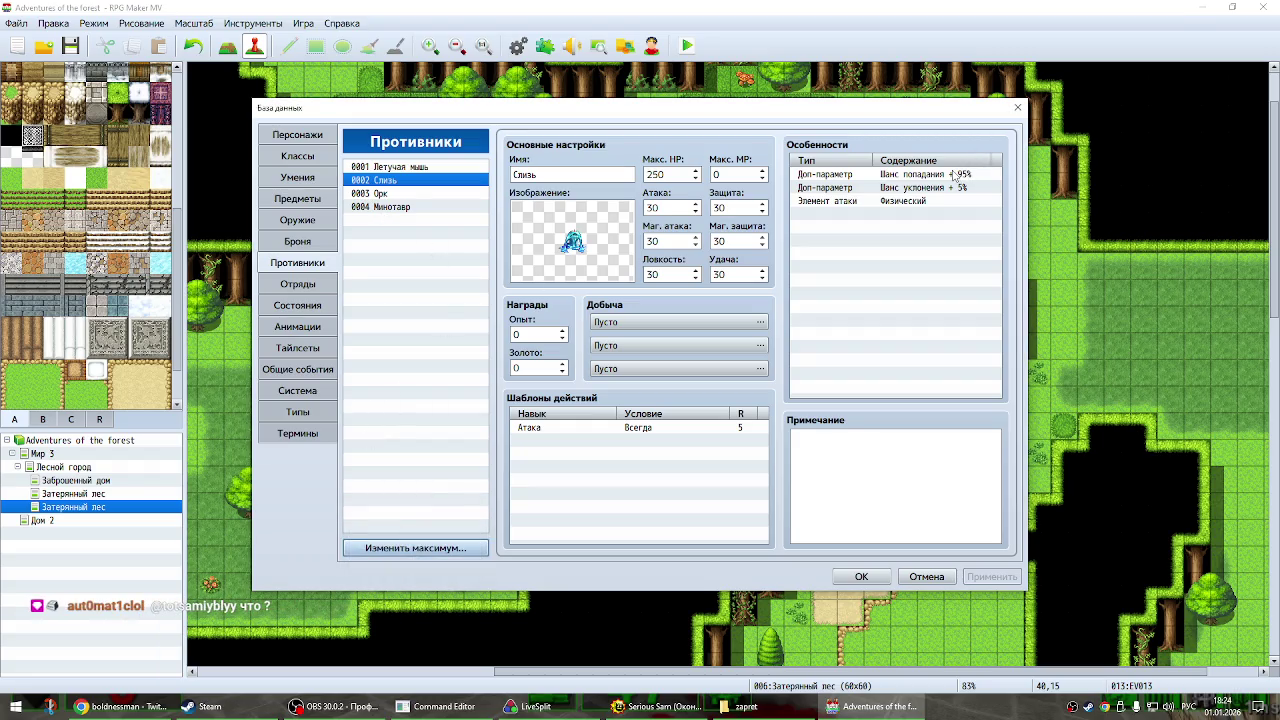
pyautogui.click(1018, 107)
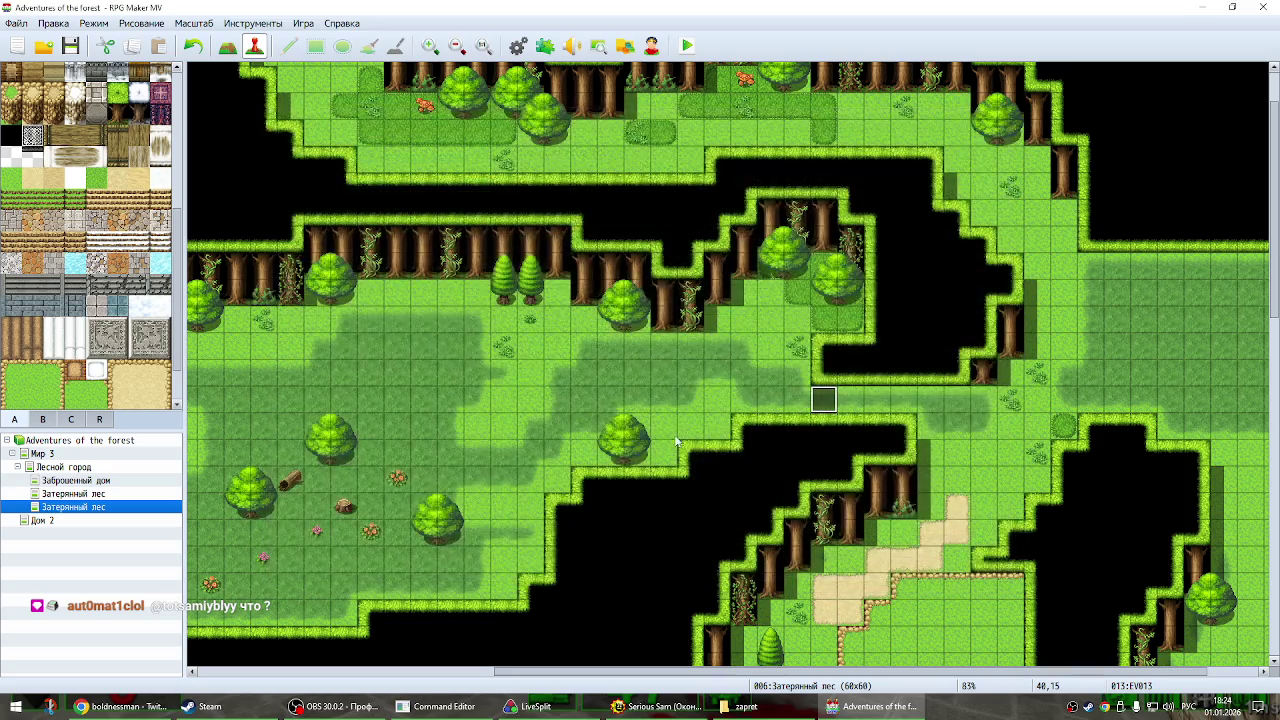
# - Search the map's events for 'противники', dismiss the not-found notice and close the search
pyautogui.rightClick(828, 401)
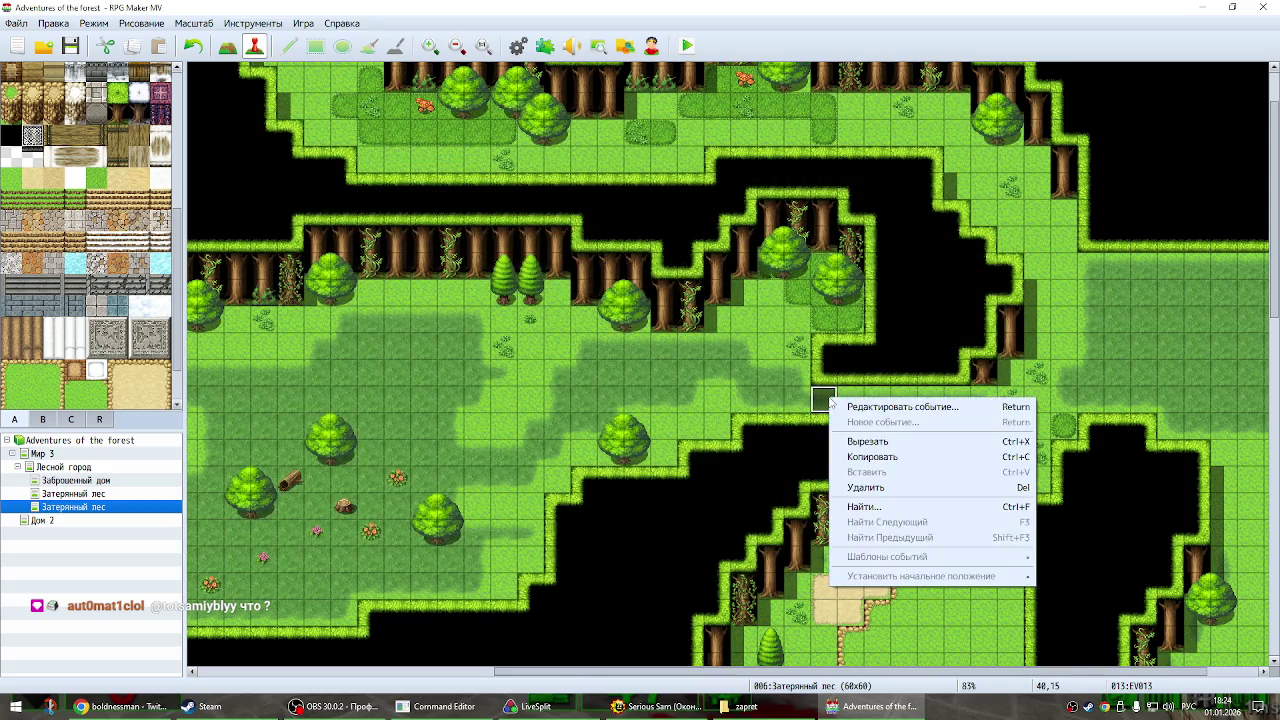
pyautogui.click(832, 506)
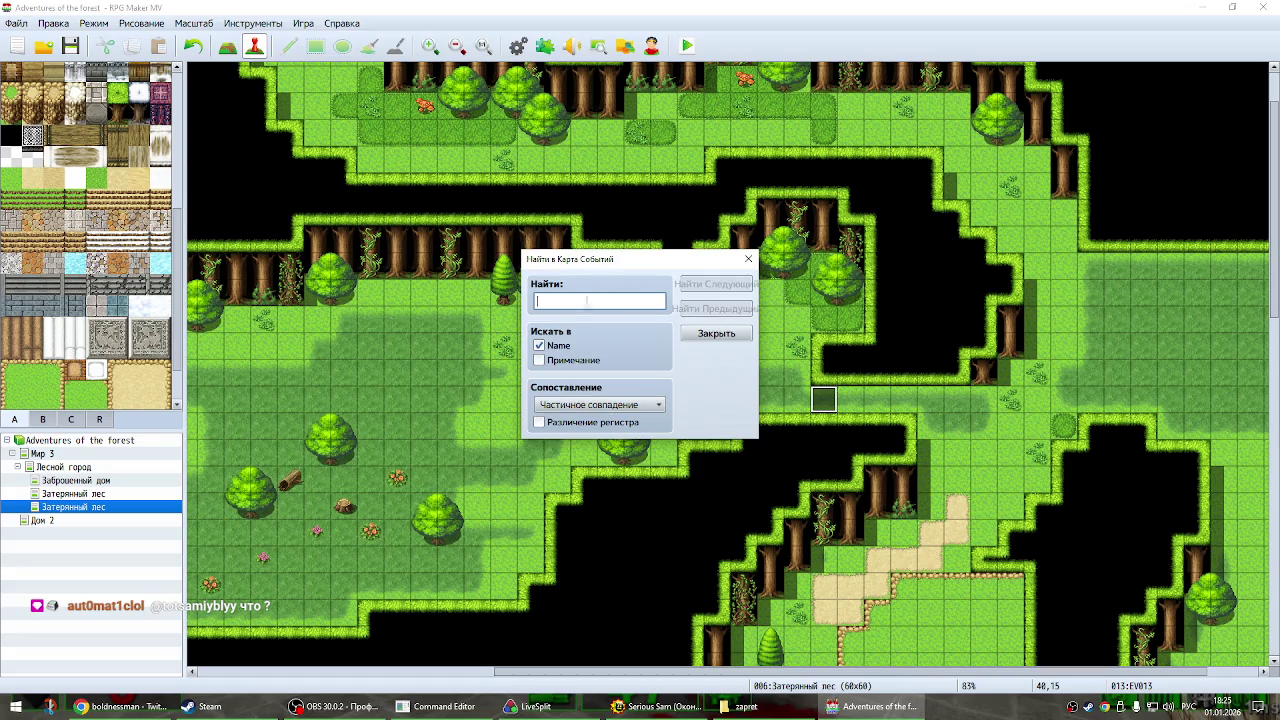
pyautogui.write('против')
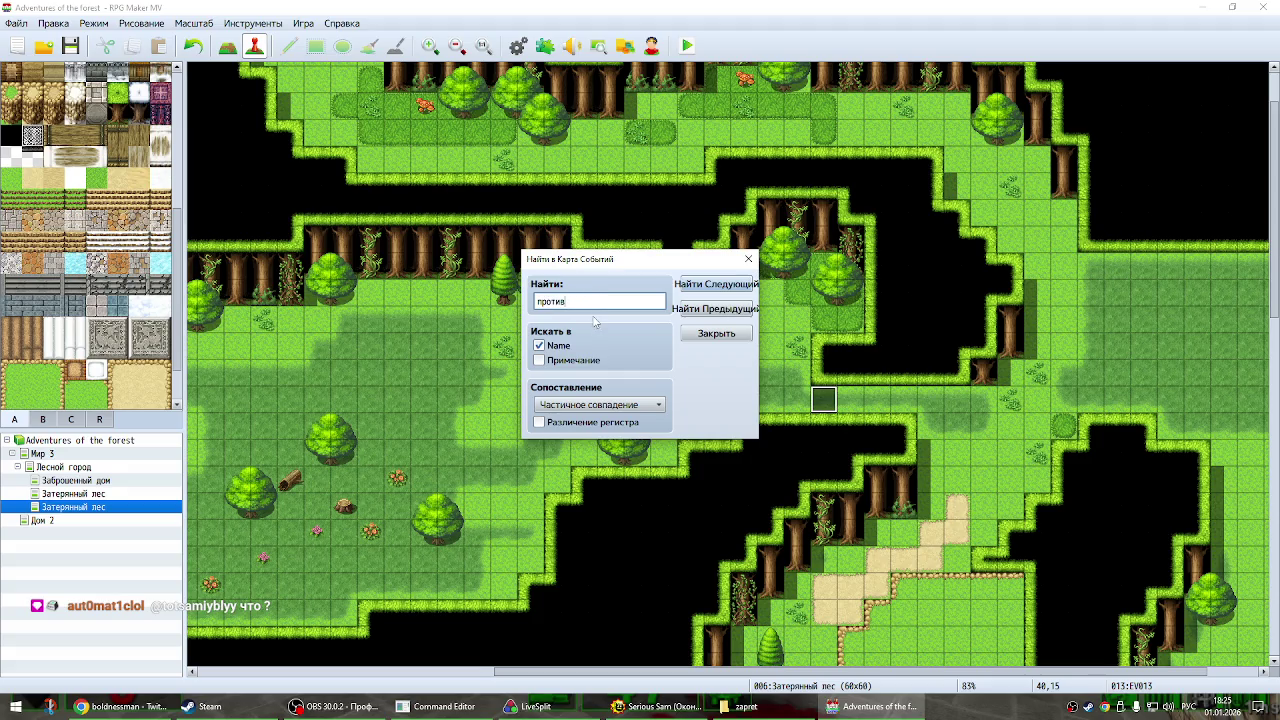
pyautogui.write('ники')
pyautogui.press('Return')
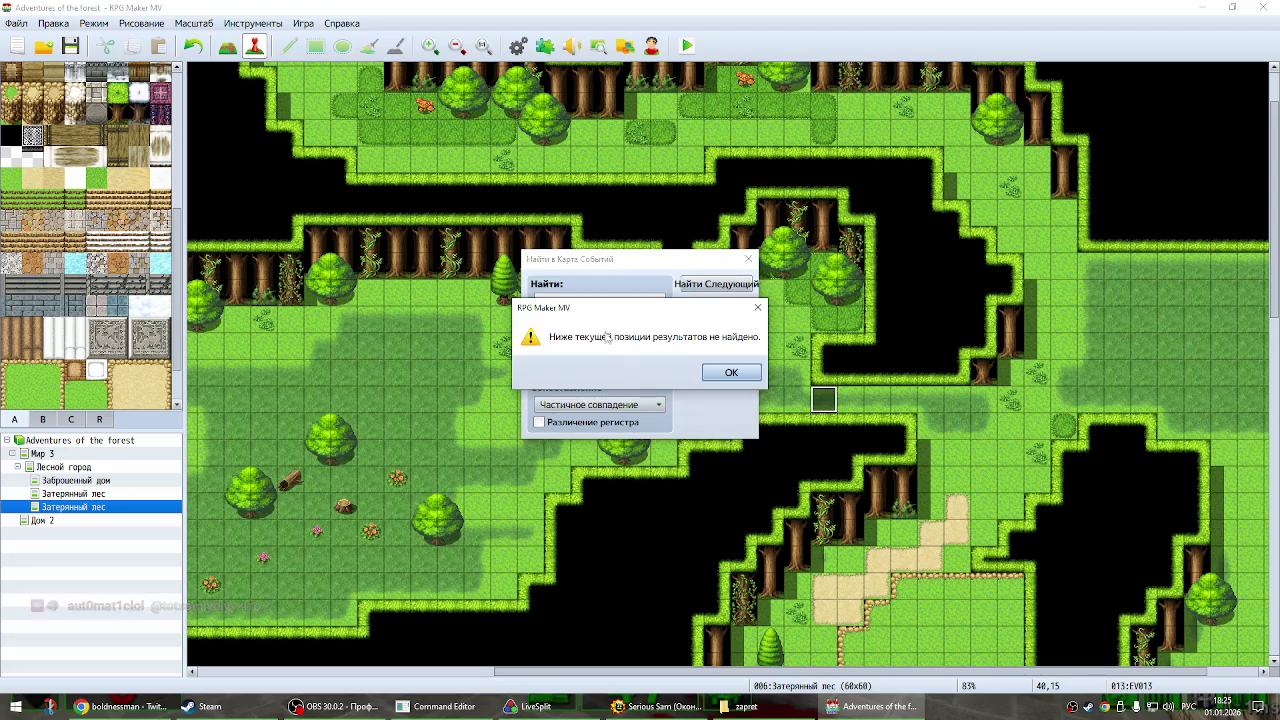
pyautogui.click(758, 307)
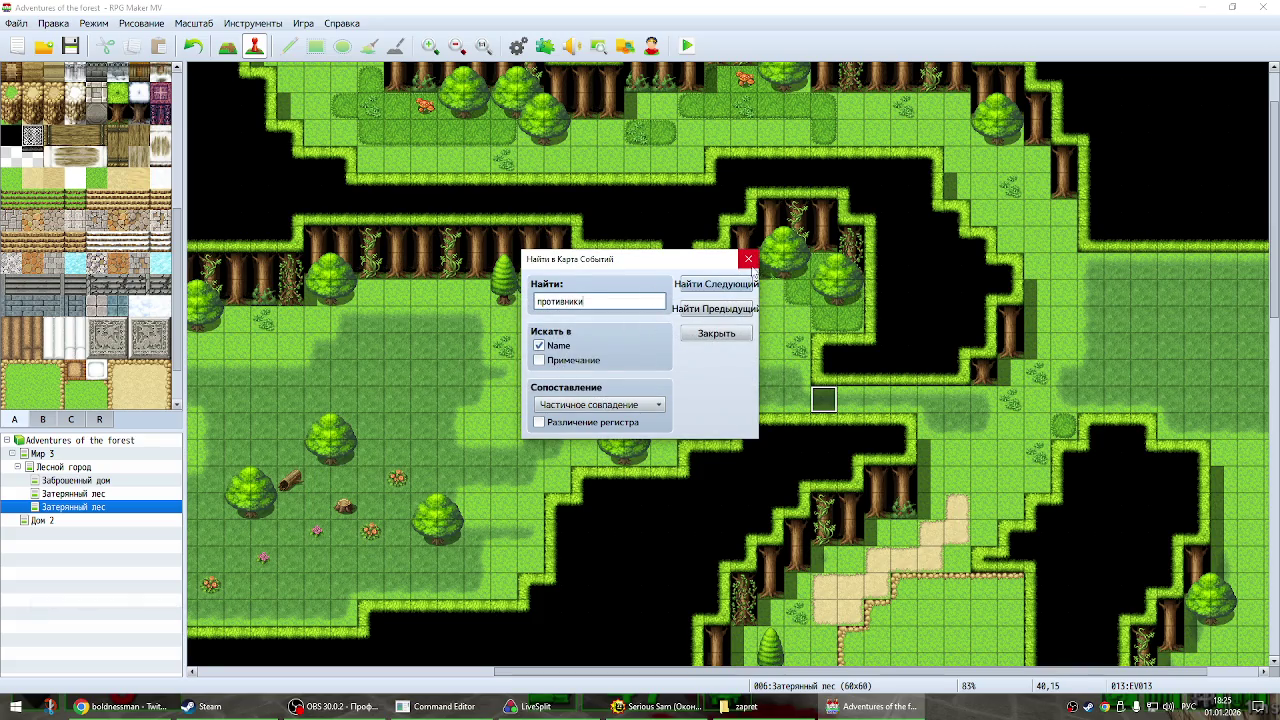
pyautogui.click(752, 265)
pyautogui.rightClick(833, 399)
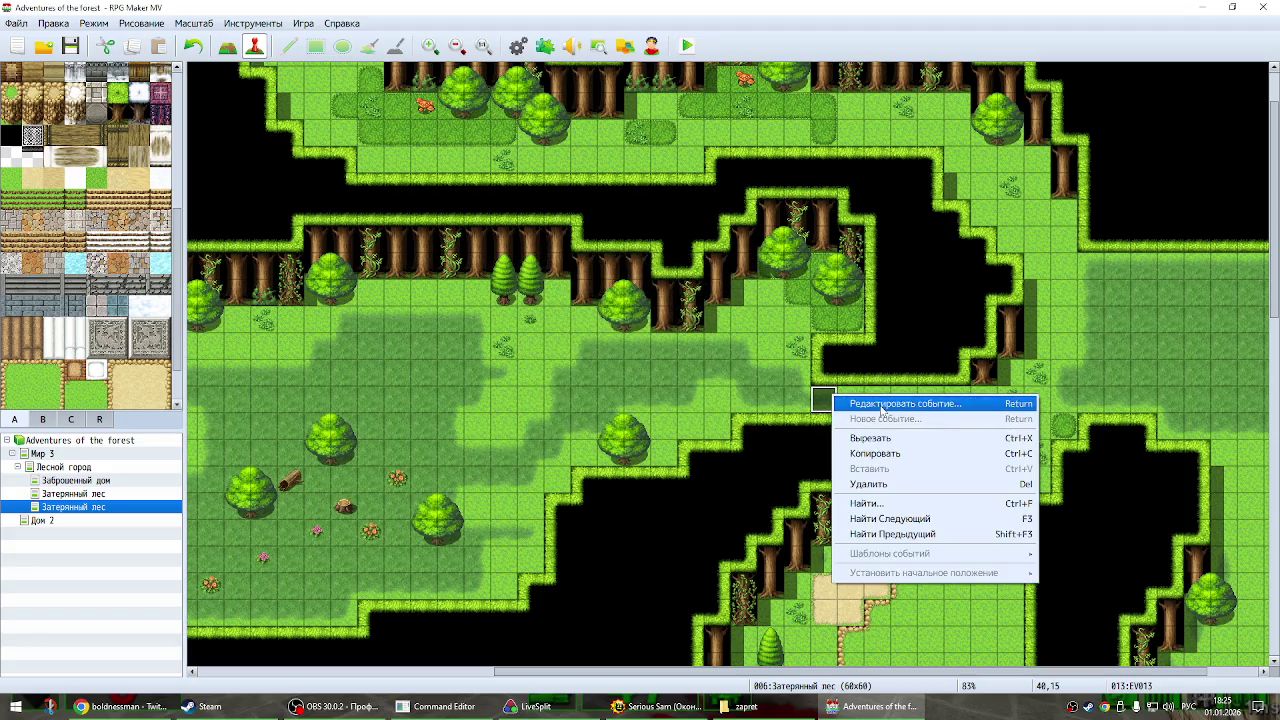
# - Open EV013 for editing, glance at the command list, select the battle block and close the editor
pyautogui.click(862, 403)
pyautogui.click(585, 293)
pyautogui.doubleClick(585, 295)
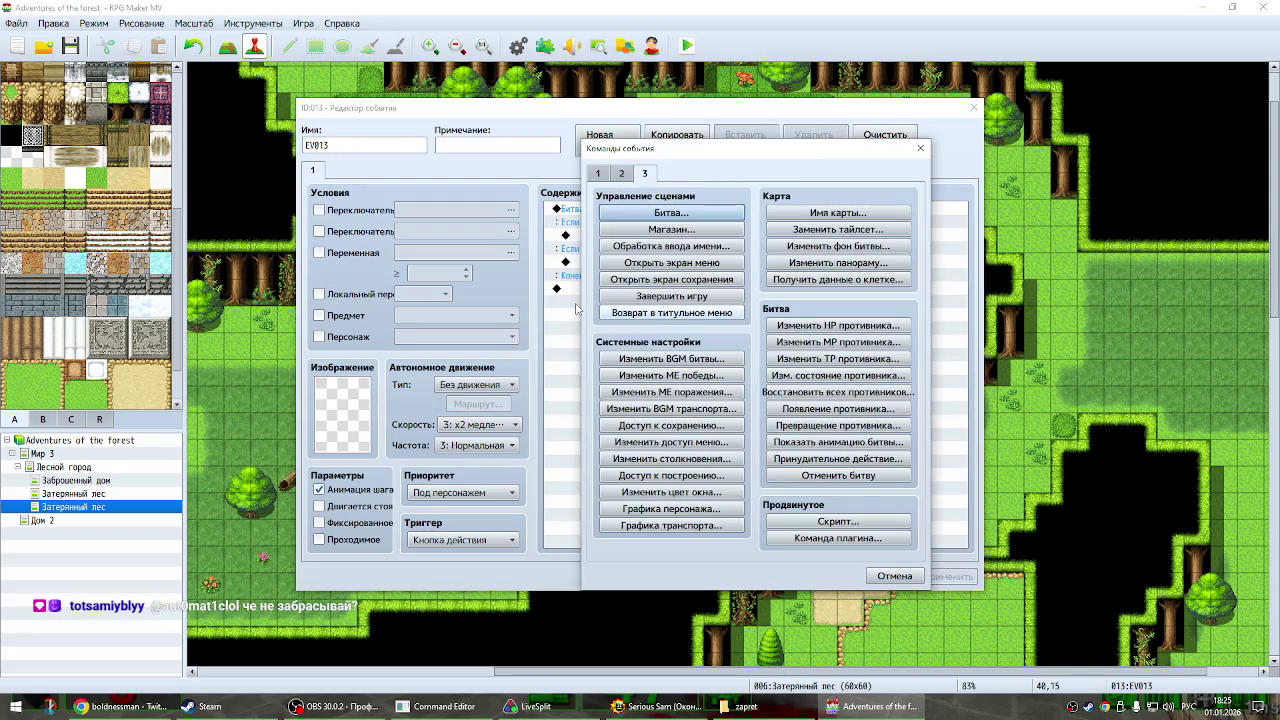
pyautogui.press('Escape')
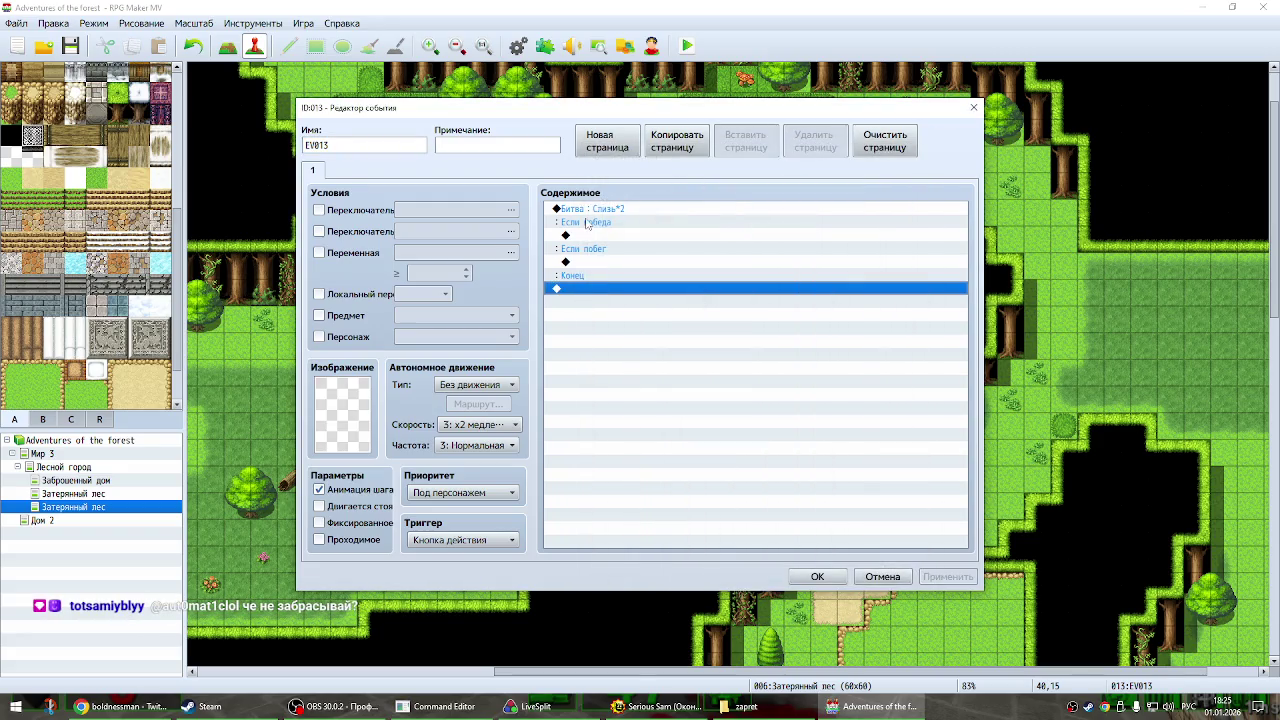
pyautogui.click(588, 222)
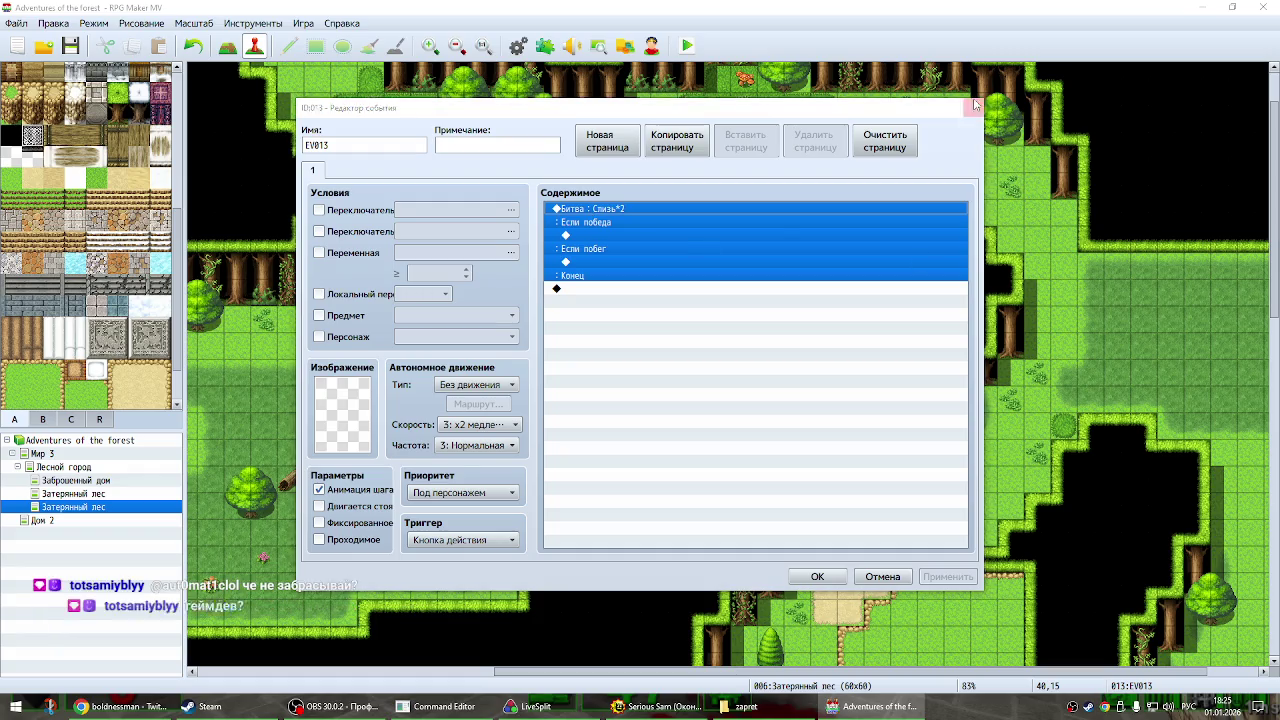
pyautogui.click(973, 106)
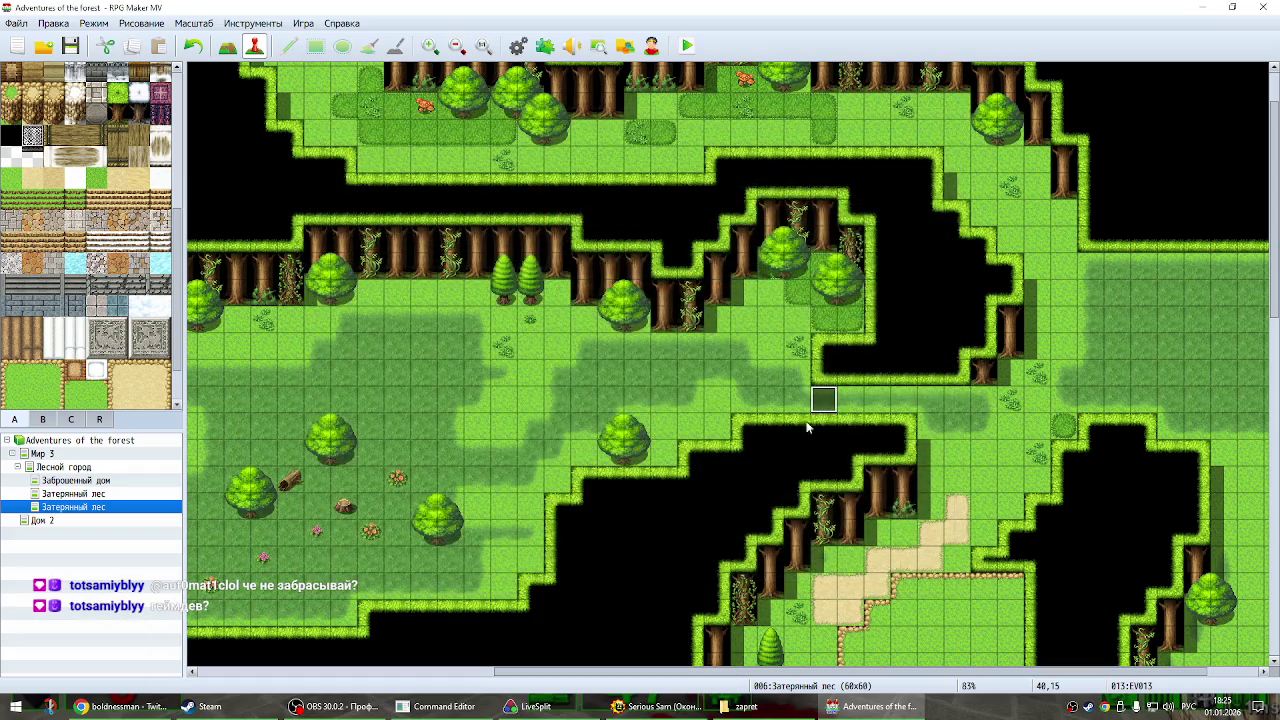
# - Save the project, launch a playtest and start a New Game
pyautogui.click(687, 45)
pyautogui.click(600, 374)
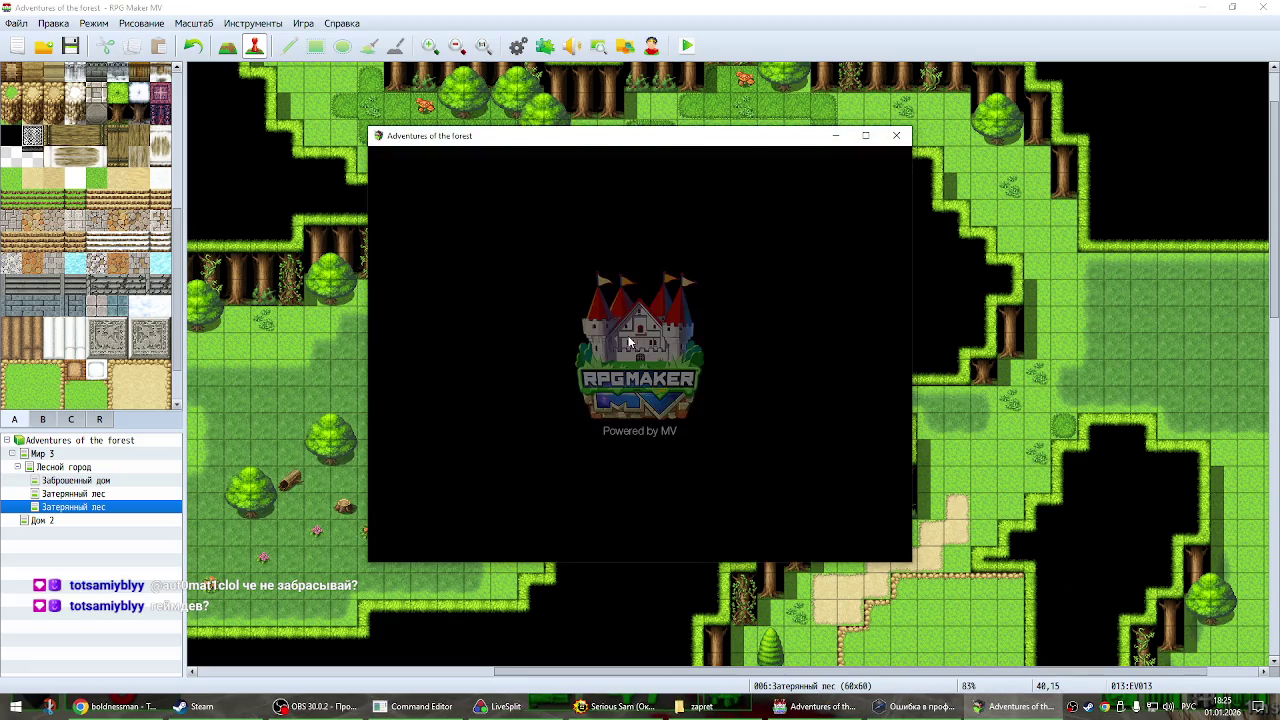
pyautogui.click(701, 424)
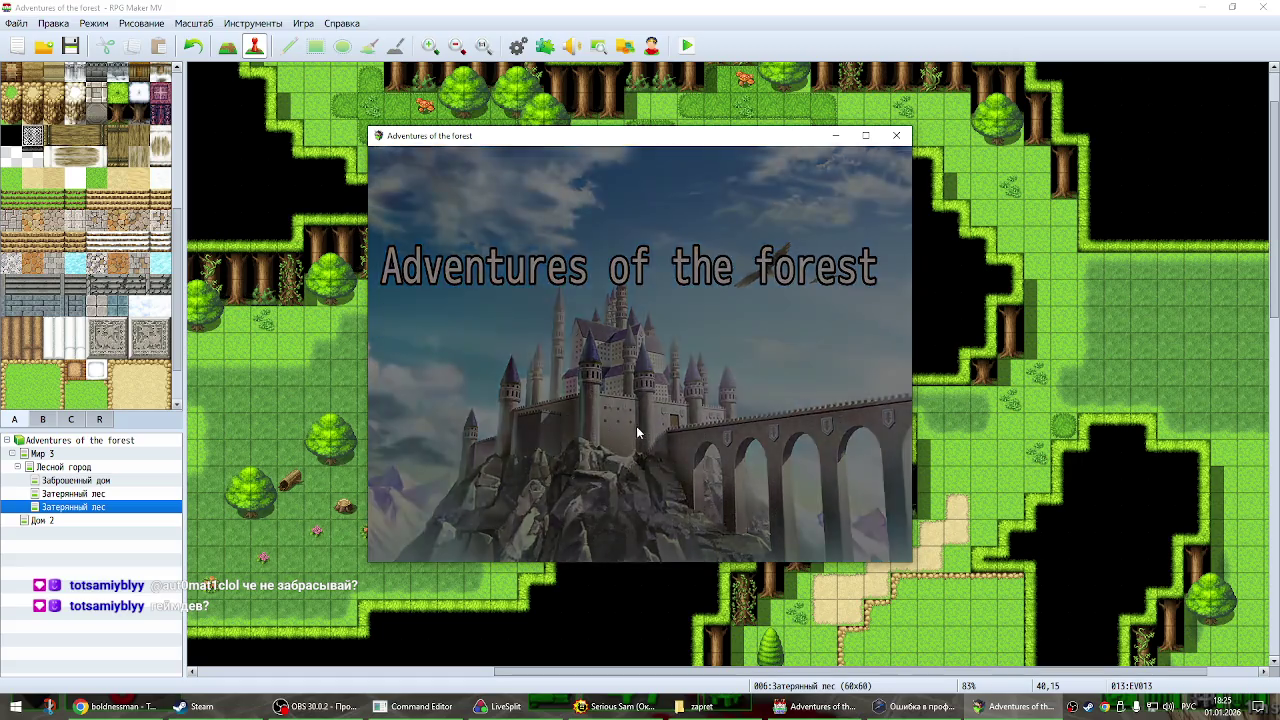
# - Walk the hero through the town and forest, across the river, onto the slime battle event
pyautogui.click(725, 356)
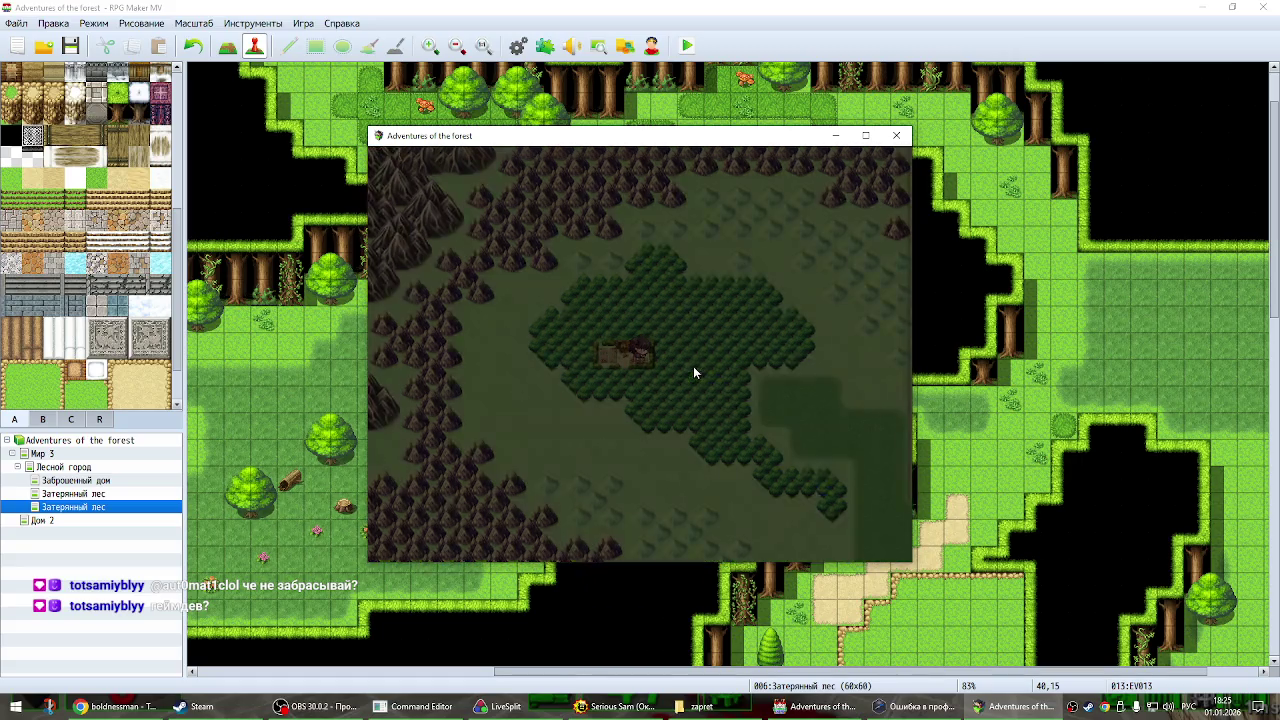
pyautogui.click(786, 305)
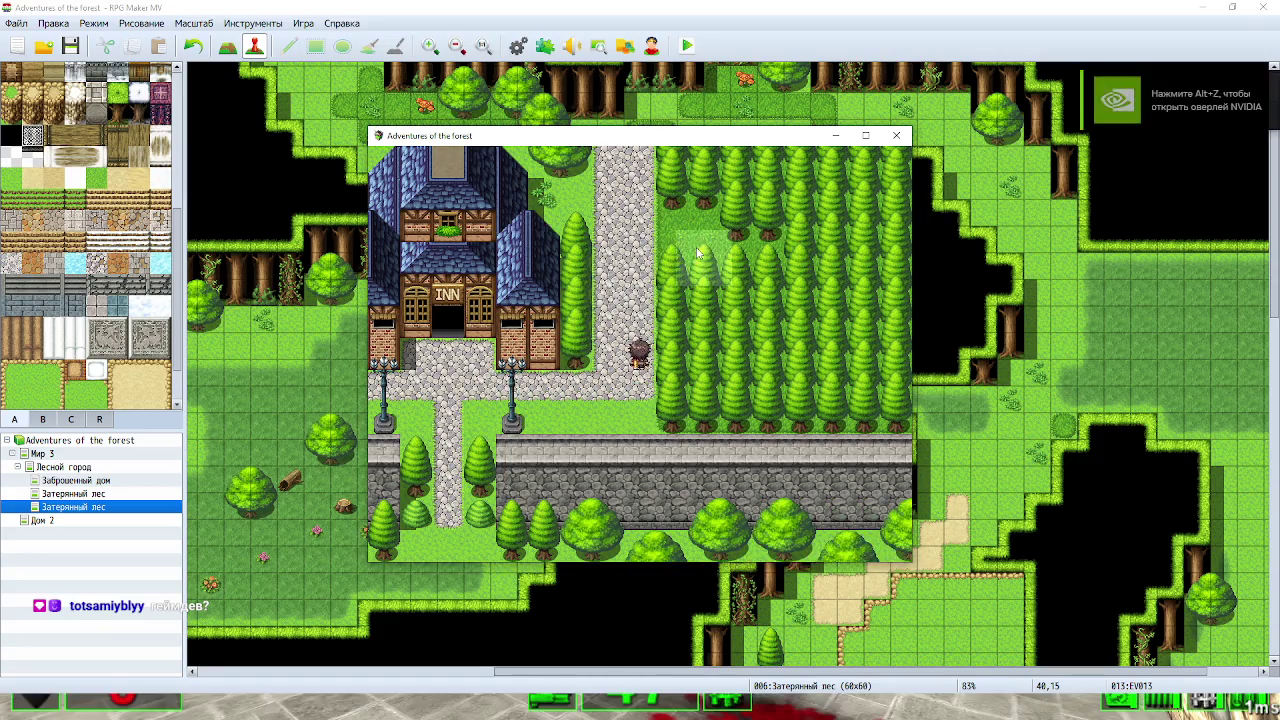
pyautogui.click(656, 358)
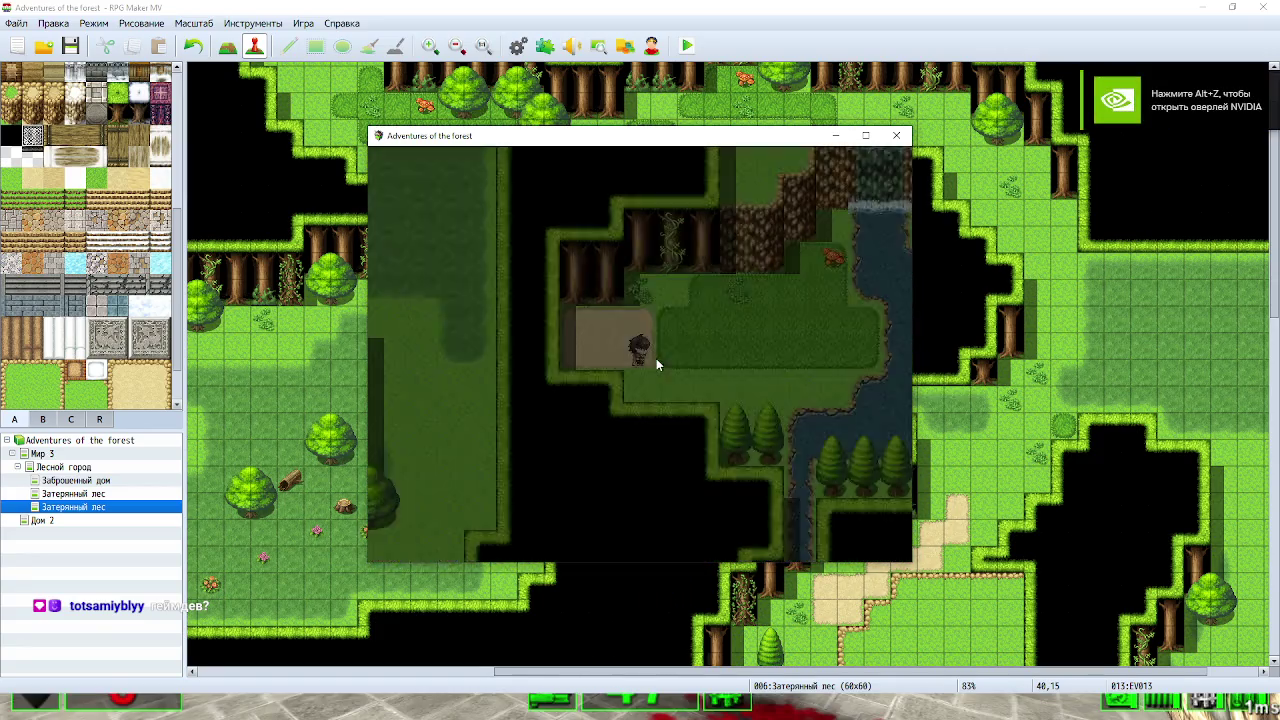
pyautogui.click(755, 321)
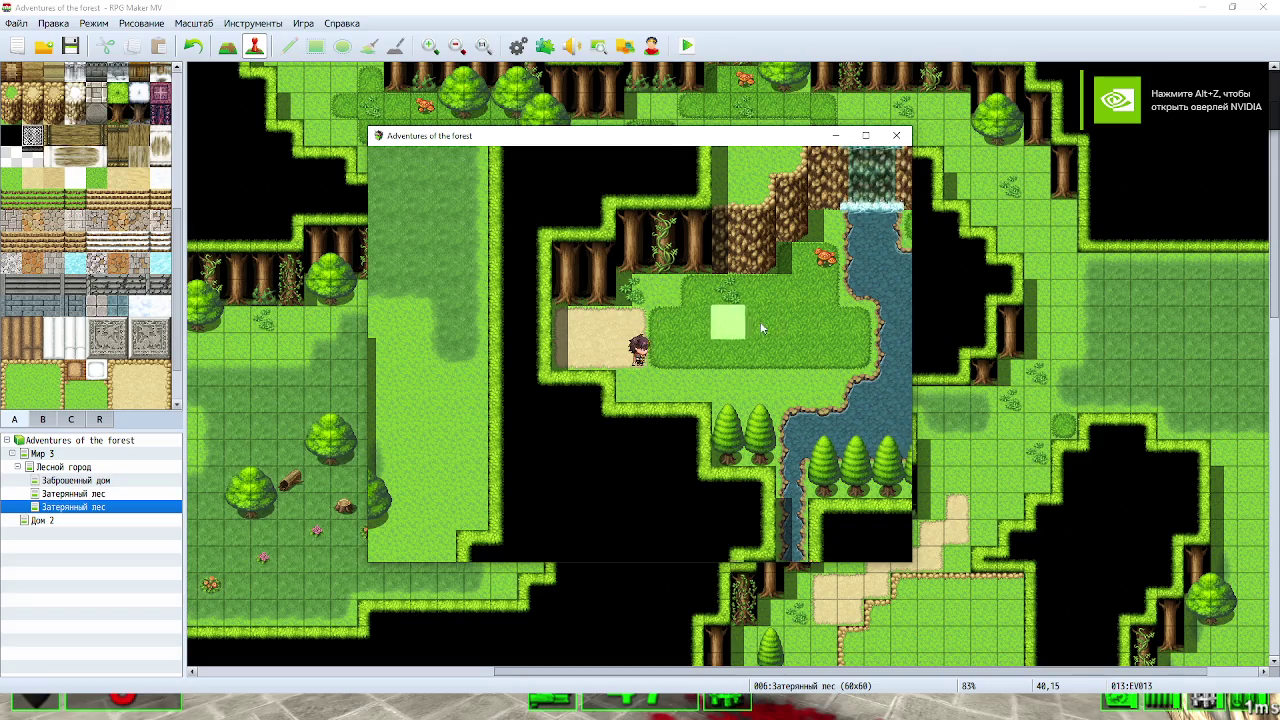
pyautogui.click(777, 322)
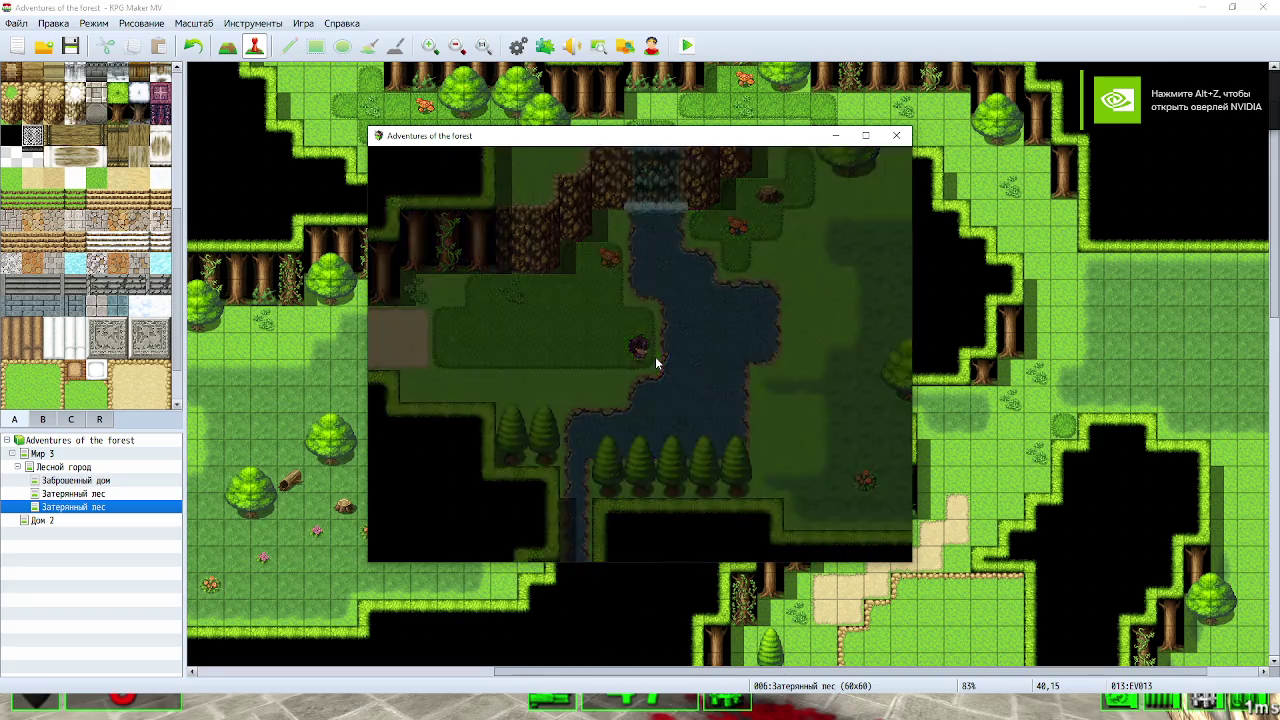
pyautogui.click(688, 293)
pyautogui.click(686, 318)
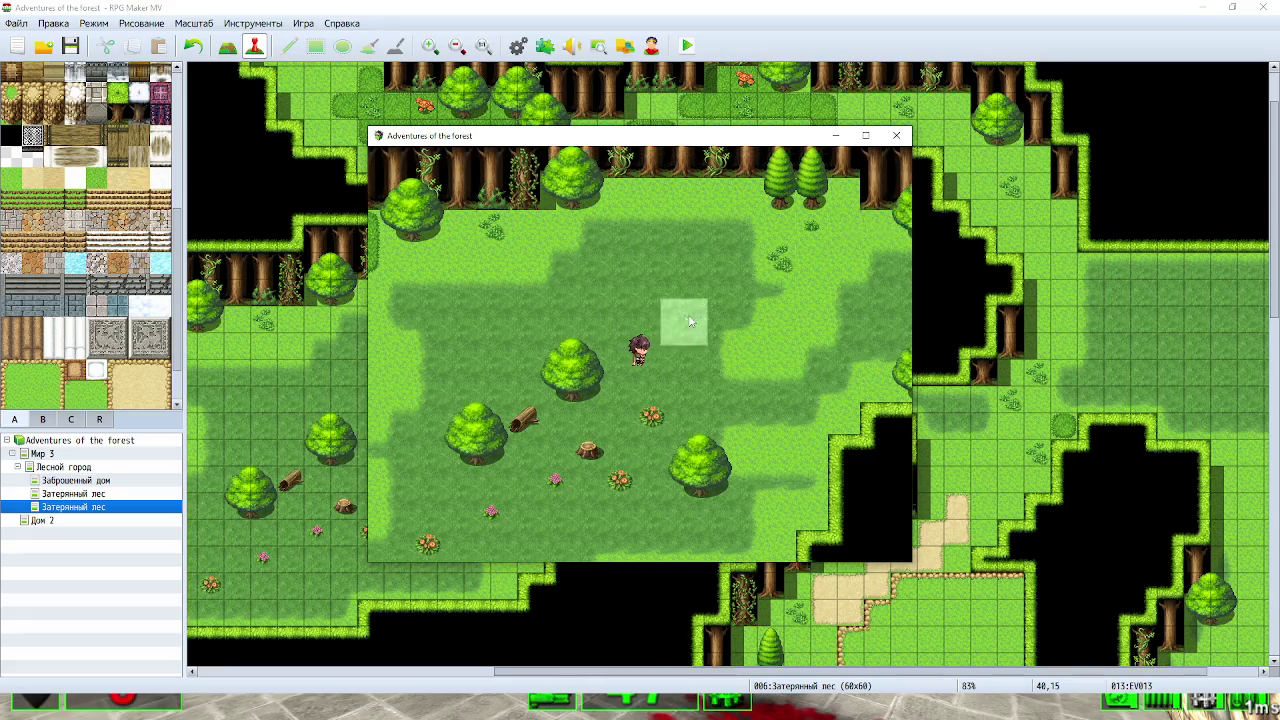
pyautogui.click(710, 281)
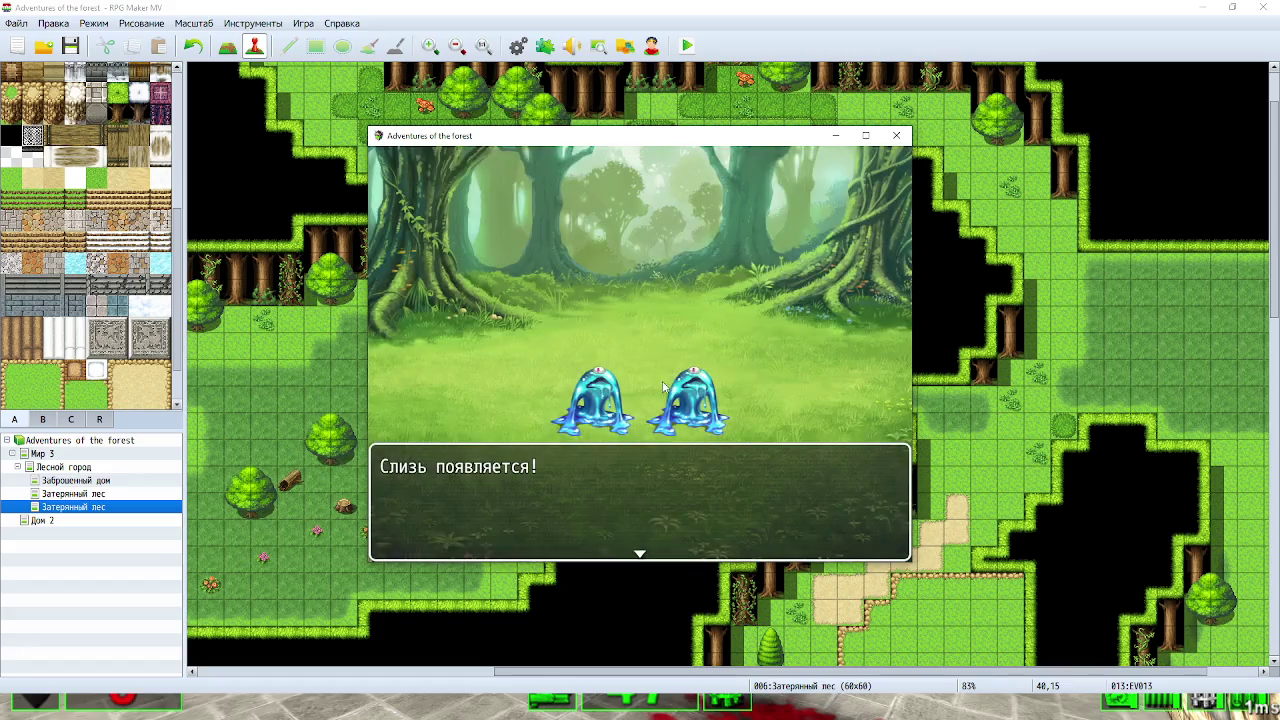
# - Attack Слизь A with Битва > Атака over several turns
pyautogui.click(468, 466)
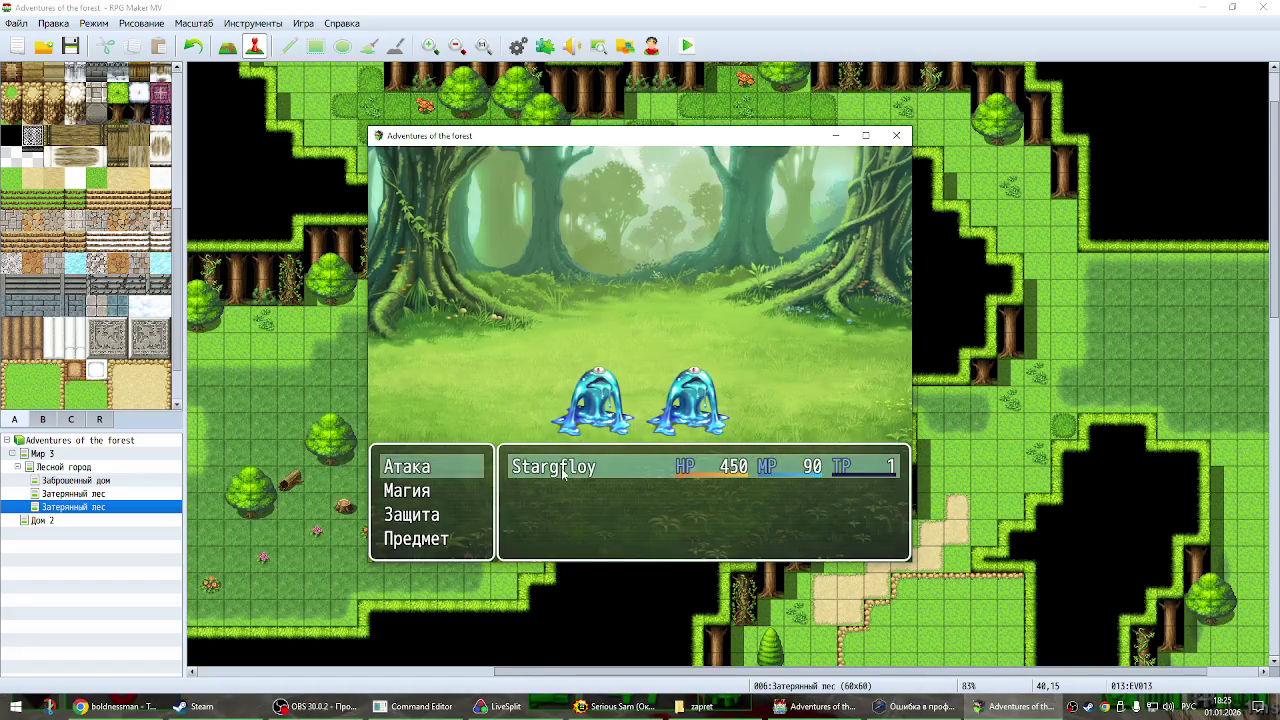
pyautogui.click(443, 460)
pyautogui.click(572, 454)
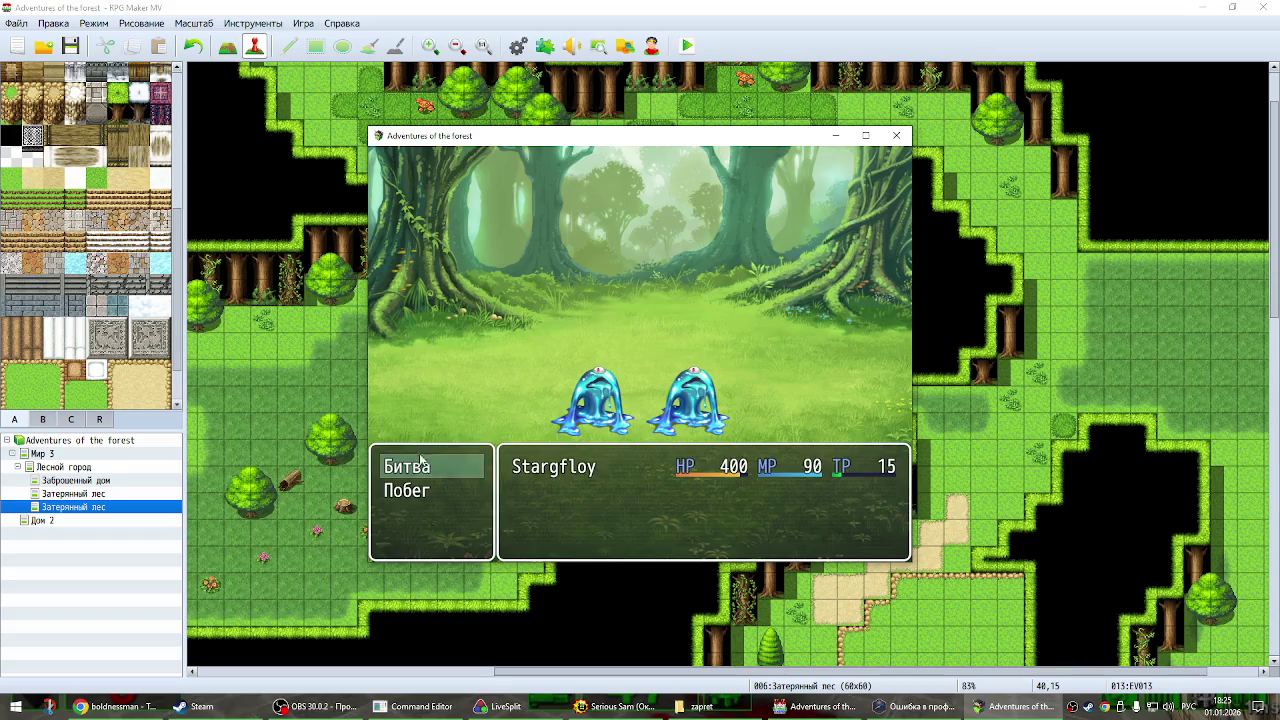
pyautogui.click(405, 464)
pyautogui.press('Return')
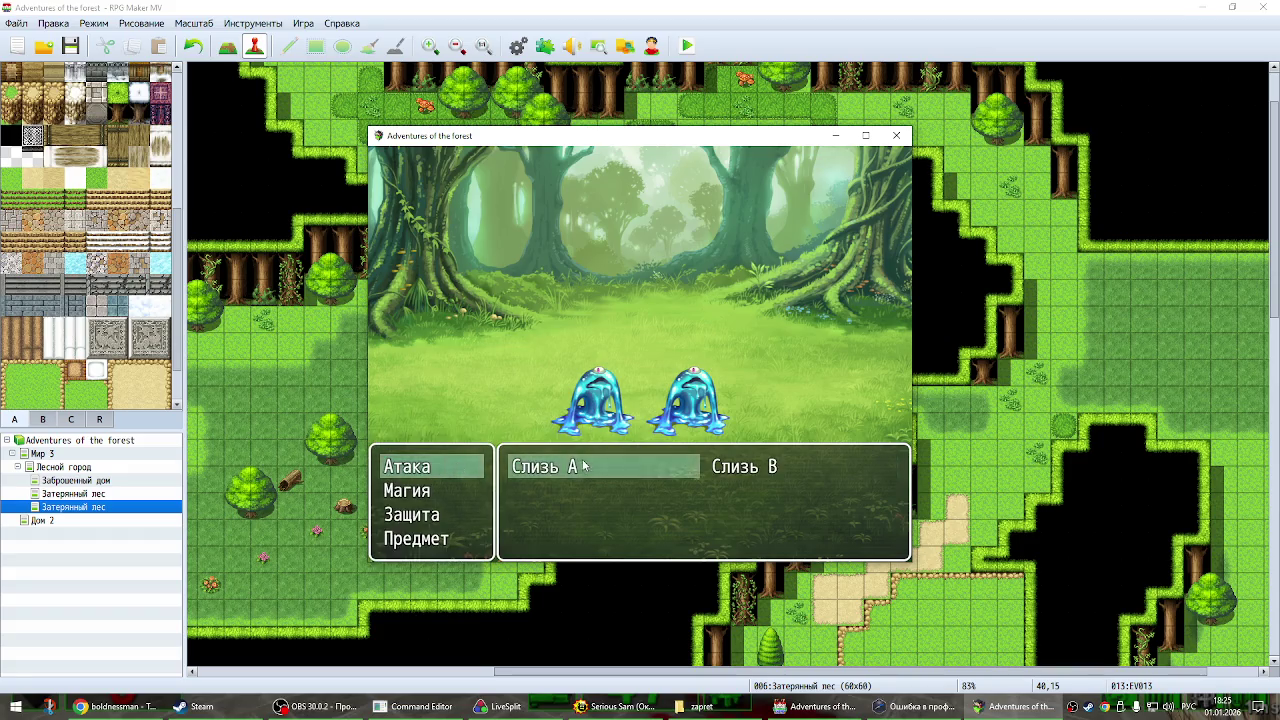
pyautogui.press('Return')
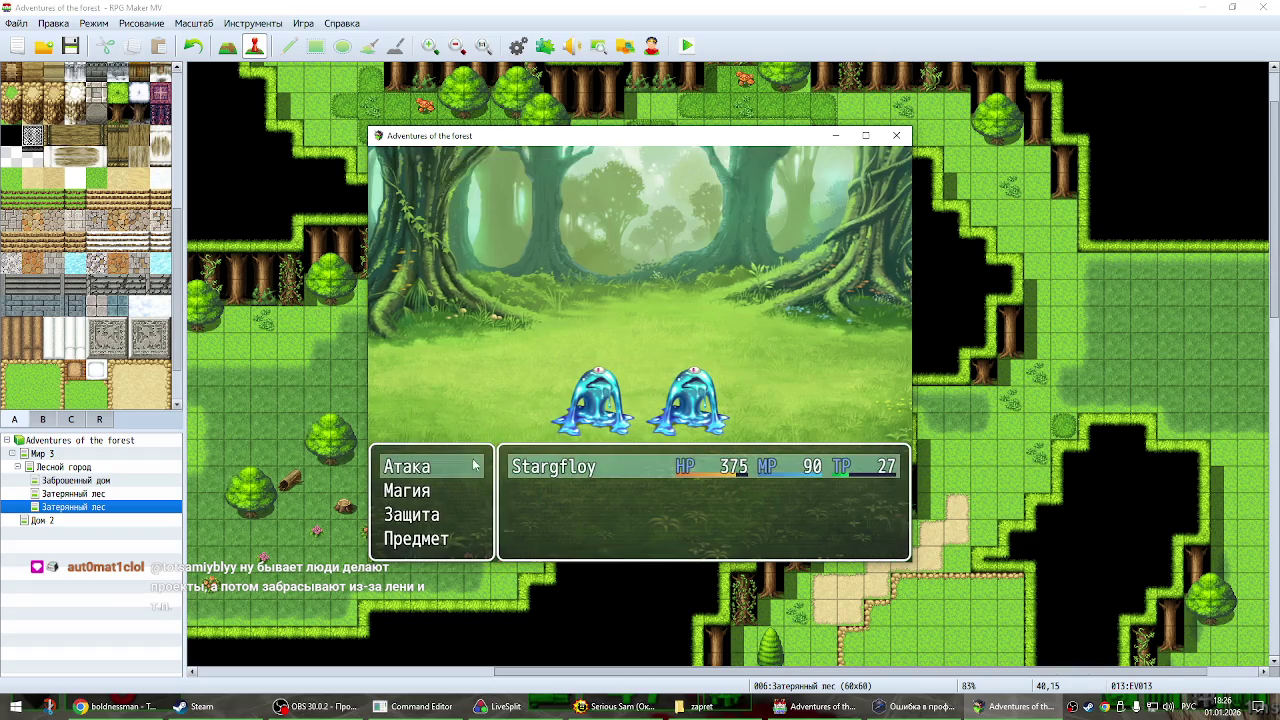
pyautogui.press('Return')
pyautogui.press('Return')
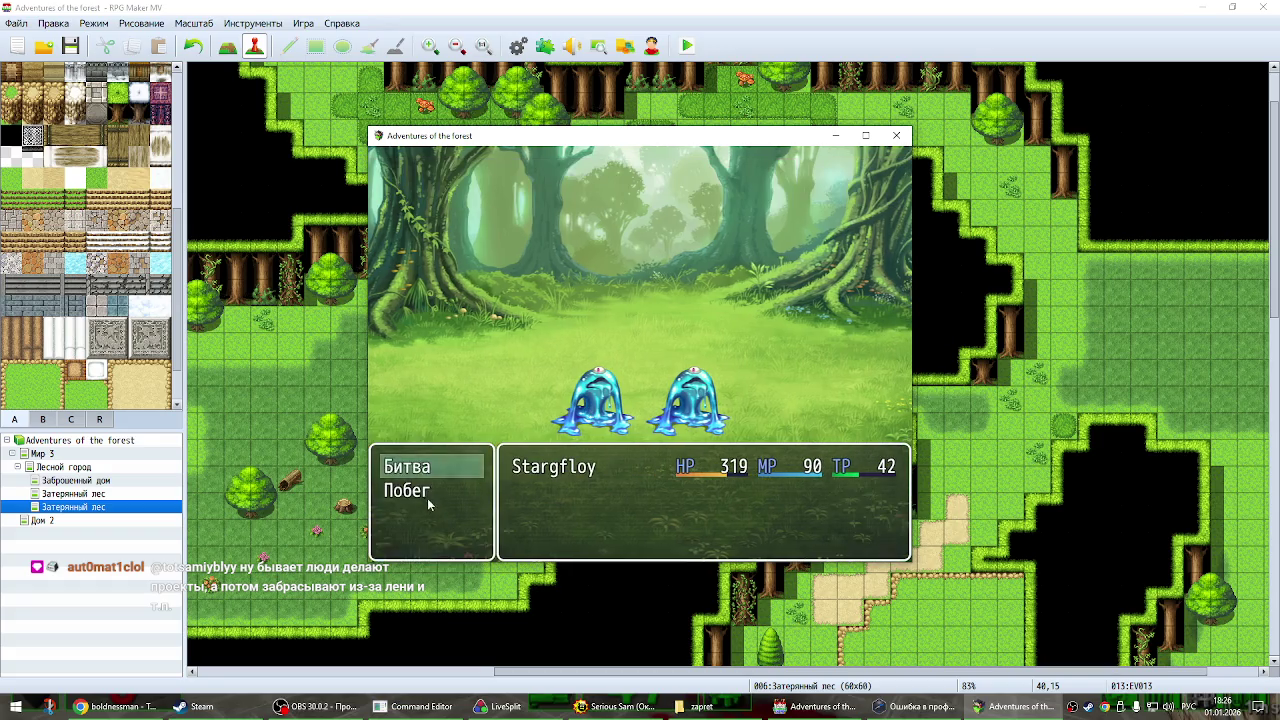
# - Choose Побег repeatedly until the escape succeeds, then walk the hero across the forest map
pyautogui.doubleClick(427, 494)
pyautogui.click(520, 484)
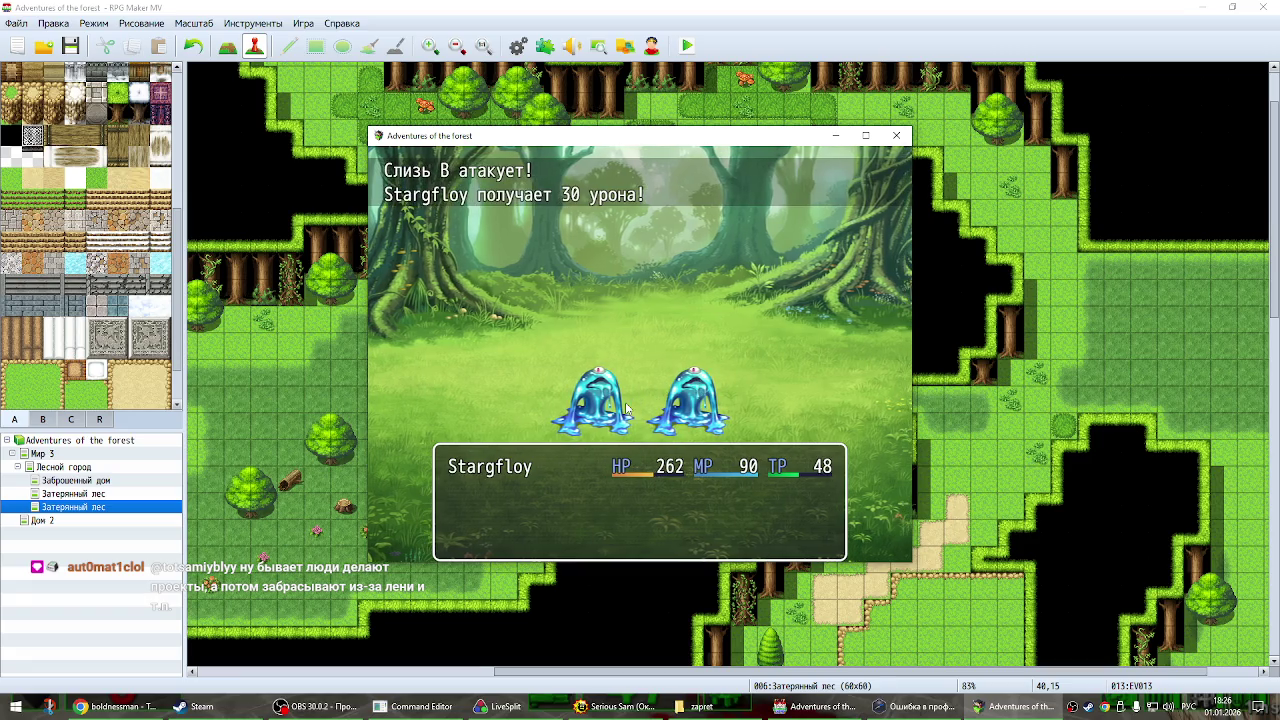
pyautogui.doubleClick(419, 489)
pyautogui.click(500, 485)
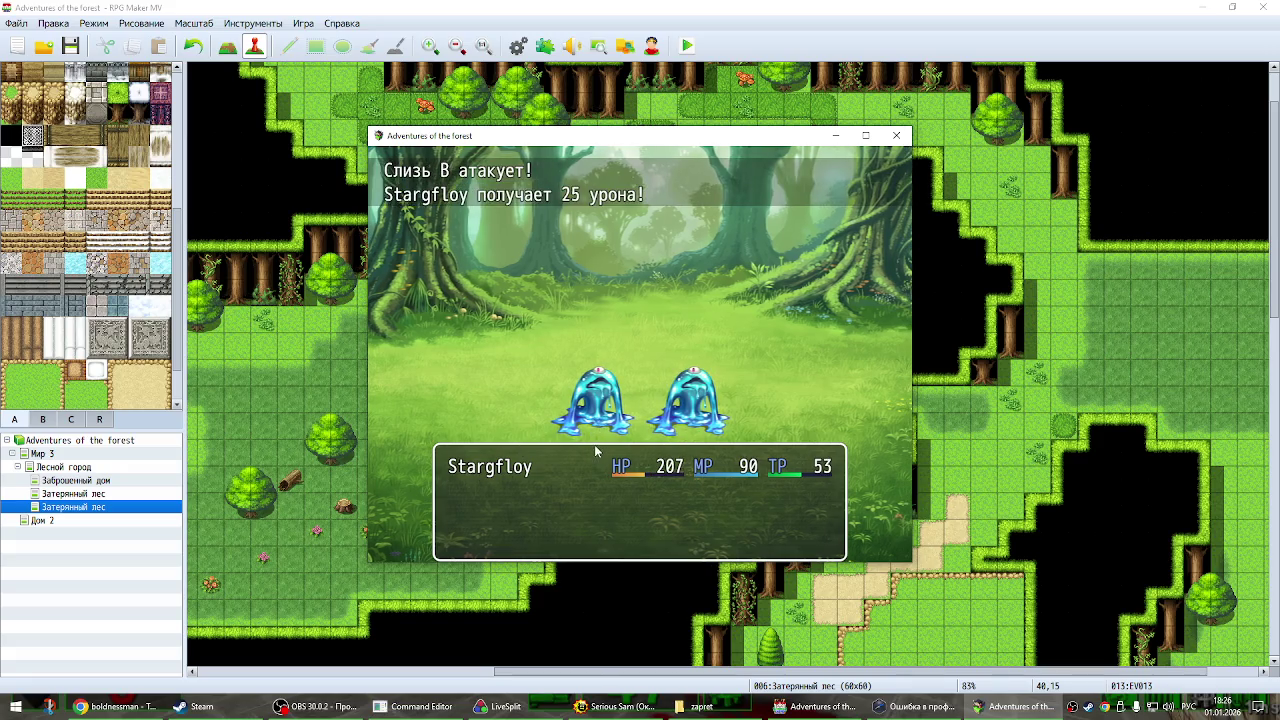
pyautogui.click(436, 487)
pyautogui.click(436, 487)
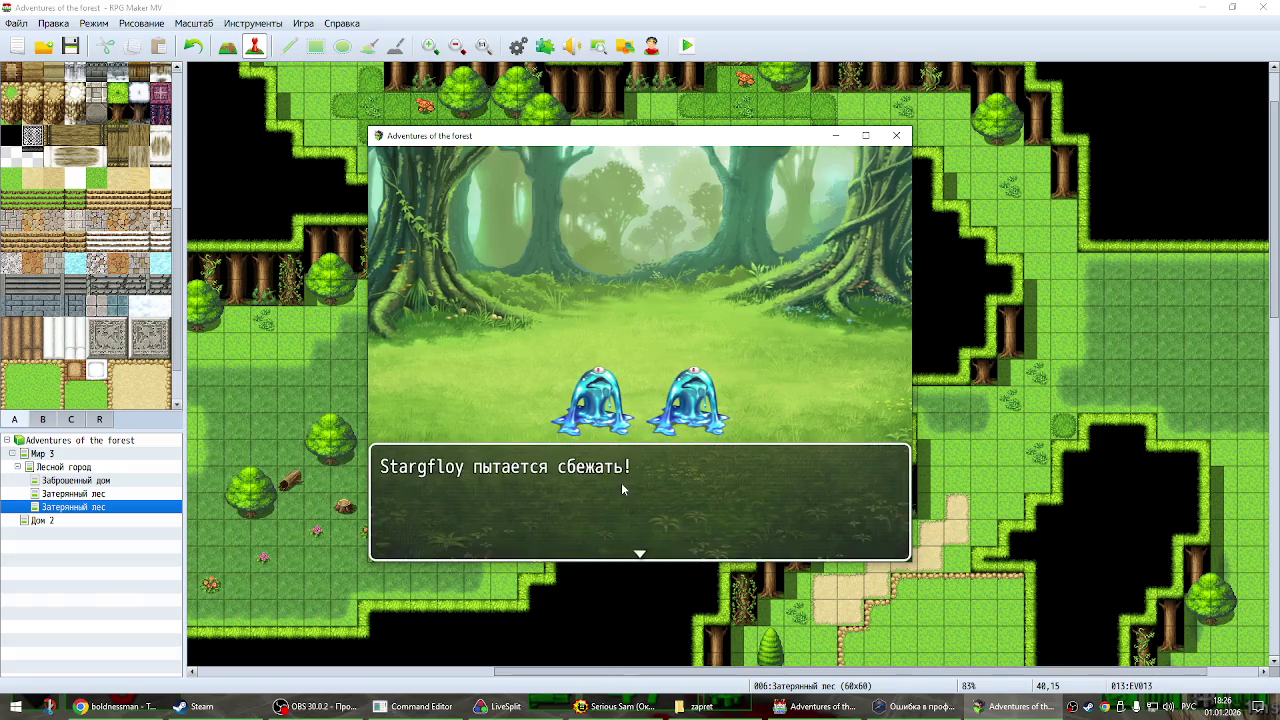
pyautogui.click(562, 366)
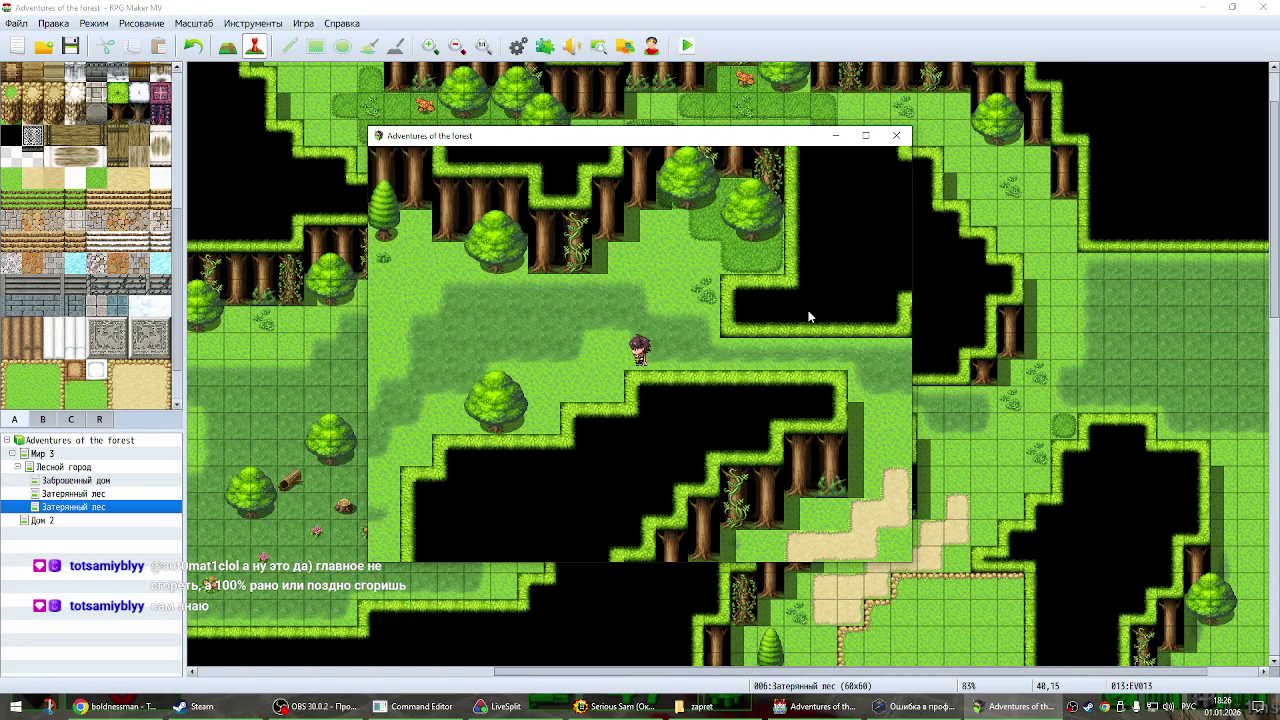
# - Close the playtest window, flip the tileset between tabs B and A, and bring Steam forward
pyautogui.click(896, 135)
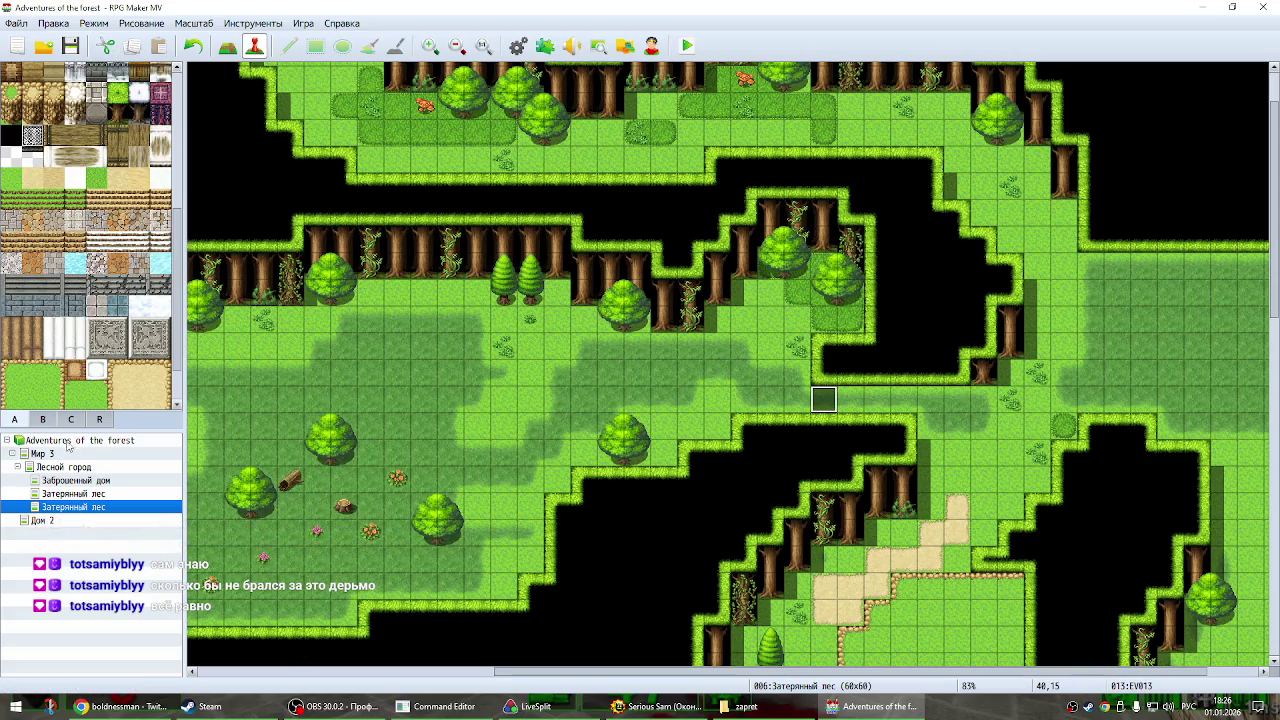
pyautogui.click(43, 420)
pyautogui.click(20, 420)
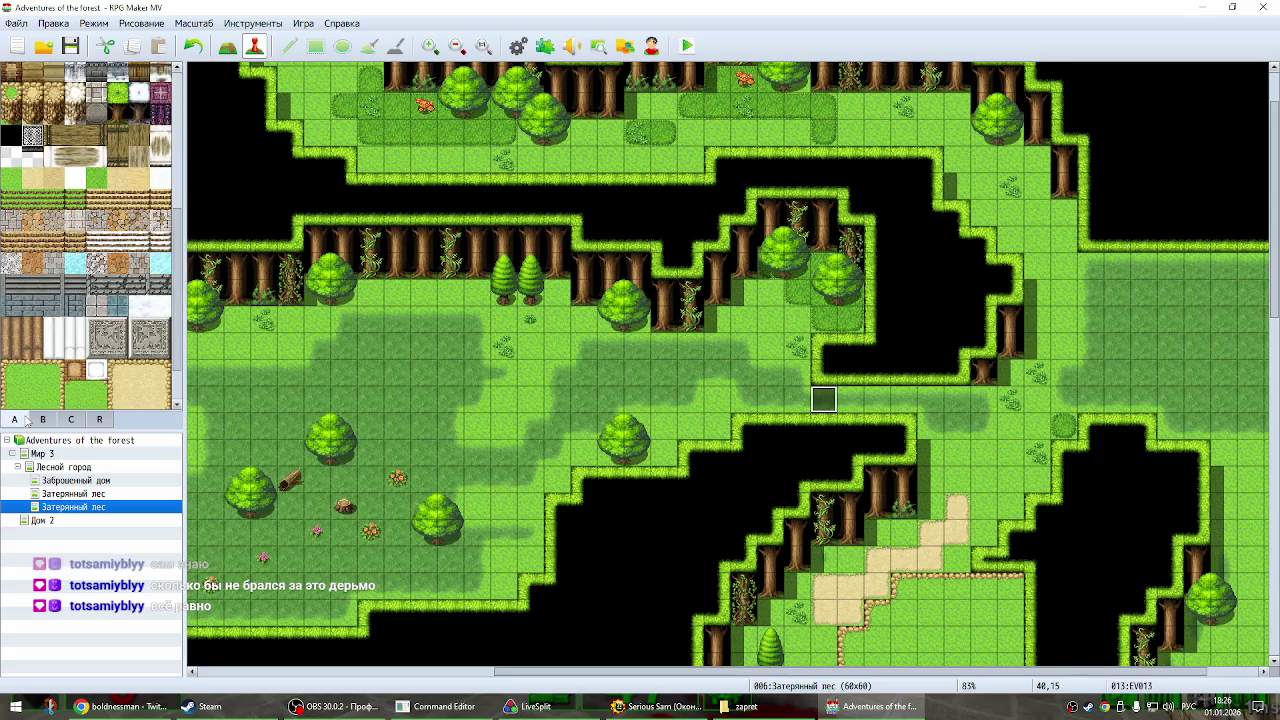
pyautogui.click(205, 706)
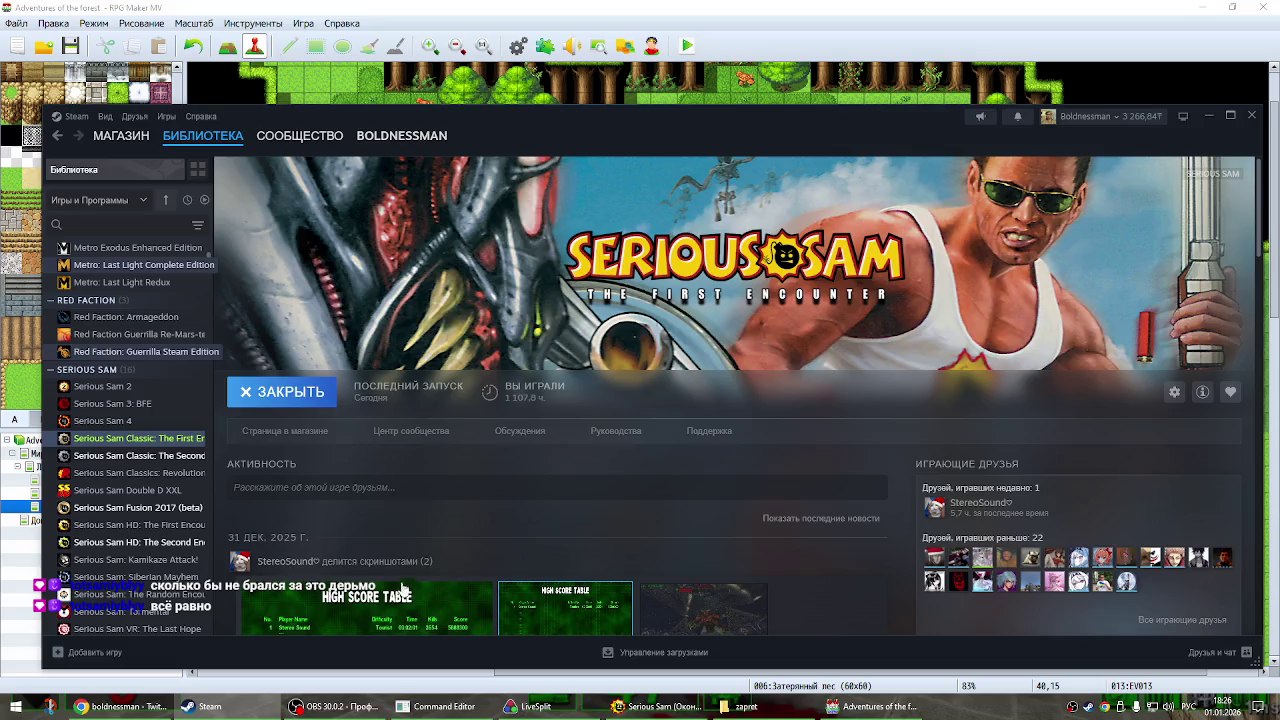
# - Open RPG Maker MV's Доп. контент in the Steam library and expand the full DLC list
pyautogui.click(116, 168)
pyautogui.click(280, 535)
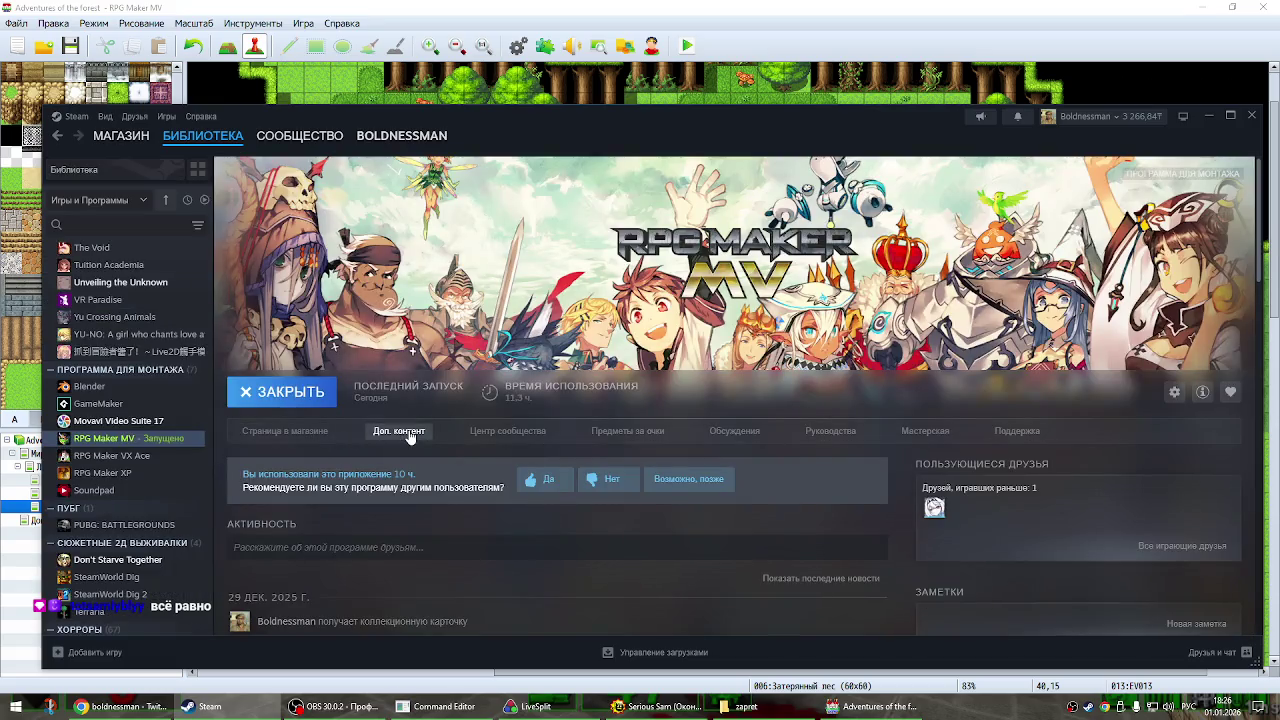
pyautogui.click(409, 434)
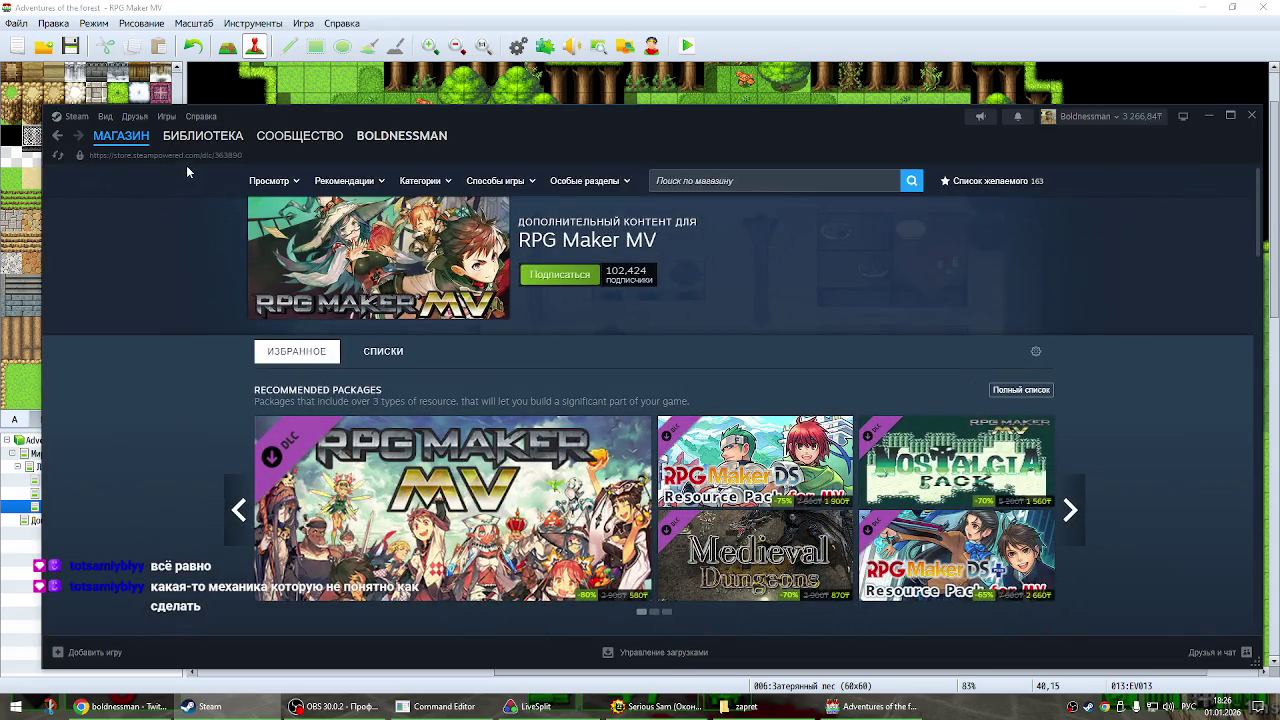
pyautogui.click(325, 441)
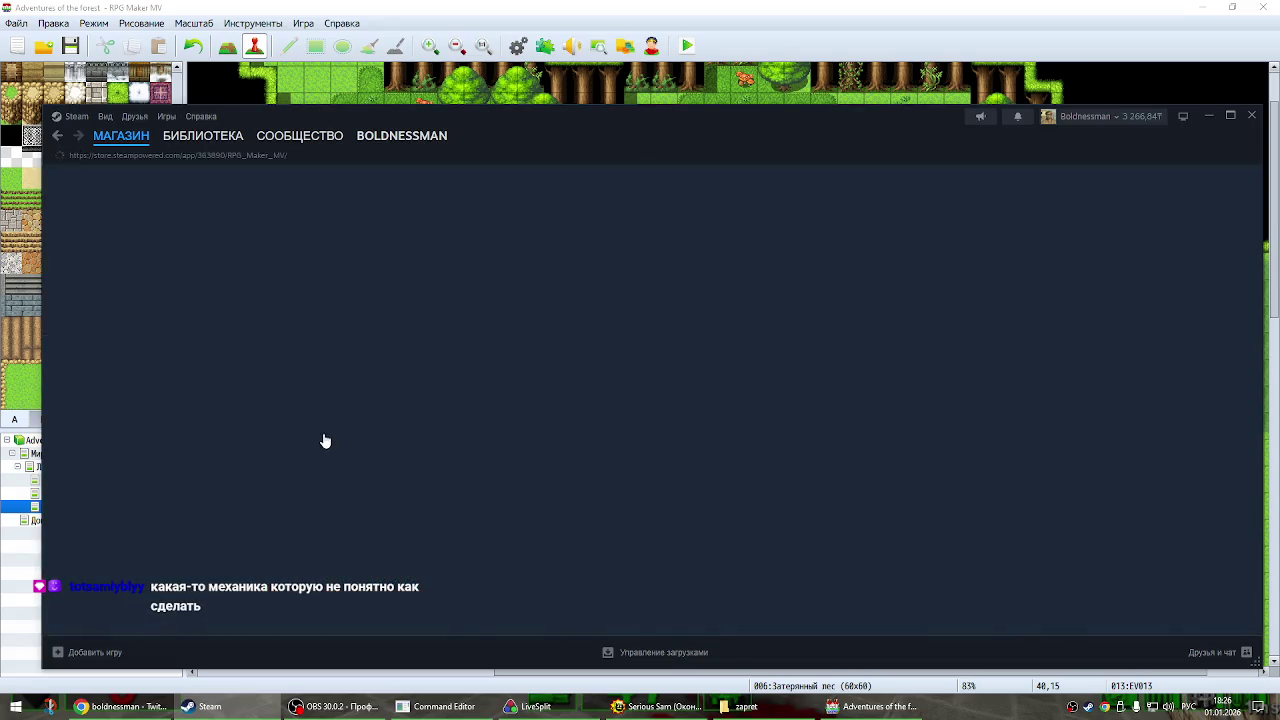
pyautogui.scroll(-10, 328, 458)
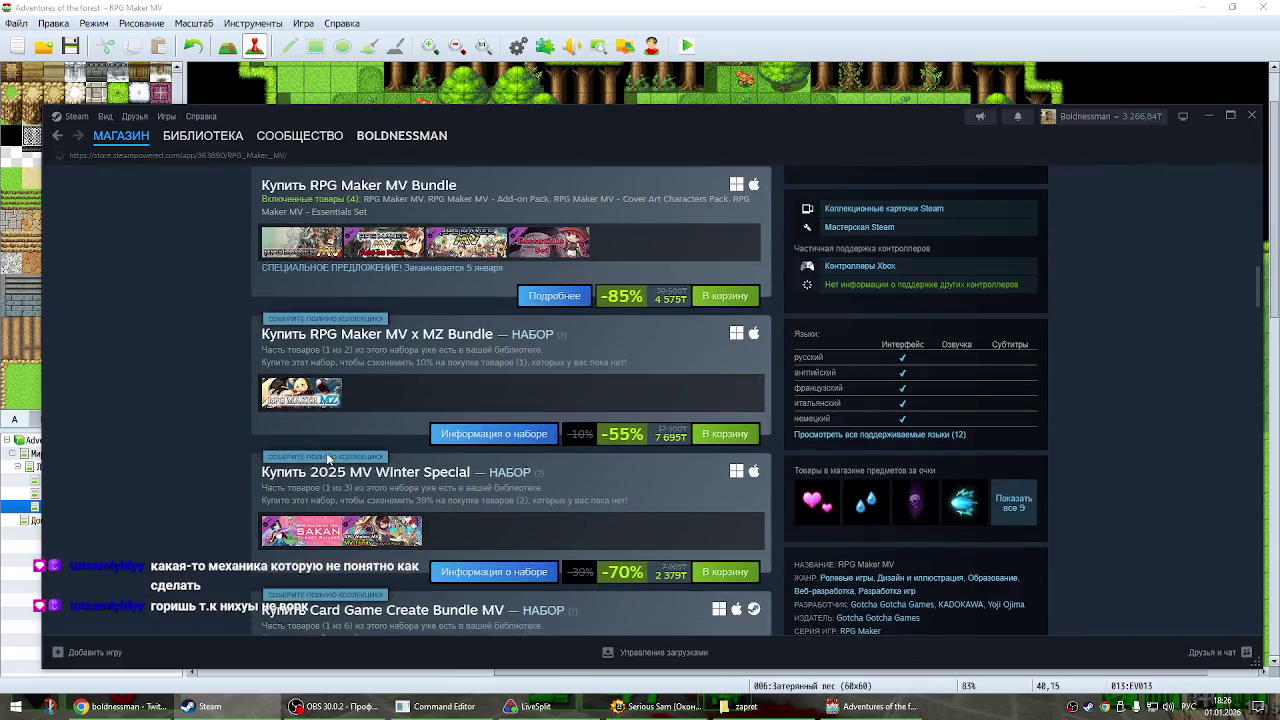
pyautogui.scroll(-3, 330, 460)
pyautogui.scroll(-3, 337, 466)
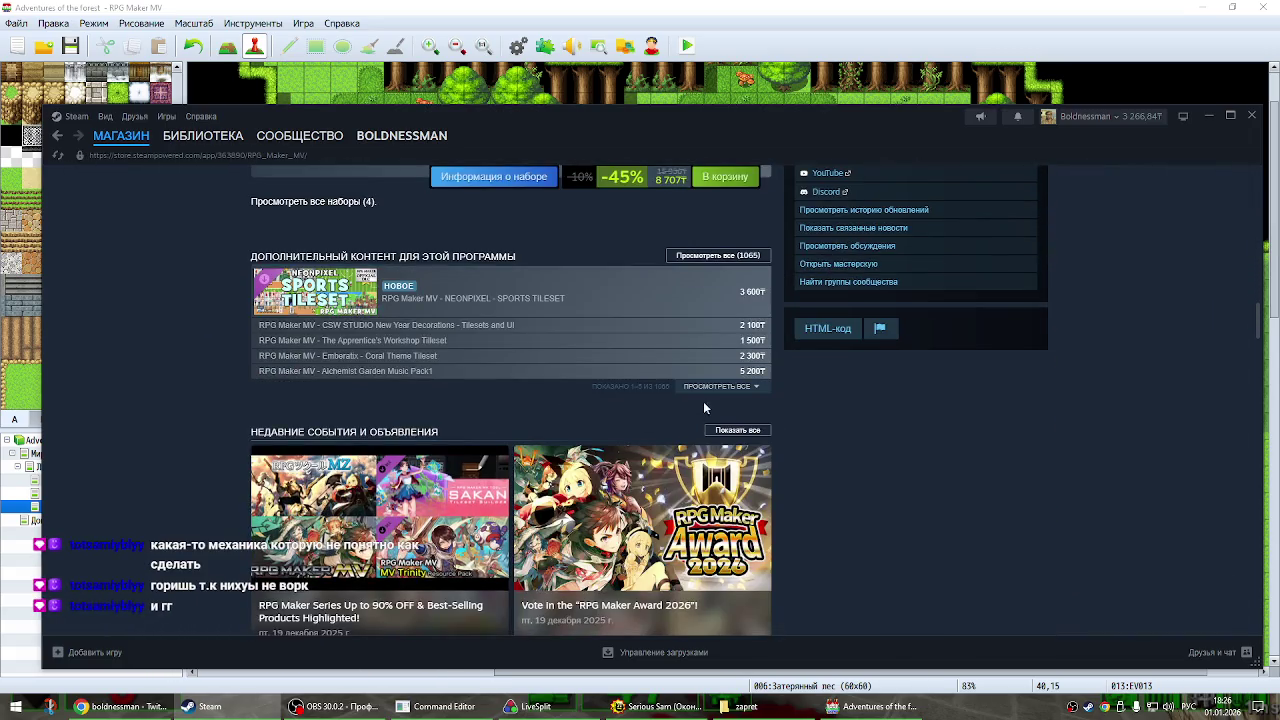
pyautogui.click(718, 386)
pyautogui.scroll(-10, 510, 488)
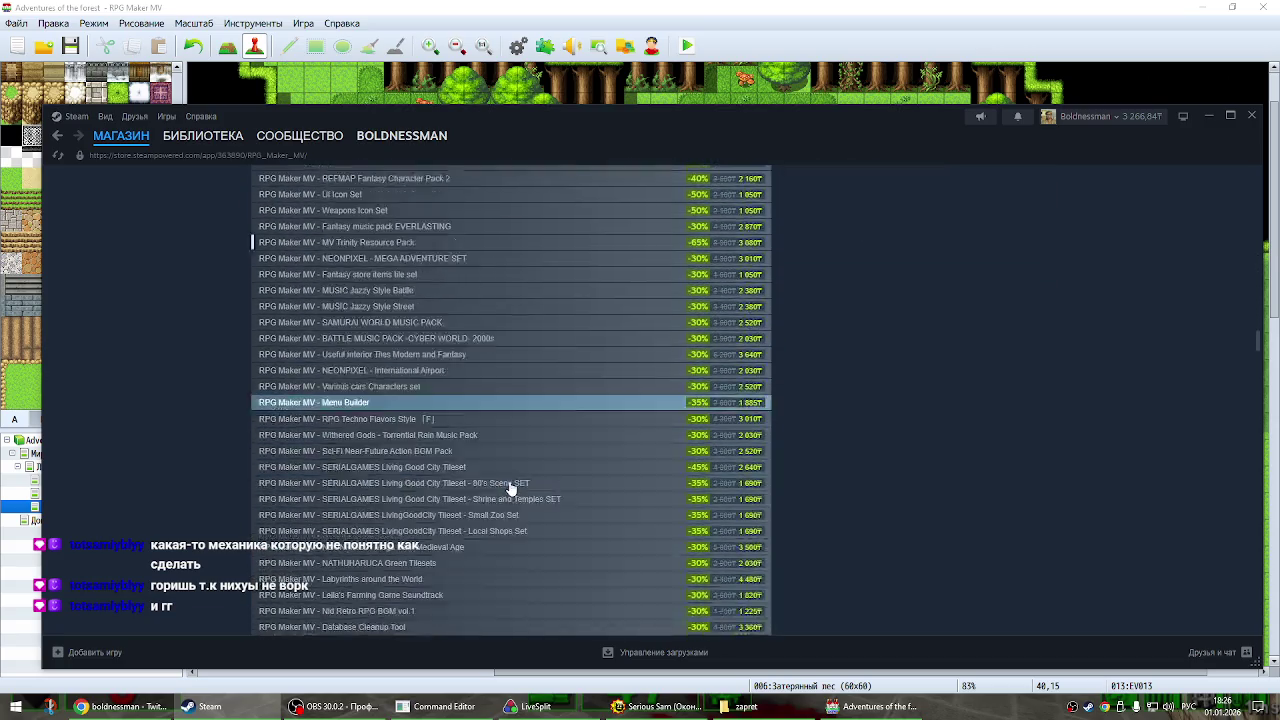
pyautogui.scroll(-5, 510, 488)
pyautogui.scroll(5, 611, 389)
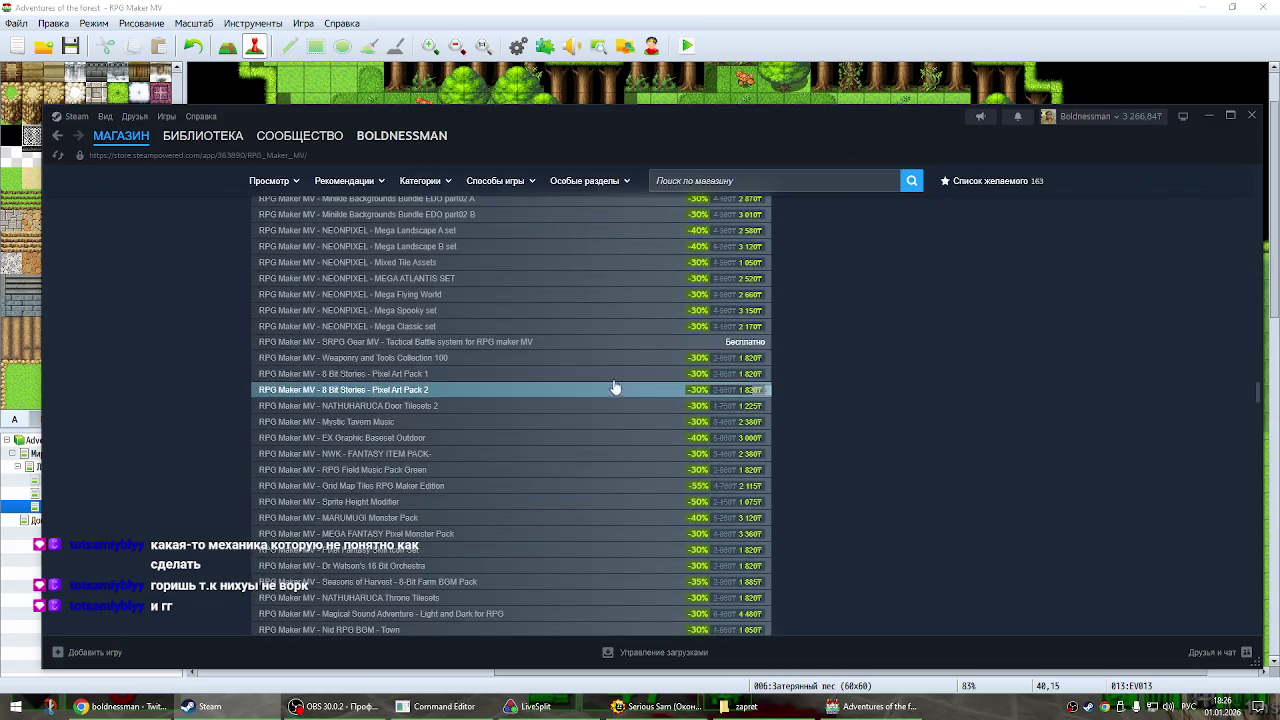
# - View the SRPG Gear MV page and its video, then return to library home and the editor
pyautogui.click(449, 342)
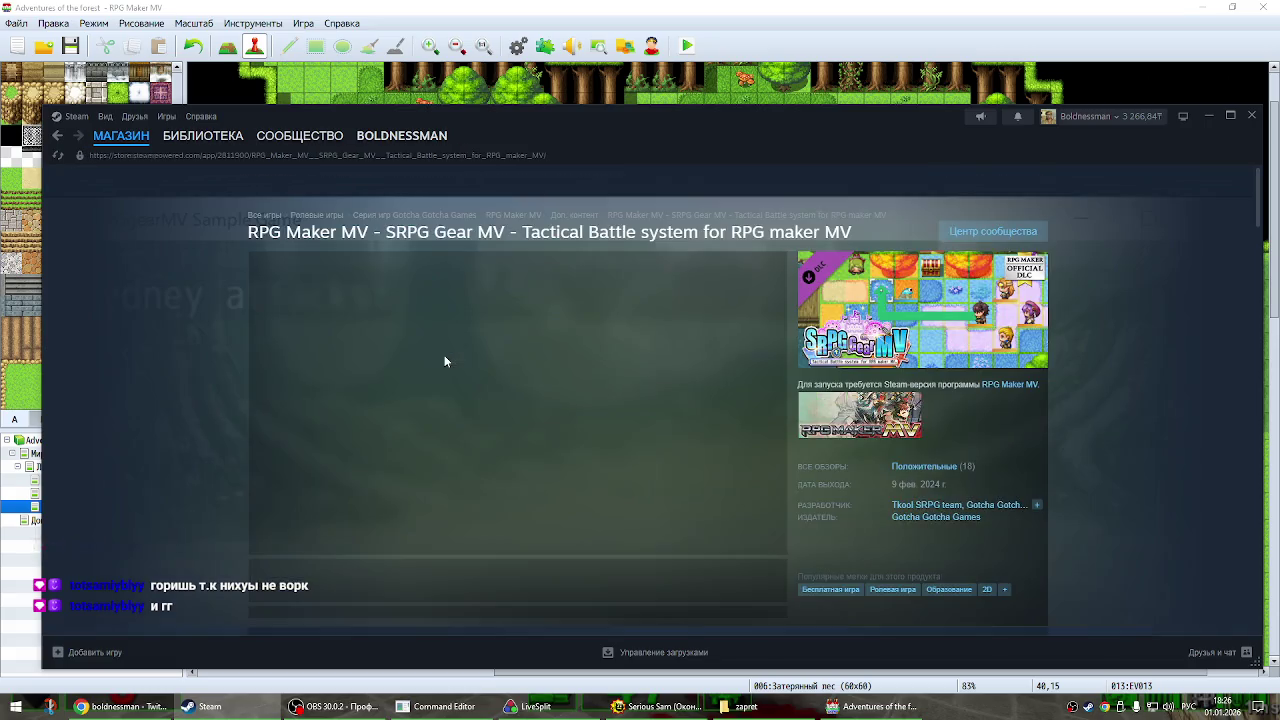
pyautogui.click(396, 592)
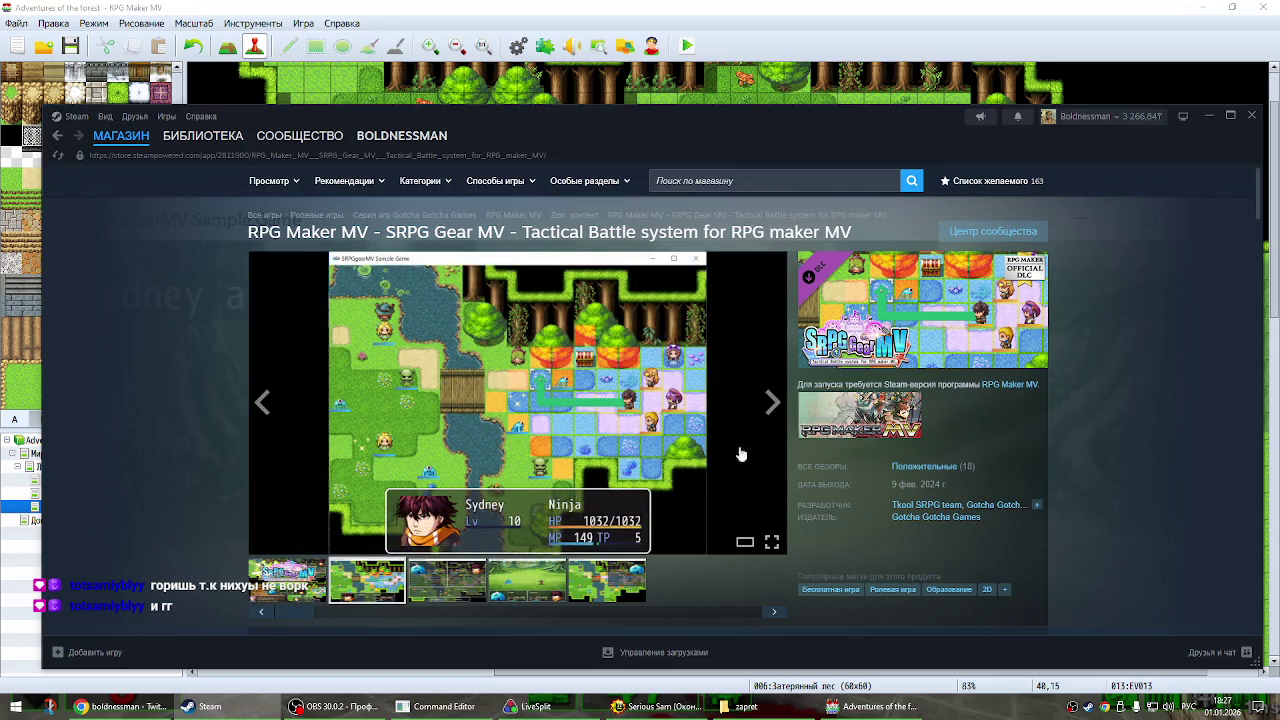
pyautogui.scroll(-5, 744, 452)
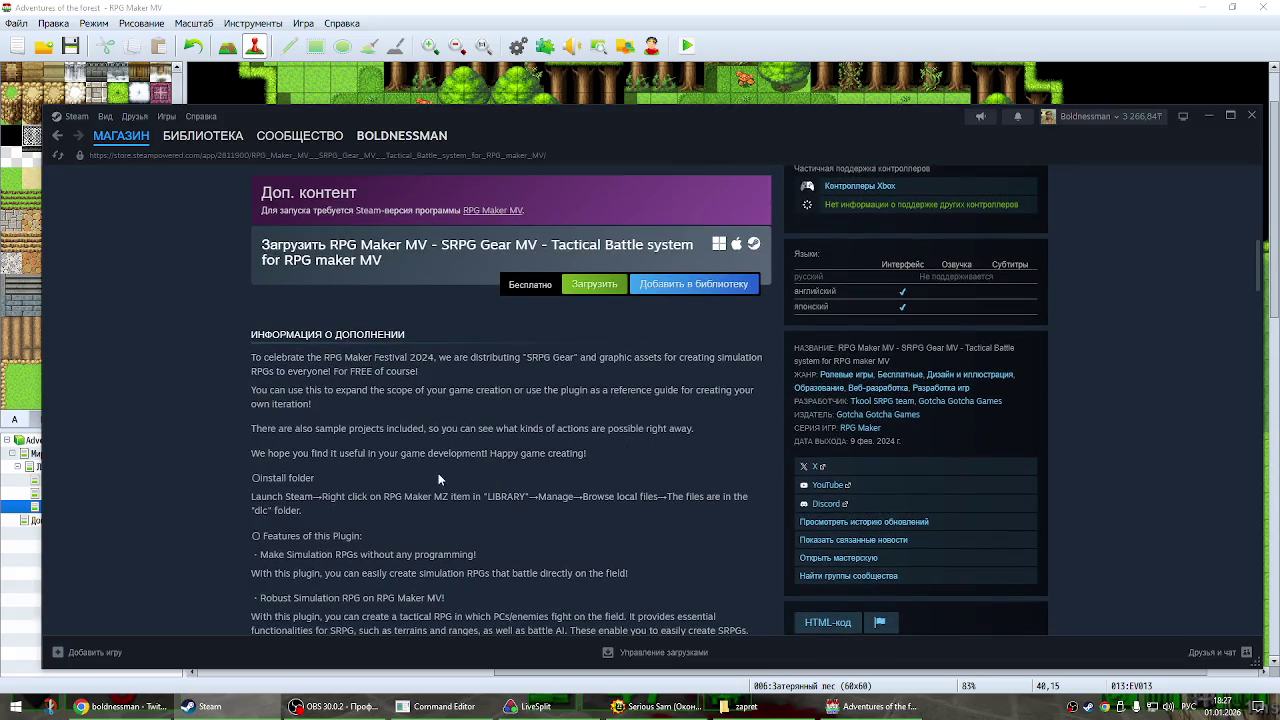
pyautogui.scroll(-10, 438, 473)
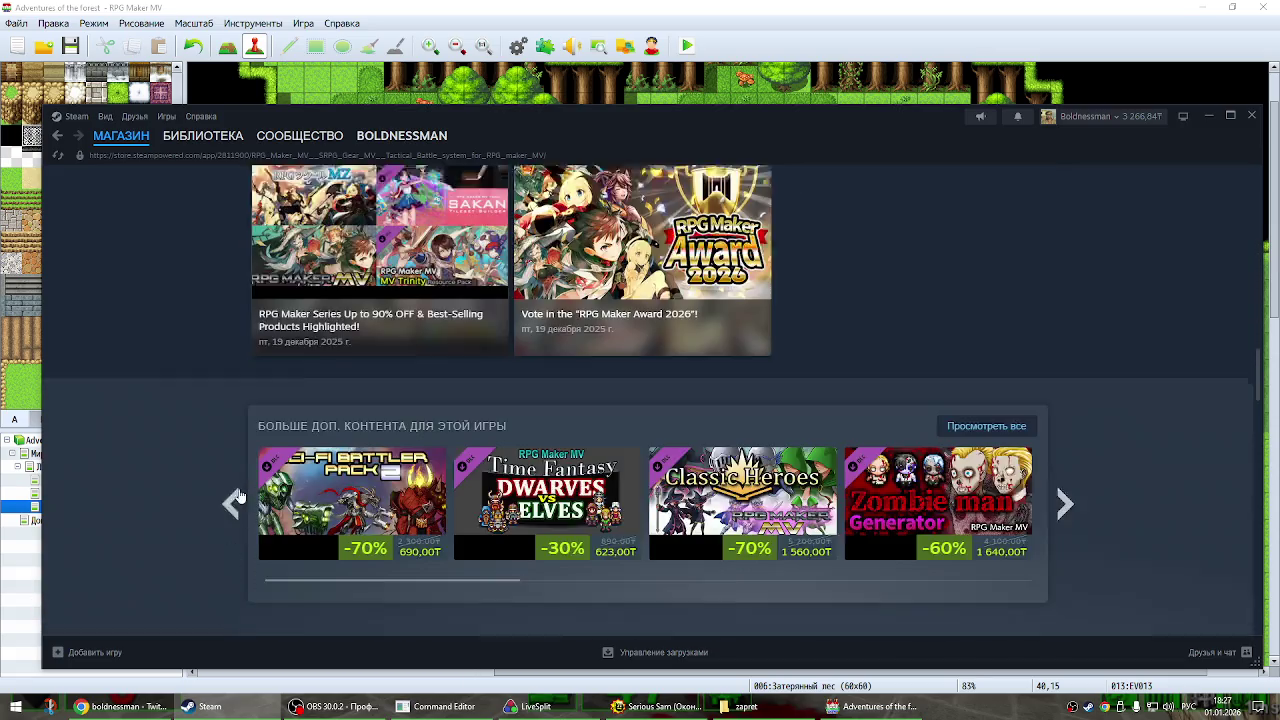
pyautogui.scroll(-8, 238, 496)
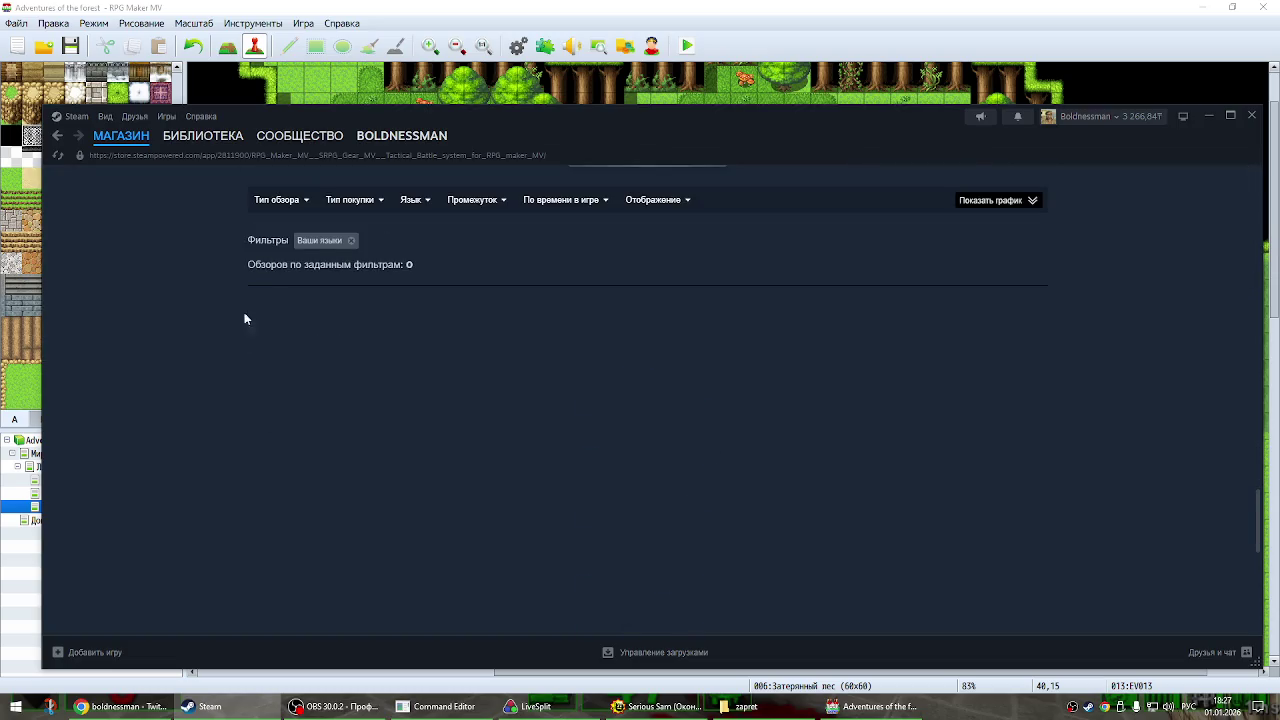
pyautogui.scroll(20, 153, 511)
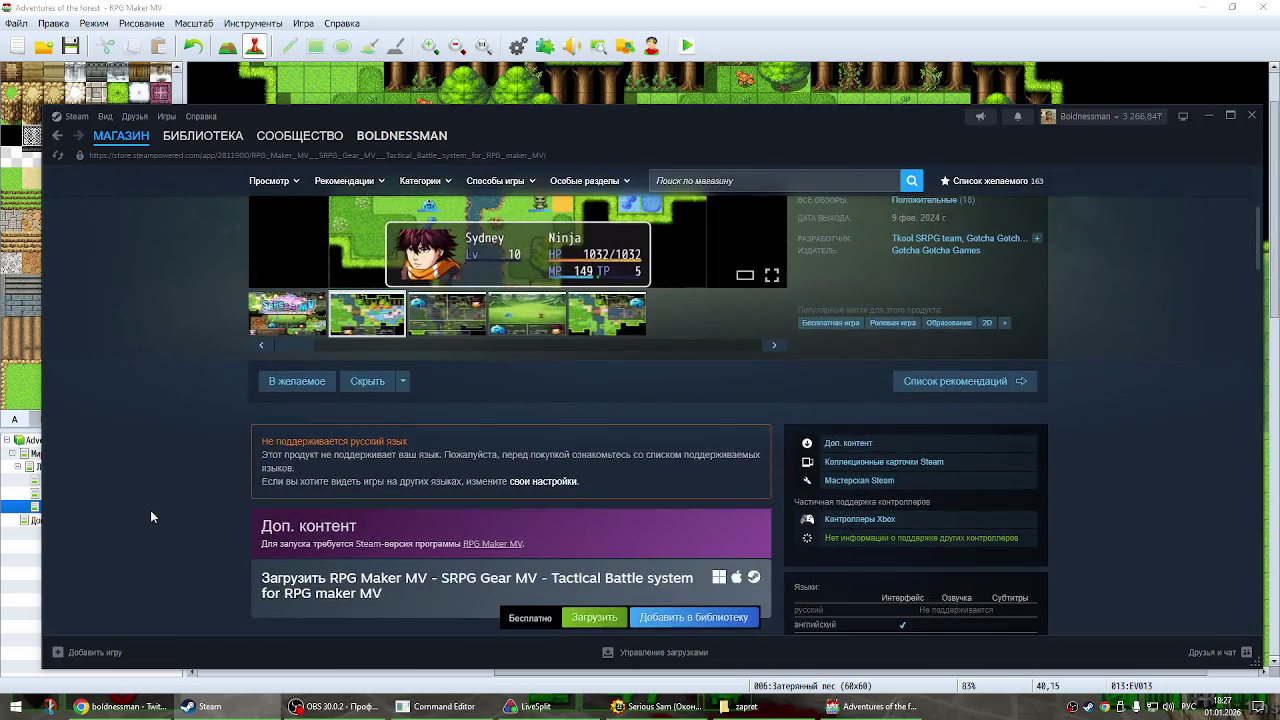
pyautogui.scroll(3, 152, 512)
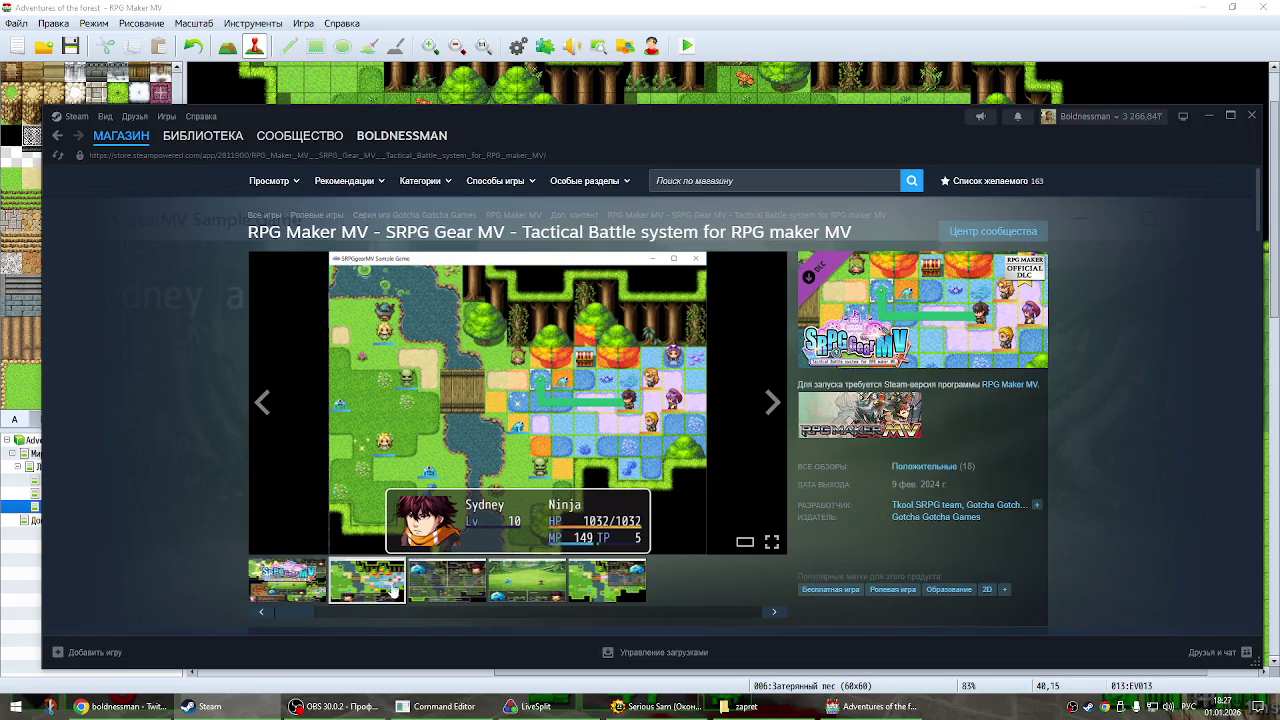
pyautogui.moveTo(200, 136)
pyautogui.click(215, 162)
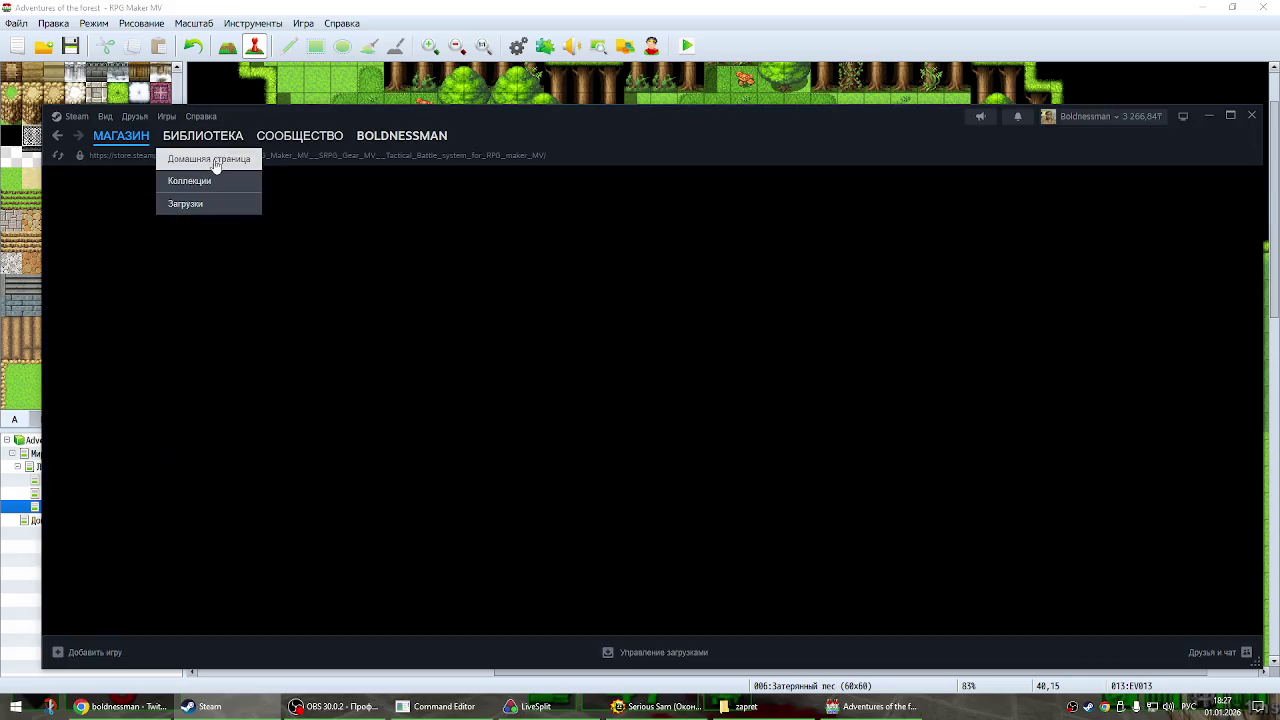
pyautogui.click(231, 90)
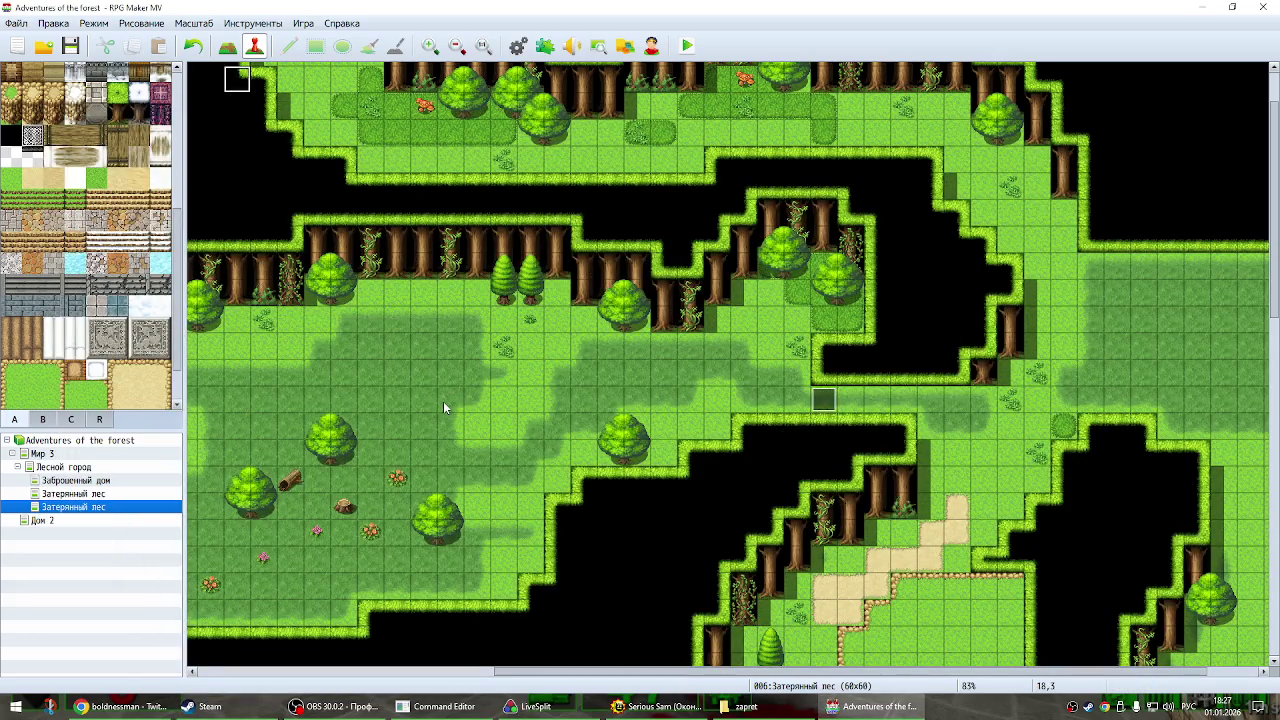
# - Drag the horizontal scrollbar to pan across the Затерянный лес map
pyautogui.moveTo(573, 679)
pyautogui.mouseDown()
pyautogui.moveTo(337, 679)
pyautogui.moveTo(626, 679)
pyautogui.mouseUp()
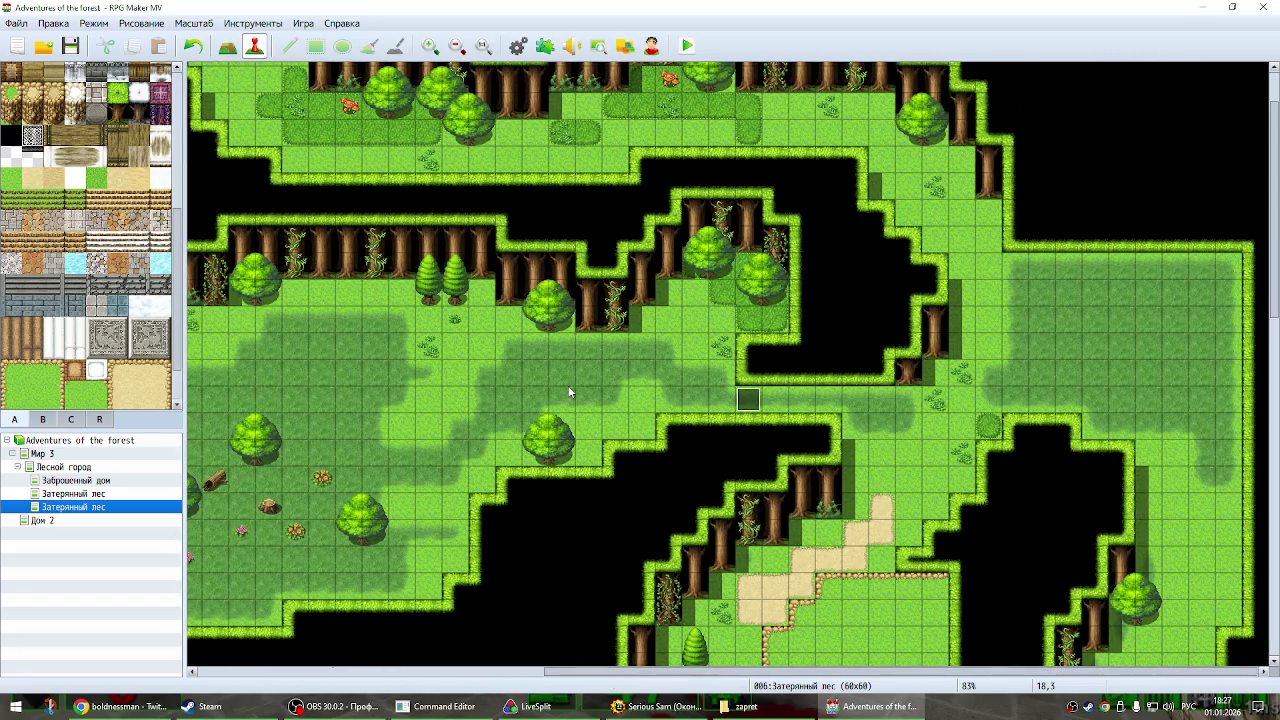
pyautogui.moveTo(455, 677)
pyautogui.mouseDown()
pyautogui.moveTo(255, 682)
pyautogui.moveTo(222, 697)
pyautogui.moveTo(595, 678)
pyautogui.mouseUp()
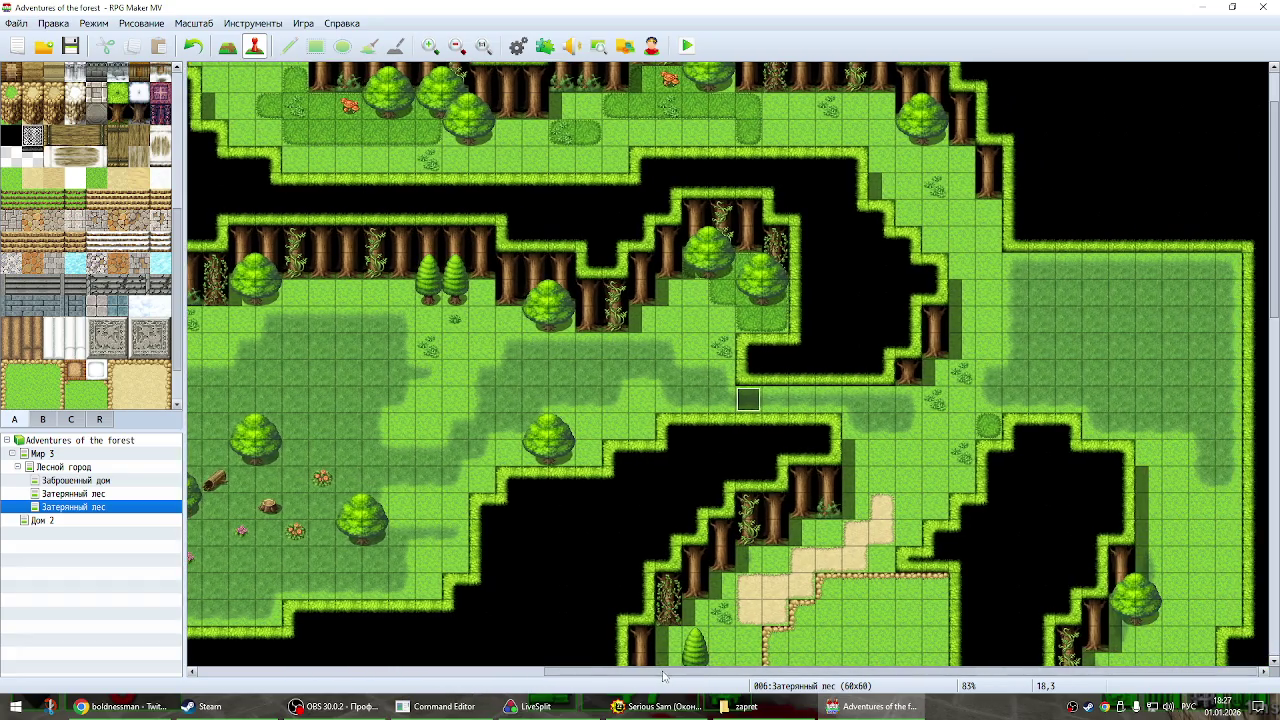
# - Delete the existing event on the tile and create a new event there
pyautogui.rightClick(741, 399)
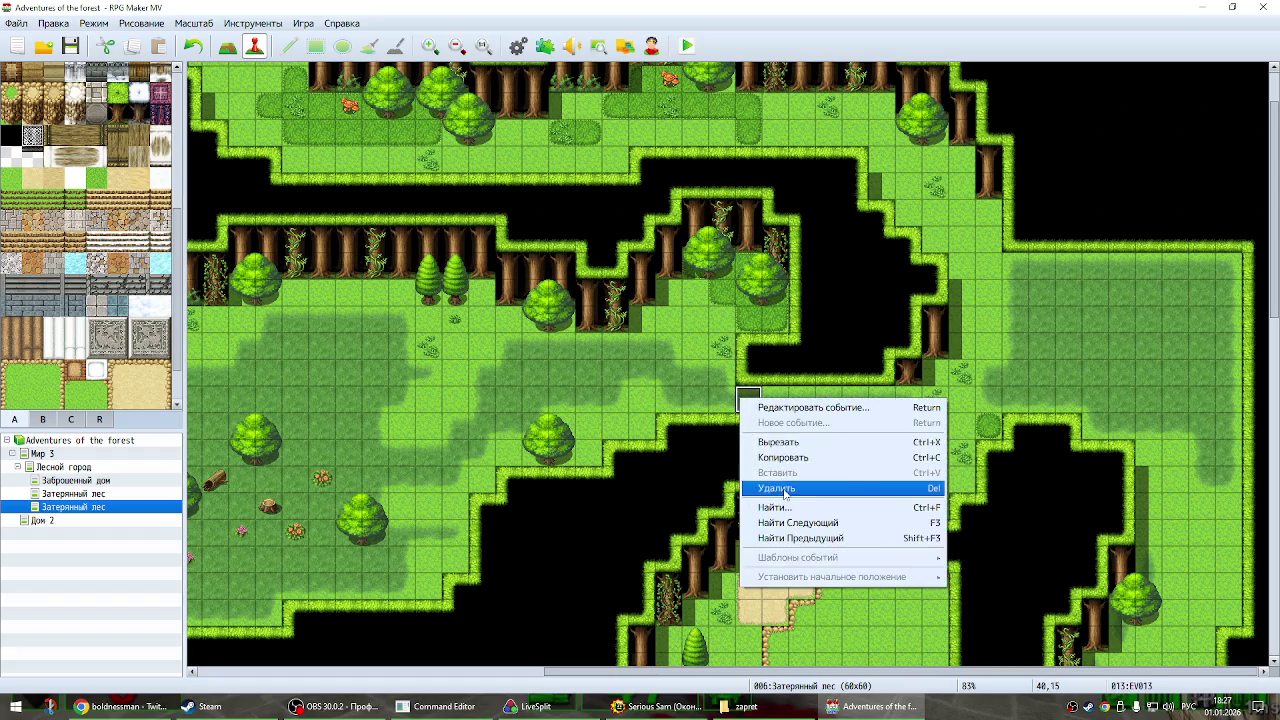
pyautogui.click(785, 492)
pyautogui.rightClick(750, 401)
pyautogui.click(795, 424)
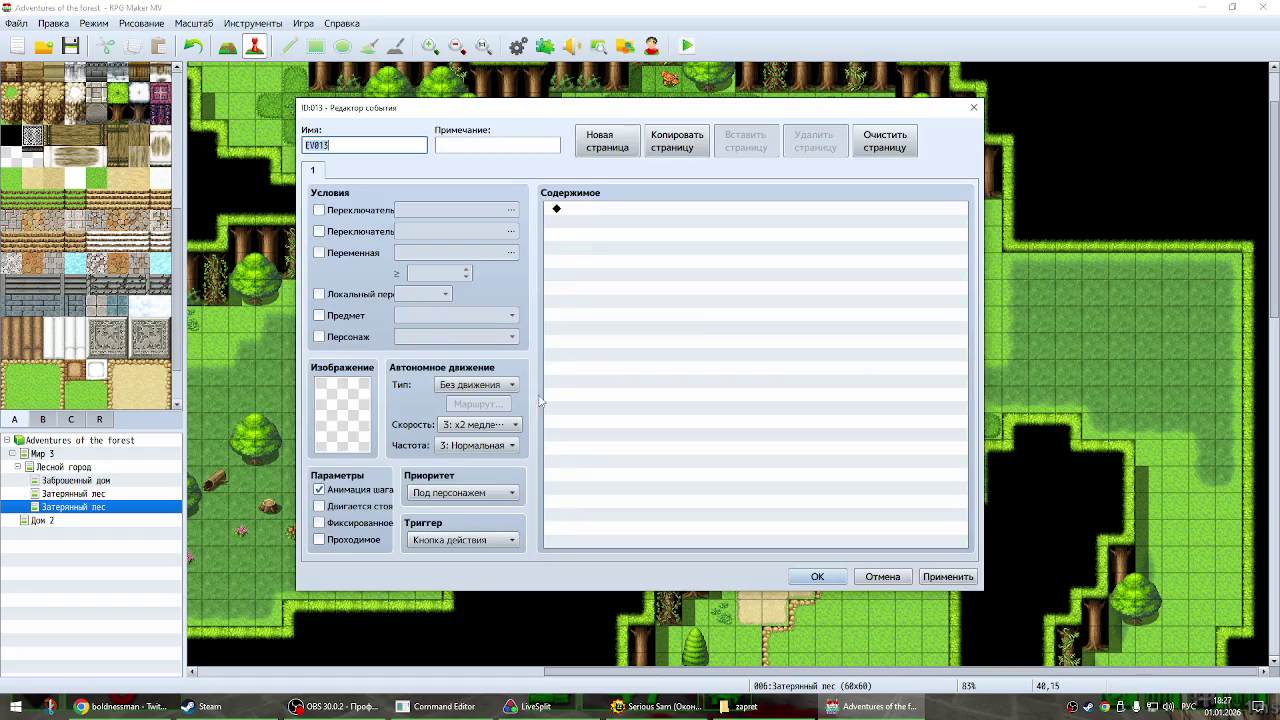
# - Add a Battle Processing command with troop 0002 Слизь*2
pyautogui.doubleClick(580, 214)
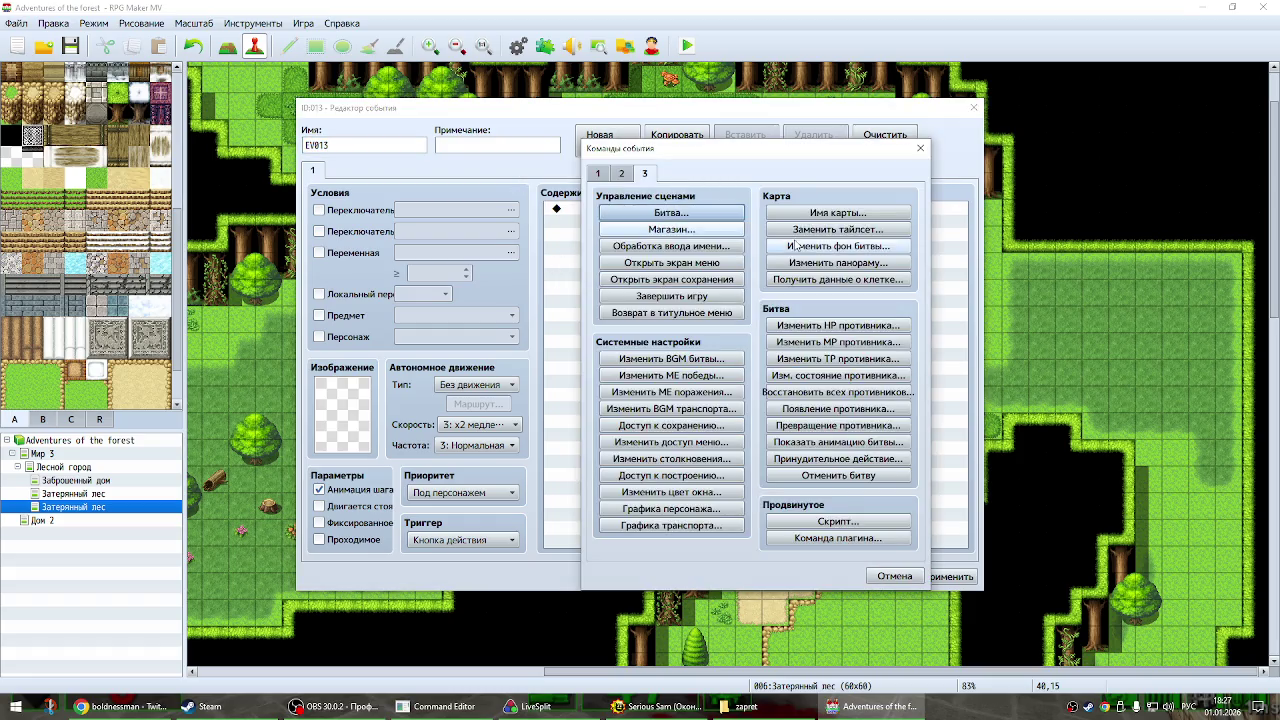
pyautogui.click(710, 216)
pyautogui.click(737, 333)
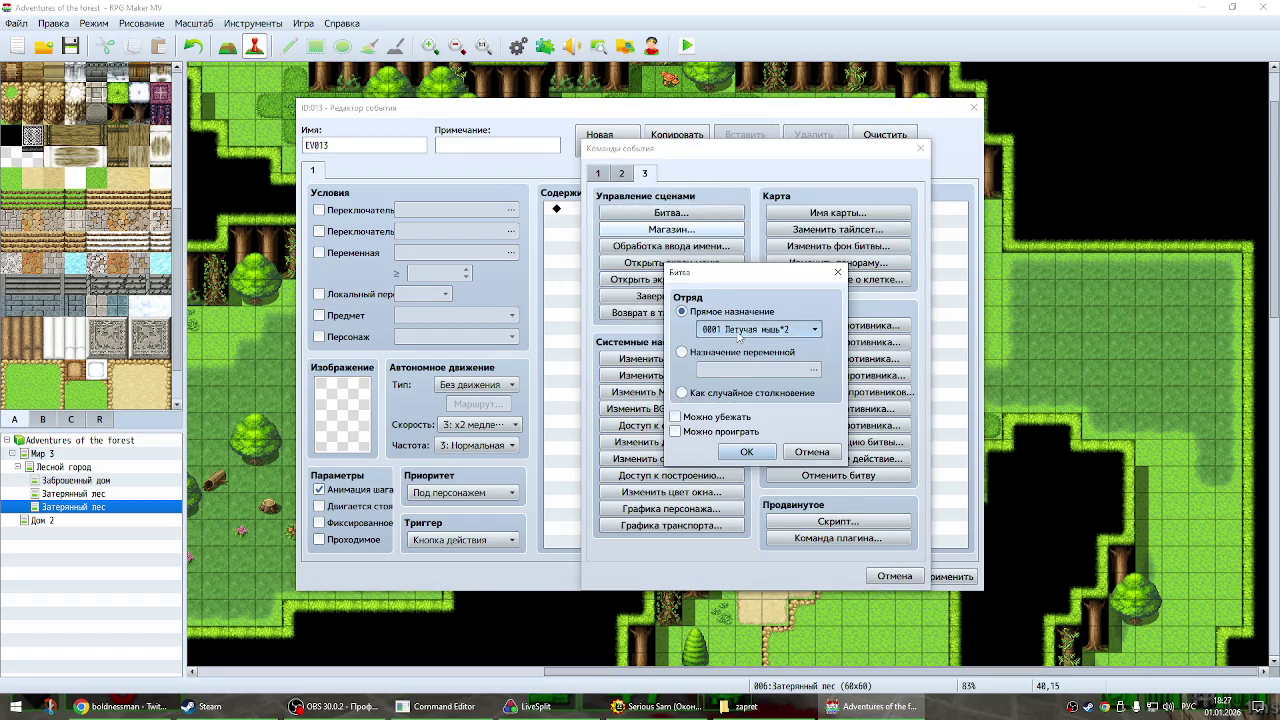
pyautogui.click(737, 347)
pyautogui.click(738, 329)
pyautogui.click(738, 348)
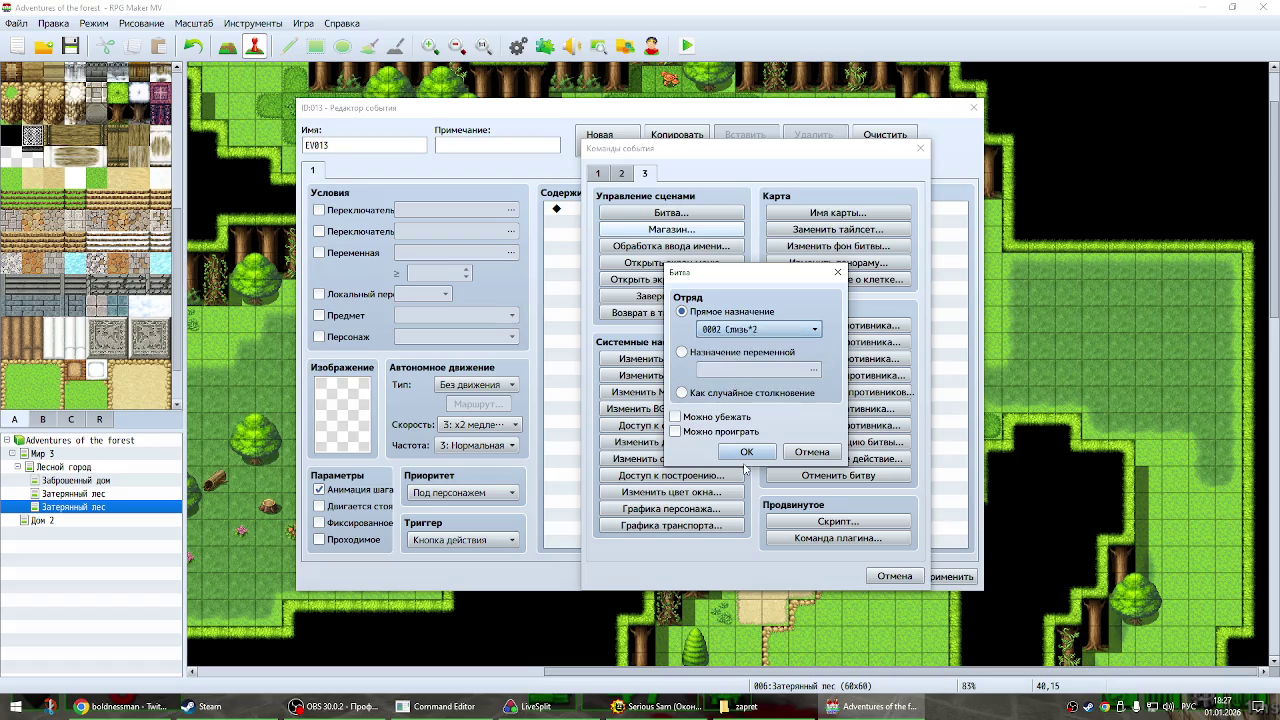
# - Cancel the battle setup, close the event editor, and open the game database
pyautogui.click(812, 452)
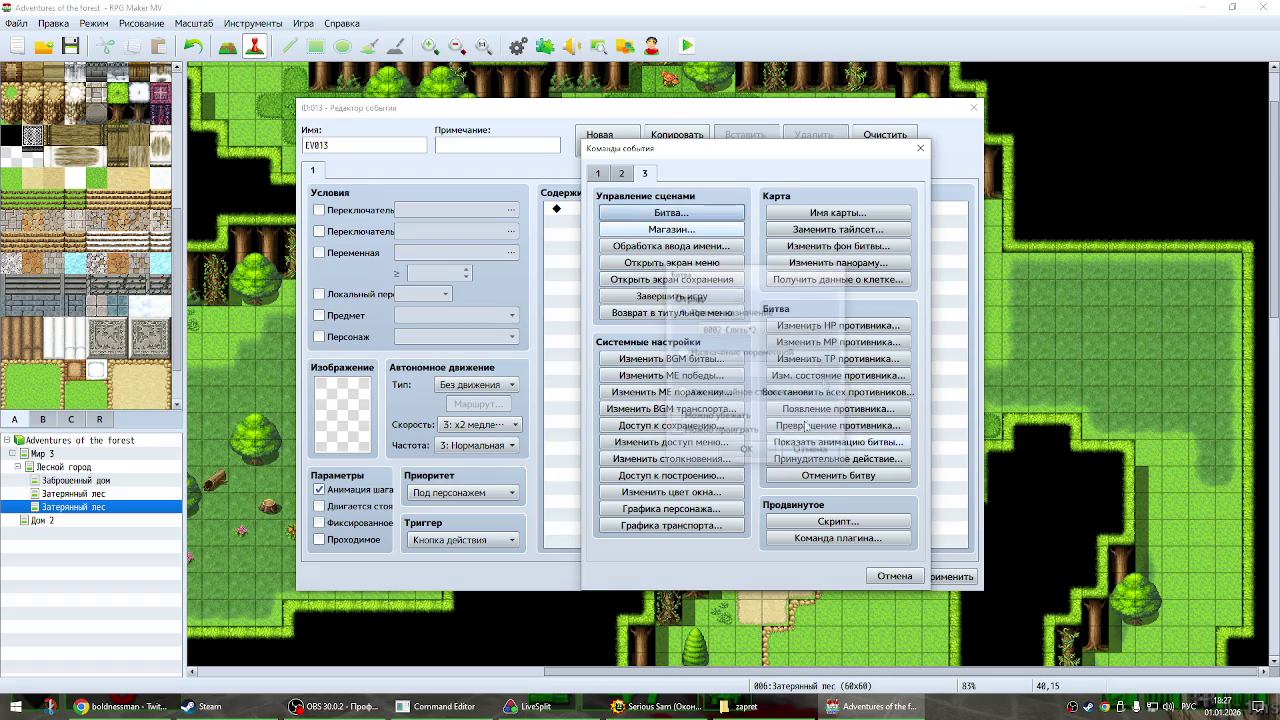
pyautogui.click(921, 148)
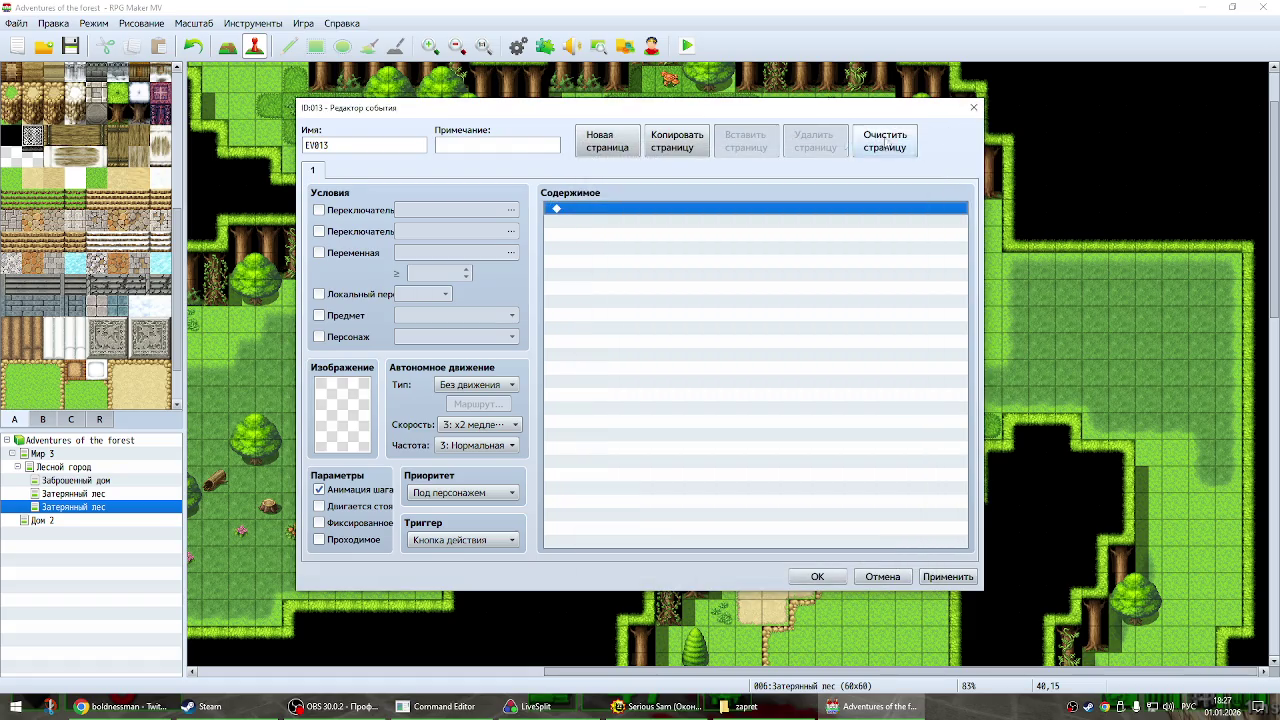
pyautogui.click(962, 107)
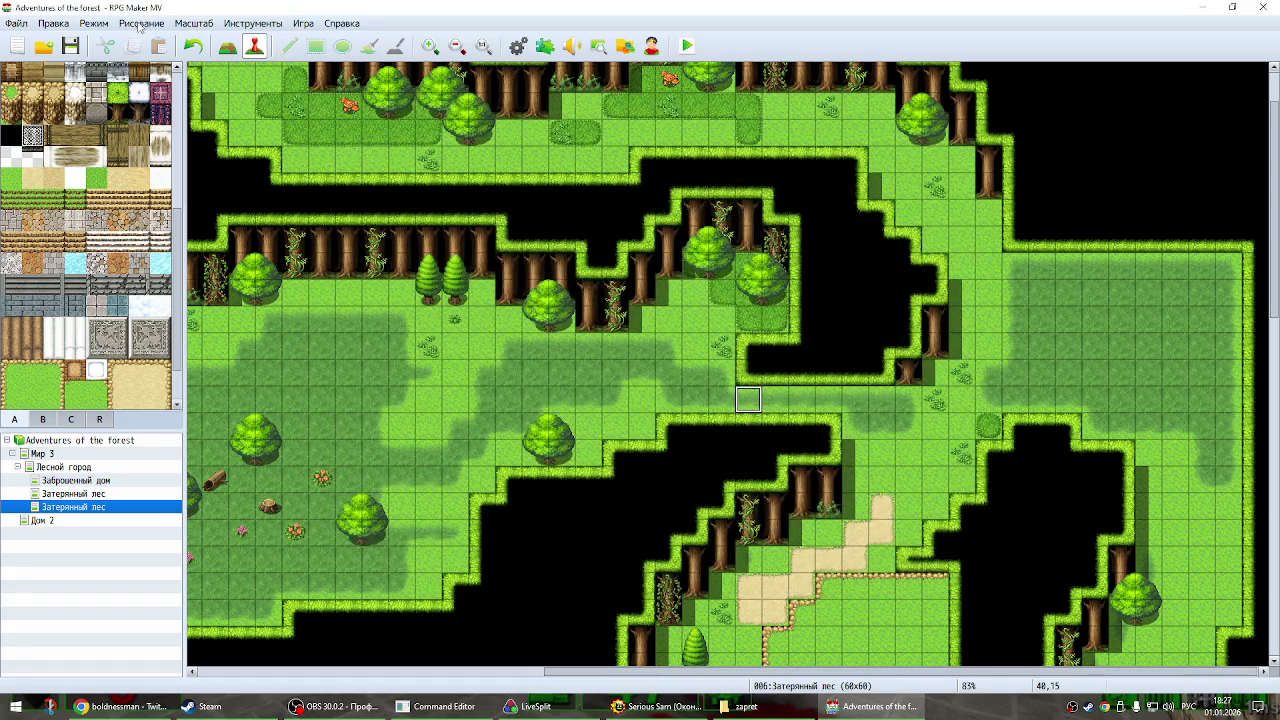
pyautogui.click(141, 24)
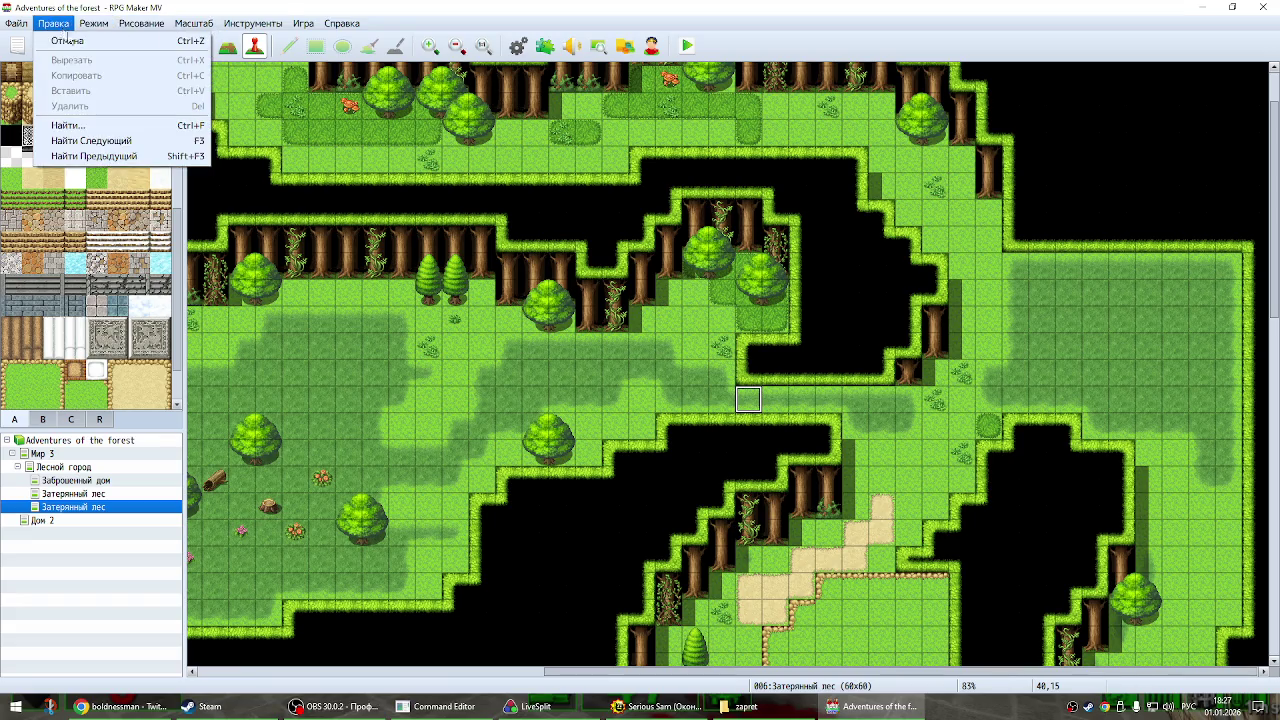
pyautogui.click(250, 140)
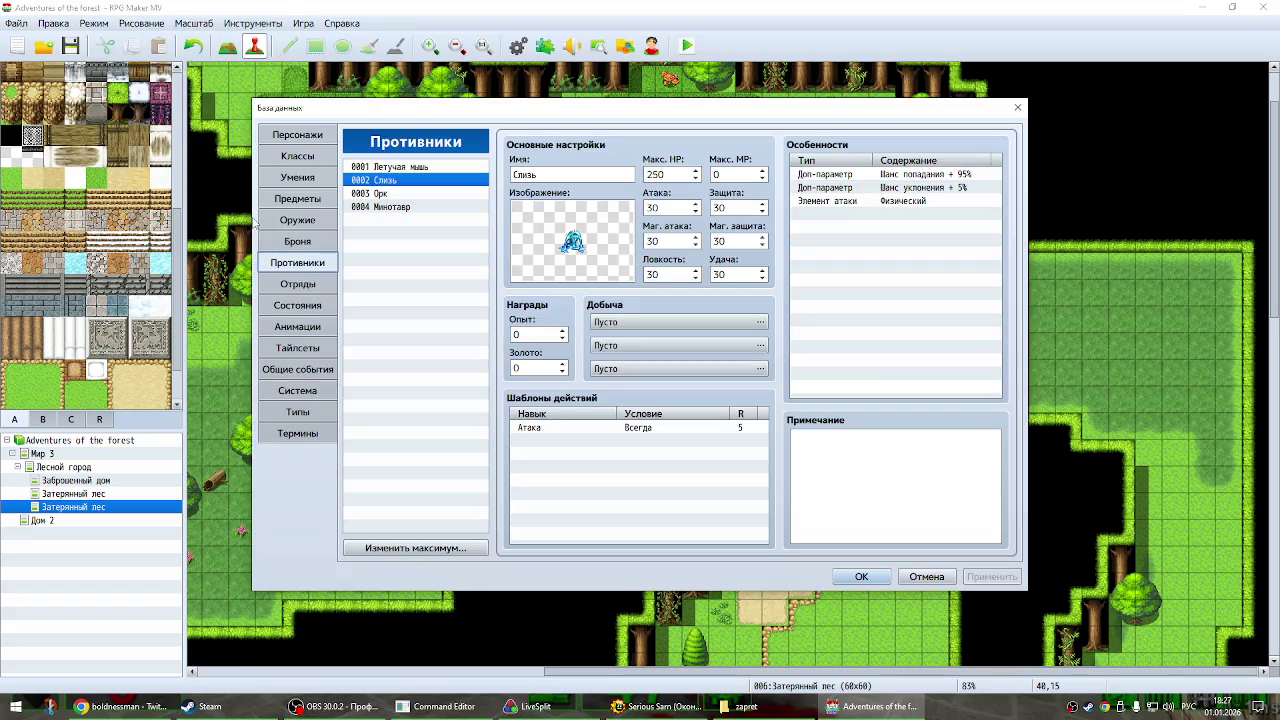
# - Set the slime's Max HP to 100 and MP to 20
pyautogui.doubleClick(670, 176)
pyautogui.press('BackSpace')
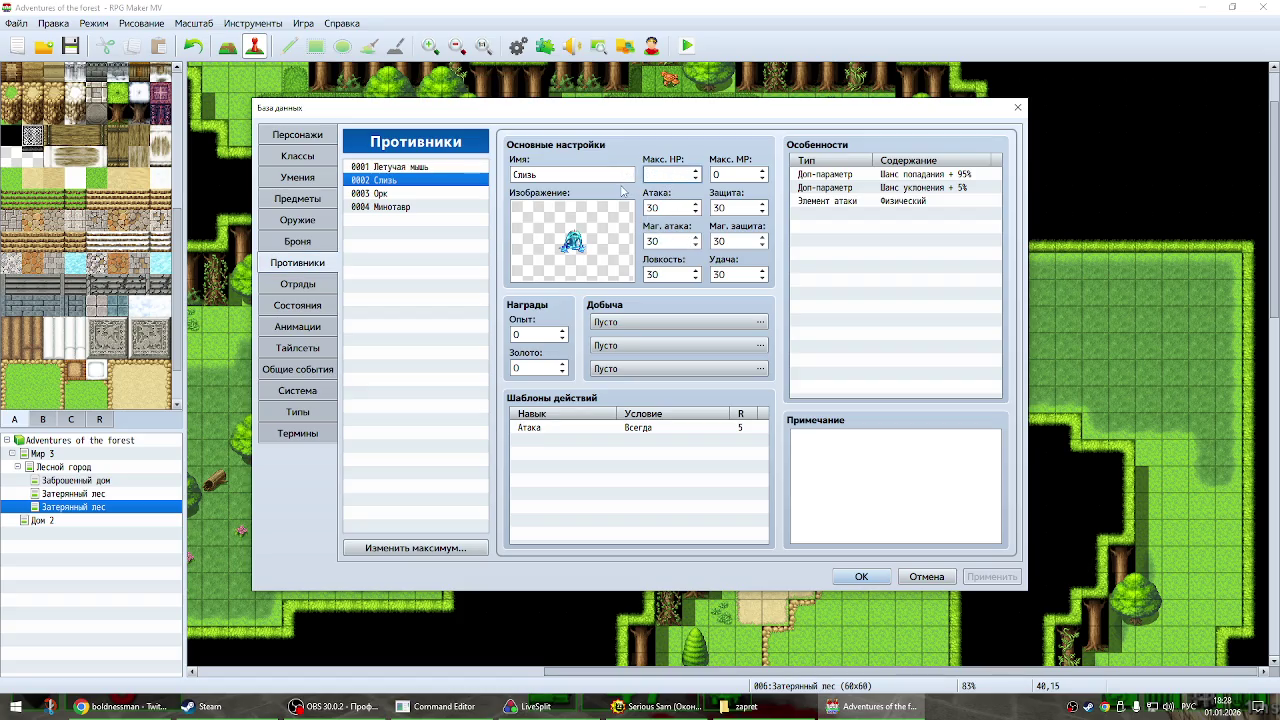
pyautogui.write('50')
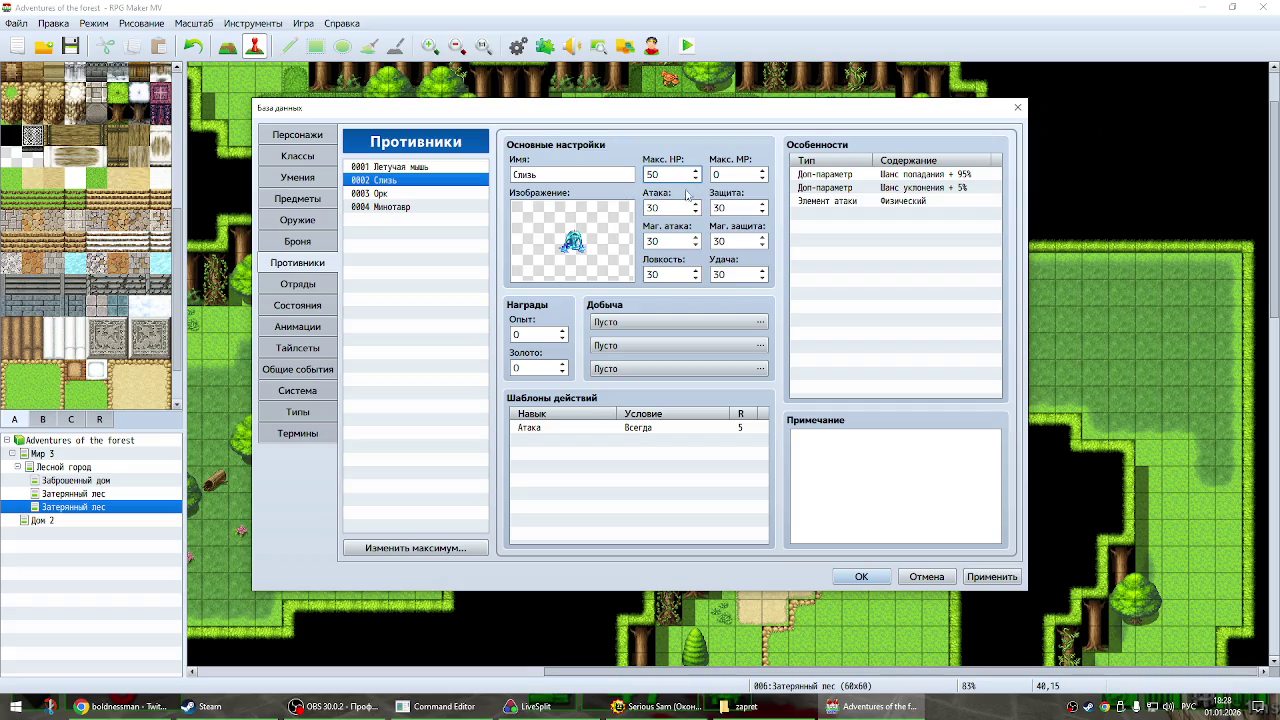
pyautogui.hotkey('ctrl', 'a')
pyautogui.press('BackSpace')
pyautogui.write('00')
pyautogui.press('Tab')
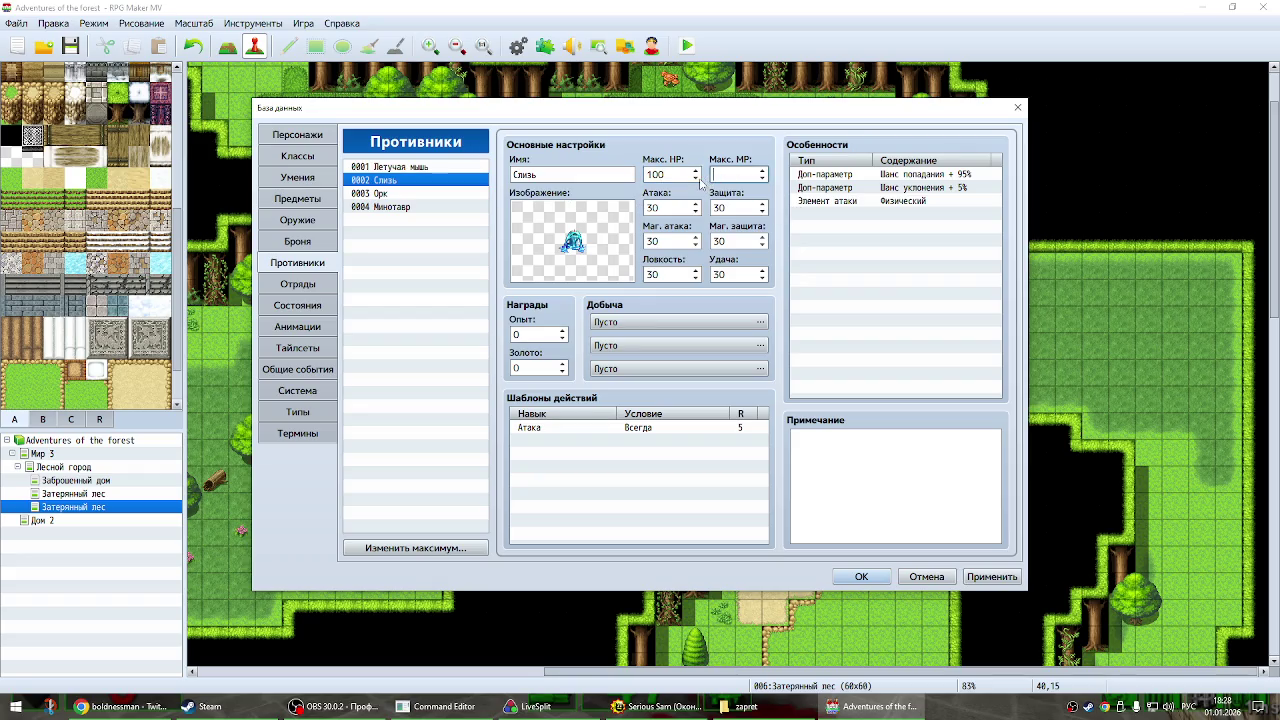
pyautogui.write('20')
# - Set attack 5, defense 10, M.attack 1, M.defense 15, agility 4 and luck 10
pyautogui.click(734, 208)
pyautogui.press('BackSpace')
pyautogui.press('BackSpace')
pyautogui.click(670, 209)
pyautogui.press('BackSpace')
pyautogui.press('BackSpace')
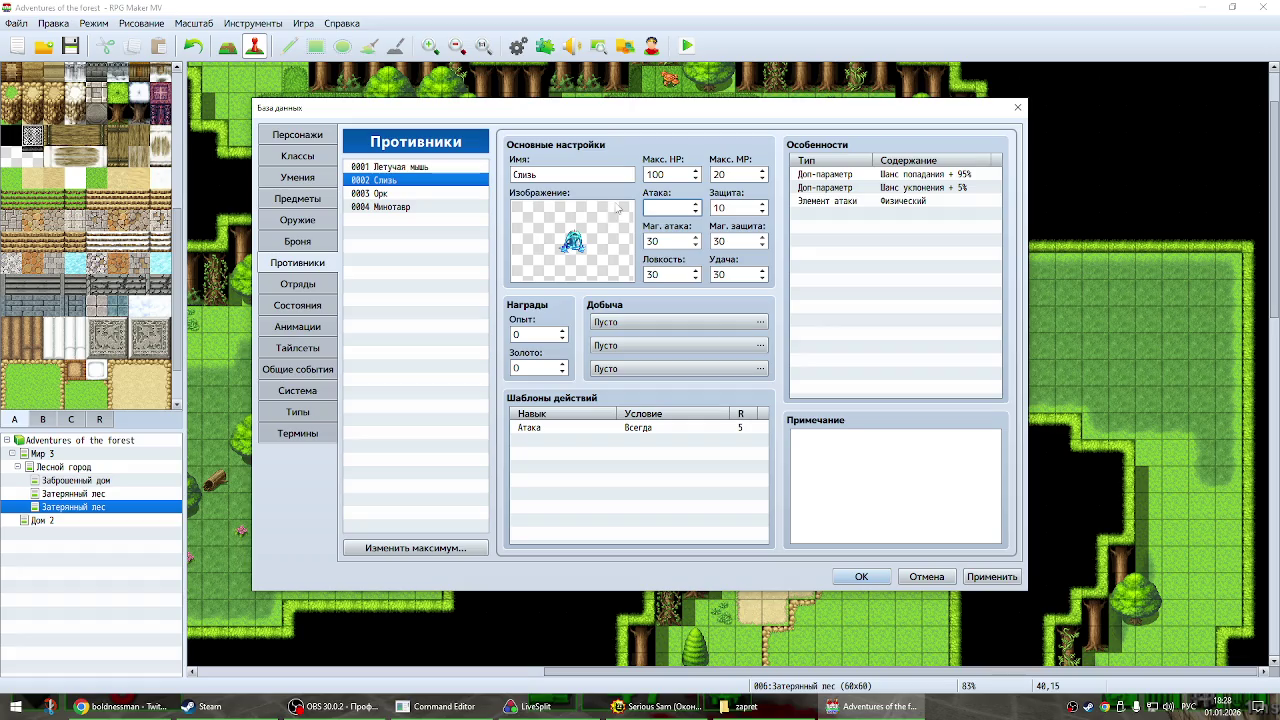
pyautogui.write('5\t\t1\t15\t4\t5')
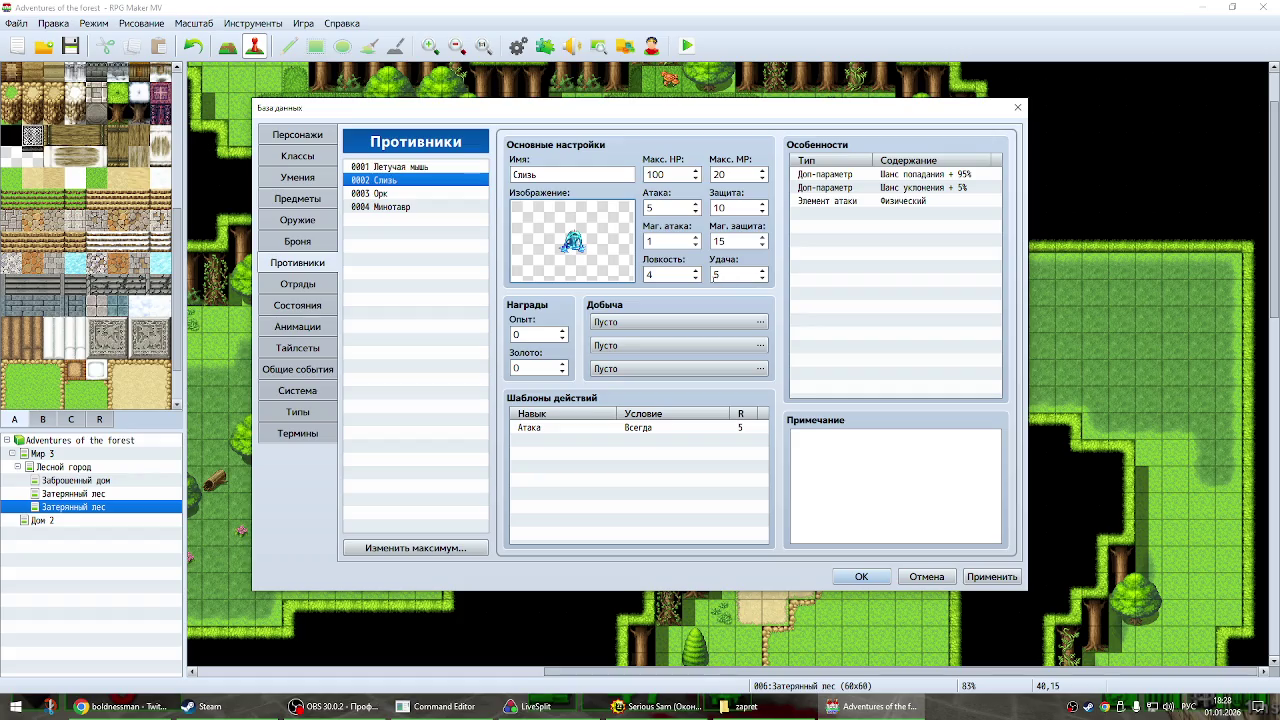
pyautogui.doubleClick(721, 275)
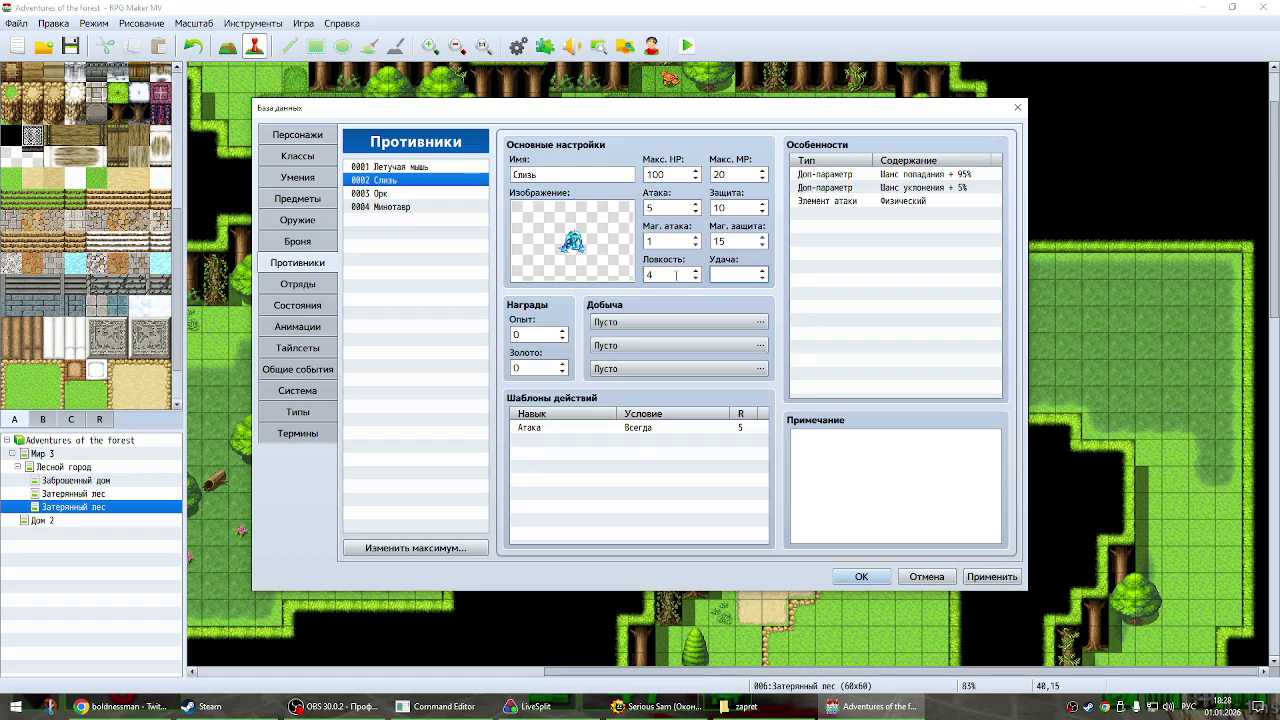
pyautogui.write('100')
pyautogui.press('Return')
pyautogui.press('BackSpace')
pyautogui.write('0')
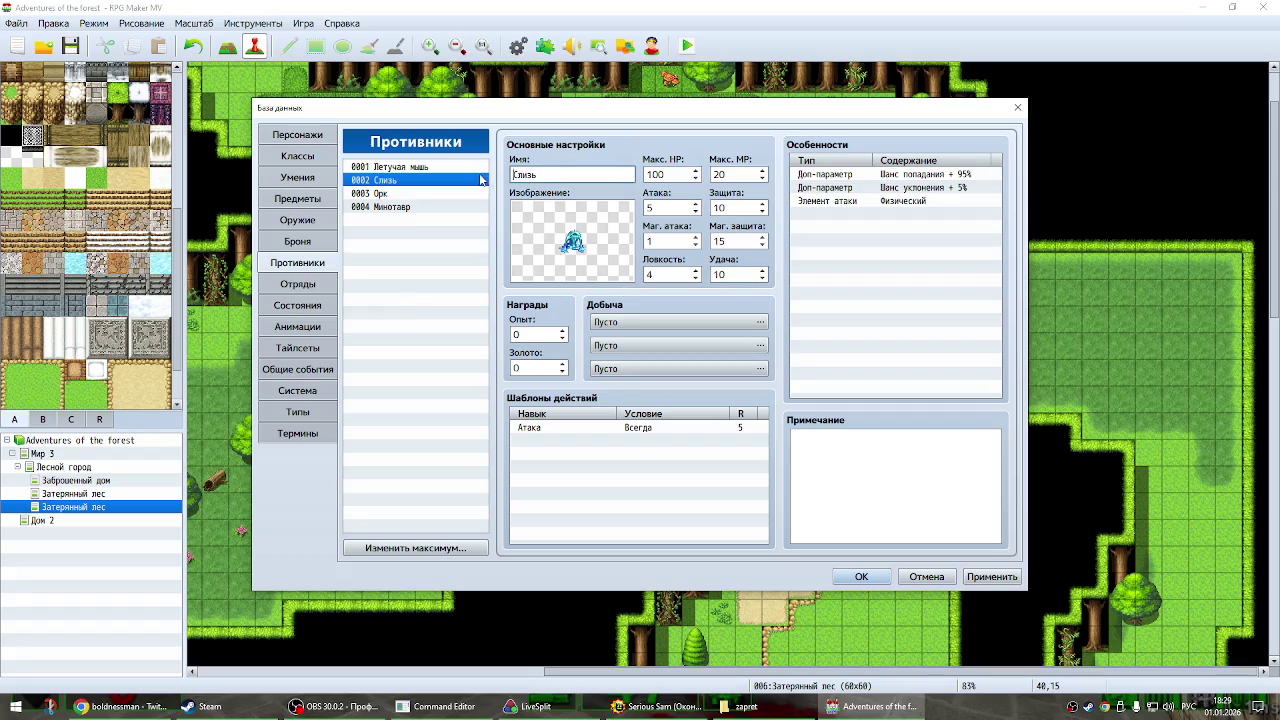
# - Rename enemy 0002 from Слизь to 'blu' and open its battle image chooser
pyautogui.doubleClick(550, 174)
pyautogui.press('BackSpace')
pyautogui.write('sa')
pyautogui.press('BackSpace')
pyautogui.press('BackSpace')
pyautogui.press('BackSpace')
pyautogui.doubleClick(606, 264)
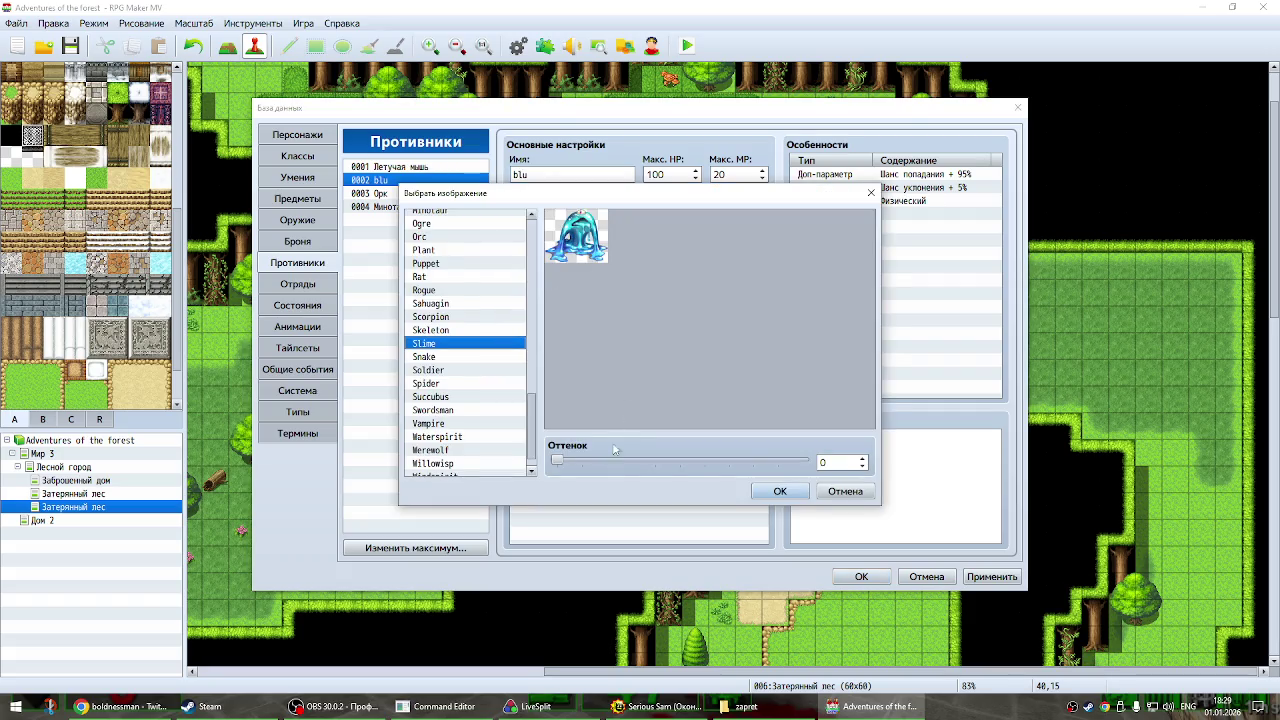
# - Tint the enemy's Slime image green at hue 288 and confirm it
pyautogui.moveTo(558, 461)
pyautogui.mouseDown()
pyautogui.moveTo(721, 461)
pyautogui.moveTo(628, 478)
pyautogui.mouseUp()
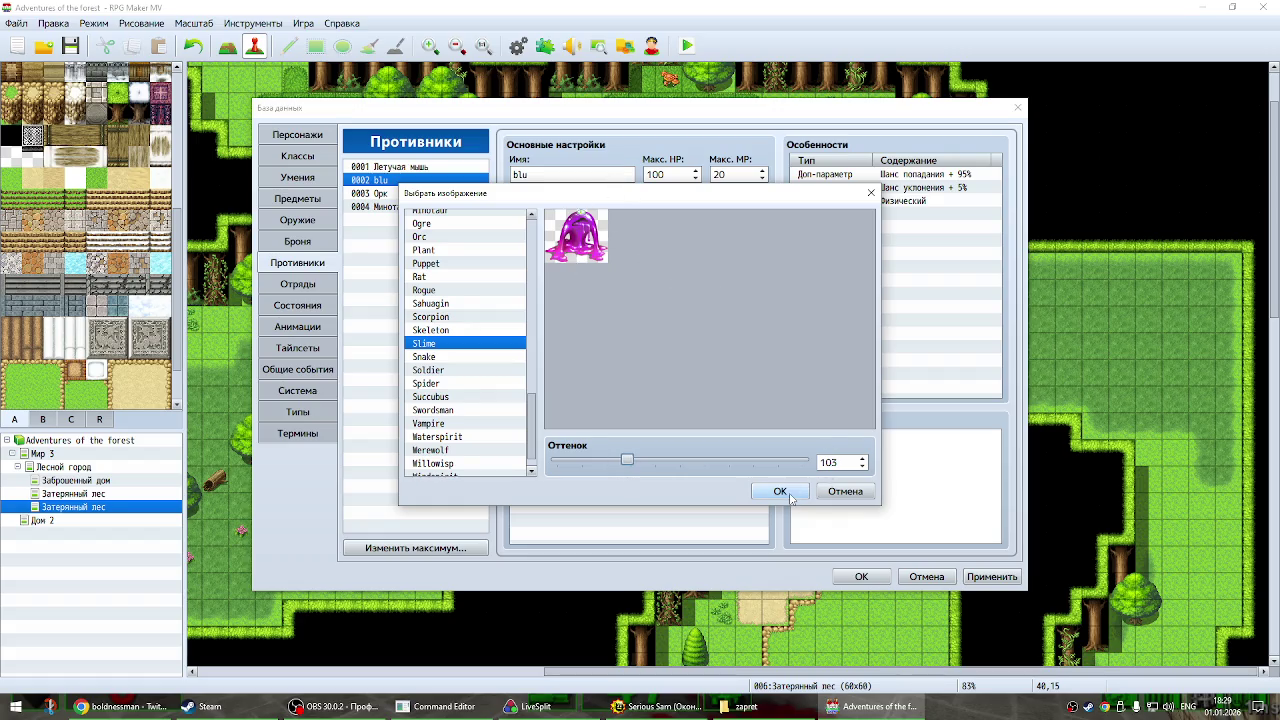
pyautogui.moveTo(627, 461)
pyautogui.mouseDown()
pyautogui.moveTo(595, 463)
pyautogui.moveTo(777, 466)
pyautogui.moveTo(749, 469)
pyautogui.mouseUp()
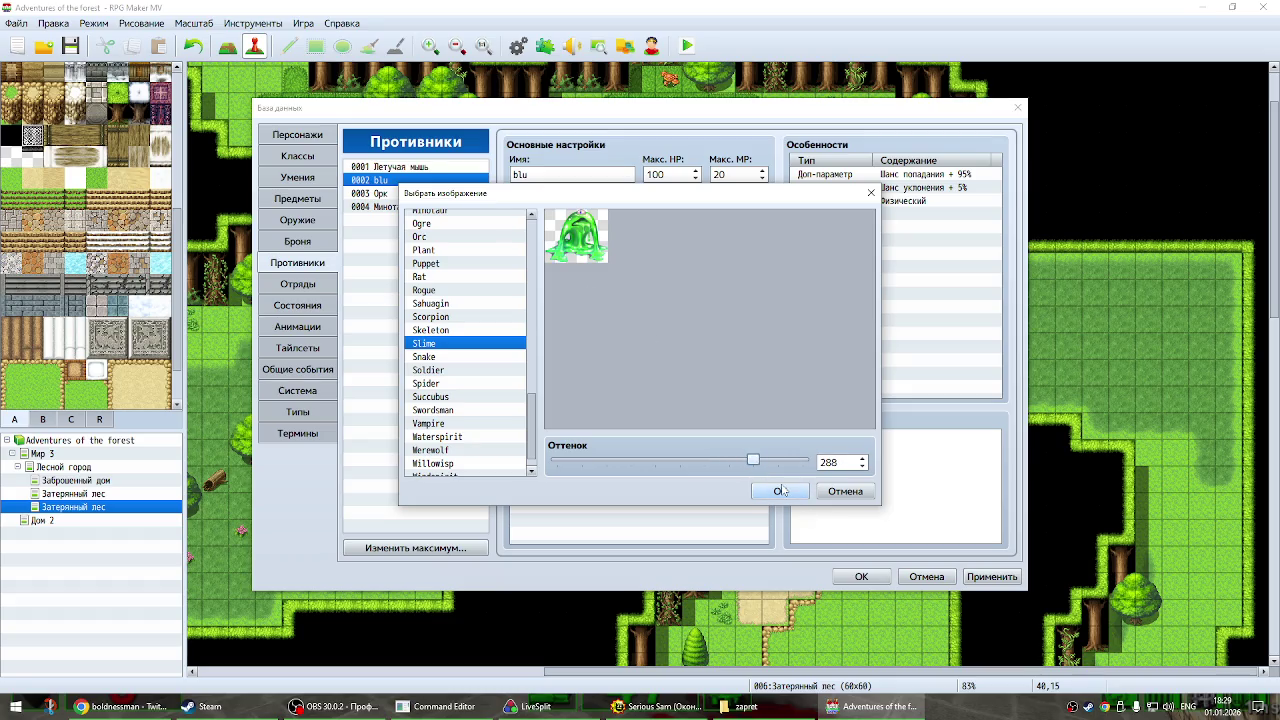
pyautogui.click(778, 492)
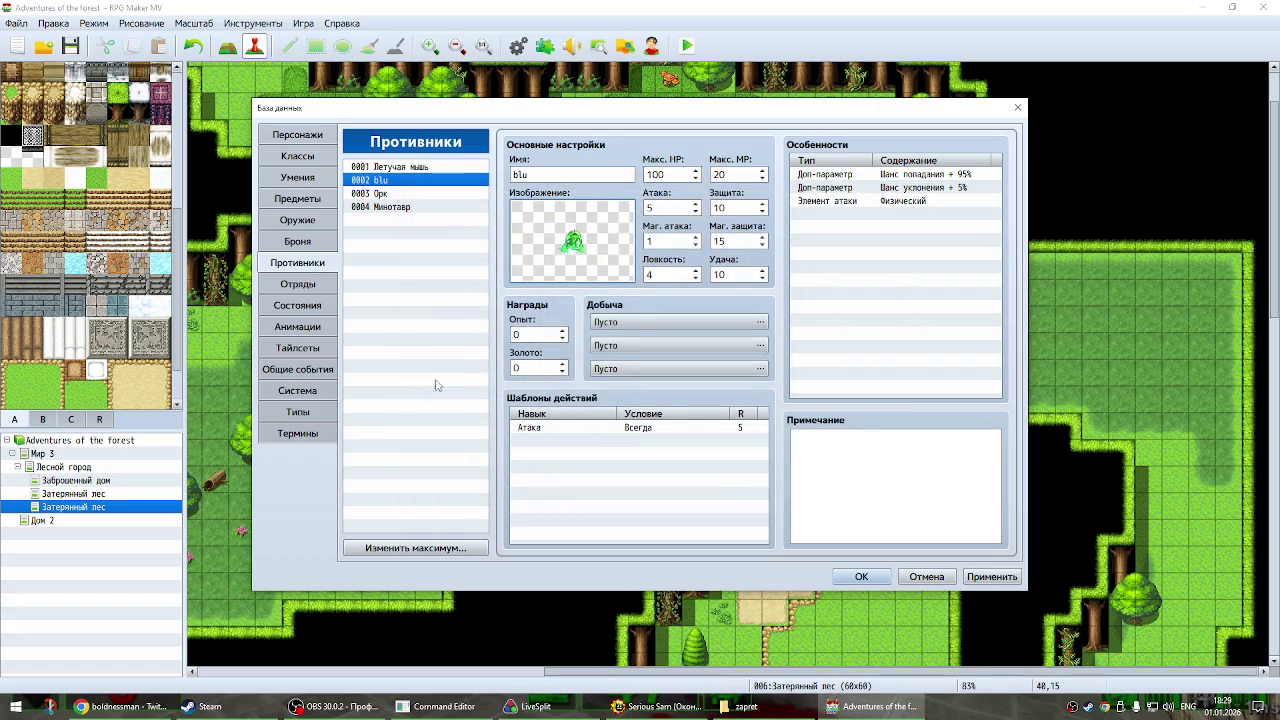
pyautogui.doubleClick(632, 322)
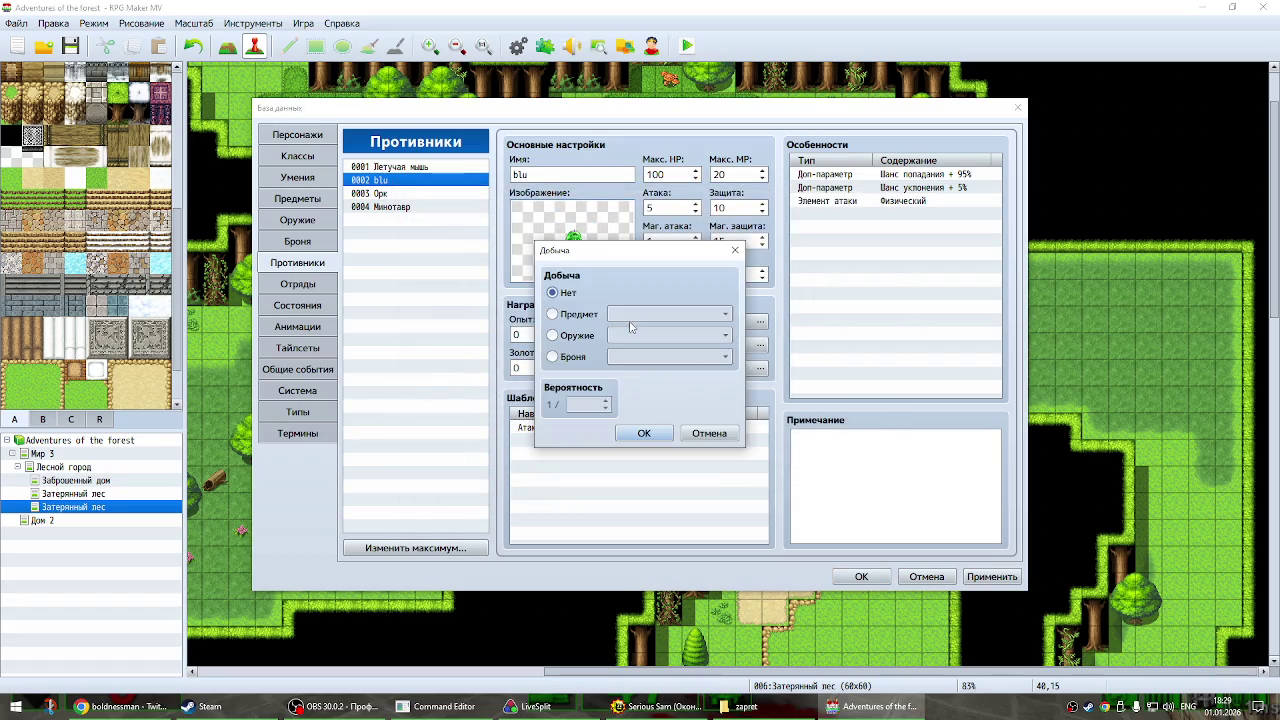
# - Set the first drop to the item Волшебная вода
pyautogui.click(553, 315)
pyautogui.click(675, 316)
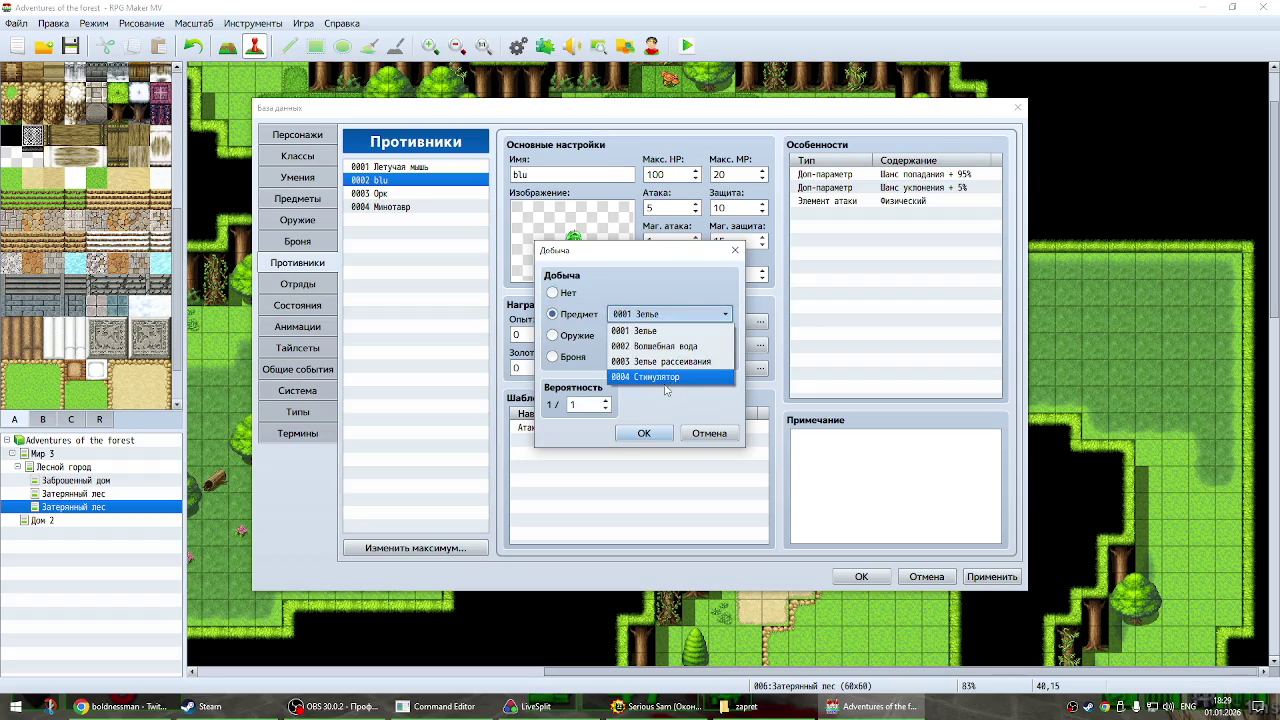
pyautogui.click(650, 330)
pyautogui.click(650, 315)
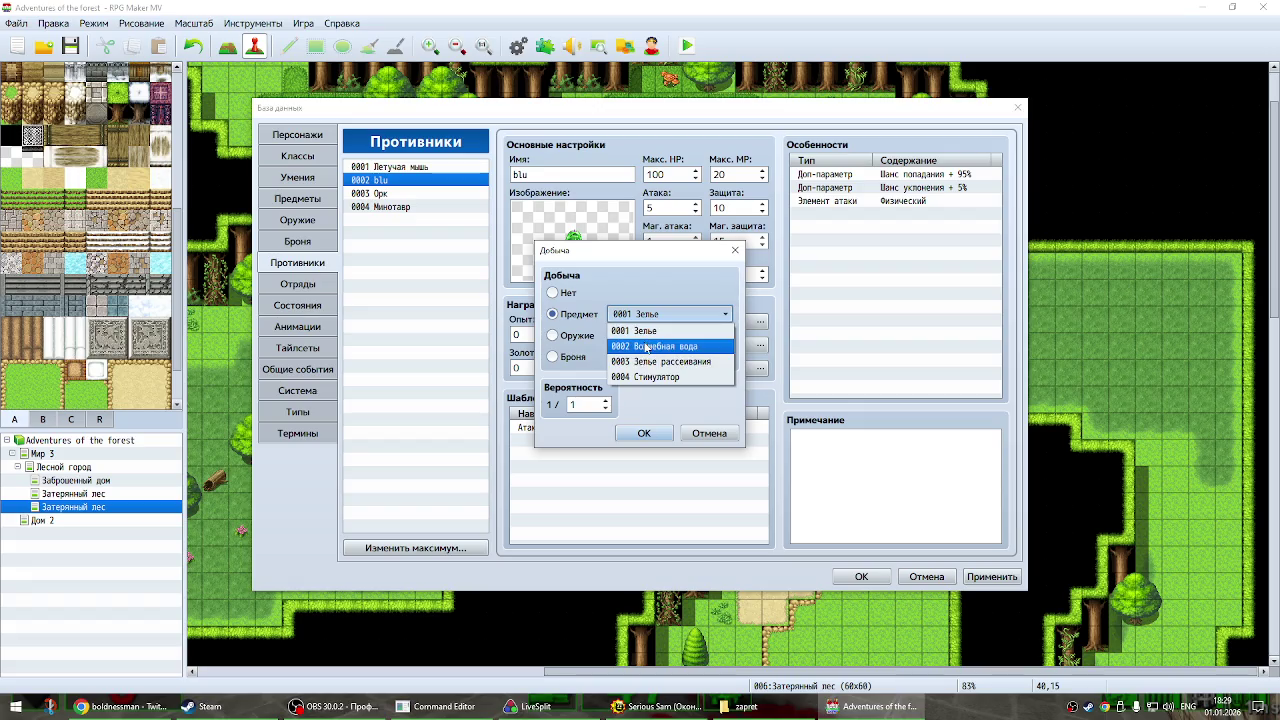
pyautogui.click(649, 347)
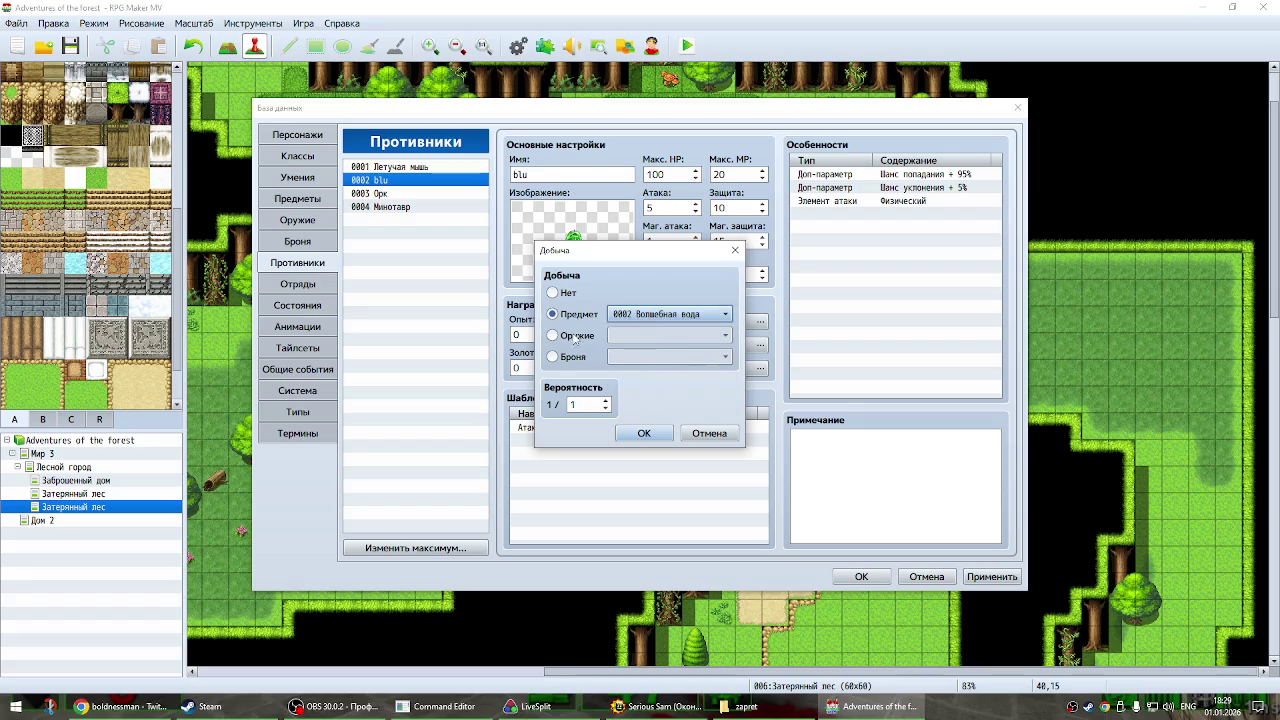
# - Try weapon and armour drop types, then return the drop to item Волшебная вода
pyautogui.click(576, 336)
pyautogui.click(667, 336)
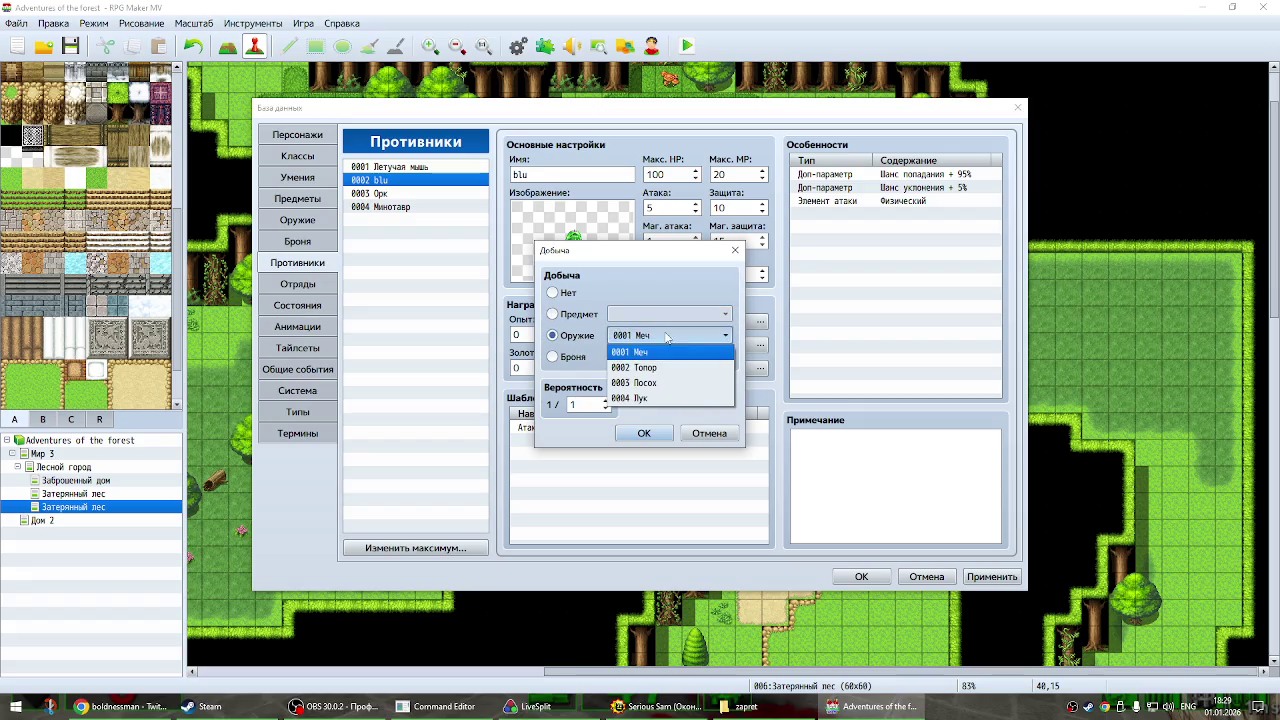
pyautogui.click(551, 334)
pyautogui.click(630, 337)
pyautogui.click(640, 353)
pyautogui.click(556, 316)
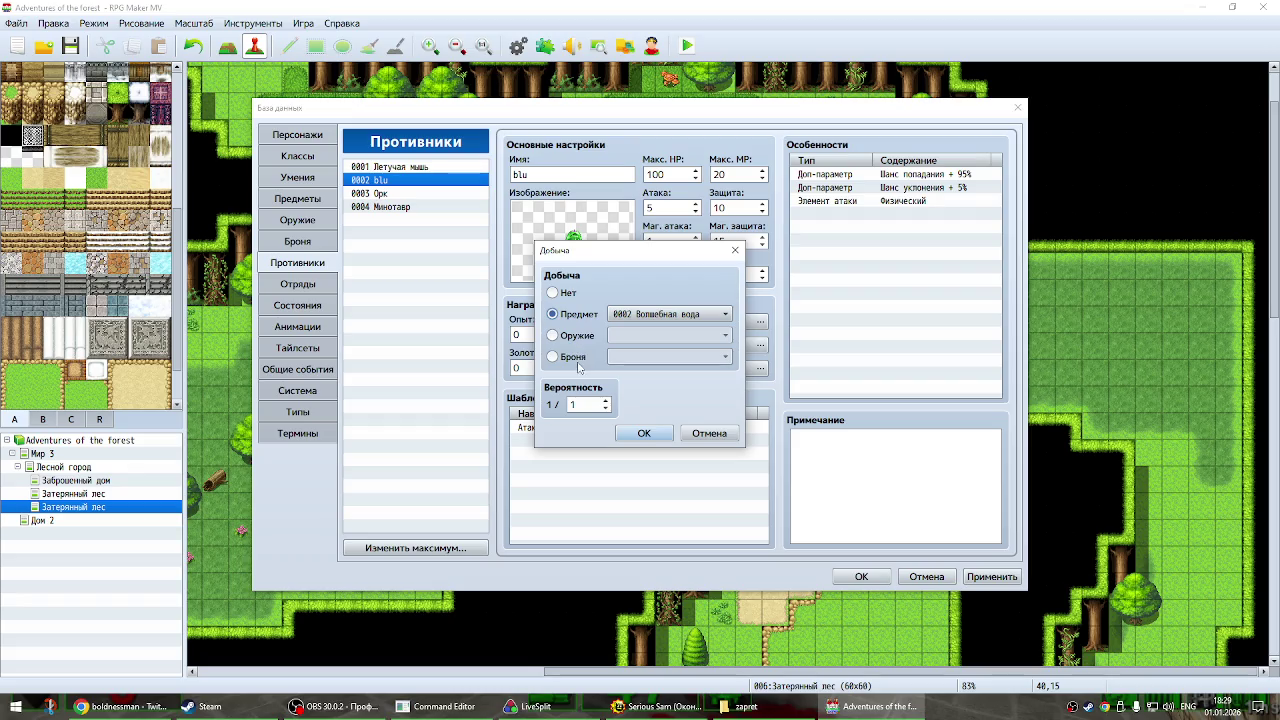
pyautogui.click(553, 357)
pyautogui.click(553, 316)
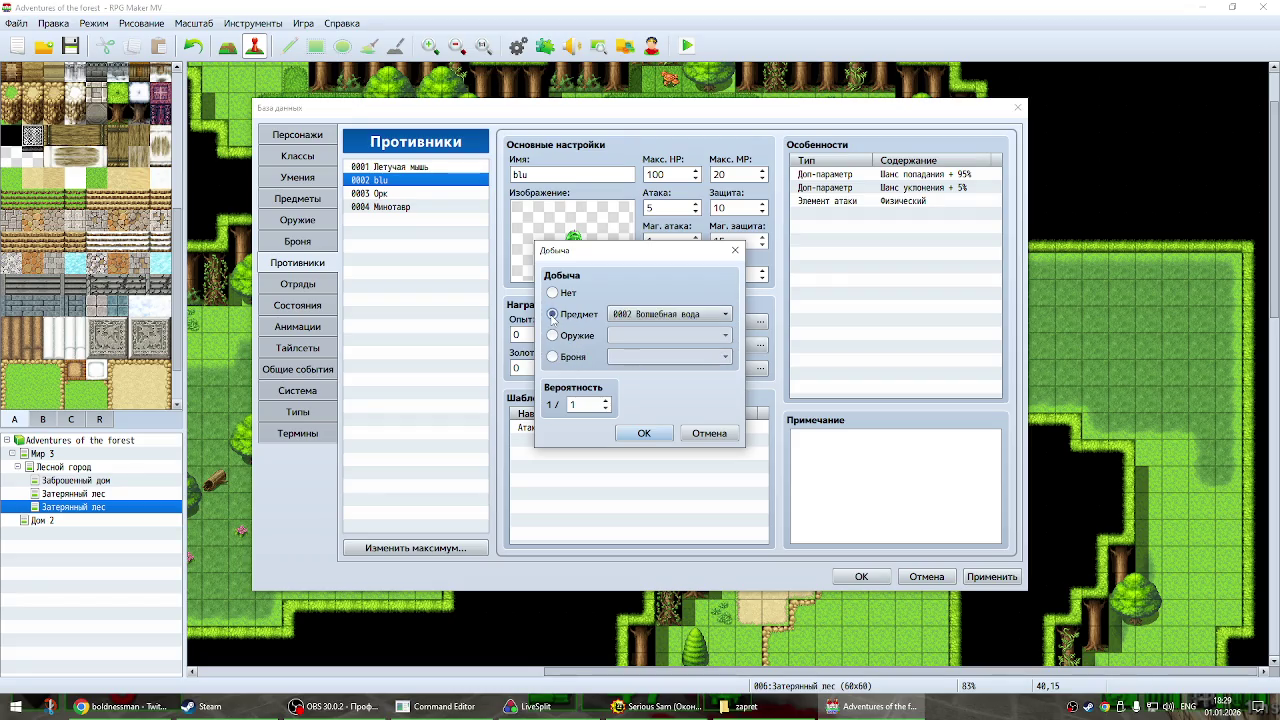
pyautogui.click(652, 316)
pyautogui.click(647, 358)
# - Set the drop probability to 1/100 and confirm the drop
pyautogui.doubleClick(571, 406)
pyautogui.write('40')
pyautogui.hotkey('ctrl', 'a')
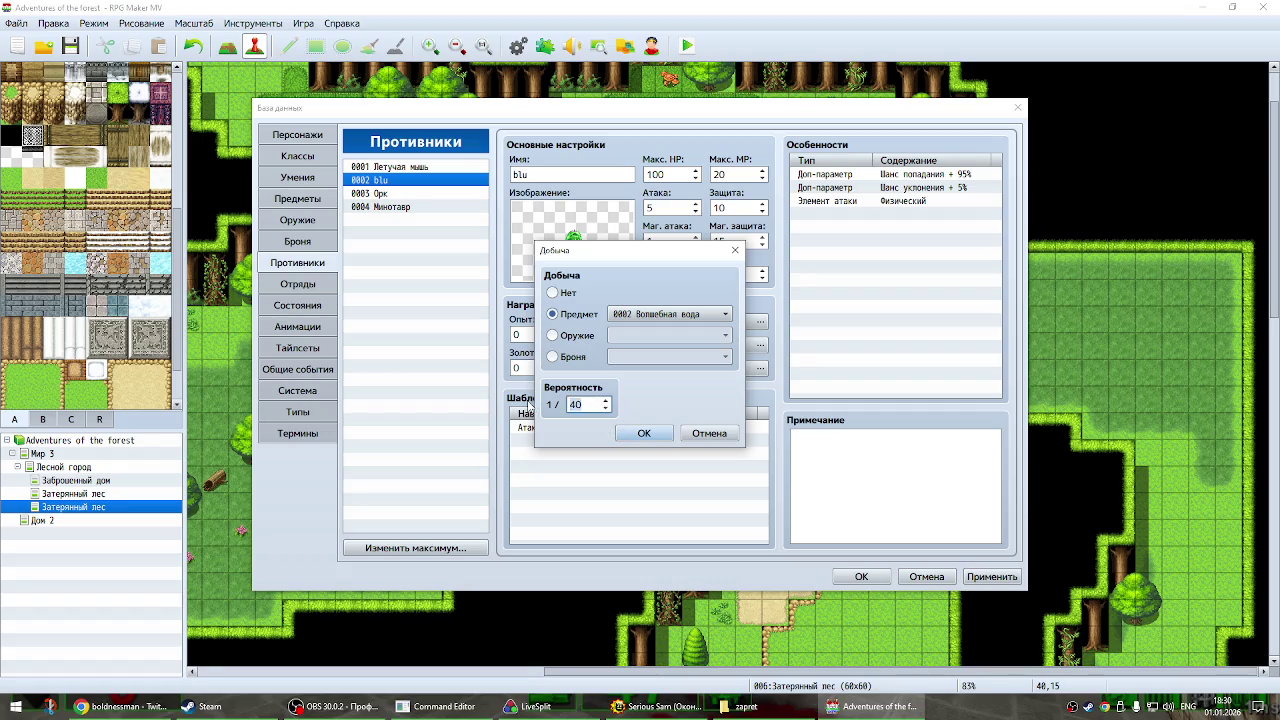
pyautogui.write('1')
pyautogui.press('BackSpace')
pyautogui.press('BackSpace')
pyautogui.write('100')
pyautogui.click(642, 433)
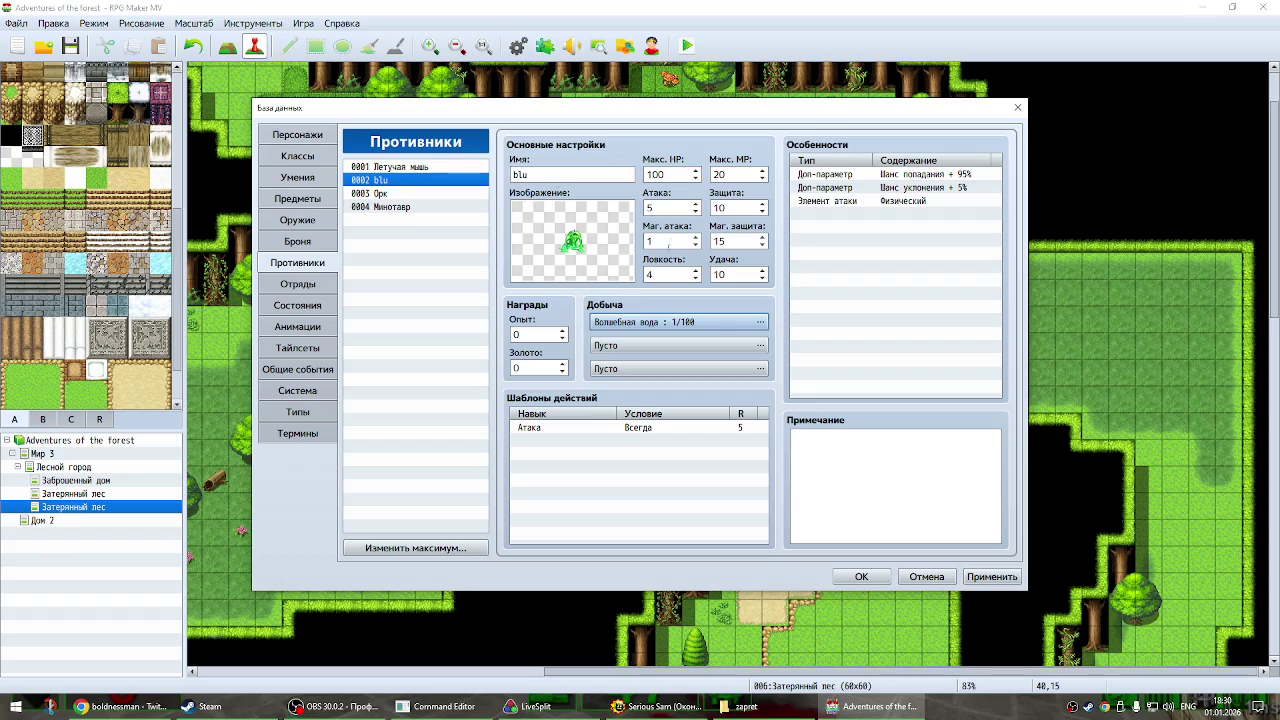
# - Apply and close the Database, then create new event EV013 on a map tile
pyautogui.click(1012, 577)
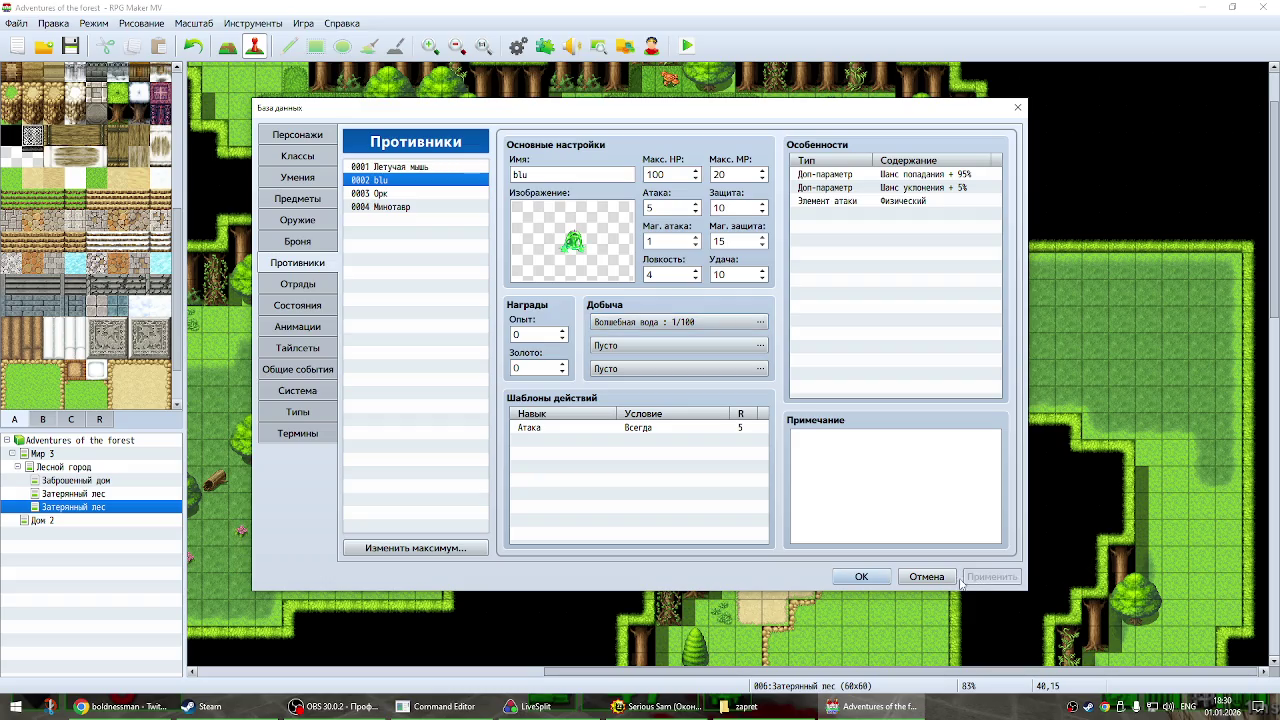
pyautogui.click(846, 576)
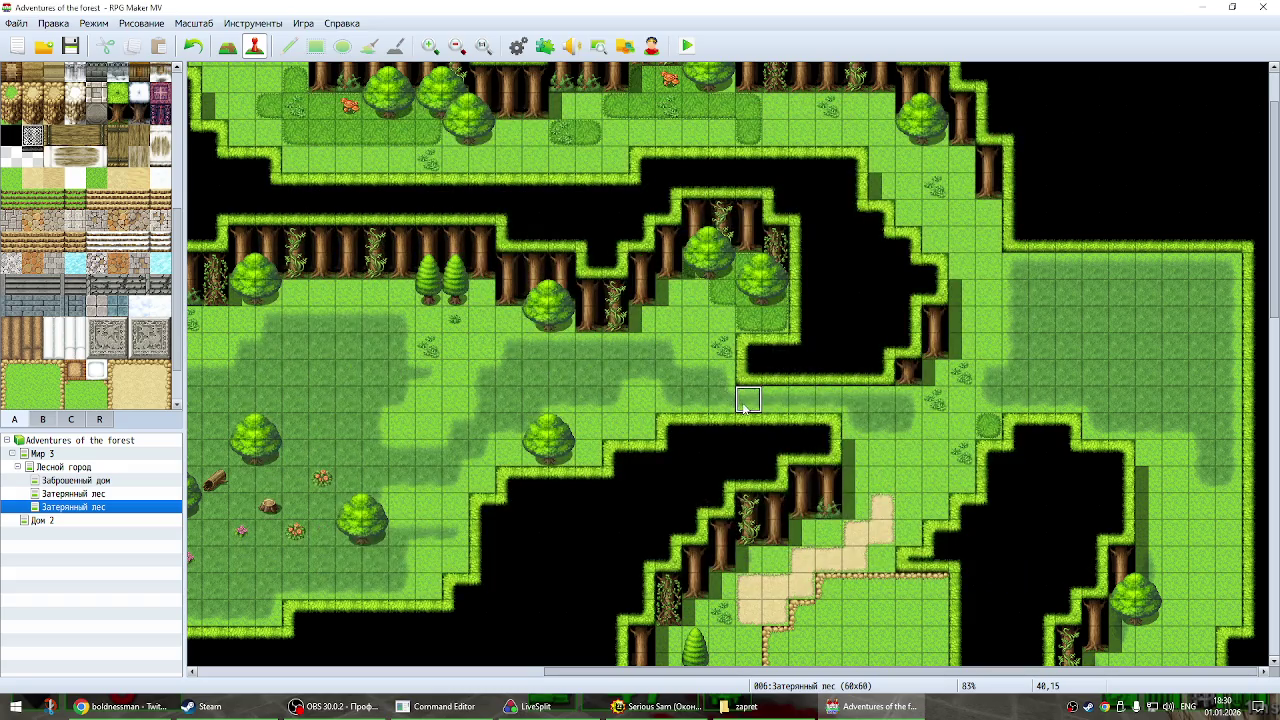
pyautogui.rightClick(743, 405)
pyautogui.click(774, 429)
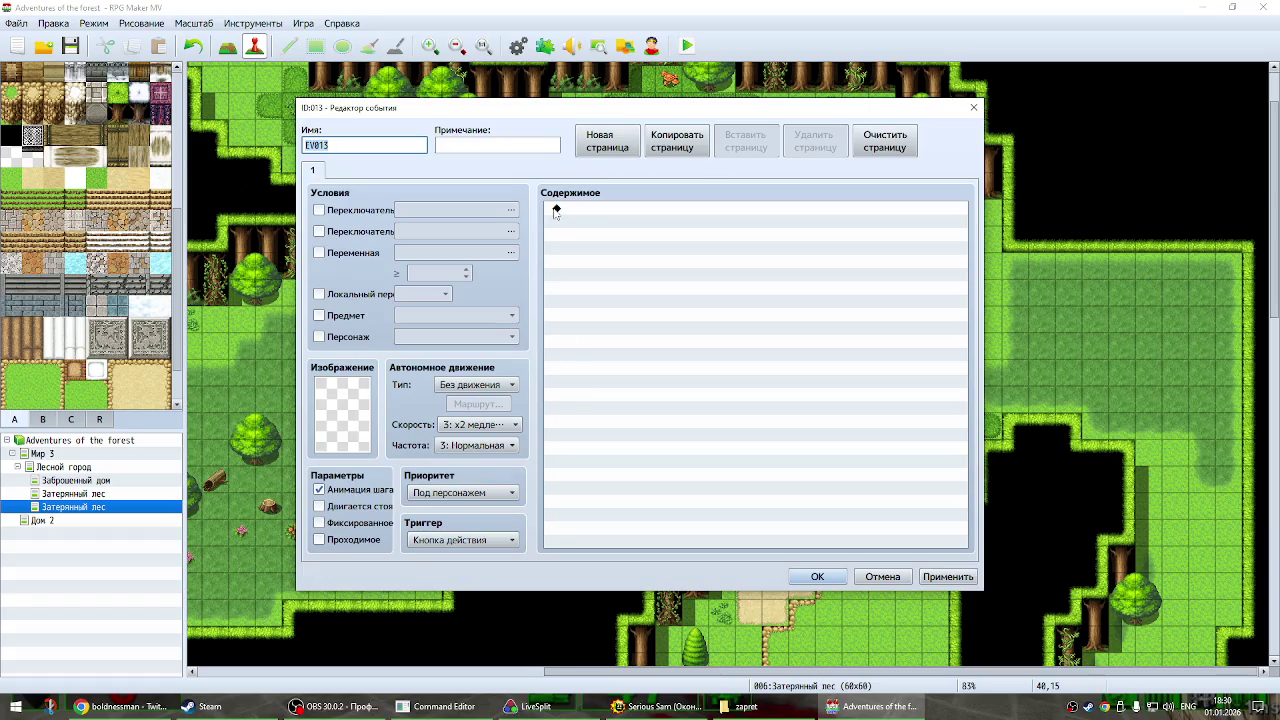
# - Add a Battle Processing command, trying the variable and random-encounter troop options first
pyautogui.doubleClick(580, 210)
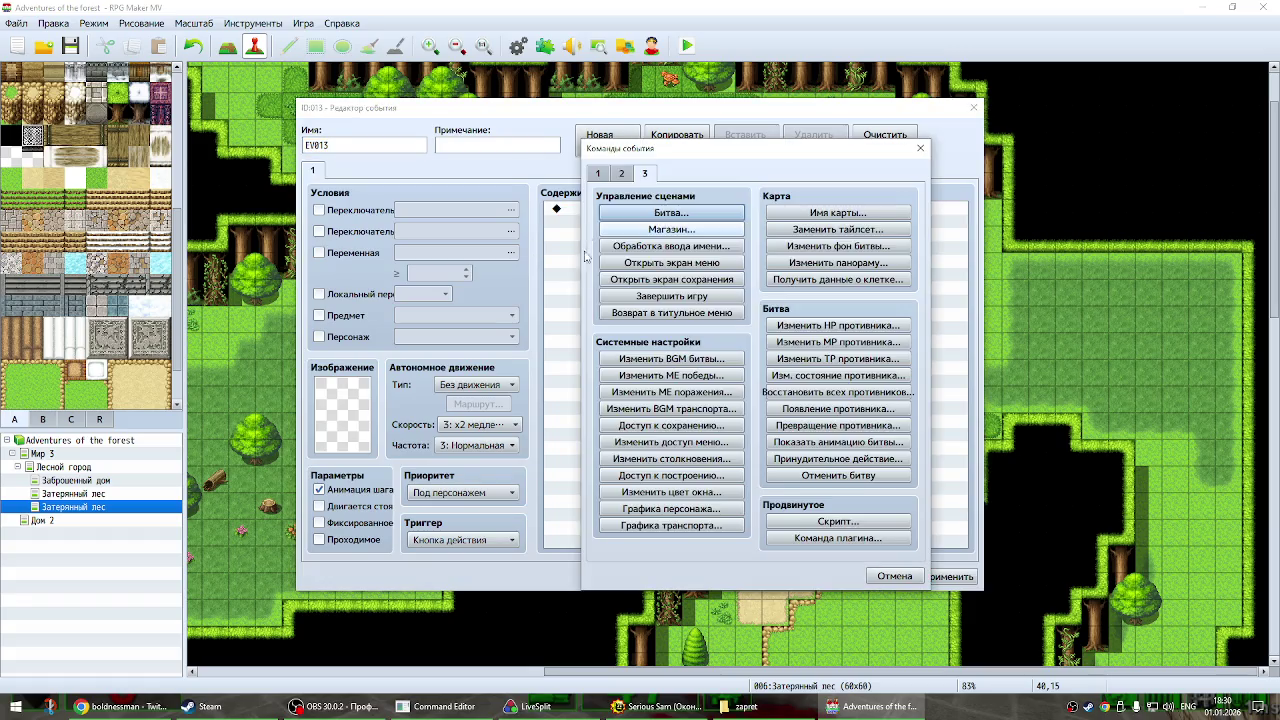
pyautogui.click(705, 214)
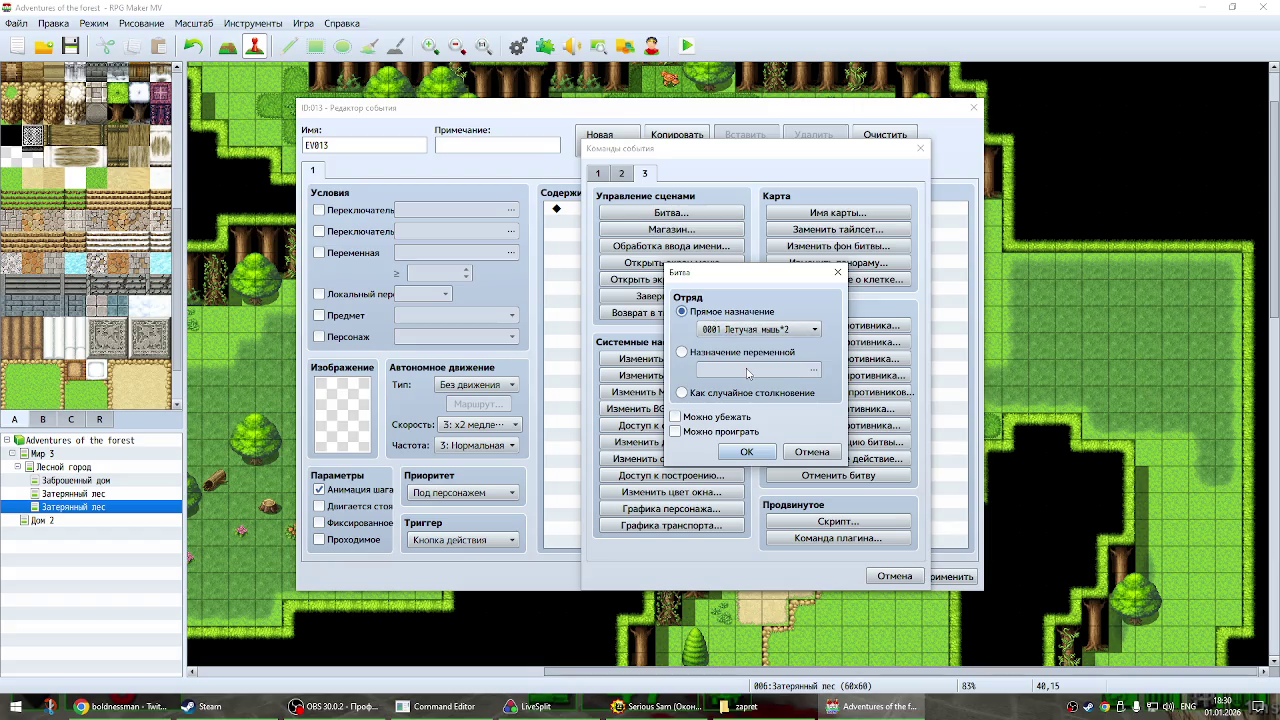
pyautogui.click(683, 353)
pyautogui.click(752, 370)
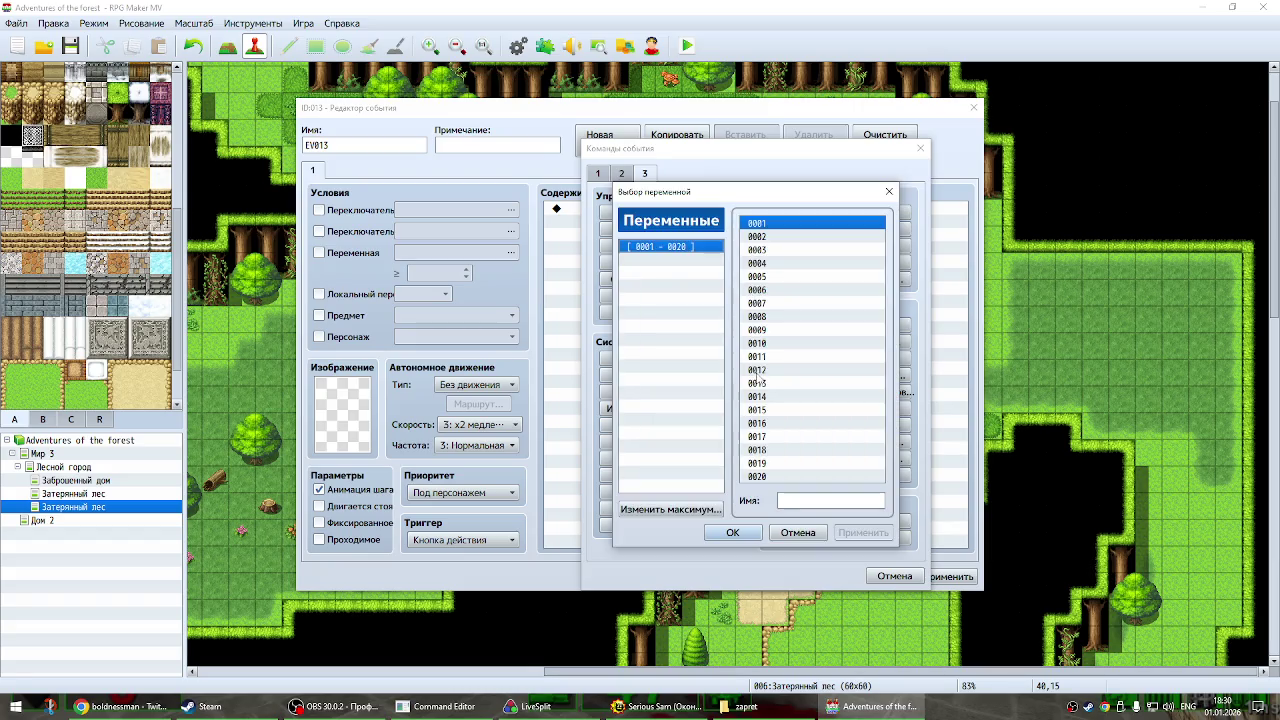
pyautogui.click(886, 193)
pyautogui.click(683, 312)
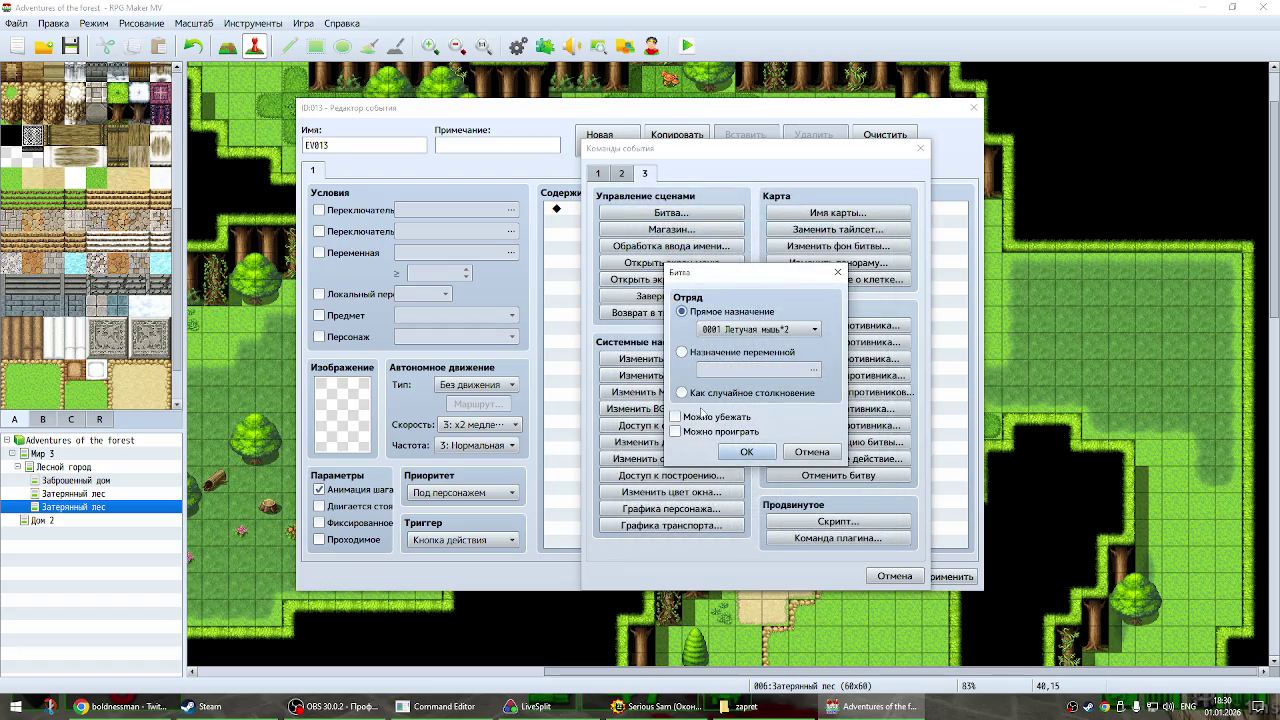
pyautogui.click(682, 393)
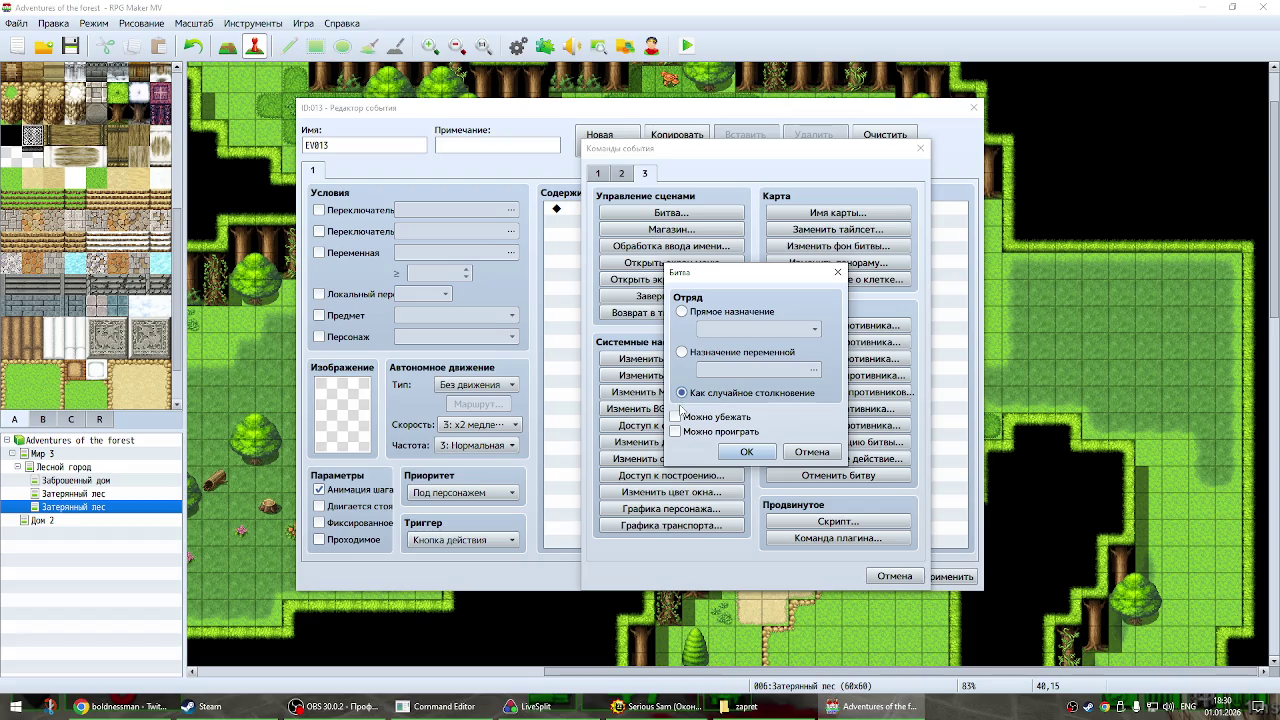
pyautogui.click(682, 312)
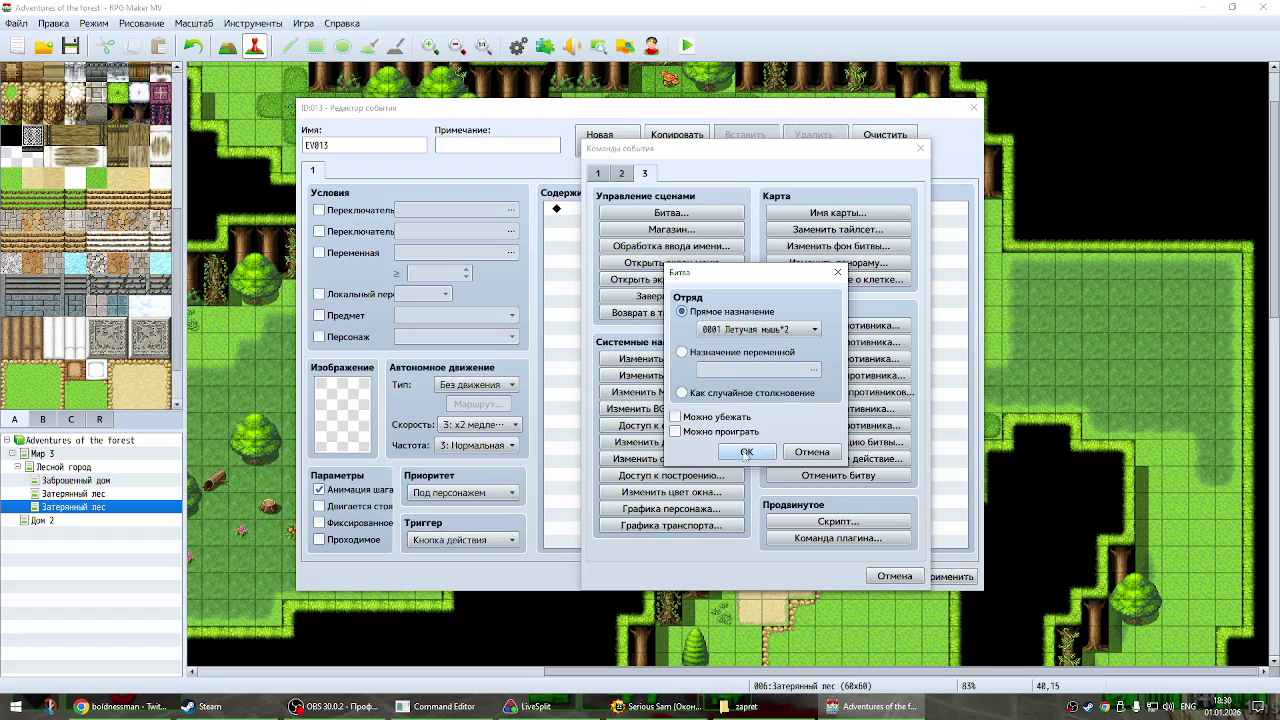
# - Set the battle troop to 0002 Слизь*2 with Can Escape and Can Lose, then save EV013
pyautogui.click(727, 331)
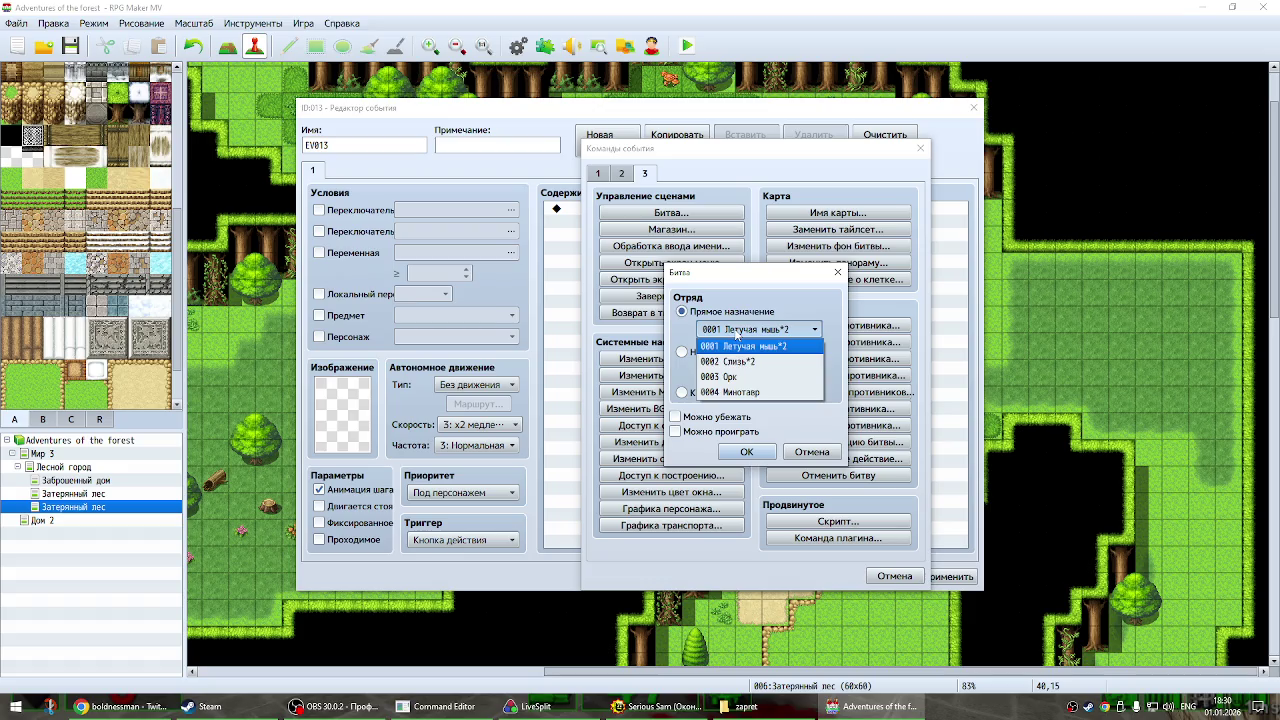
pyautogui.click(733, 364)
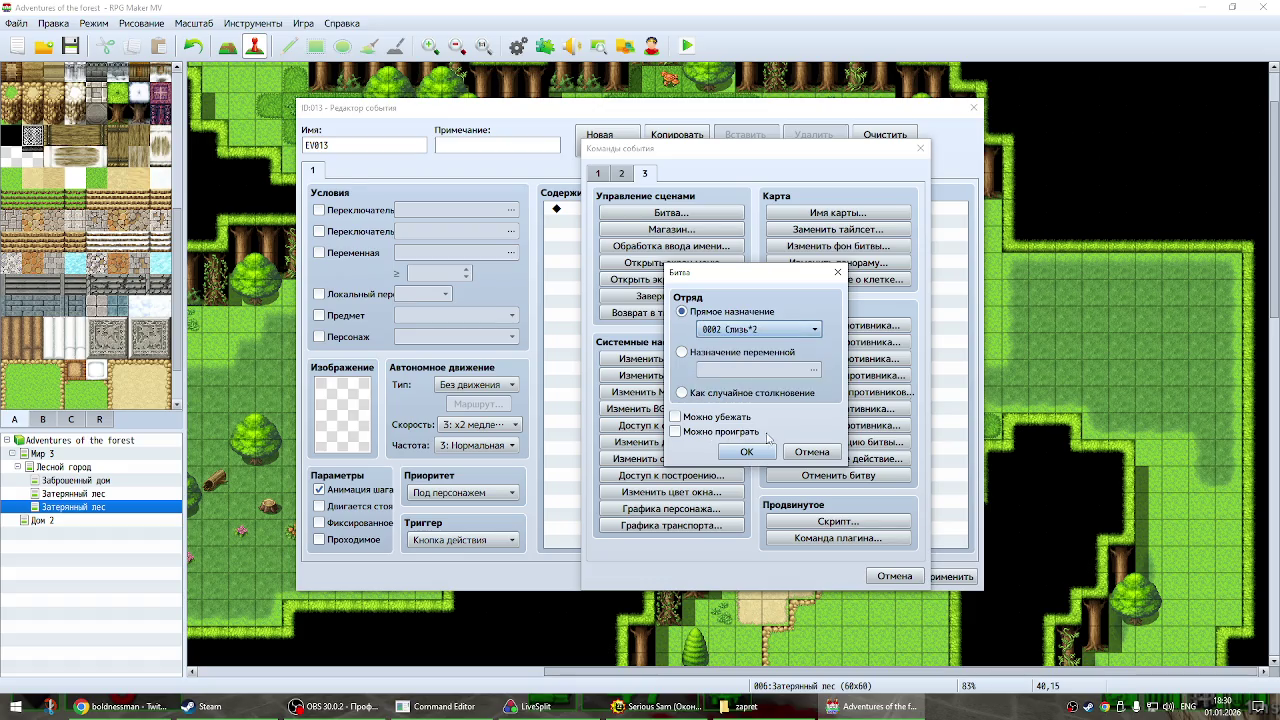
pyautogui.click(674, 416)
pyautogui.click(675, 431)
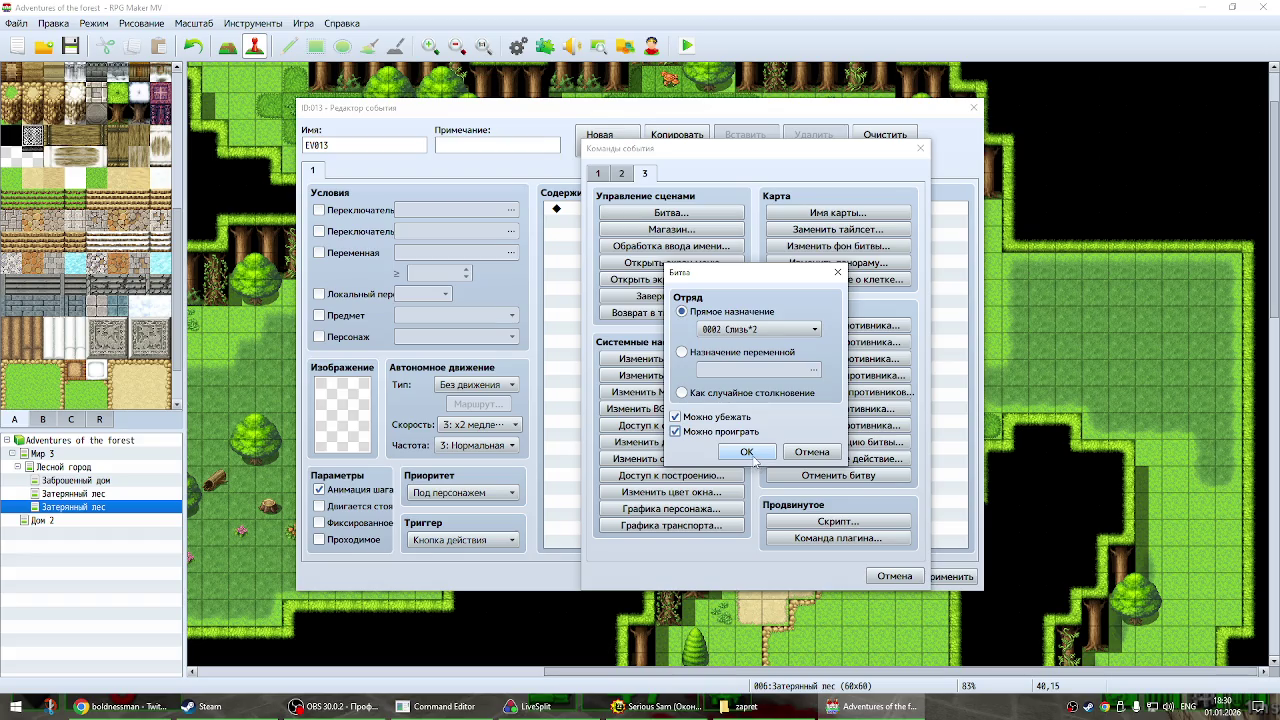
pyautogui.click(747, 453)
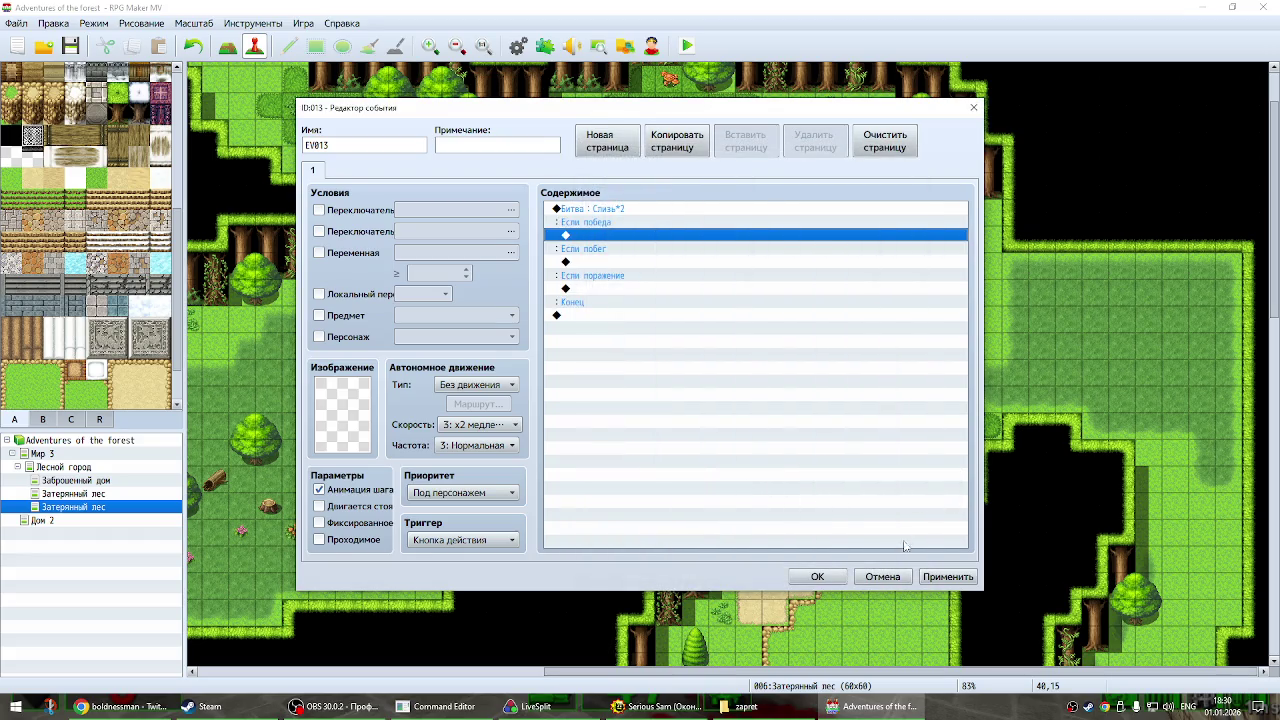
pyautogui.click(817, 576)
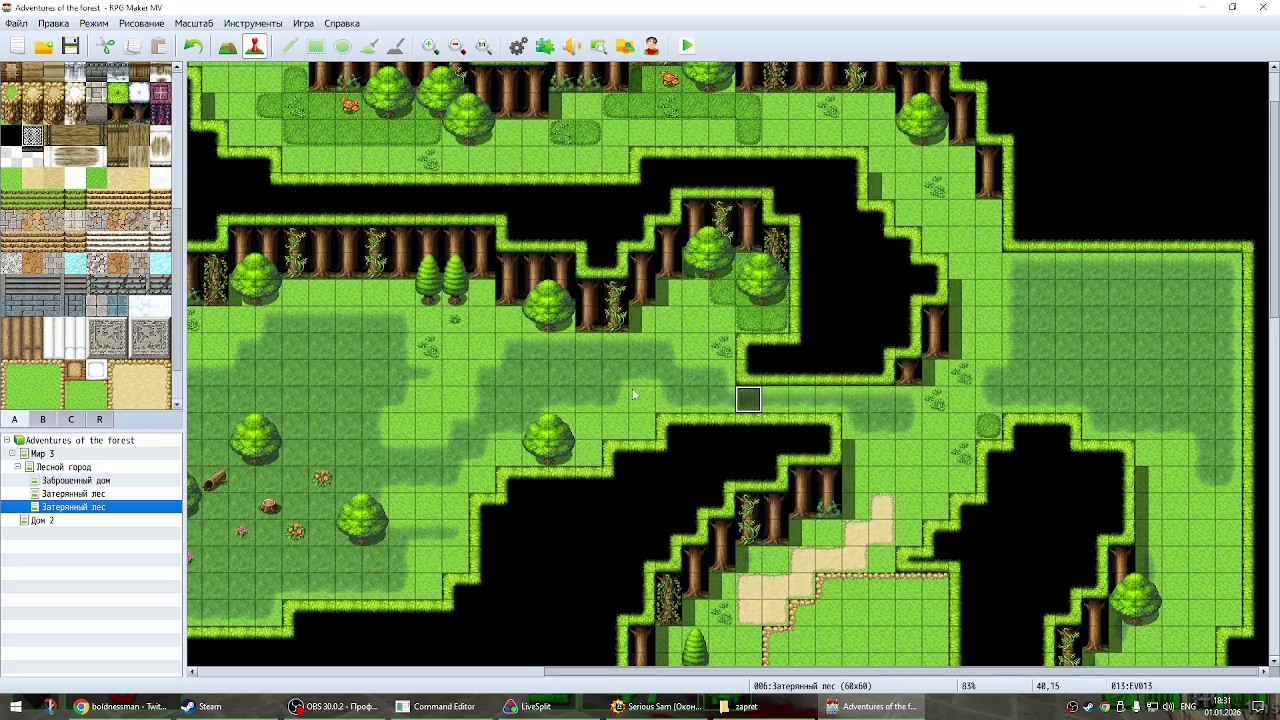
# - Save and playtest, start a New Game, and walk the hero to the forest event
pyautogui.click(687, 46)
pyautogui.click(580, 372)
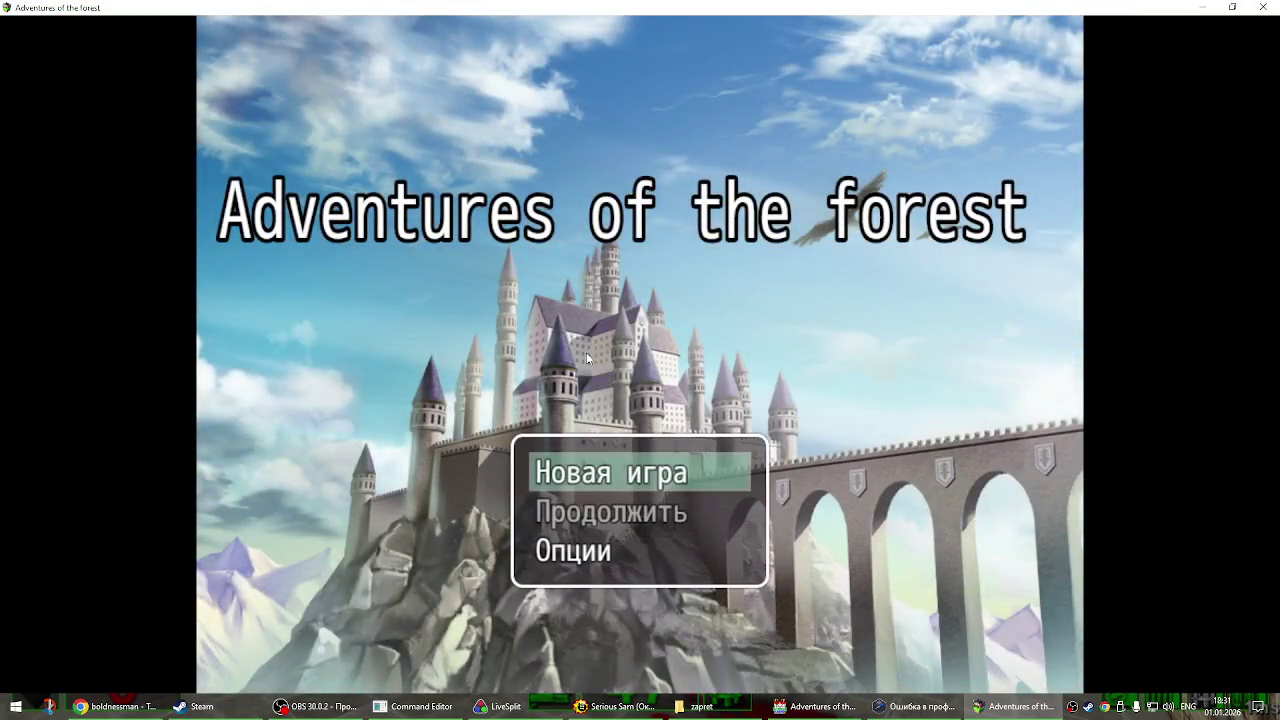
pyautogui.click(596, 461)
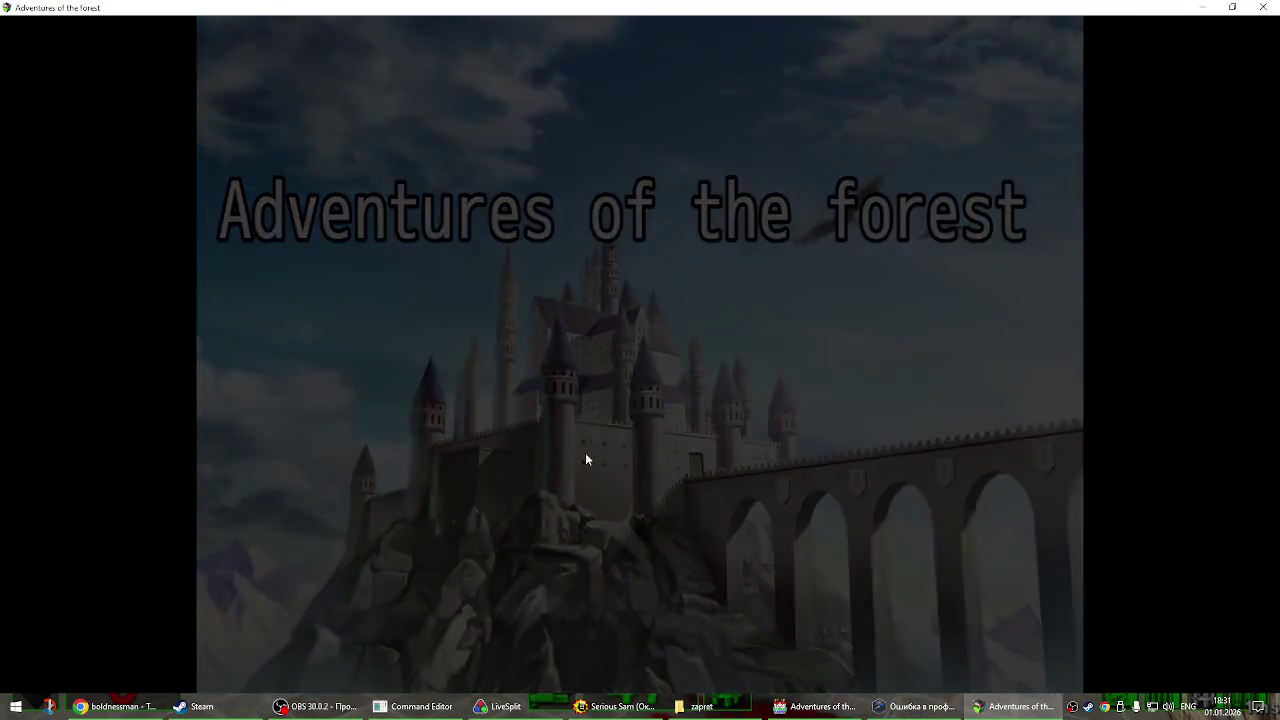
pyautogui.press('Right')
pyautogui.press('Right')
pyautogui.press('Right')
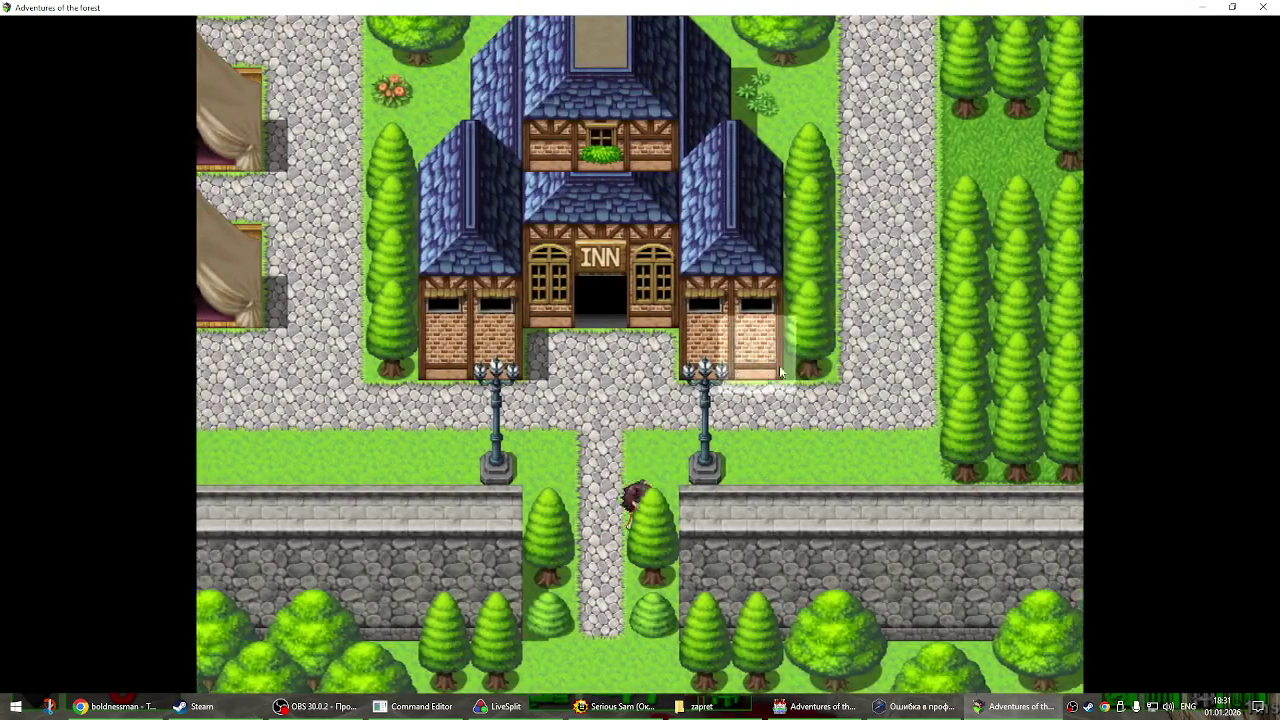
pyautogui.moveTo(782, 372)
pyautogui.mouseDown()
pyautogui.moveTo(823, 294)
pyautogui.moveTo(800, 229)
pyautogui.moveTo(849, 297)
pyautogui.moveTo(838, 352)
pyautogui.mouseUp()
pyautogui.moveTo(740, 333)
pyautogui.mouseDown()
pyautogui.moveTo(694, 350)
pyautogui.moveTo(846, 336)
pyautogui.moveTo(647, 352)
pyautogui.moveTo(780, 369)
pyautogui.moveTo(708, 268)
pyautogui.moveTo(700, 294)
pyautogui.moveTo(778, 284)
pyautogui.moveTo(880, 310)
pyautogui.moveTo(488, 356)
pyautogui.moveTo(348, 358)
pyautogui.mouseUp()
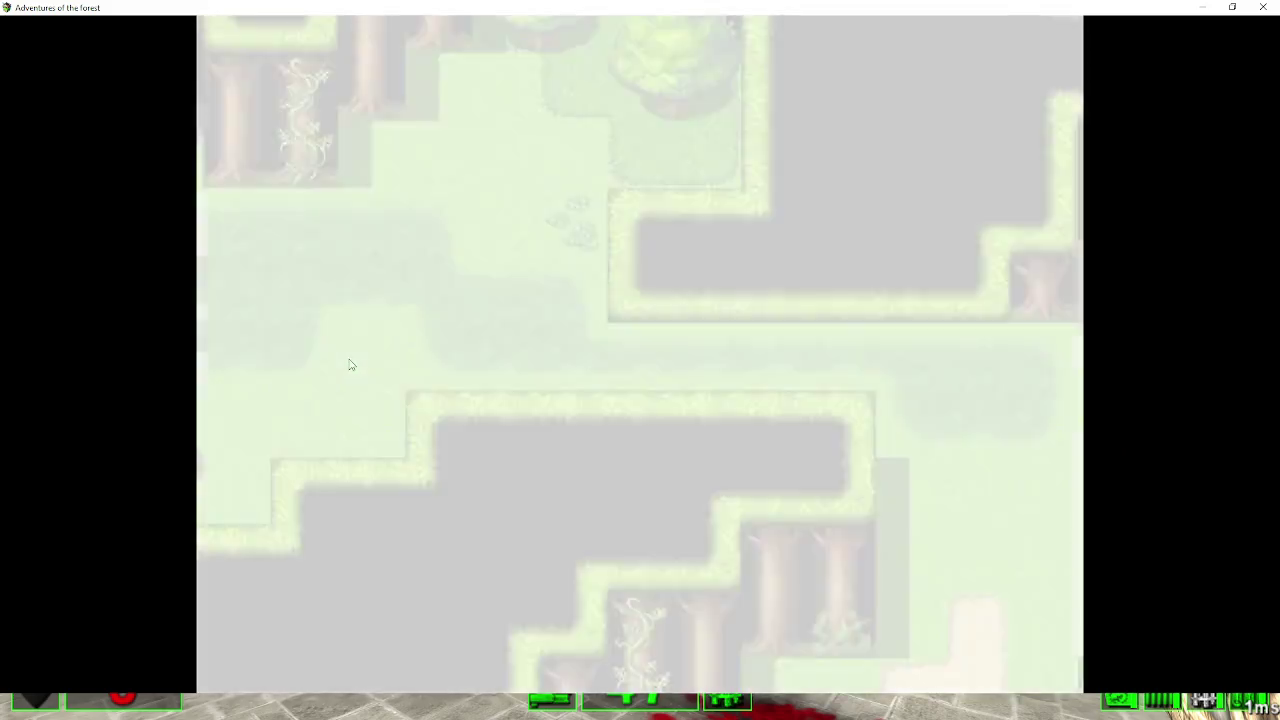
# - Attack blu A over three turns until it is defeated
pyautogui.press('Return')
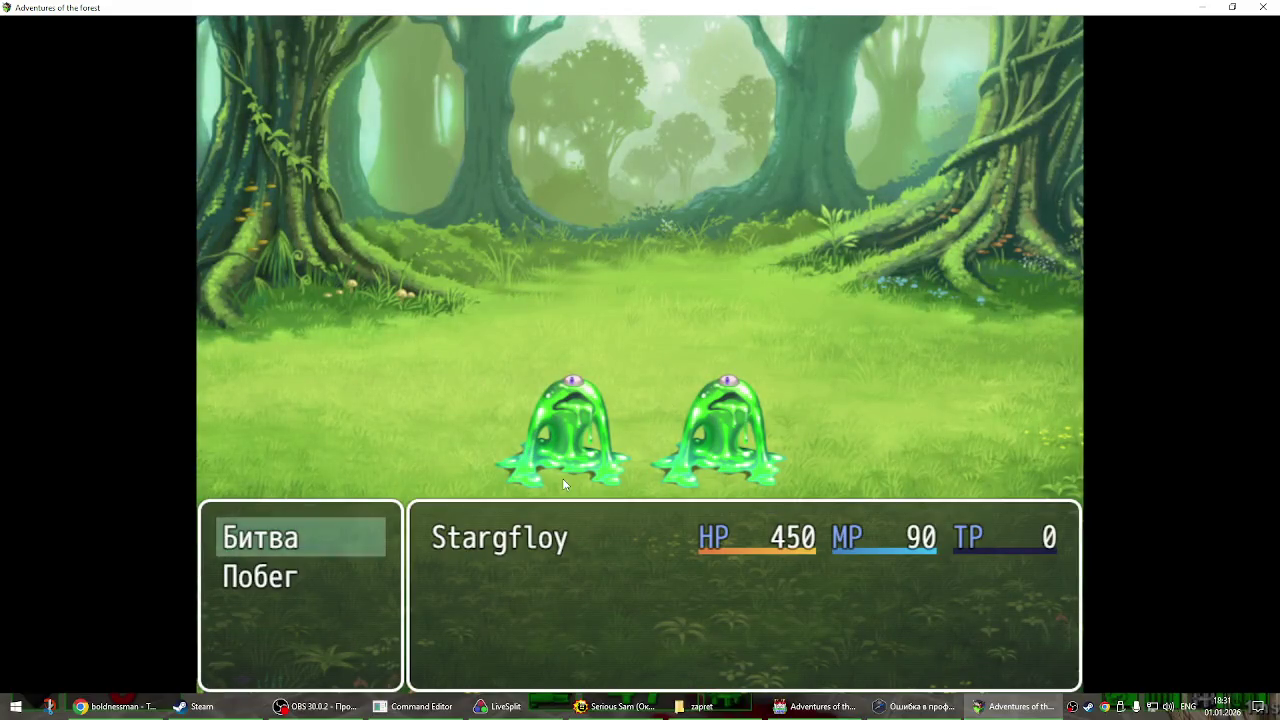
pyautogui.press('Return')
pyautogui.click(310, 535)
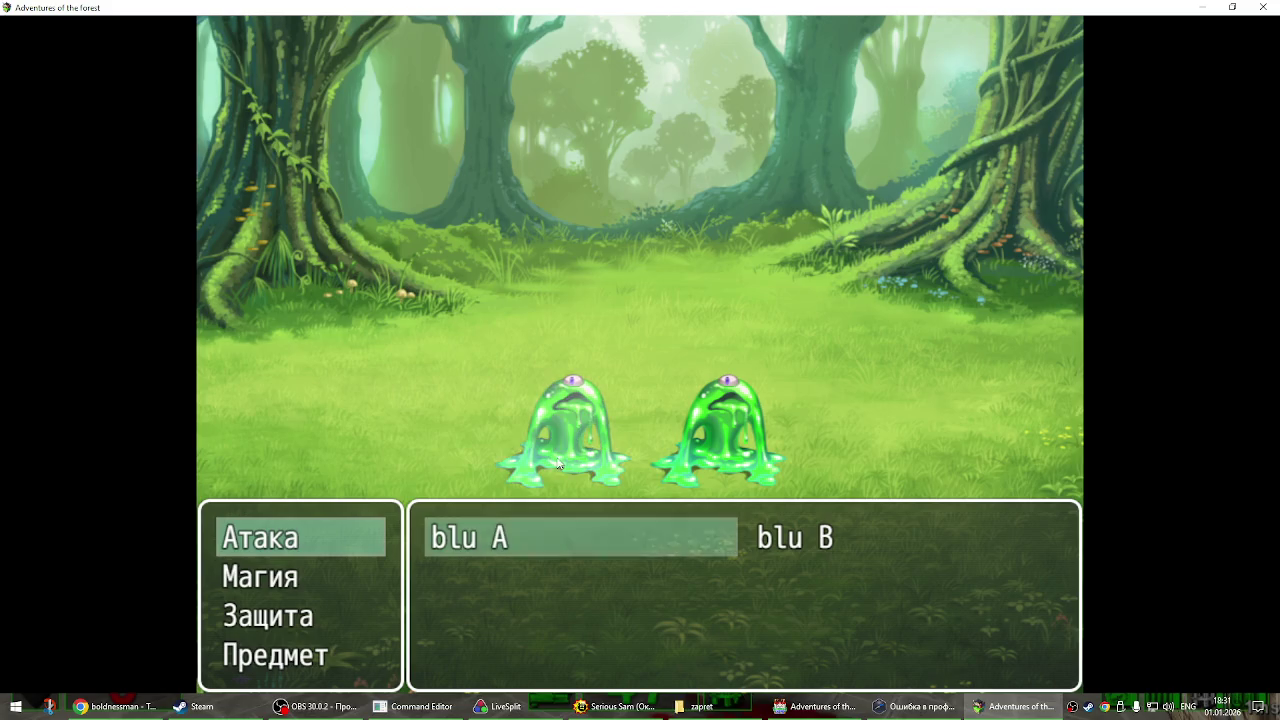
pyautogui.click(532, 546)
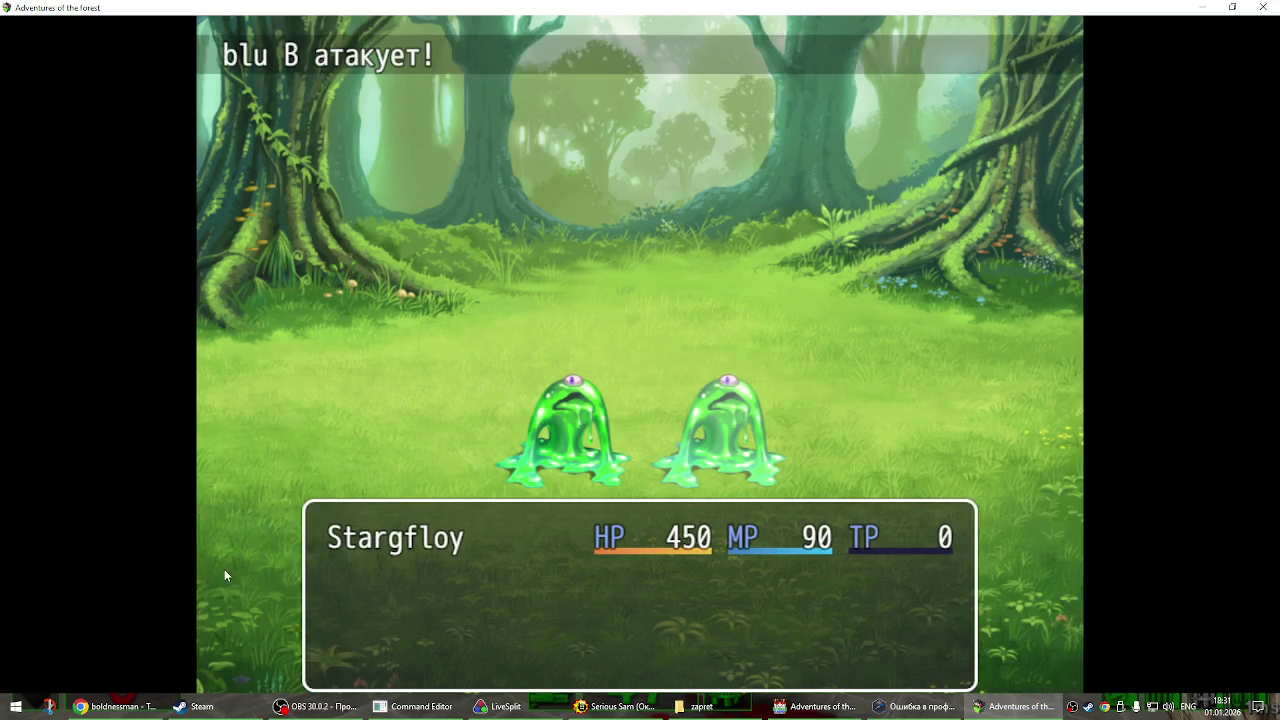
pyautogui.click(271, 540)
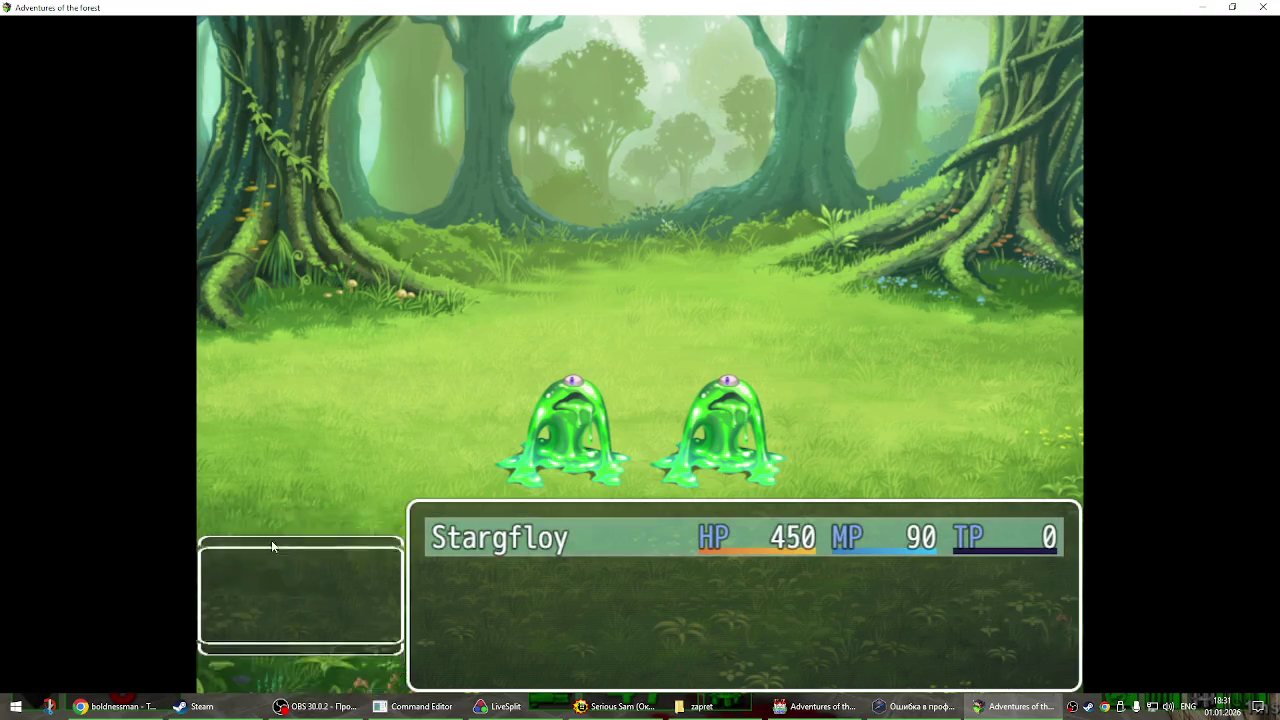
pyautogui.click(363, 541)
pyautogui.click(520, 538)
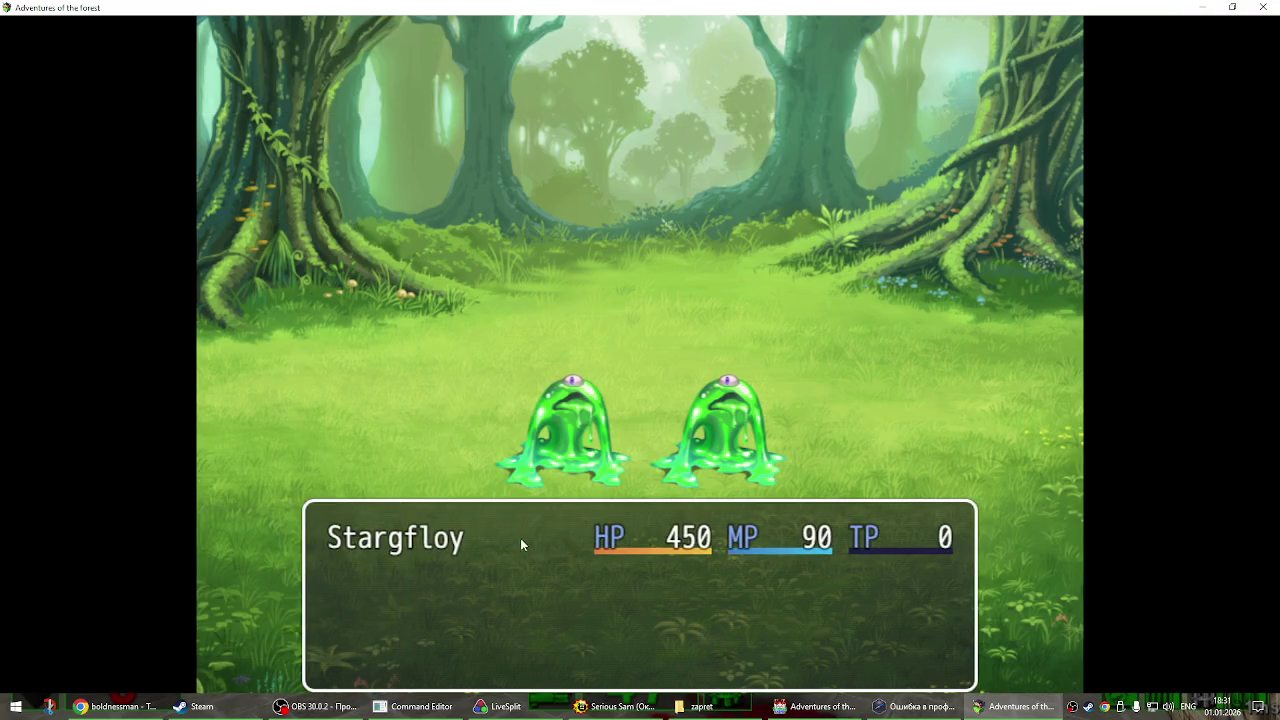
pyautogui.click(285, 550)
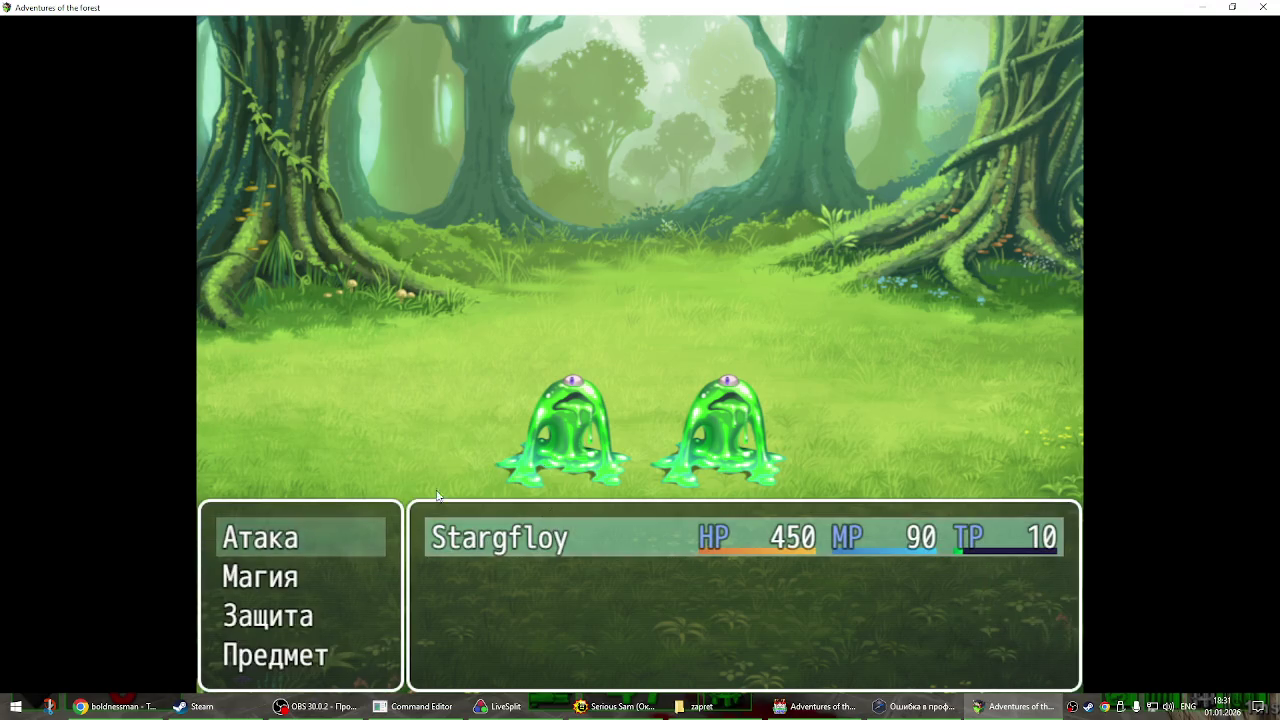
pyautogui.press('Return')
pyautogui.click(575, 535)
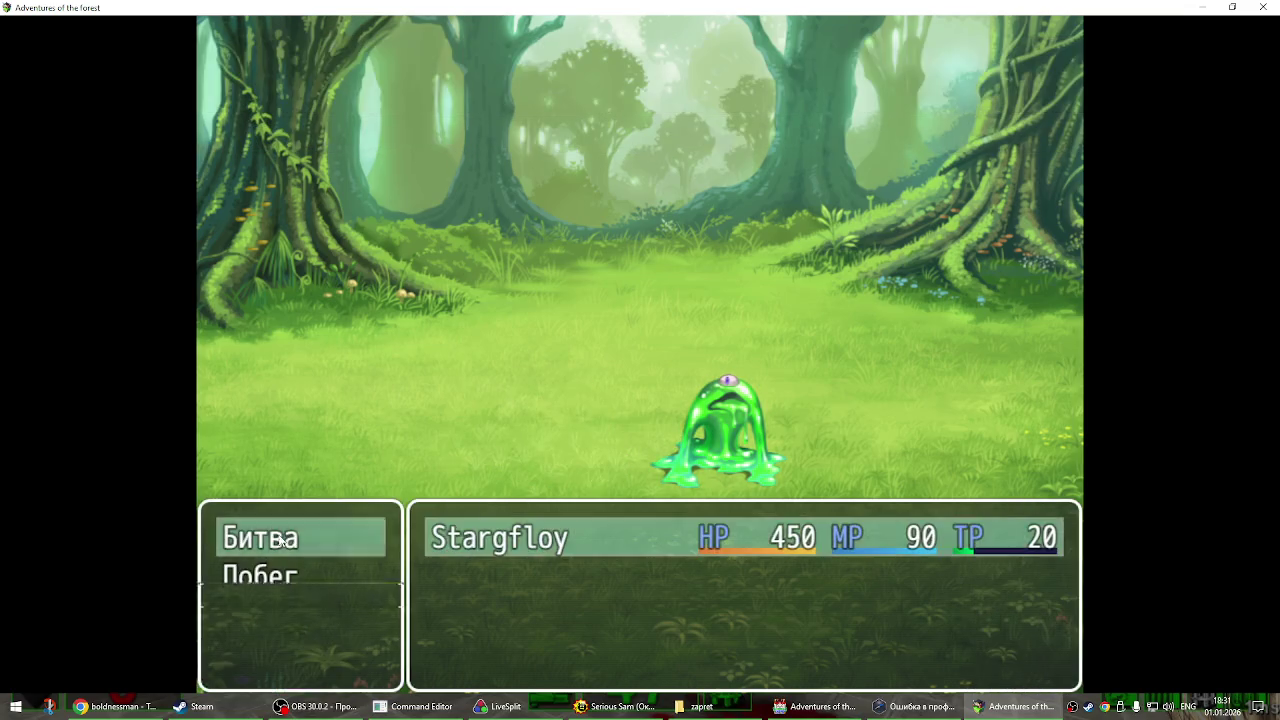
# - Attack blu B until it dies and dismiss the victory message
pyautogui.click(384, 532)
pyautogui.click(384, 532)
pyautogui.click(583, 533)
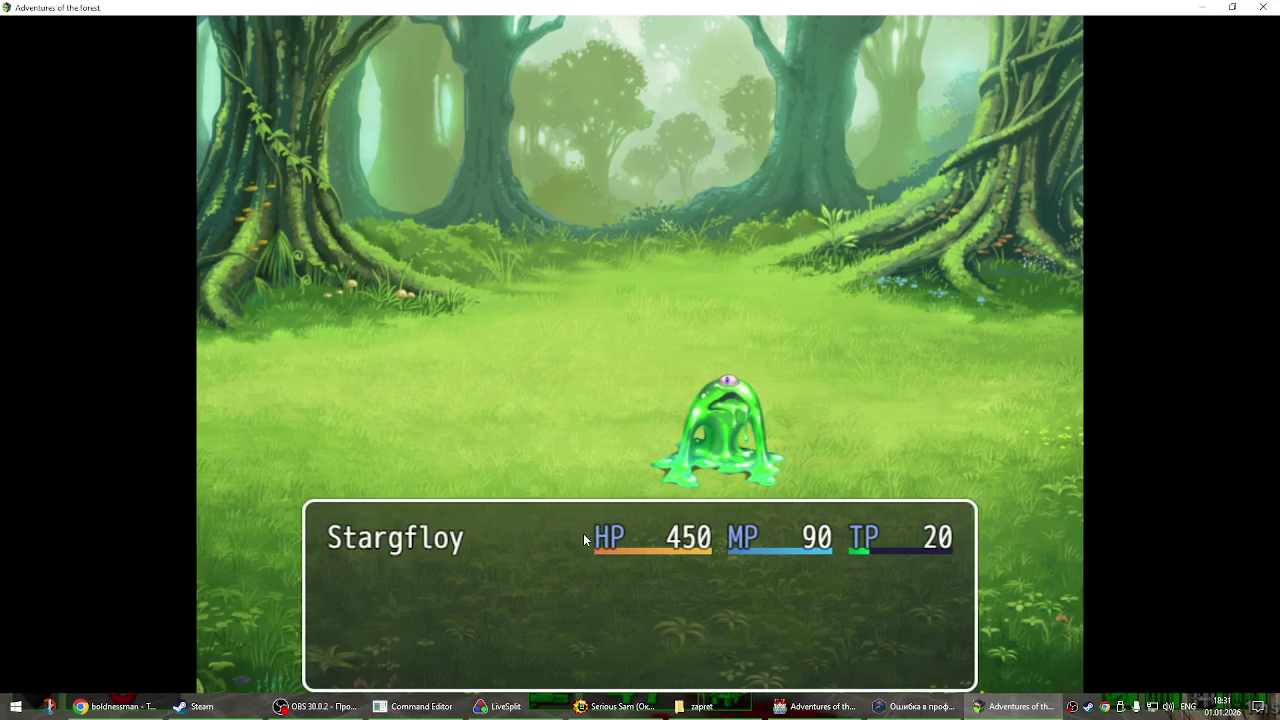
pyautogui.click(290, 541)
pyautogui.click(290, 541)
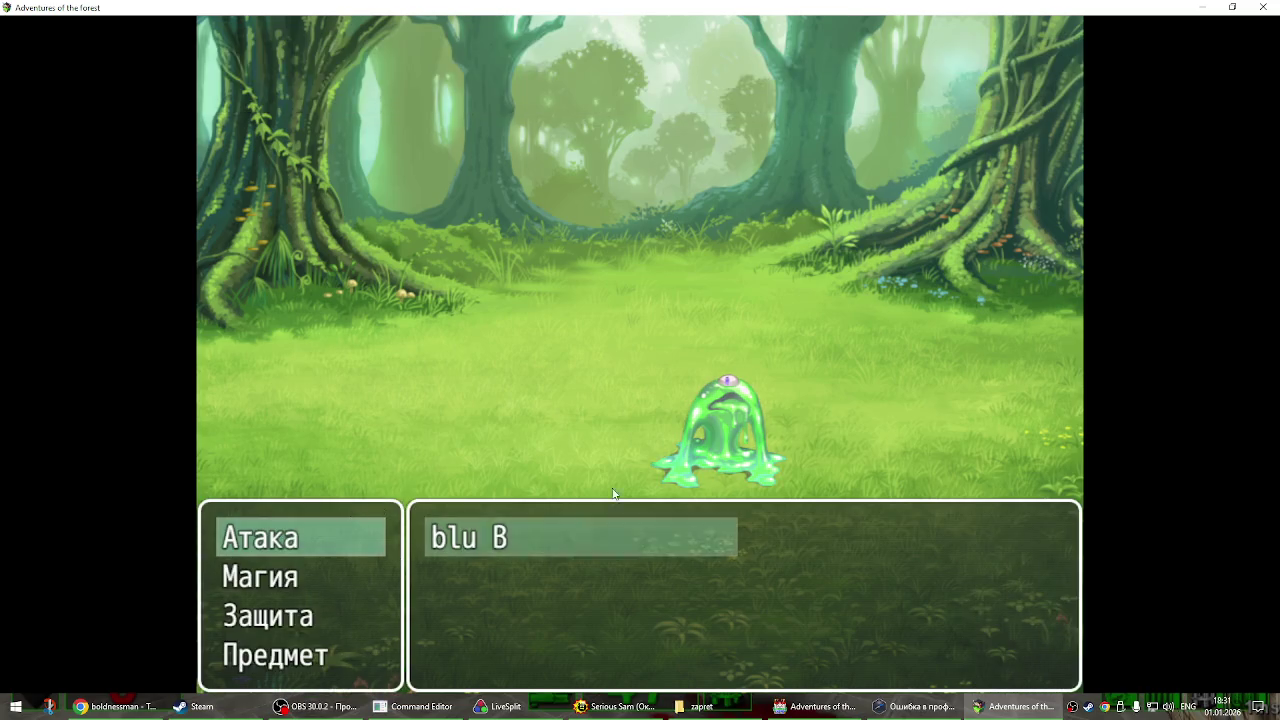
pyautogui.click(652, 530)
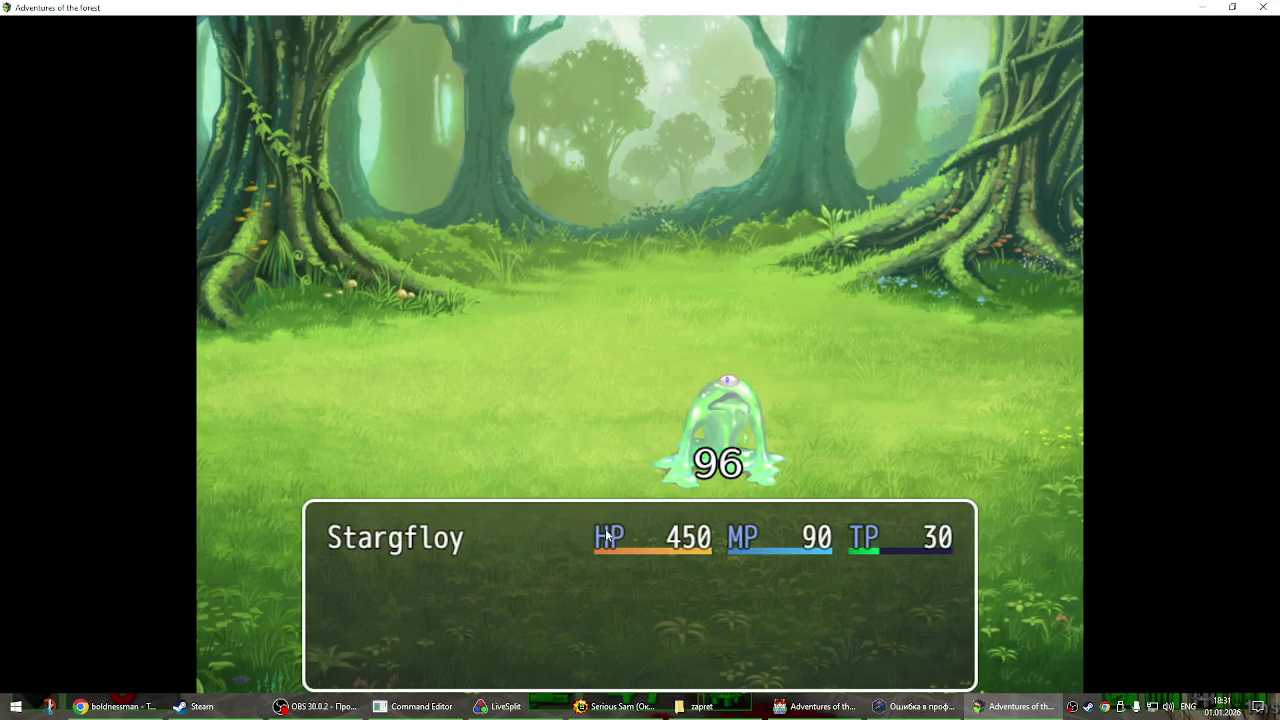
pyautogui.click(385, 539)
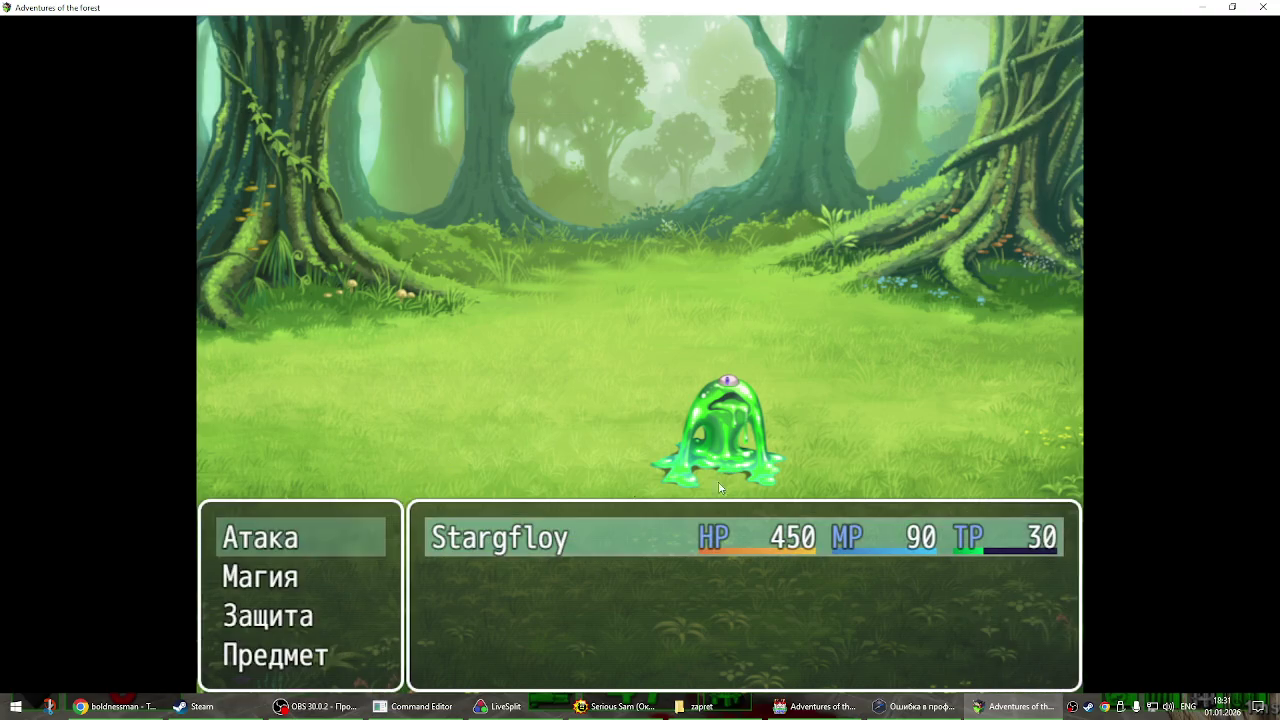
pyautogui.click(385, 539)
pyautogui.click(545, 548)
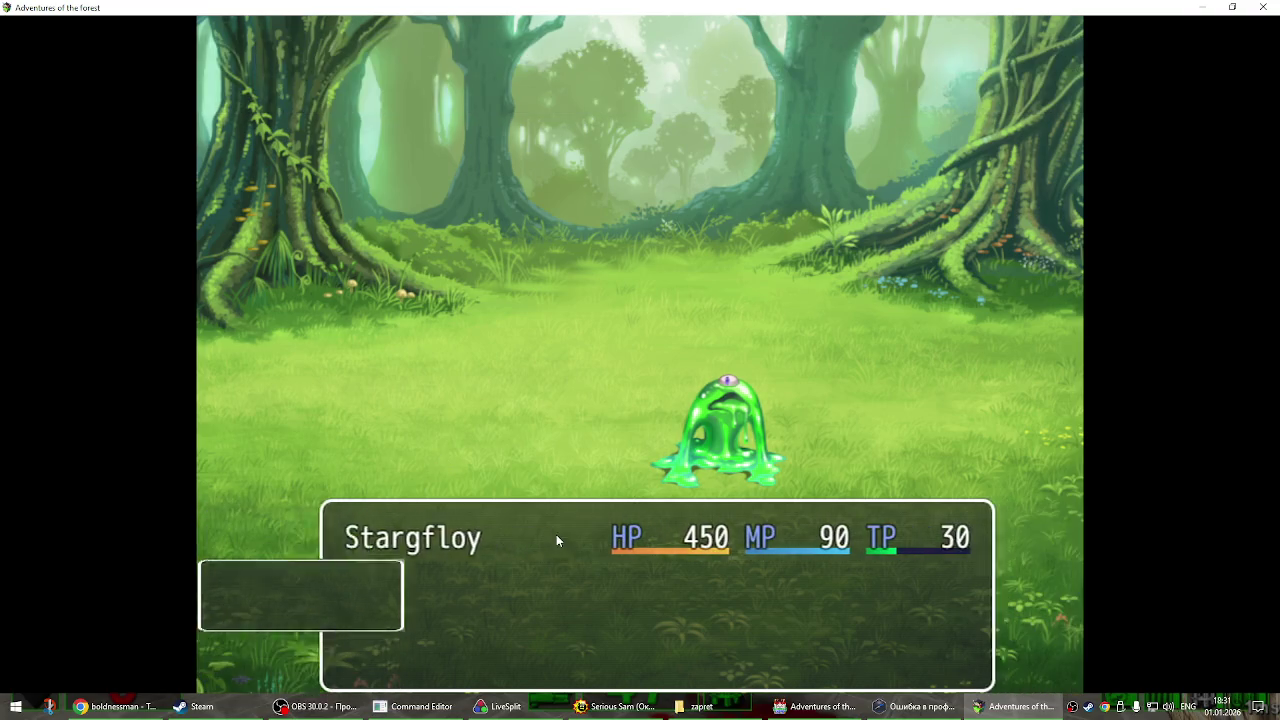
pyautogui.click(490, 449)
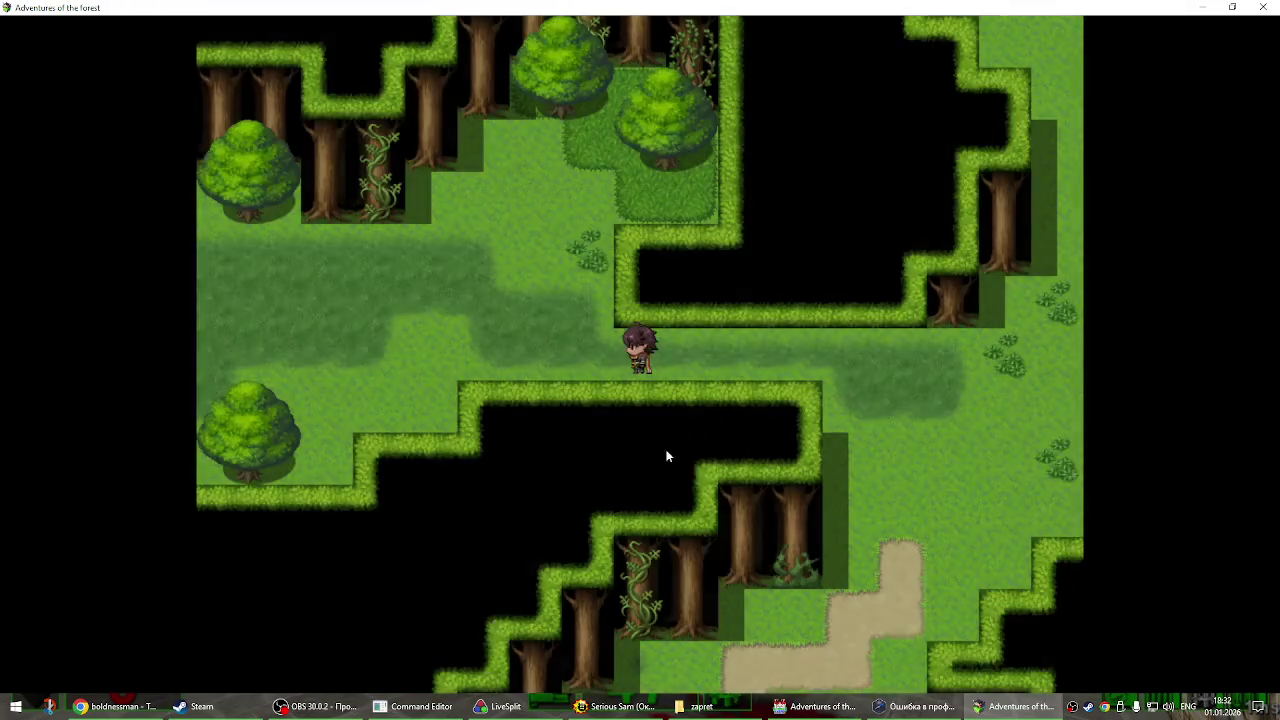
# - View Stargfloy's stats on the Состояние screen, then close it
pyautogui.rightClick(633, 366)
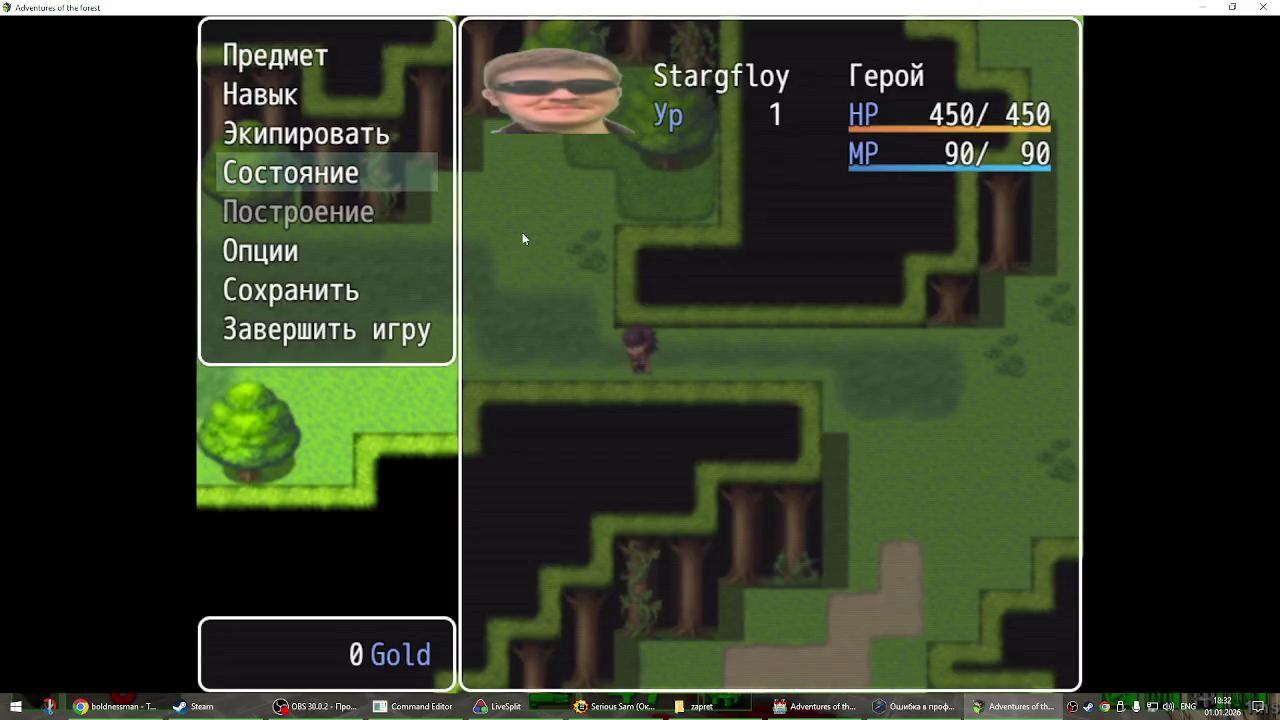
pyautogui.click(425, 172)
pyautogui.click(521, 128)
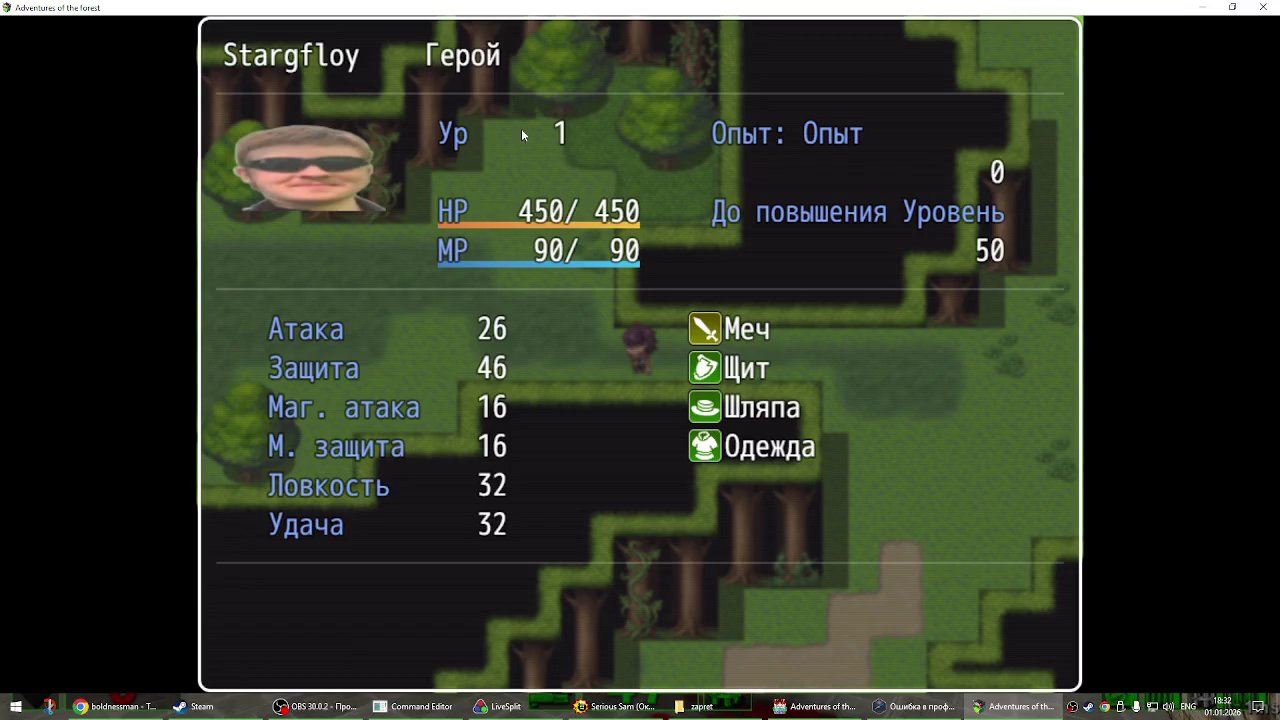
pyautogui.rightClick(534, 318)
# - Walk the hero around until a battle with two blu slimes starts, leaving fullscreen
pyautogui.click(543, 326)
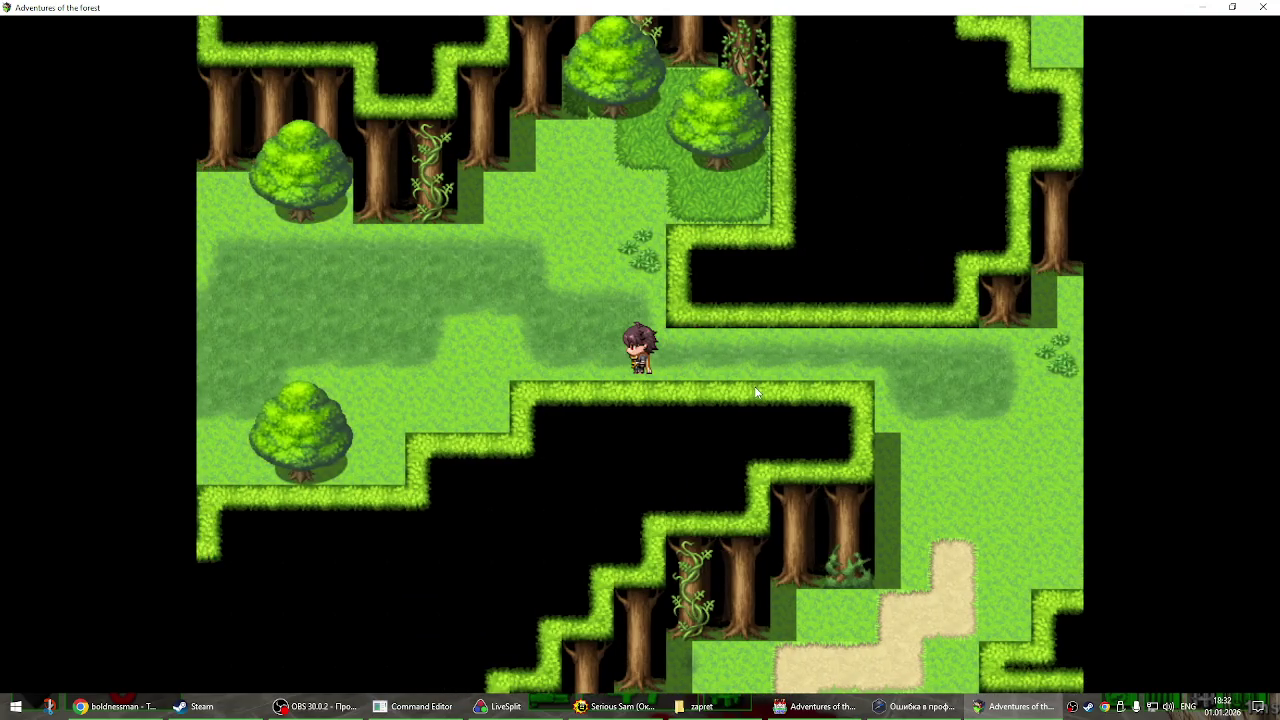
pyautogui.click(822, 364)
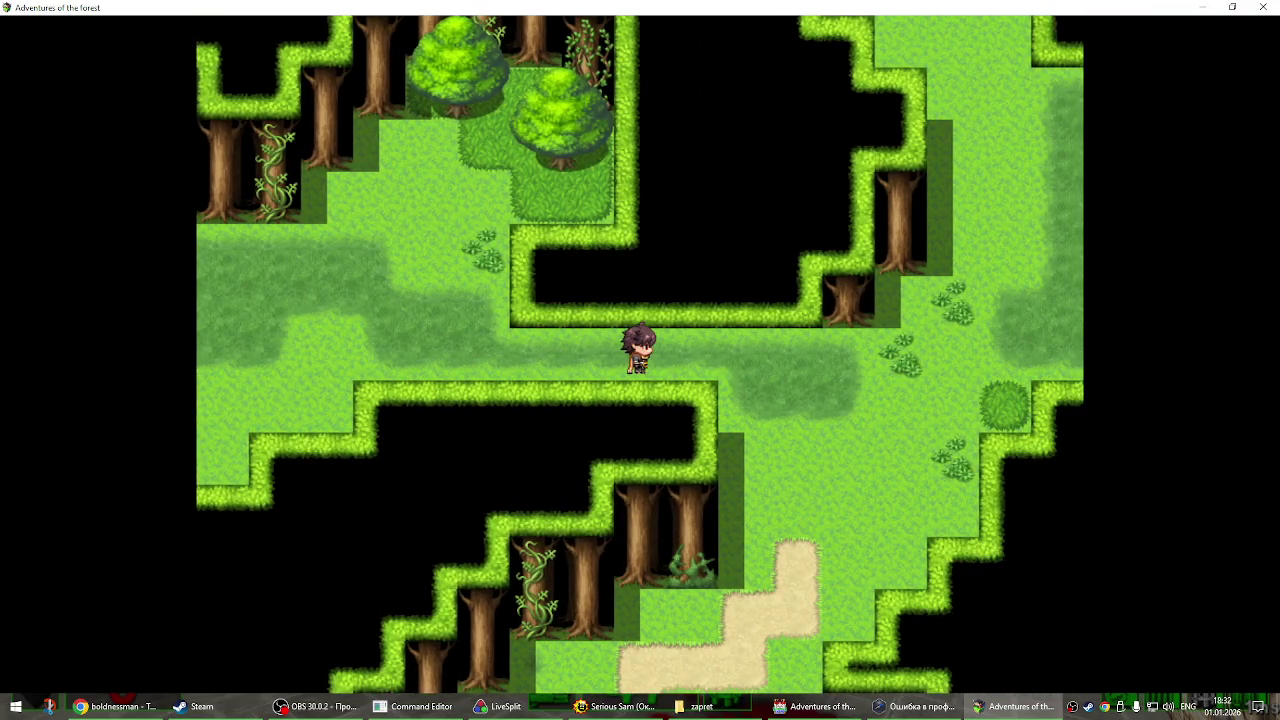
pyautogui.click(525, 355)
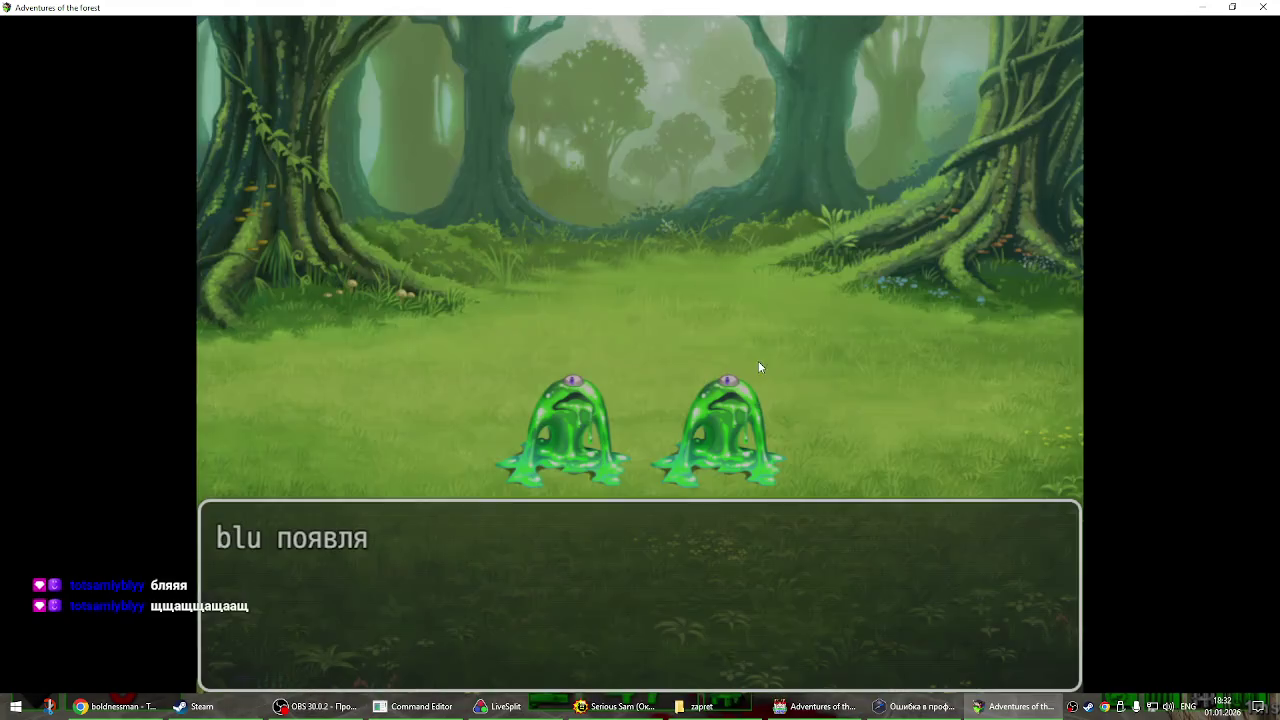
pyautogui.press('F4')
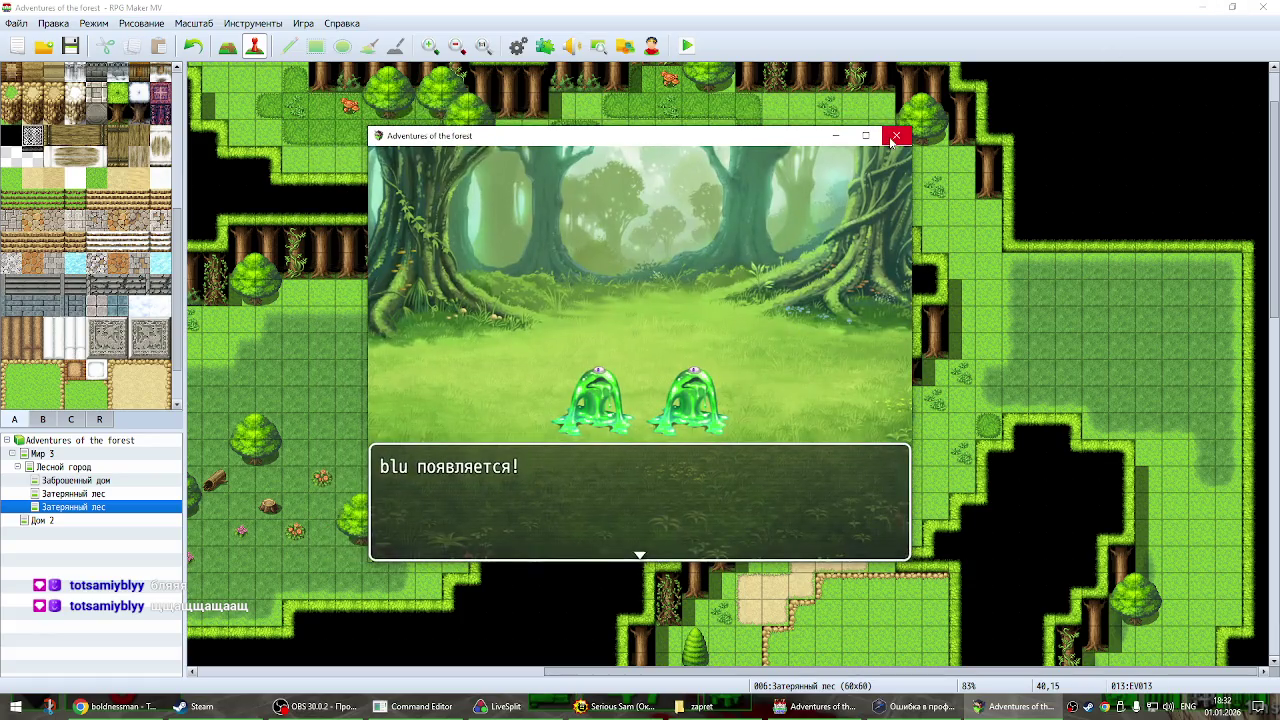
# - Close the playtest and insert a Same as Random Encounter battle before EV013's Слизь*2 battle
pyautogui.click(896, 134)
pyautogui.rightClick(745, 400)
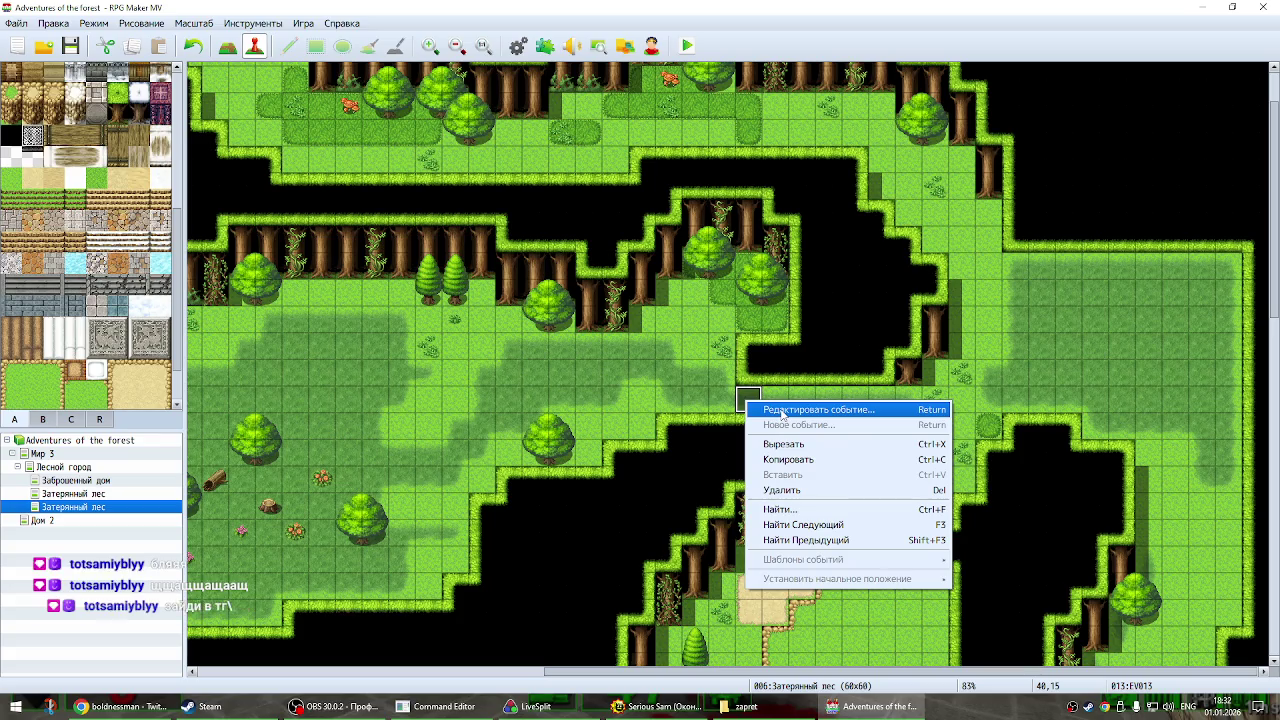
pyautogui.click(782, 411)
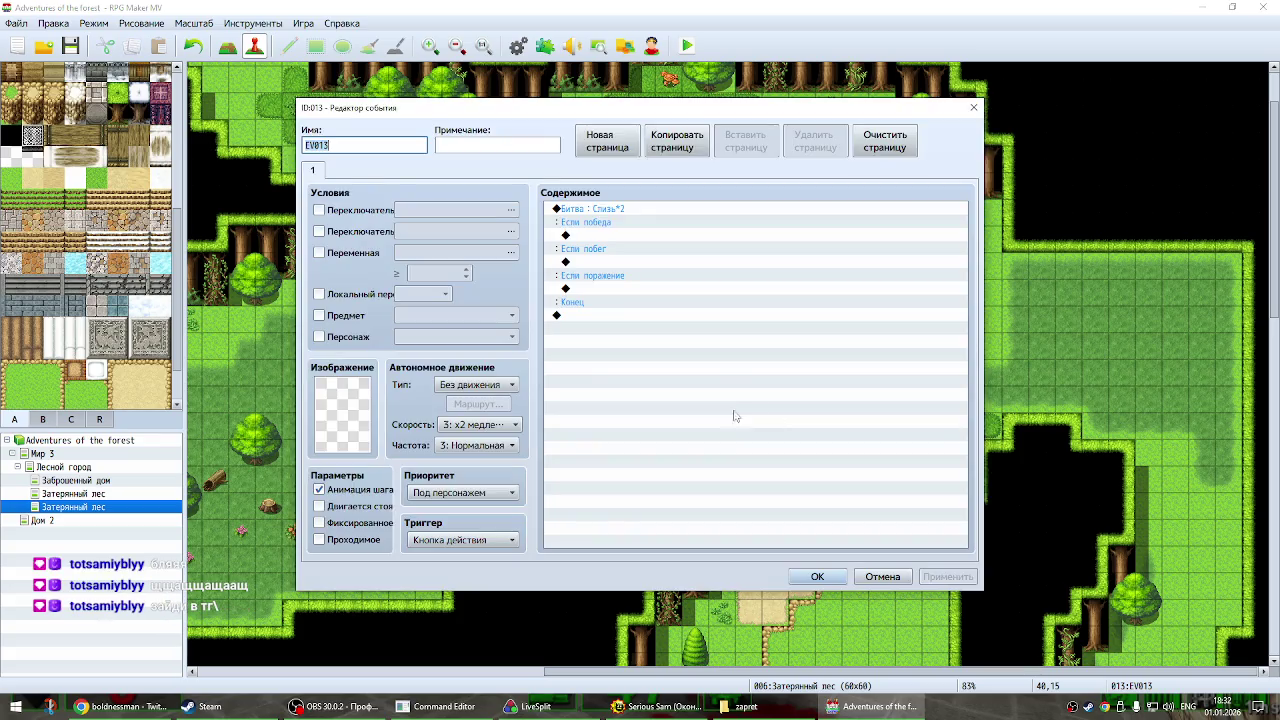
pyautogui.click(600, 211)
pyautogui.doubleClick(604, 262)
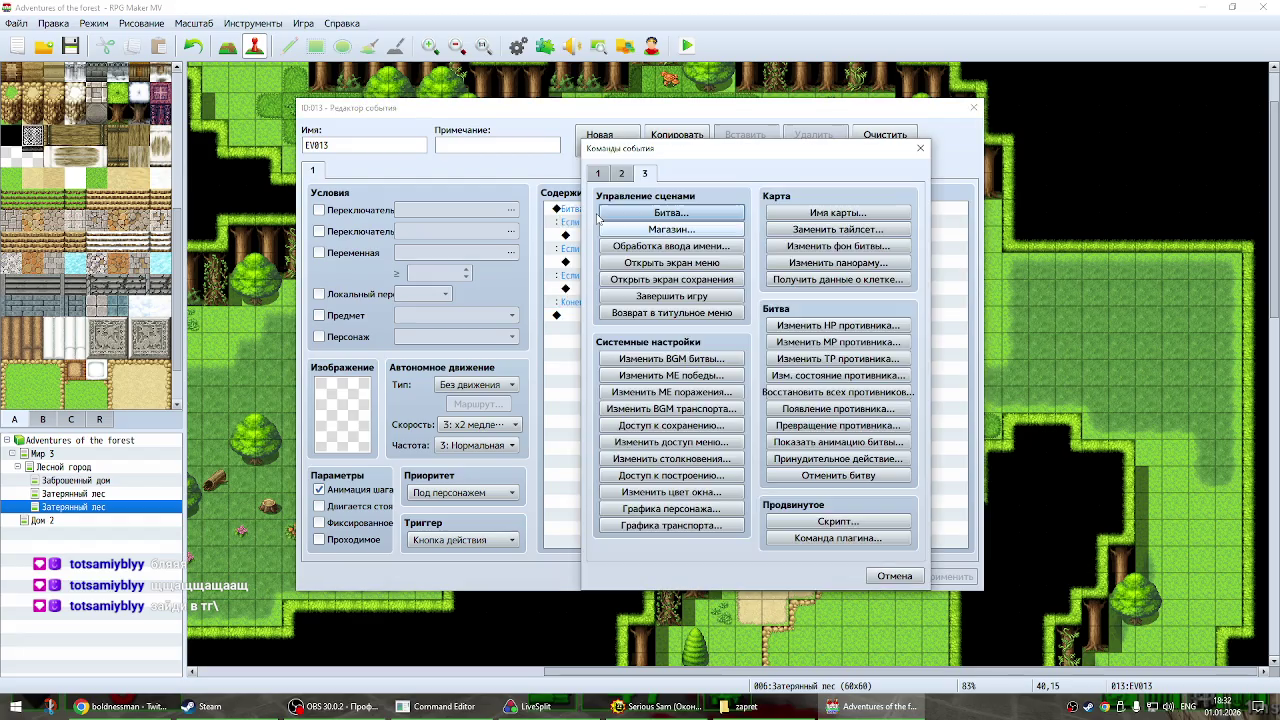
pyautogui.click(661, 213)
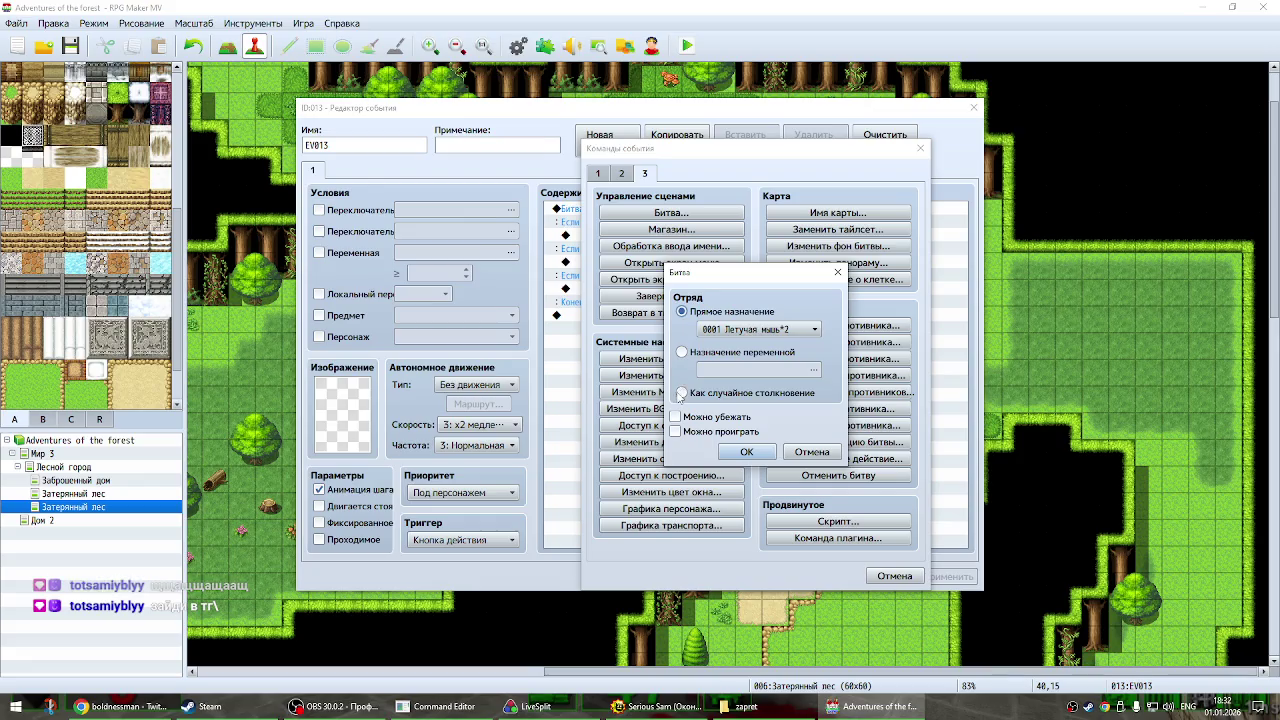
pyautogui.click(682, 392)
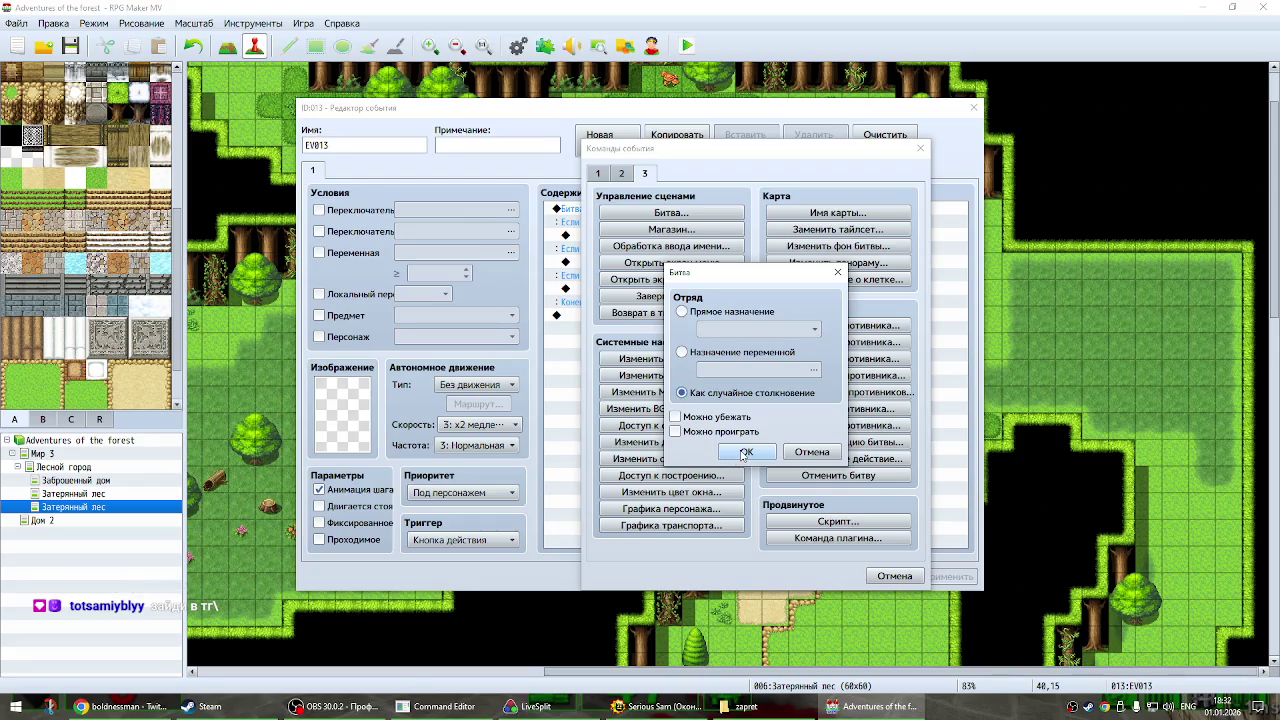
pyautogui.click(745, 452)
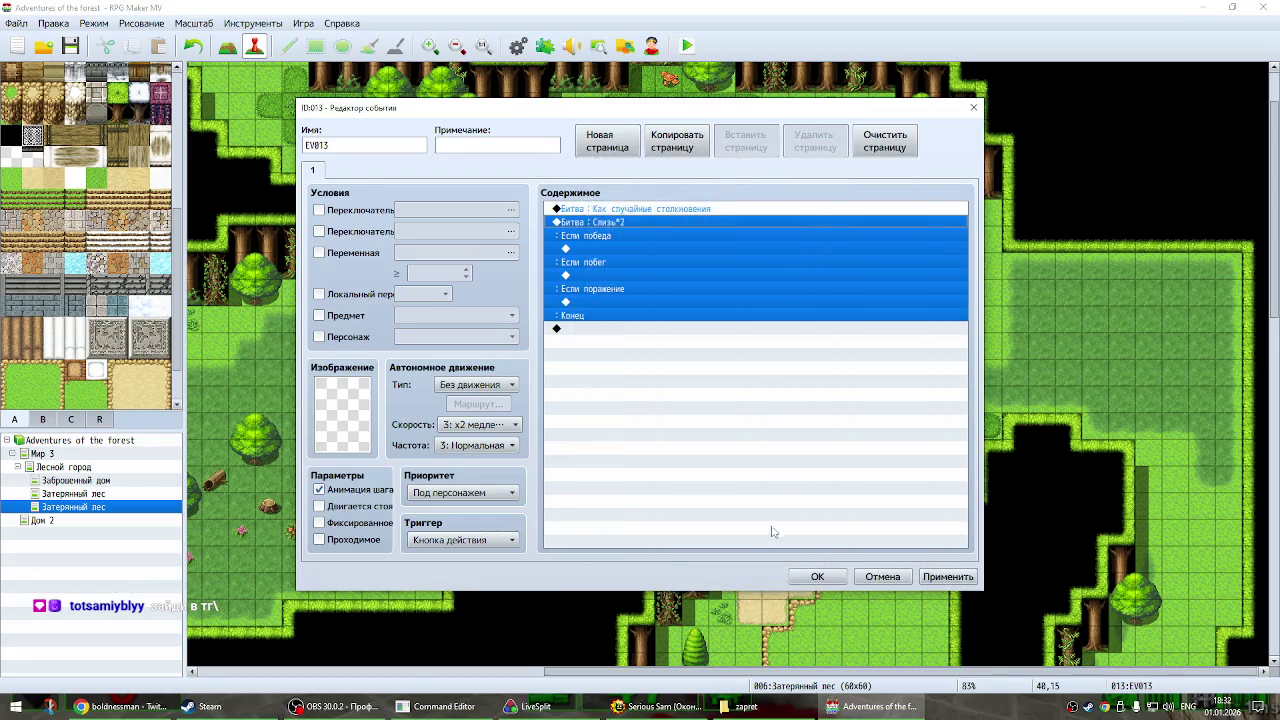
pyautogui.click(933, 580)
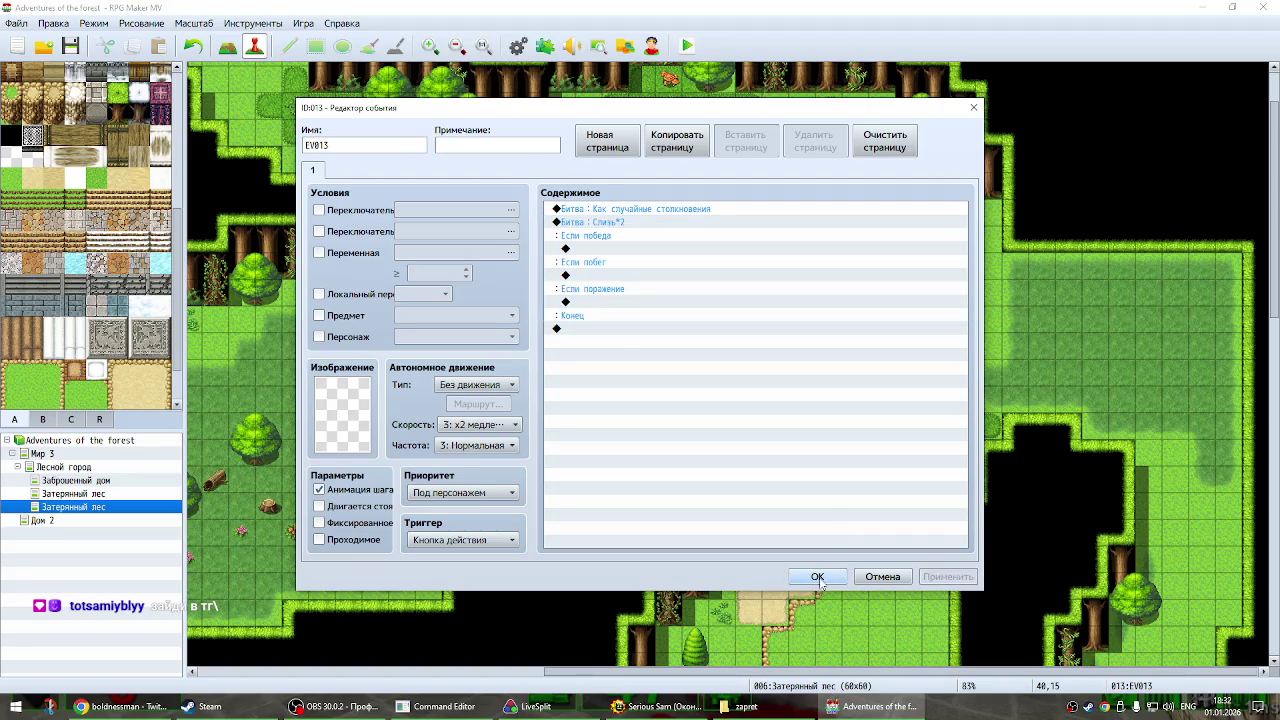
pyautogui.click(818, 579)
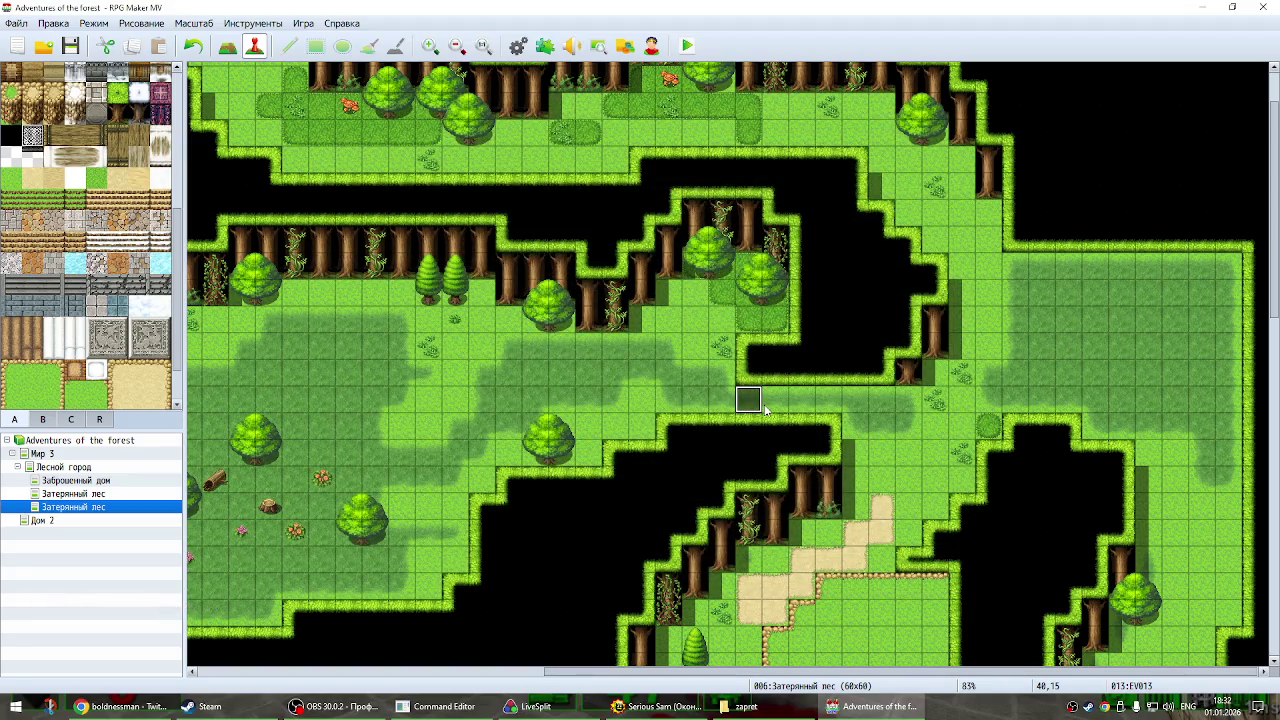
pyautogui.click(360, 706)
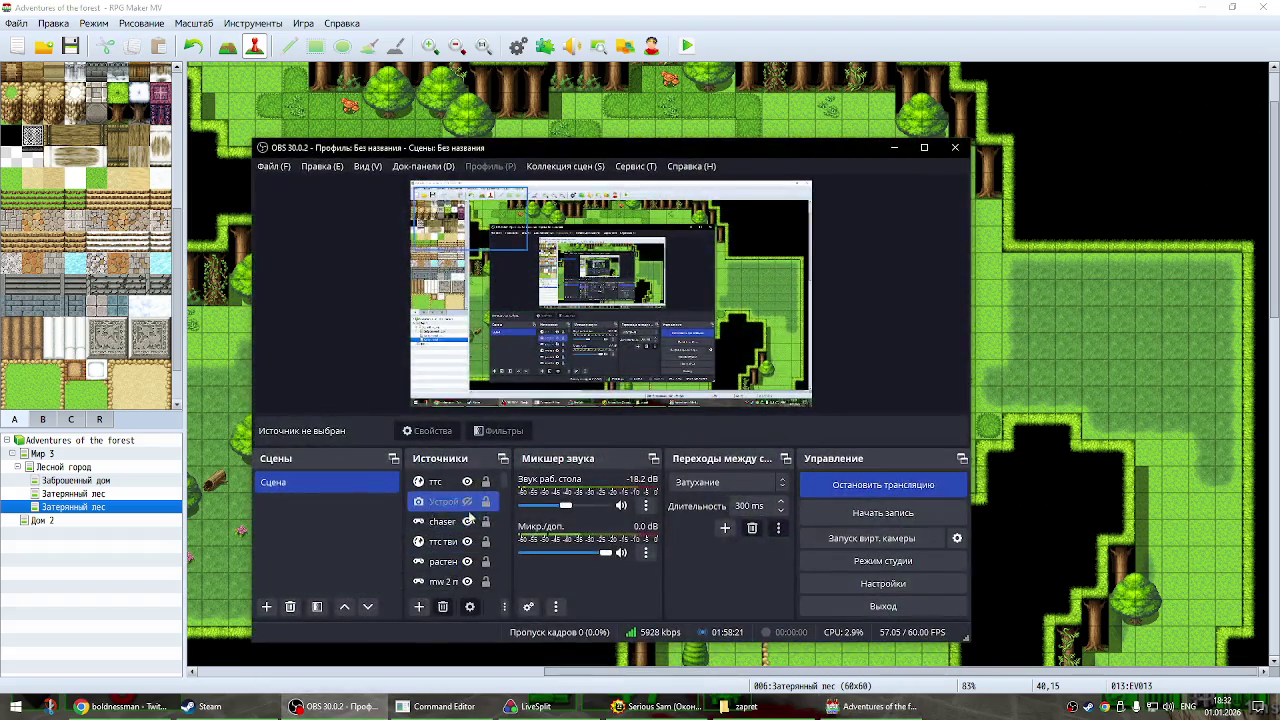
# - Switch between two OBS stream sources, then leave the game for the RPG Maker map editor
pyautogui.click(440, 541)
pyautogui.click(440, 561)
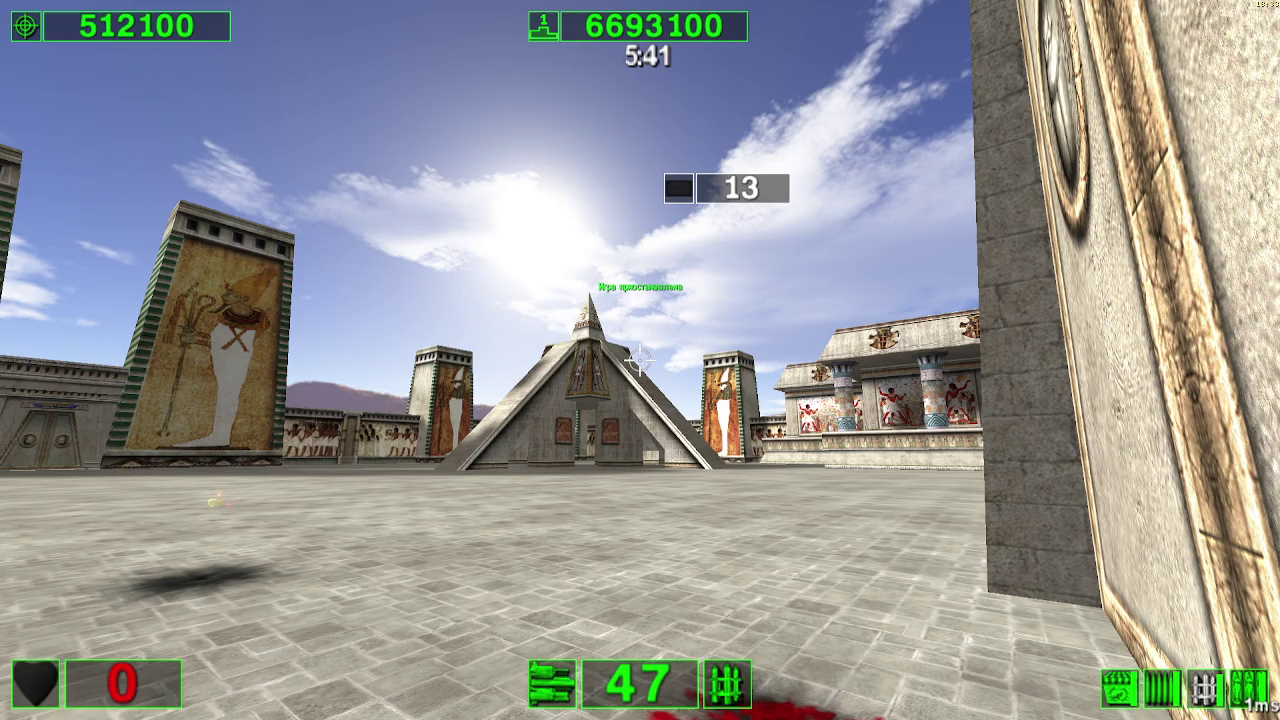
pyautogui.hotkey('alt', 'Tab')
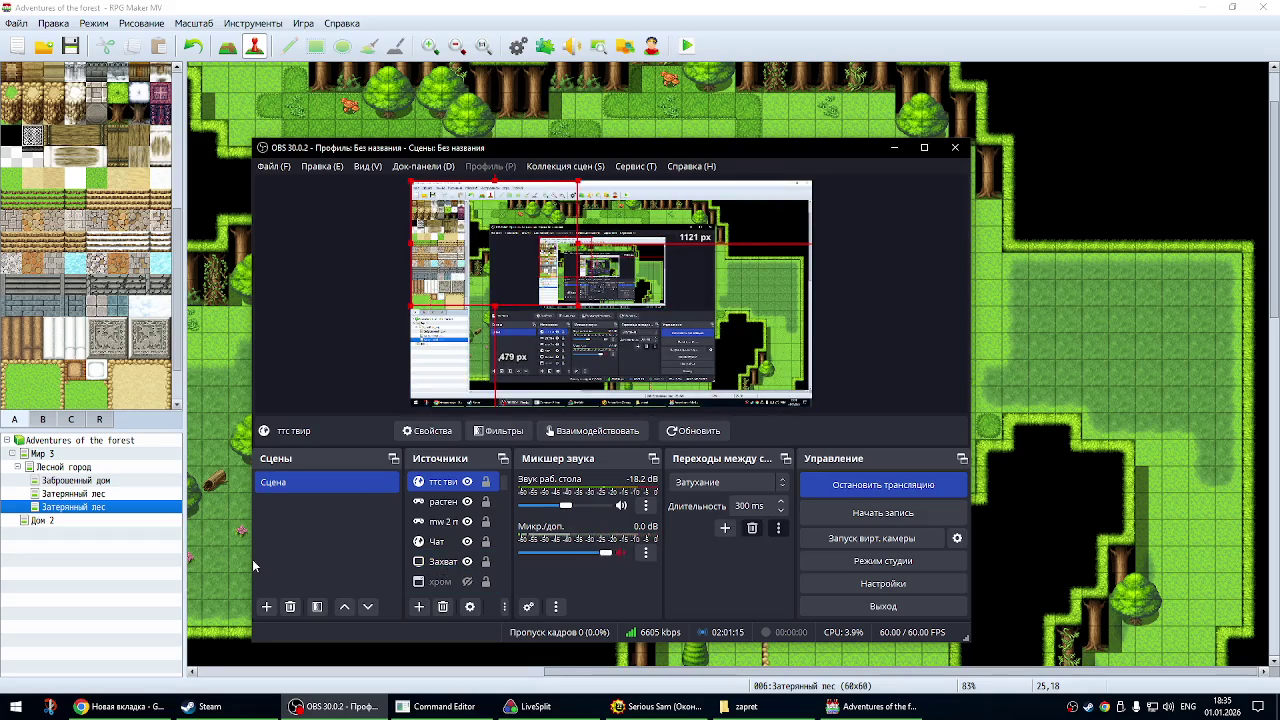
pyautogui.click(218, 538)
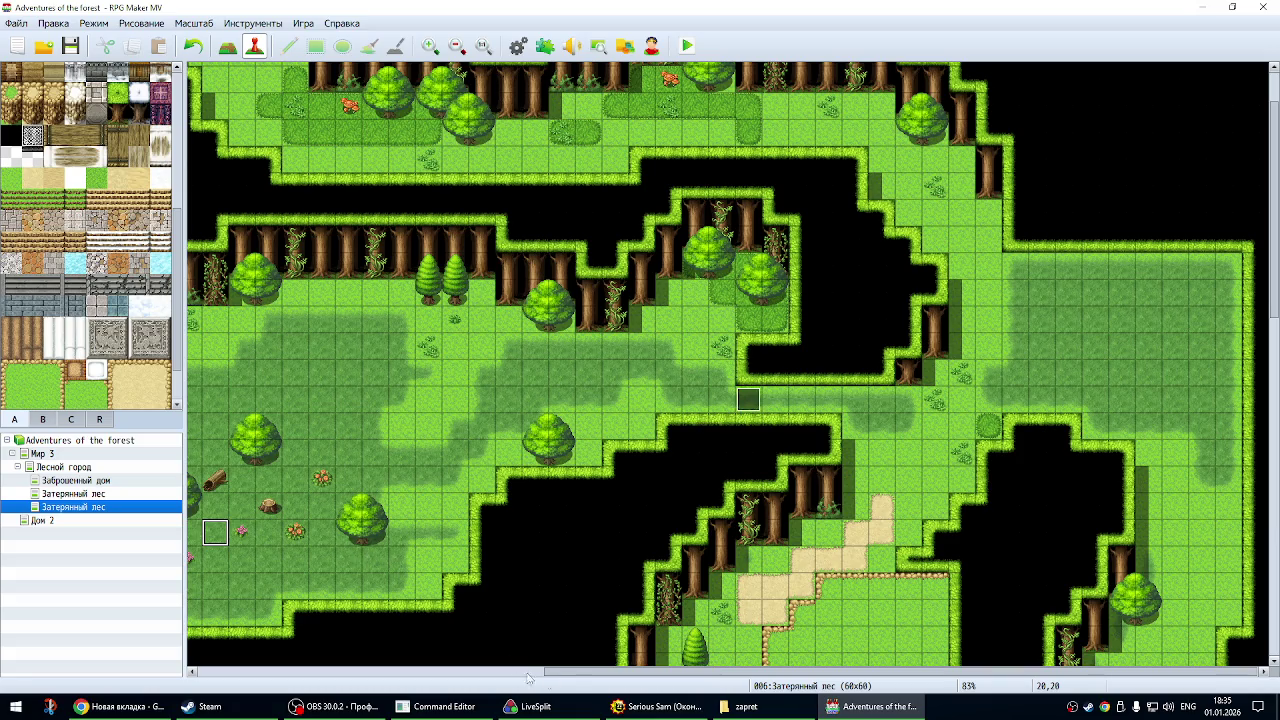
# - Pan the forest map to show the river and unmute the OBS microphone
pyautogui.moveTo(529, 678); pyautogui.dragTo(184, 648)
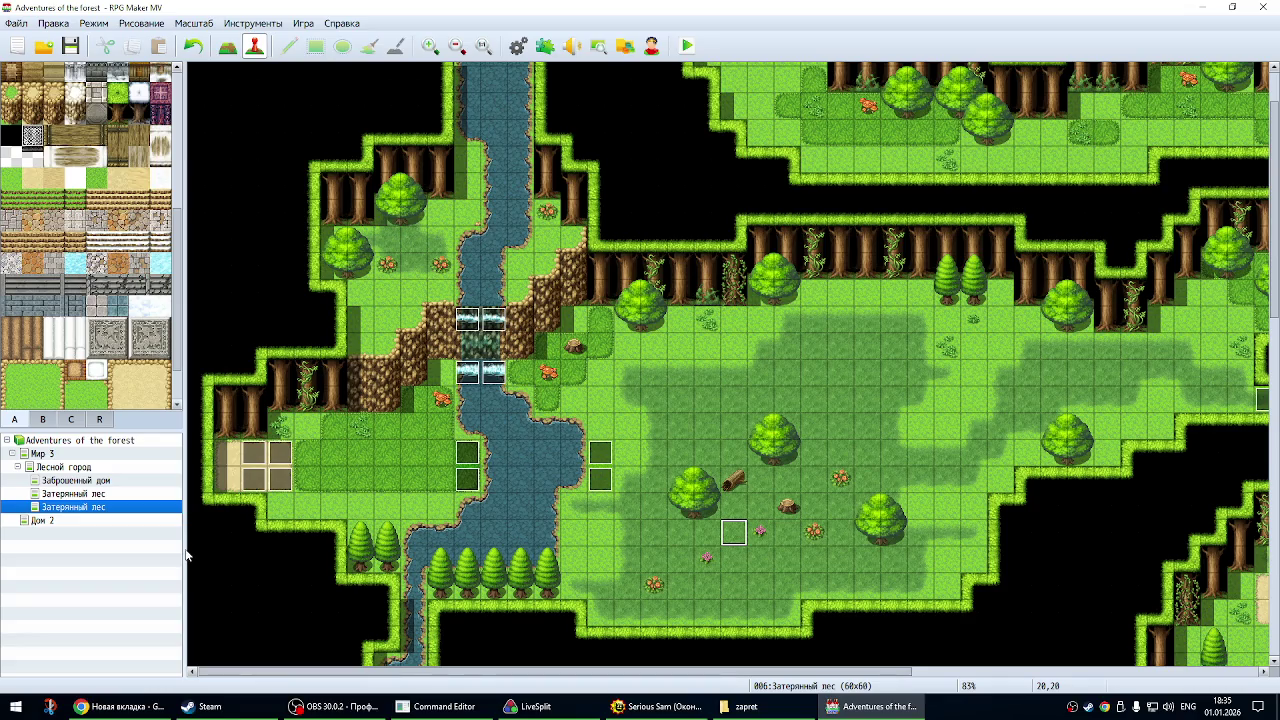
pyautogui.click(335, 706)
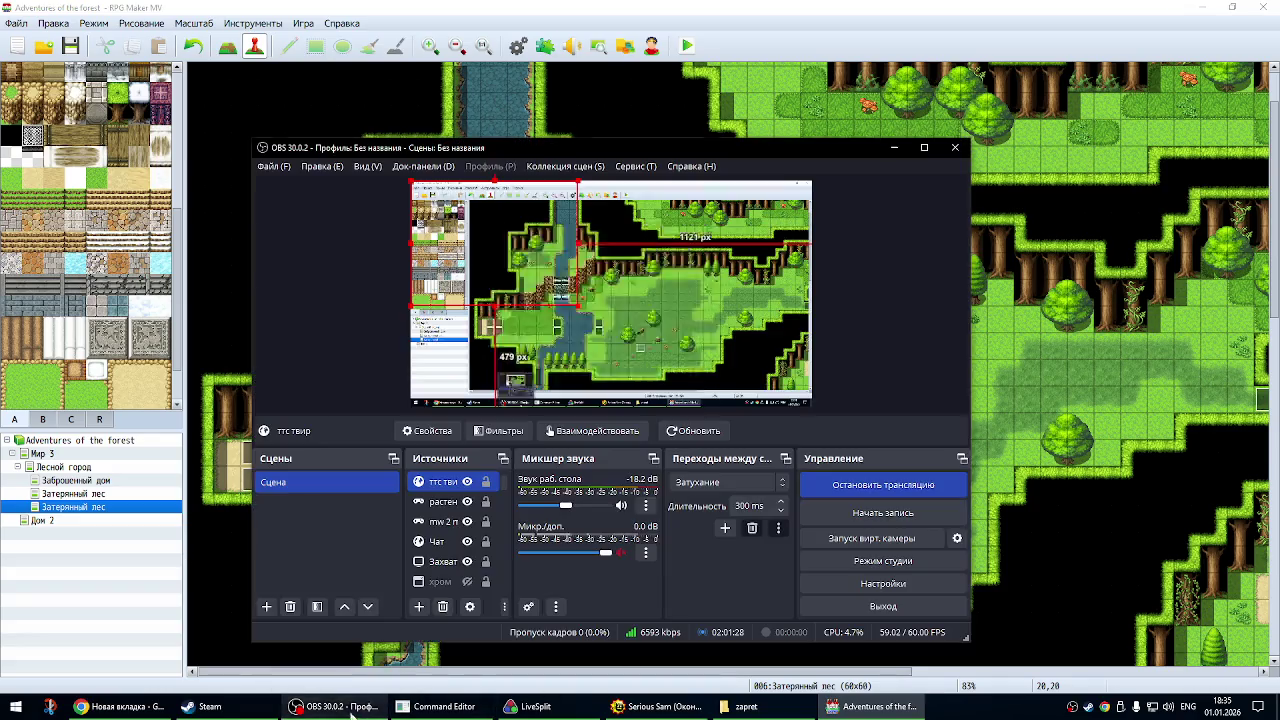
pyautogui.click(620, 555)
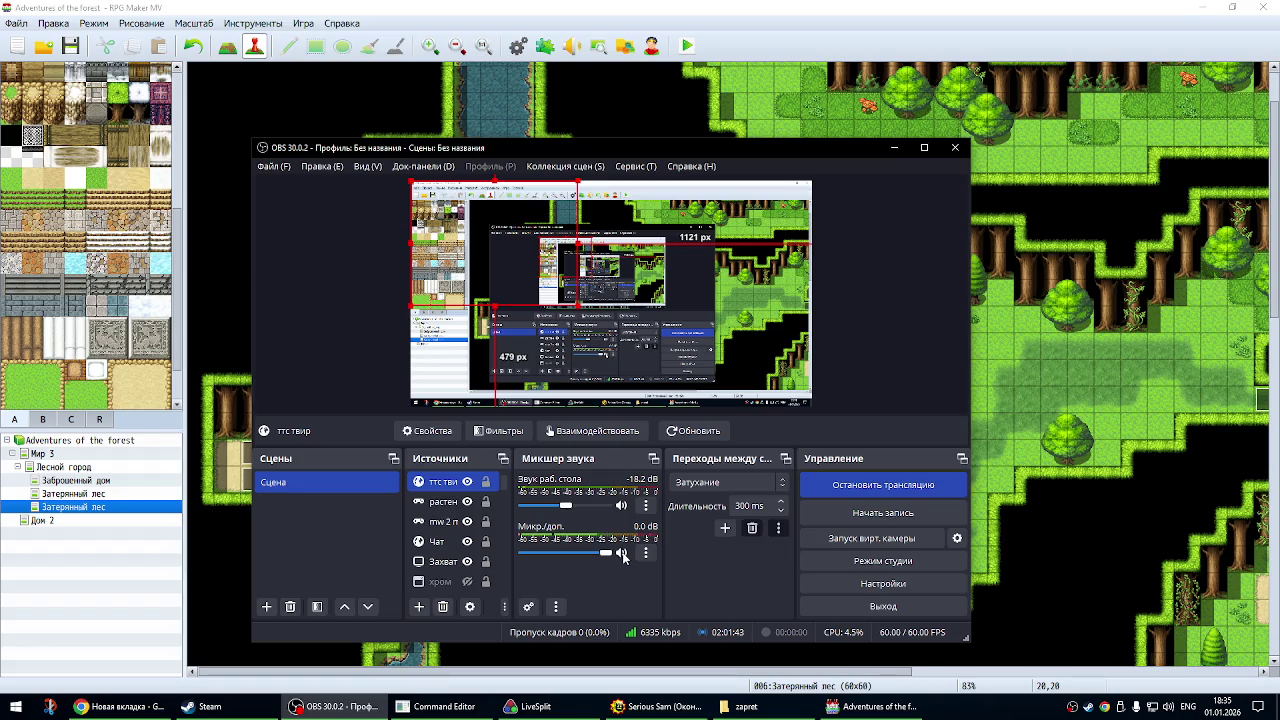
pyautogui.click(230, 440)
# - Check the streamer's Twitch chat, opening and closing the emote picker
pyautogui.click(120, 706)
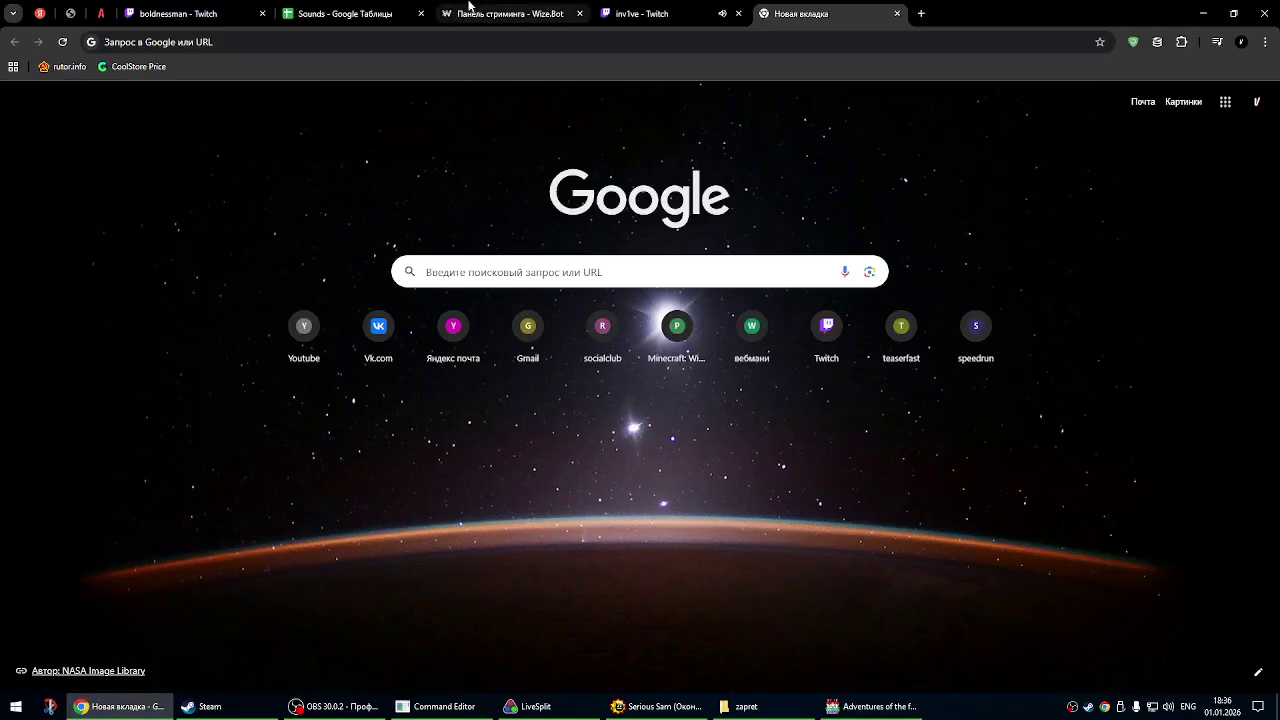
pyautogui.click(660, 13)
pyautogui.click(1262, 647)
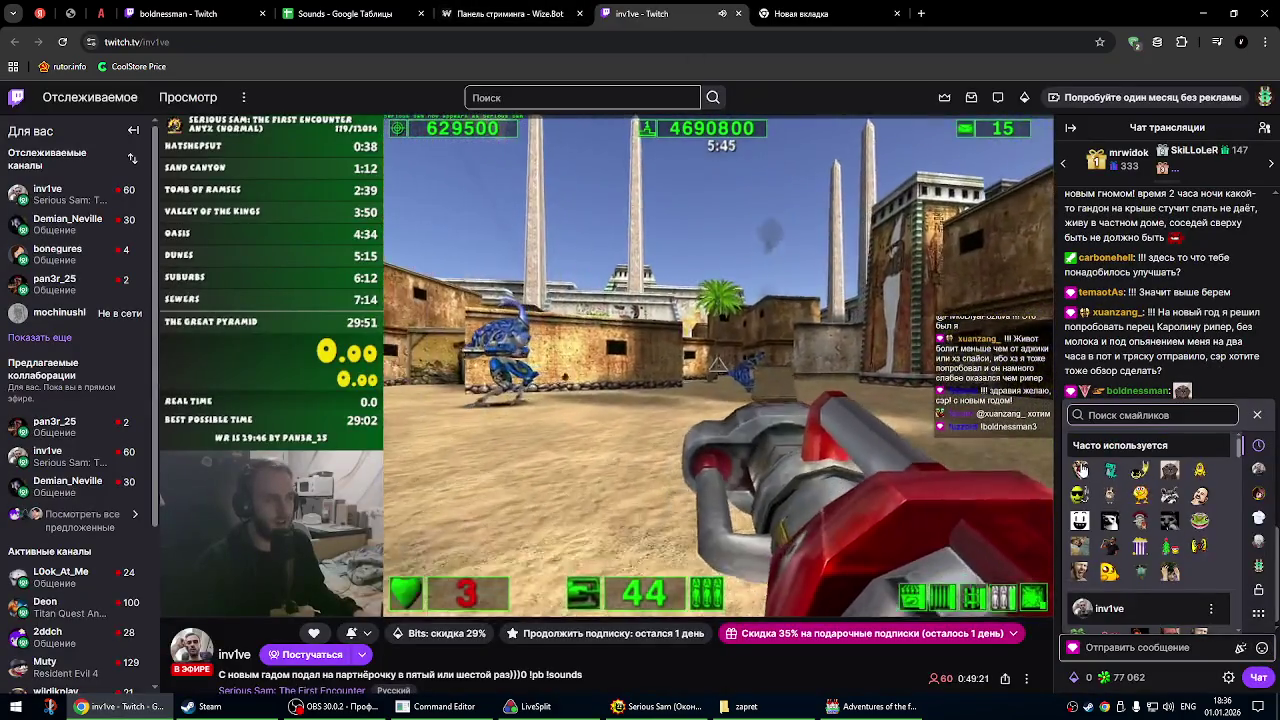
pyautogui.press('Escape')
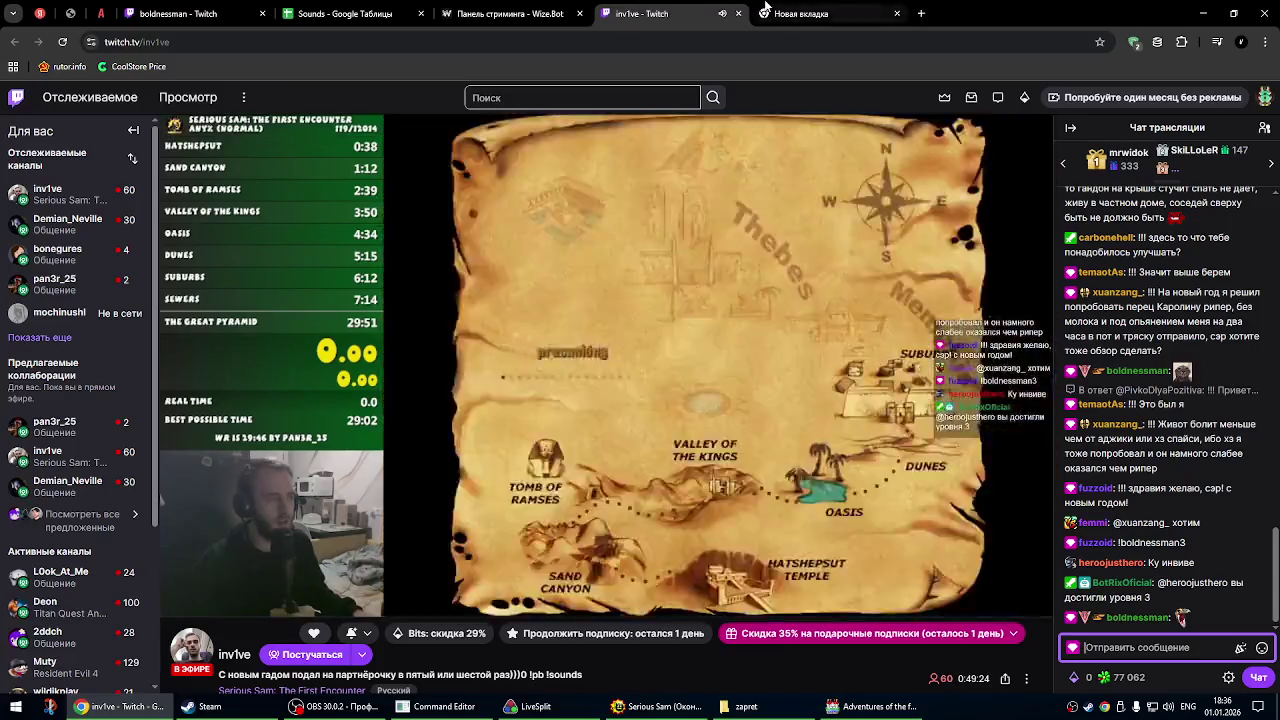
pyautogui.hotkey('ctrl', 'Tab')
# - Return to the RPG Maker forest map and send OBS to the background
pyautogui.click(870, 706)
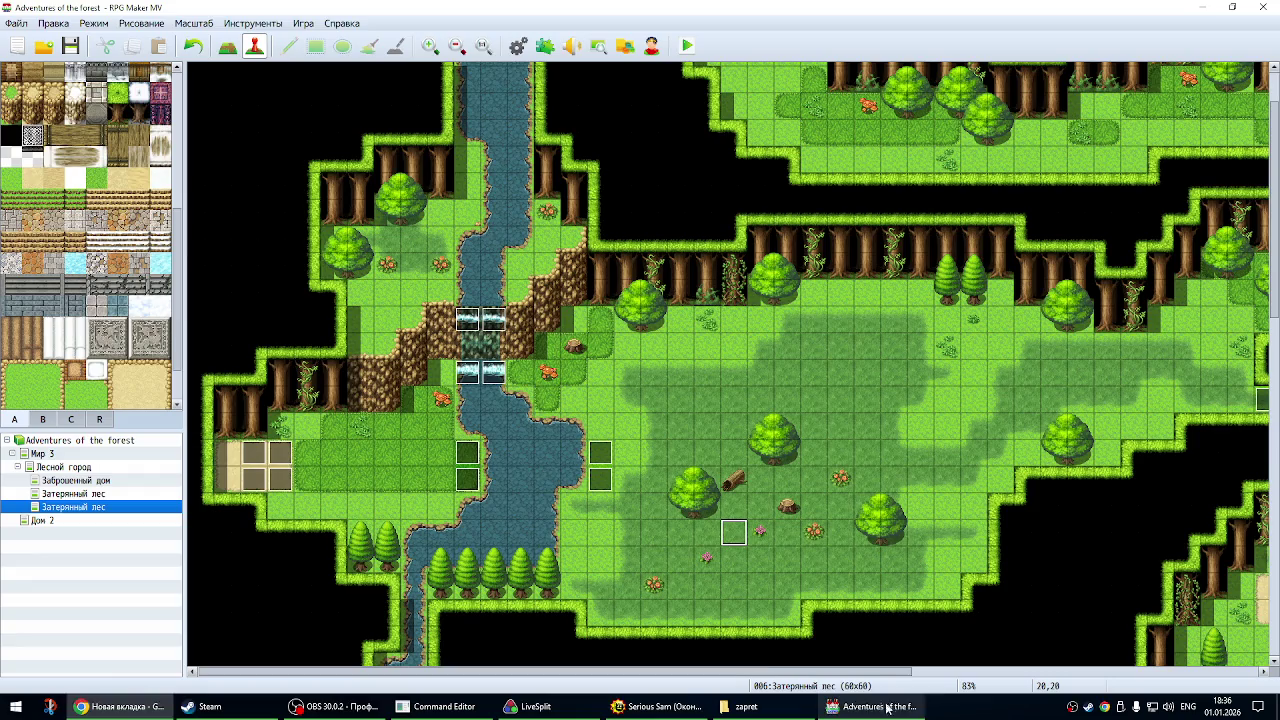
pyautogui.click(337, 706)
pyautogui.click(621, 553)
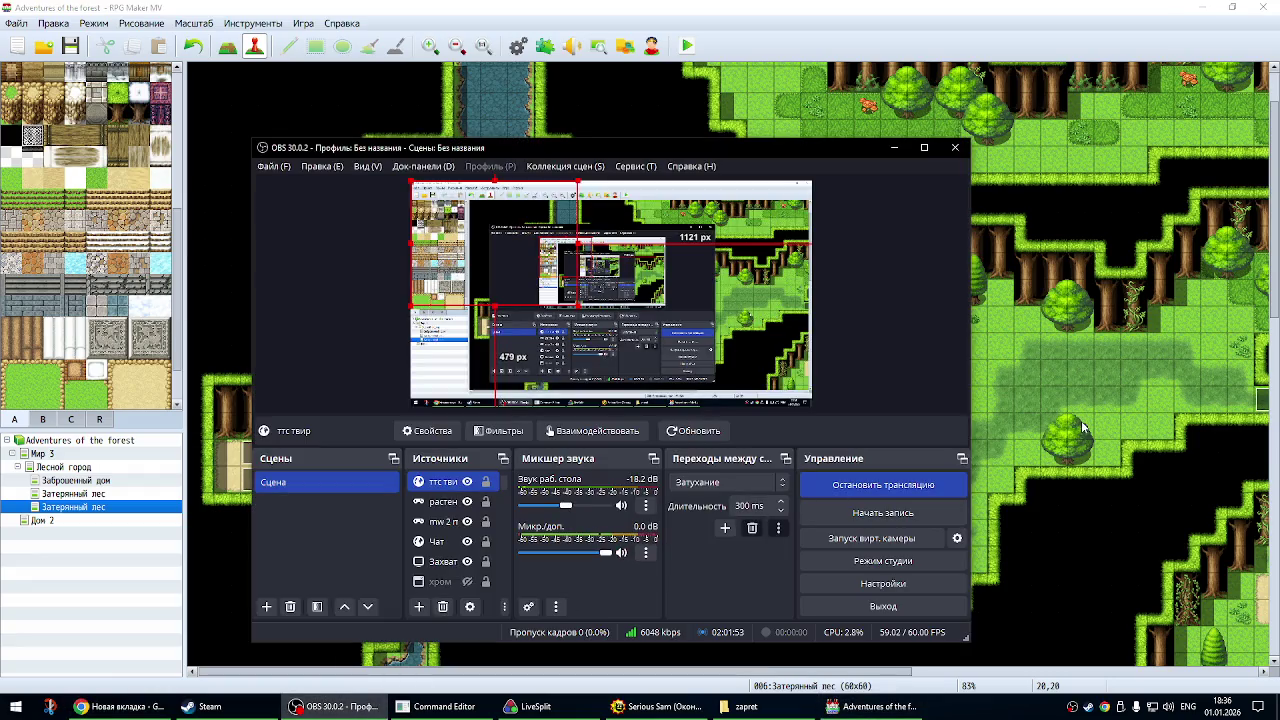
pyautogui.click(449, 7)
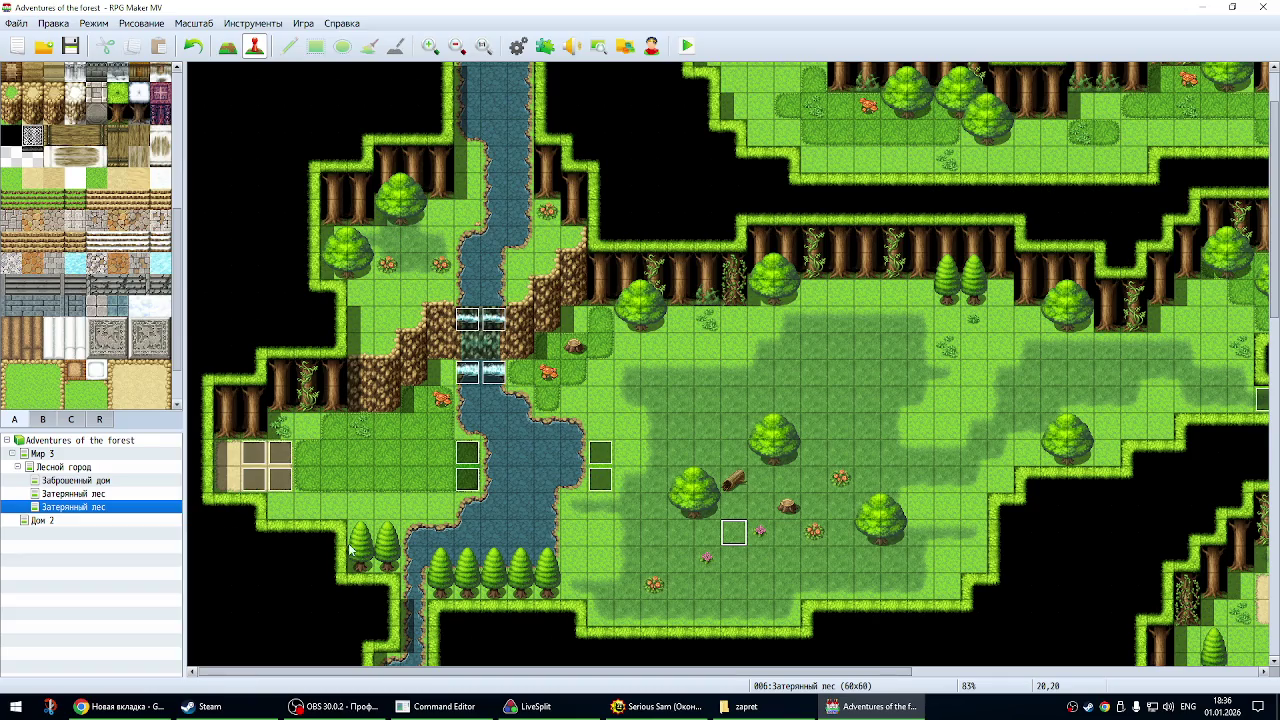
# - Scroll to the battle event tile and inspect EV013 without changing it
pyautogui.moveTo(503, 678)
pyautogui.mouseDown()
pyautogui.moveTo(836, 675)
pyautogui.moveTo(675, 635)
pyautogui.moveTo(342, 592)
pyautogui.mouseUp()
pyautogui.scroll(3, 1276, 147)
pyautogui.moveTo(1276, 147)
pyautogui.mouseDown()
pyautogui.moveTo(1276, 252)
pyautogui.moveTo(1276, 126)
pyautogui.moveTo(1276, 182)
pyautogui.mouseUp()
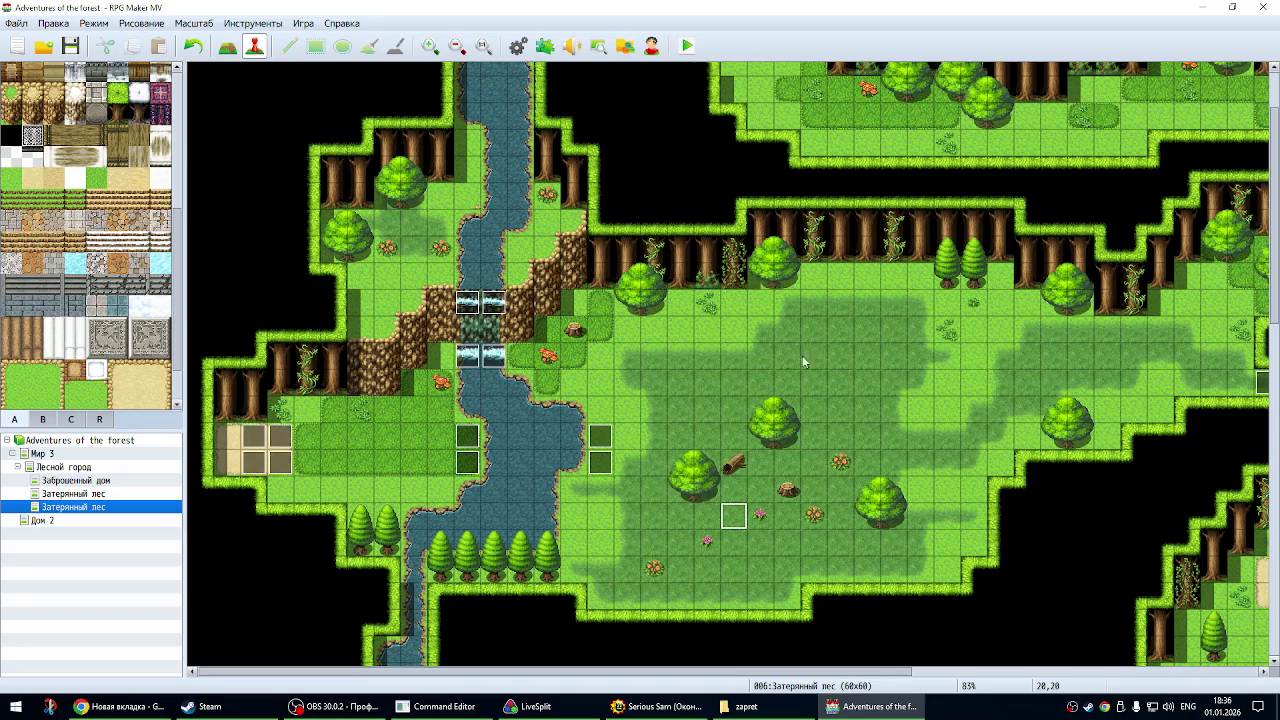
pyautogui.hscroll(5, 977, 644)
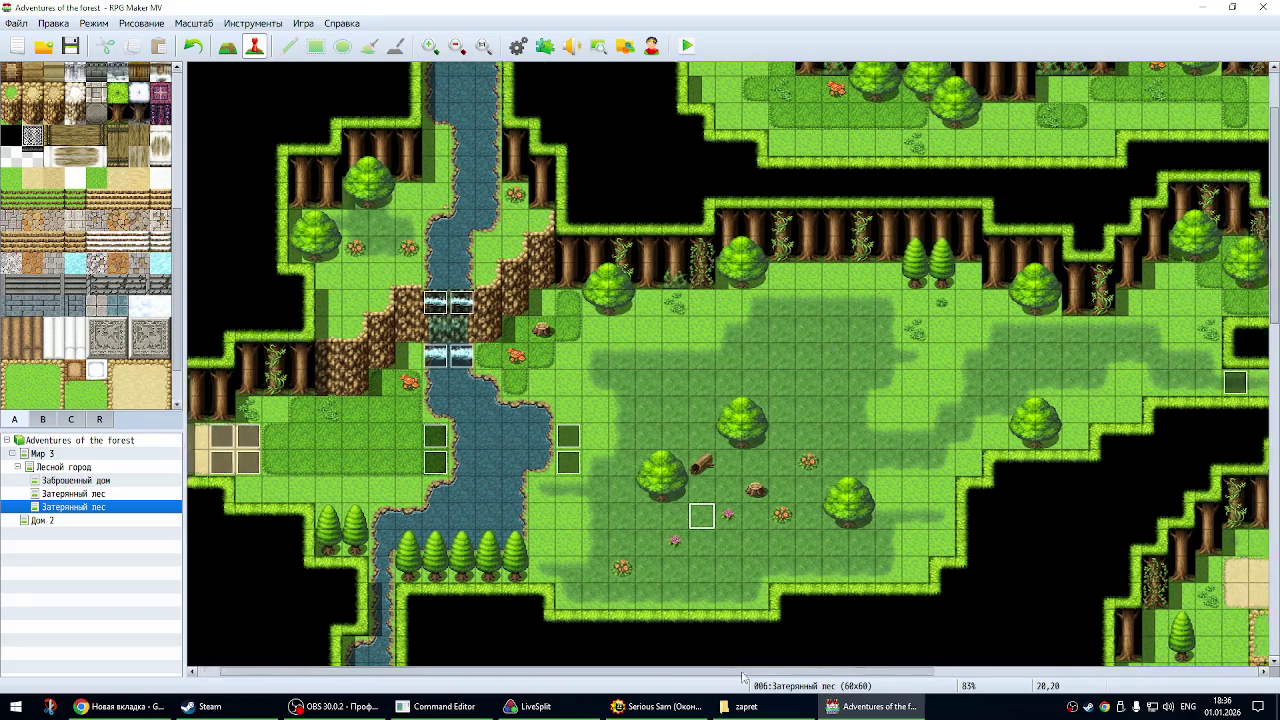
pyautogui.hscroll(-5, 977, 644)
pyautogui.hscroll(6, 781, 643)
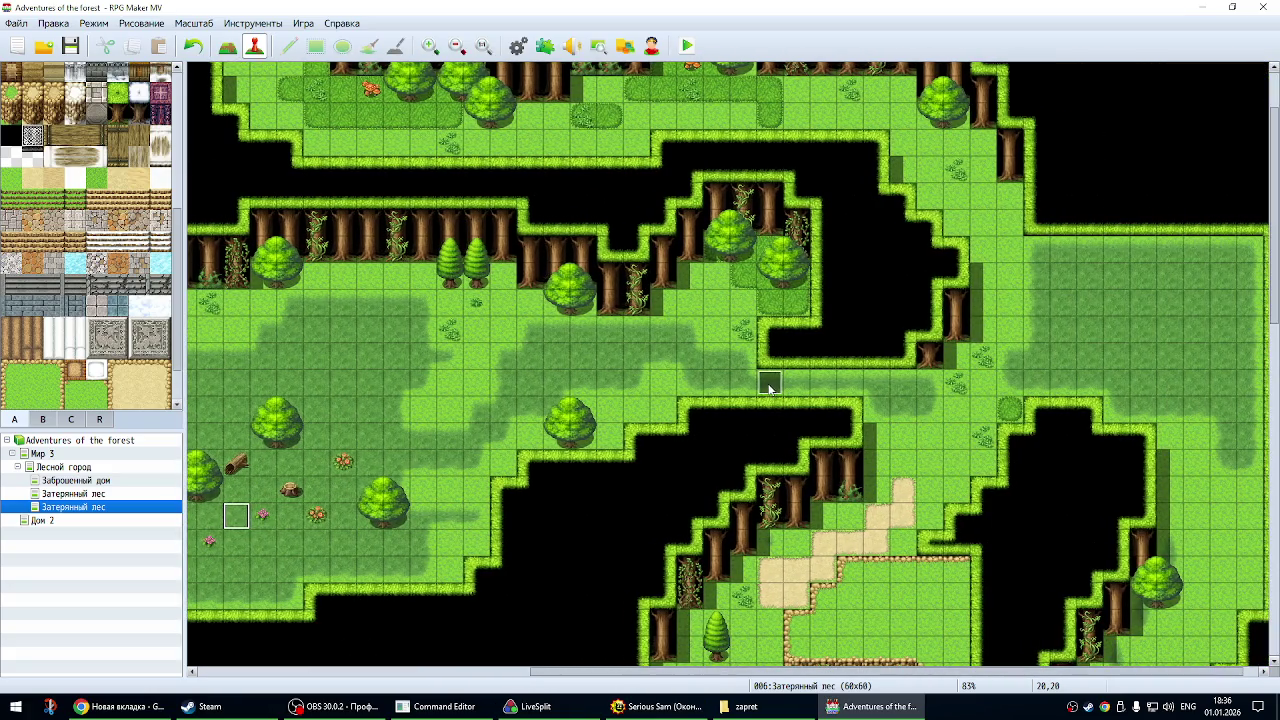
pyautogui.rightClick(769, 386)
pyautogui.click(800, 393)
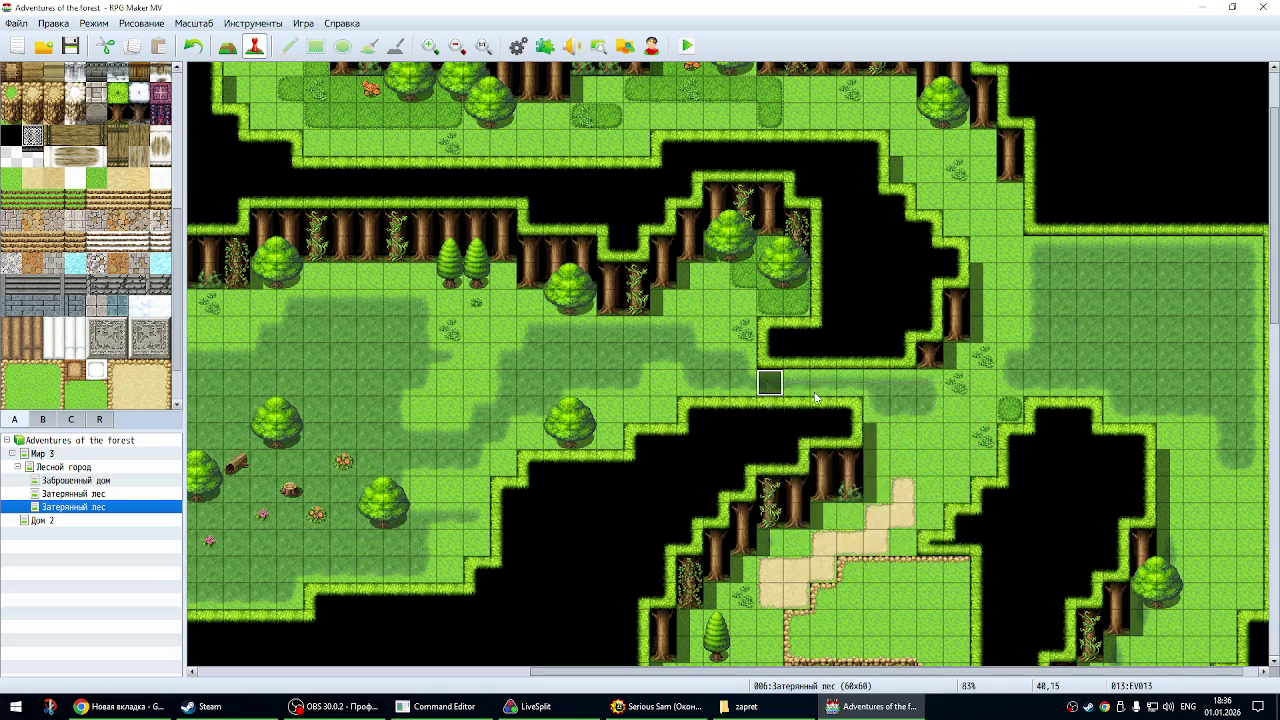
pyautogui.click(881, 577)
# - Delete EV013 from tile 40,15 and start a new event there
pyautogui.rightClick(771, 385)
pyautogui.click(811, 476)
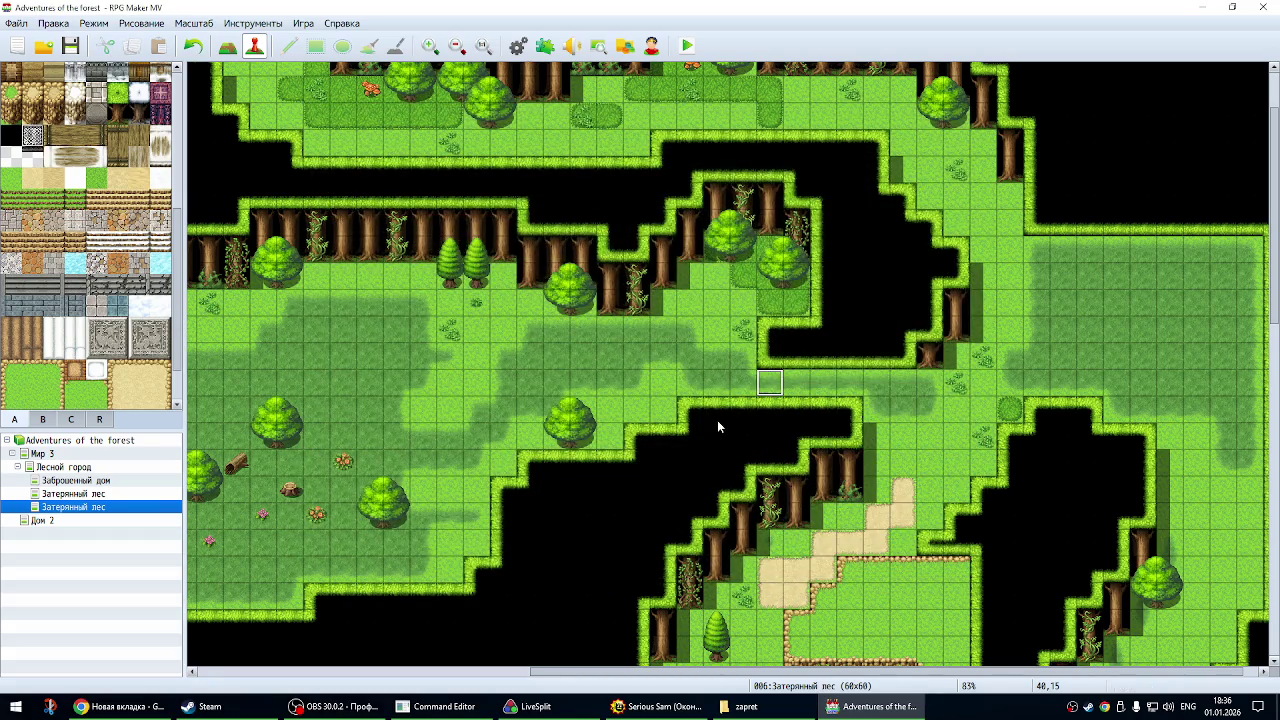
pyautogui.rightClick(771, 389)
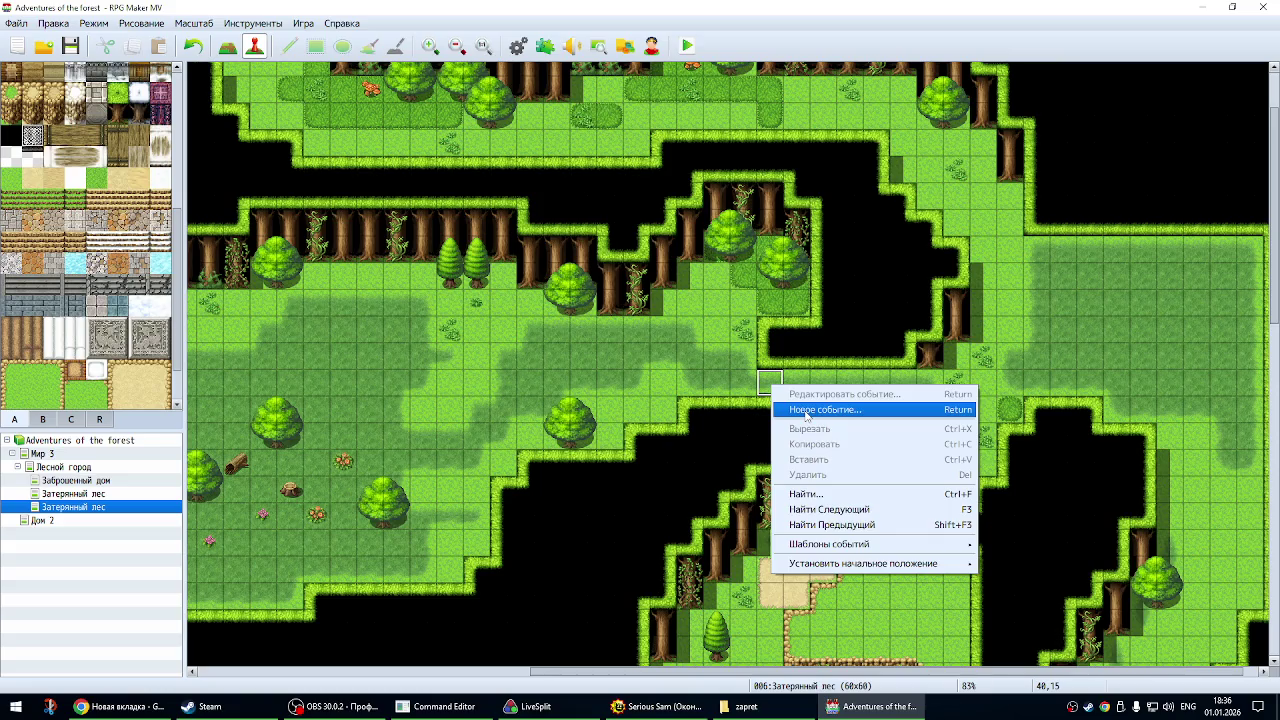
pyautogui.click(806, 415)
# - Post !friday in the streamer's Twitch chat, then switch back to RPG Maker
pyautogui.click(115, 706)
pyautogui.click(650, 14)
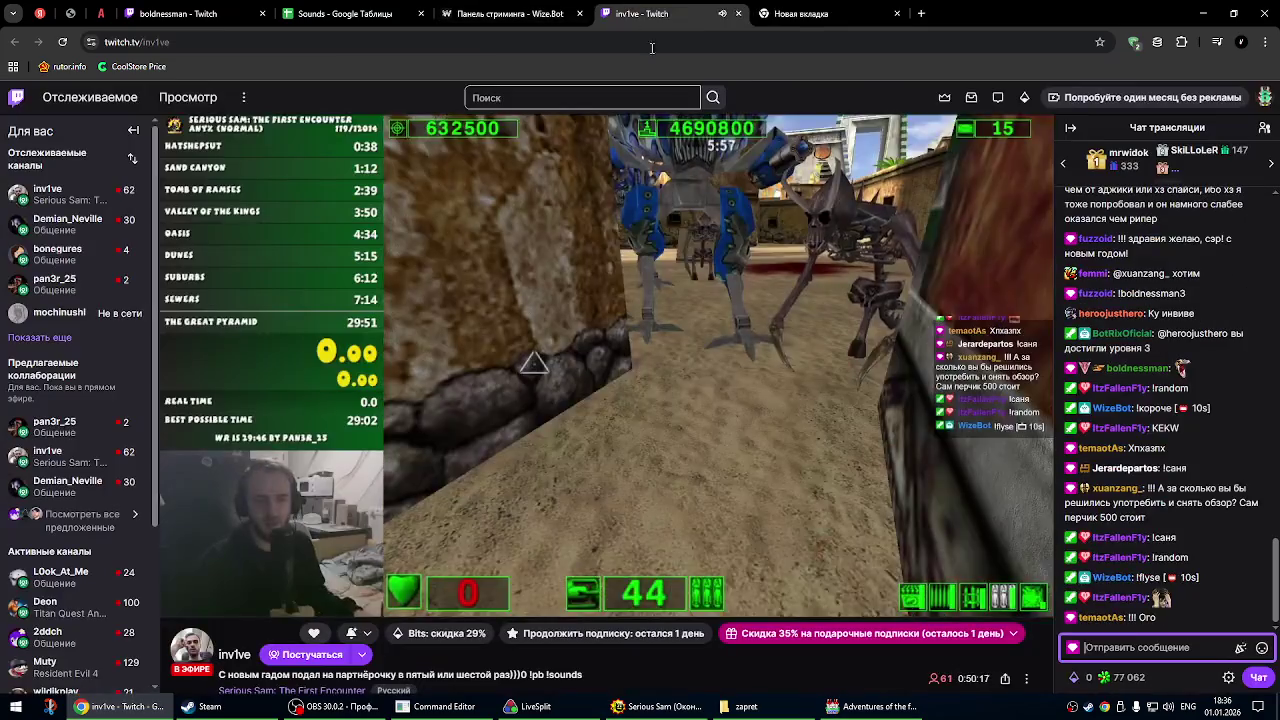
pyautogui.click(1168, 645)
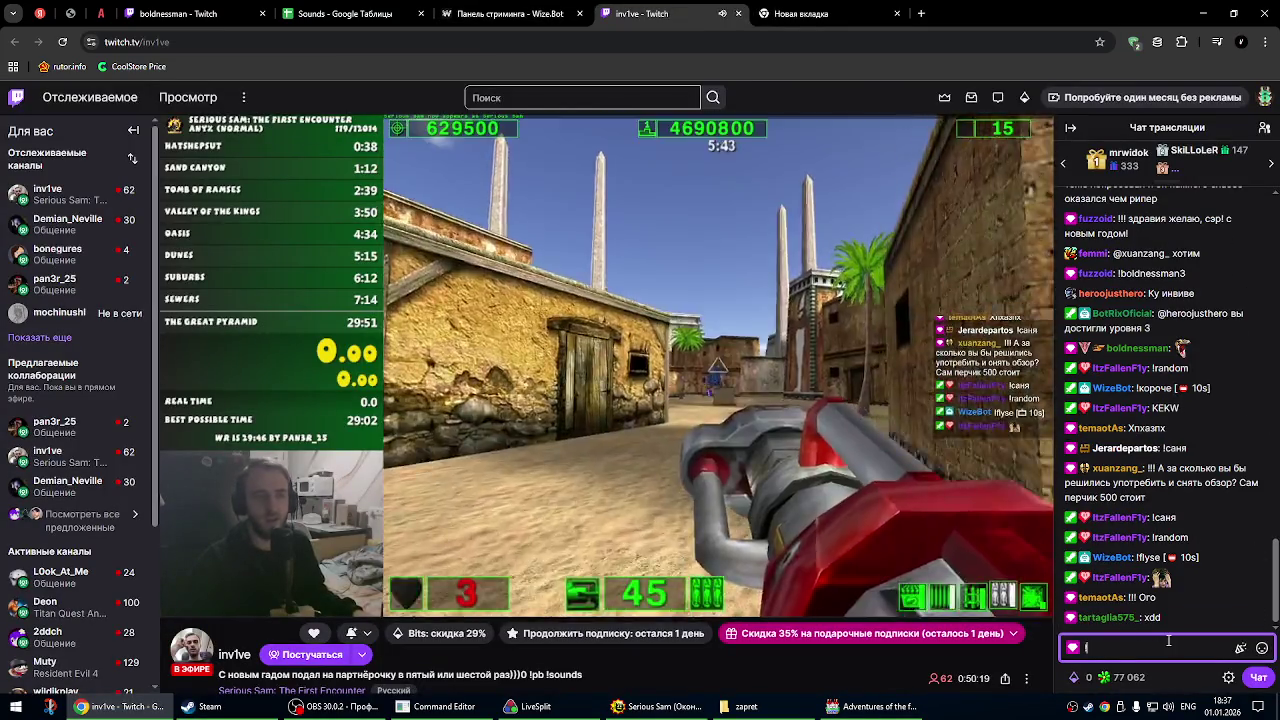
pyautogui.write('!friday')
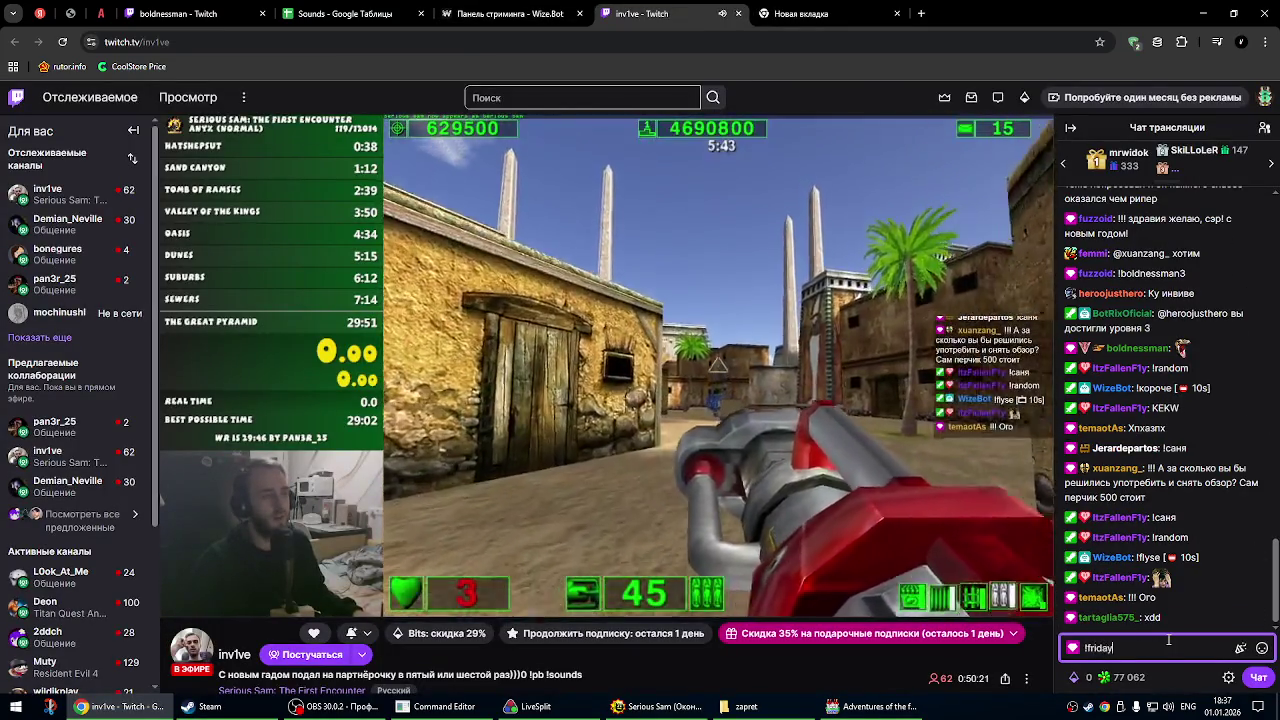
pyautogui.press('Return')
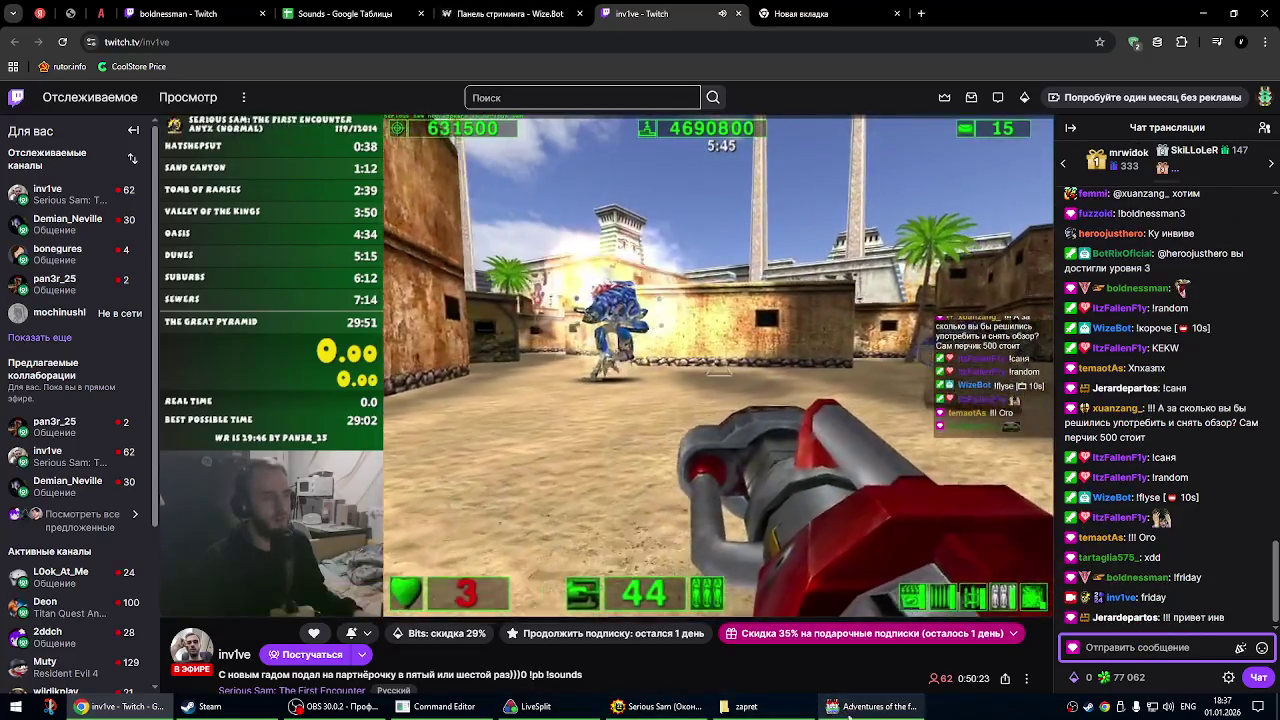
pyautogui.click(849, 706)
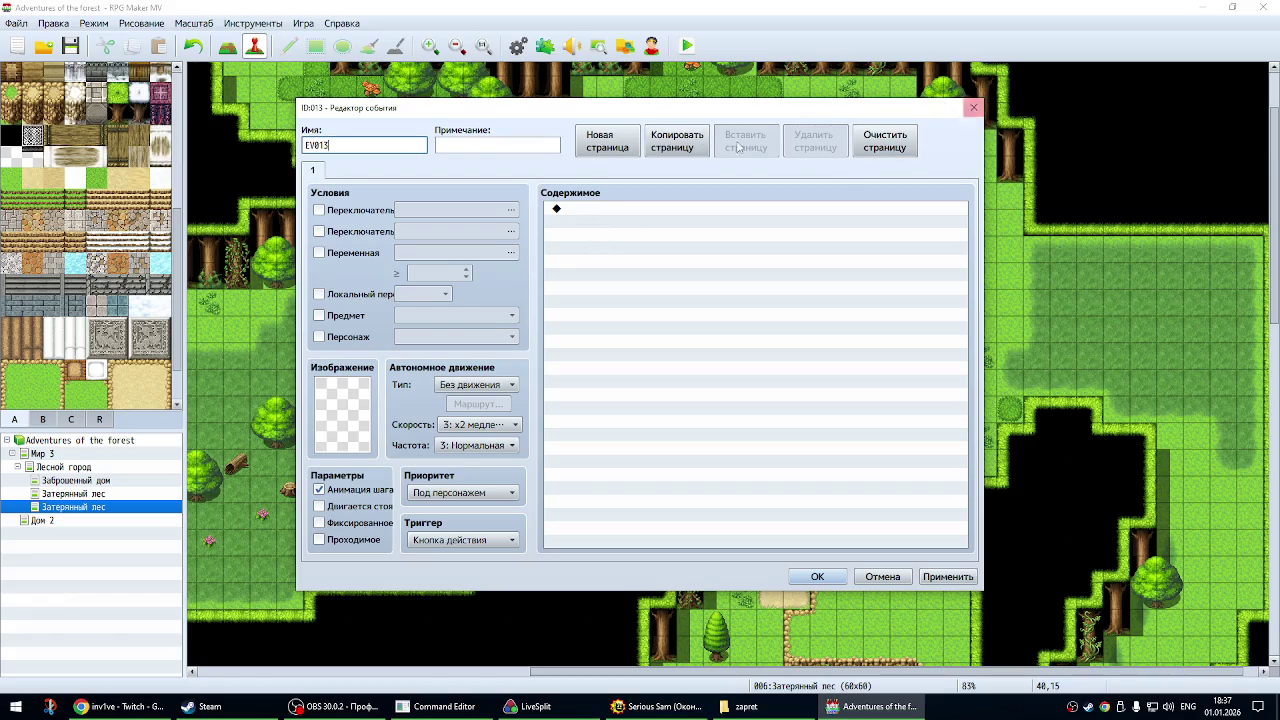
# - Cancel the new event editor and browse the Правка, Рисование and Инструменты menus
pyautogui.click(974, 107)
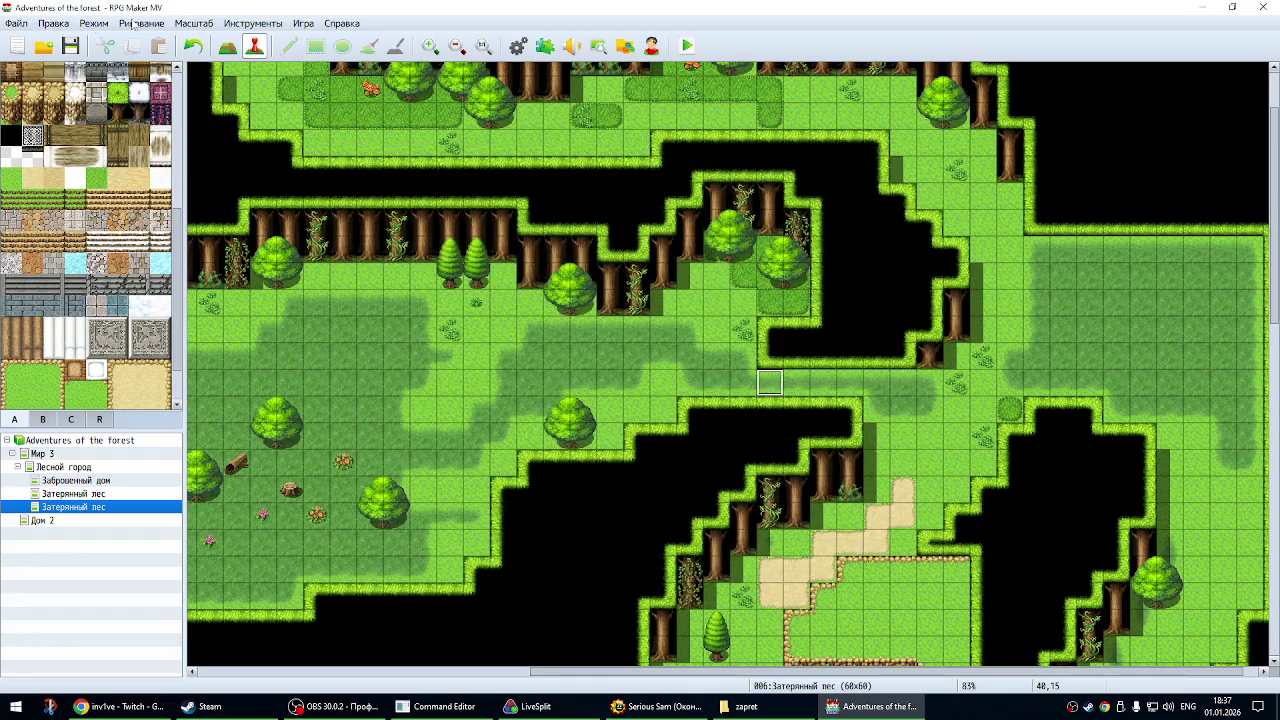
pyautogui.click(240, 24)
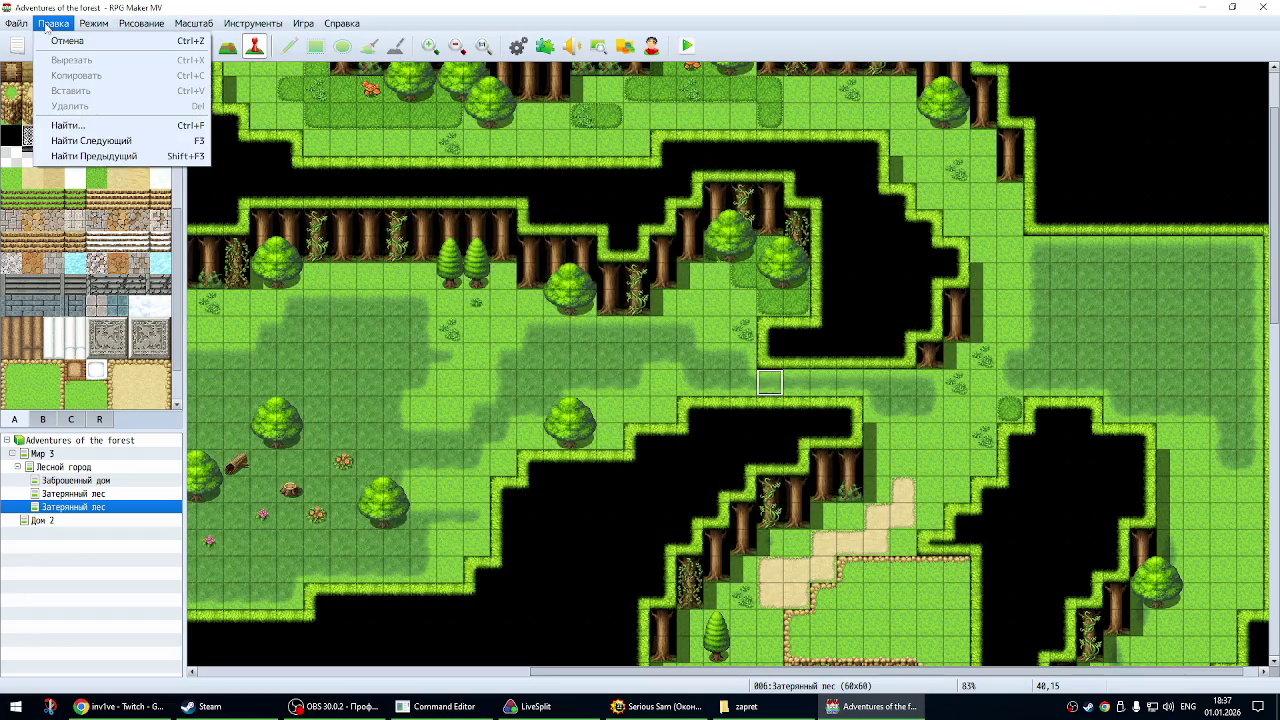
pyautogui.click(330, 706)
pyautogui.click(325, 704)
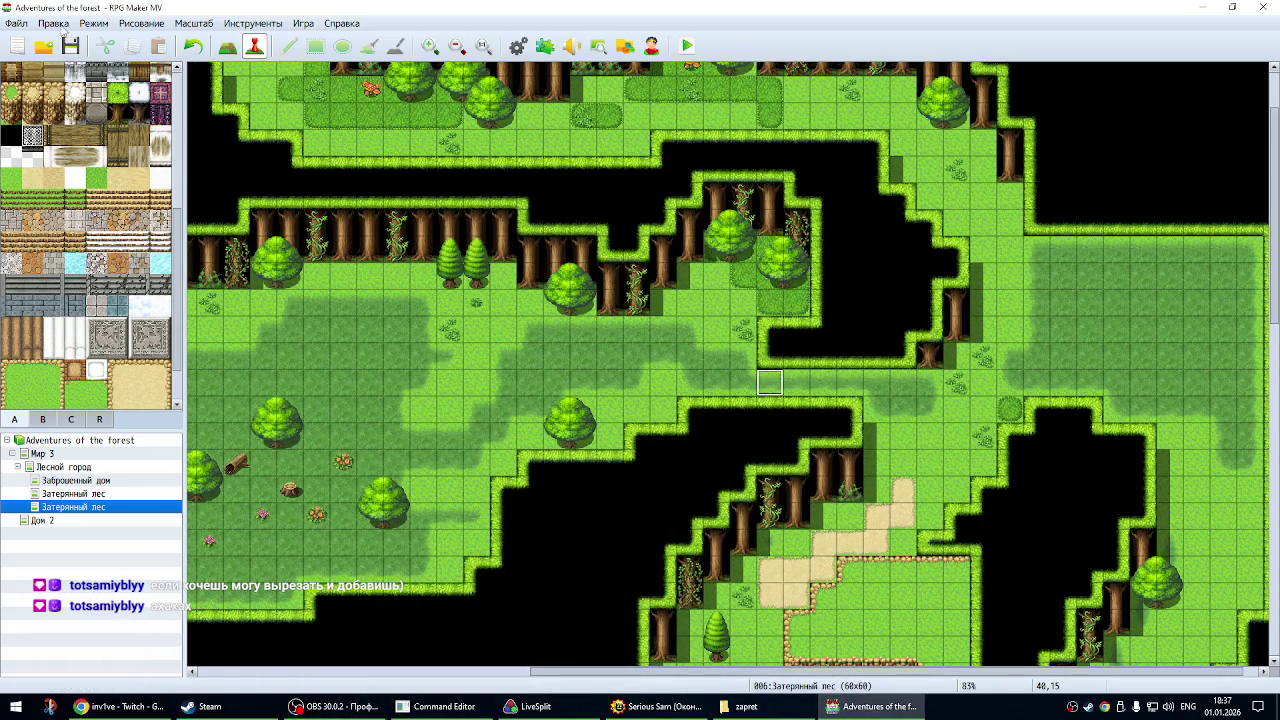
pyautogui.click(54, 23)
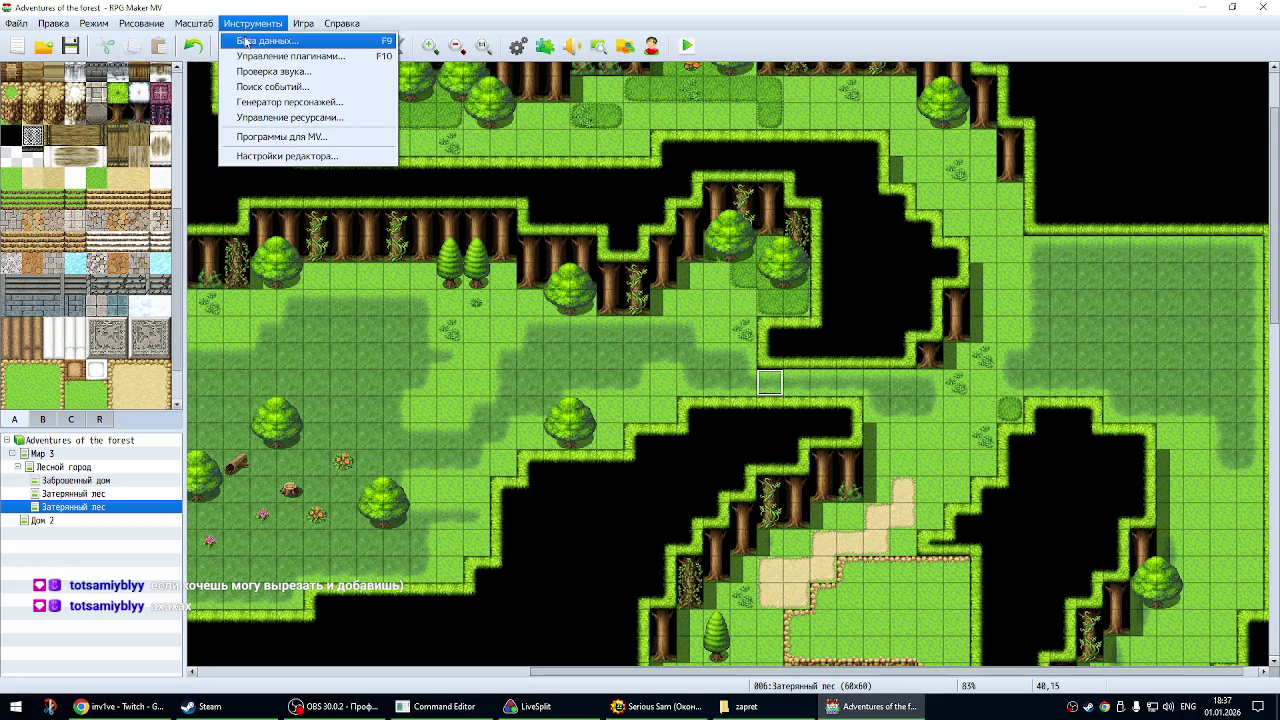
pyautogui.click(246, 42)
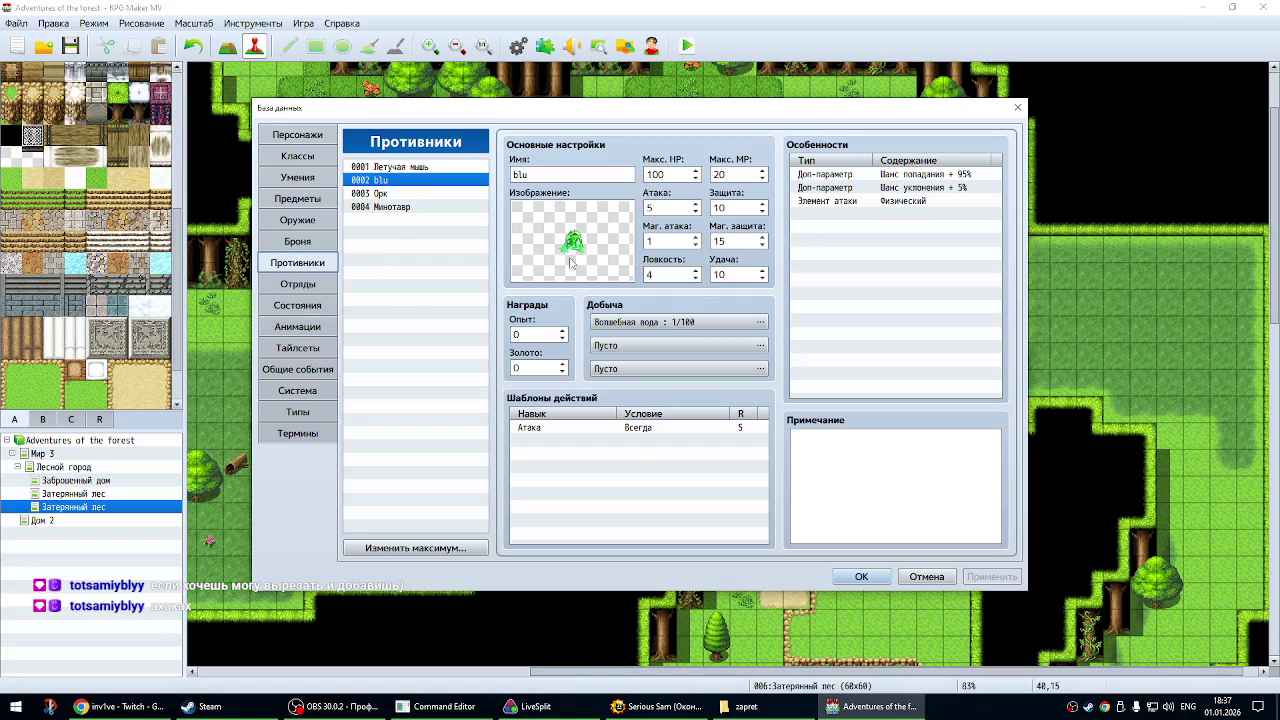
pyautogui.click(385, 196)
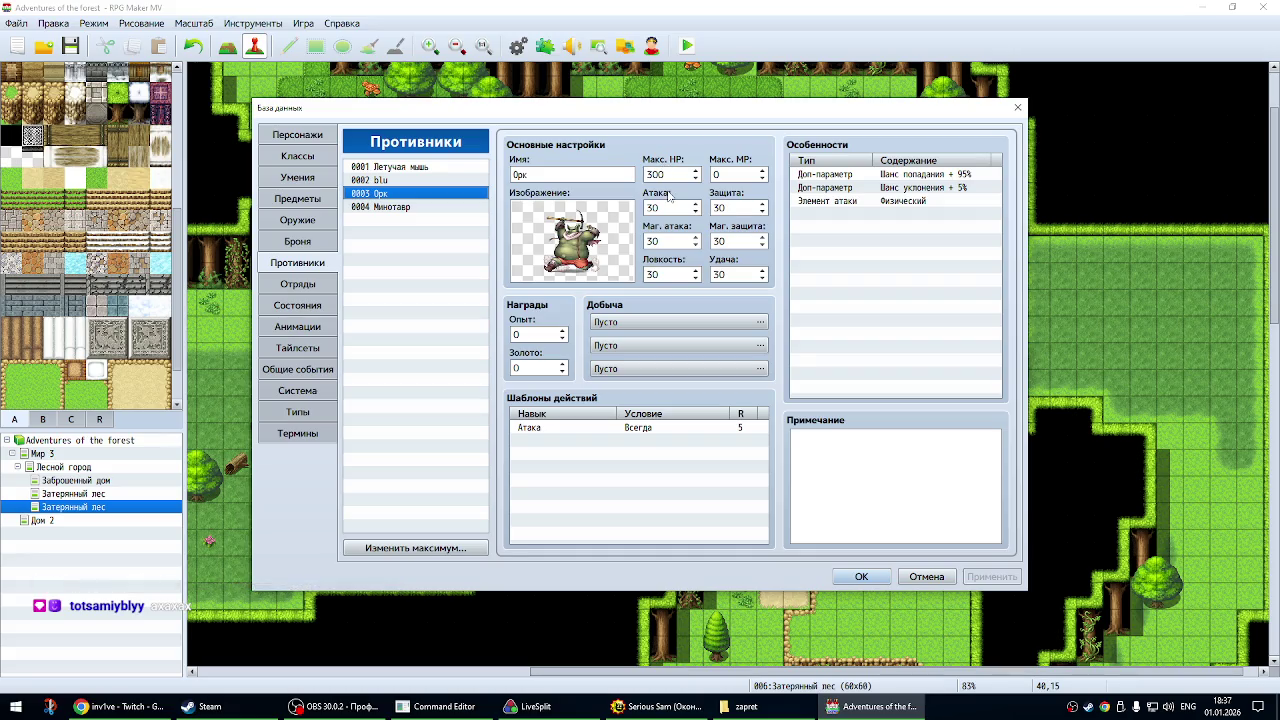
pyautogui.click(420, 548)
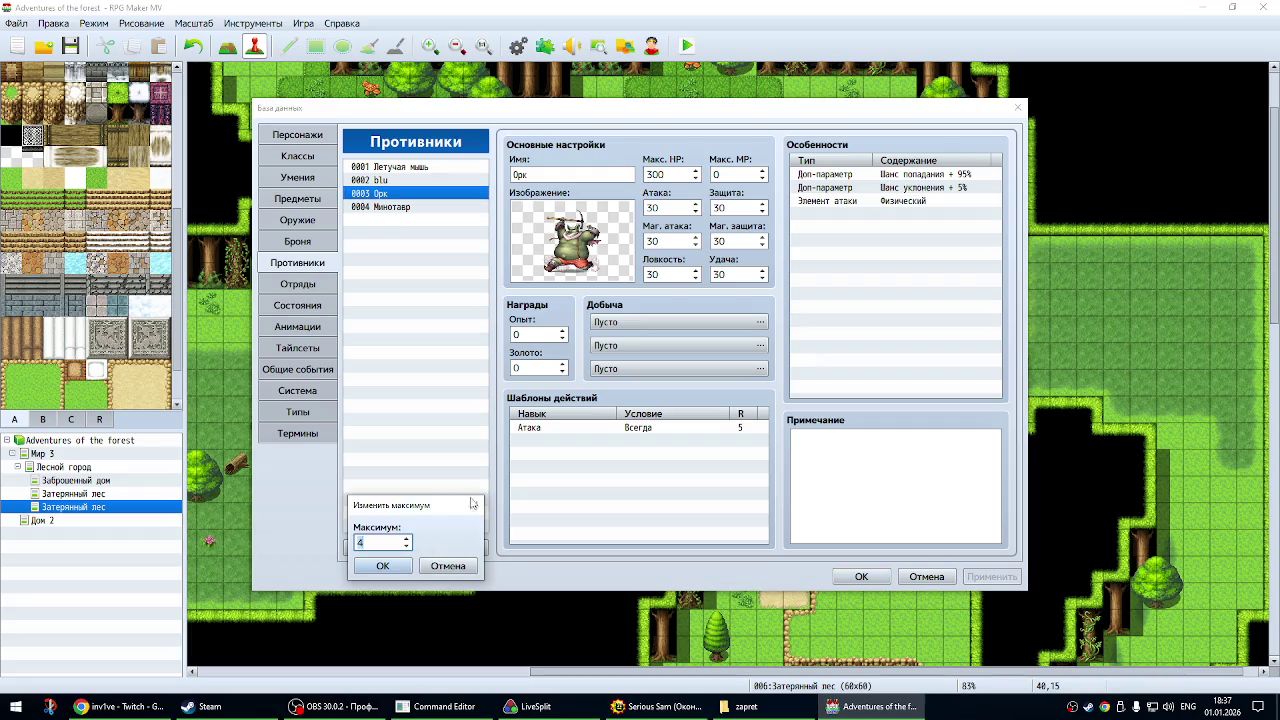
pyautogui.click(392, 568)
pyautogui.click(430, 547)
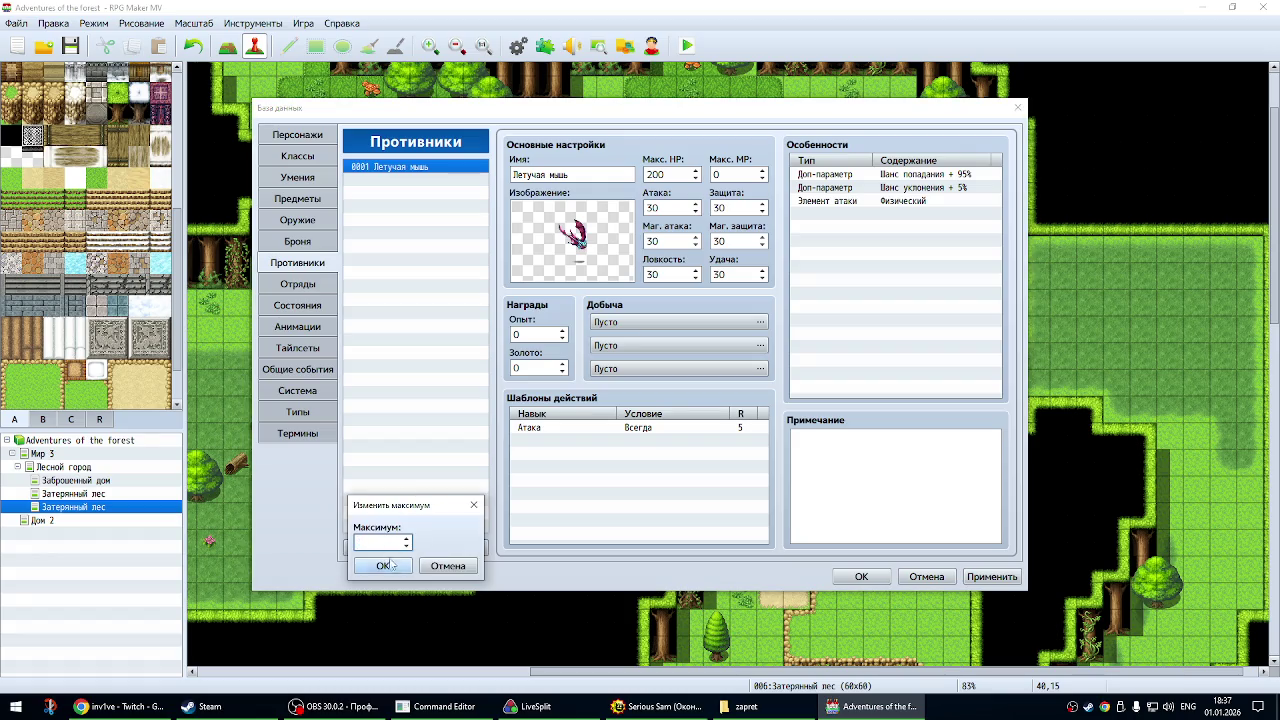
pyautogui.write('3')
pyautogui.click(393, 566)
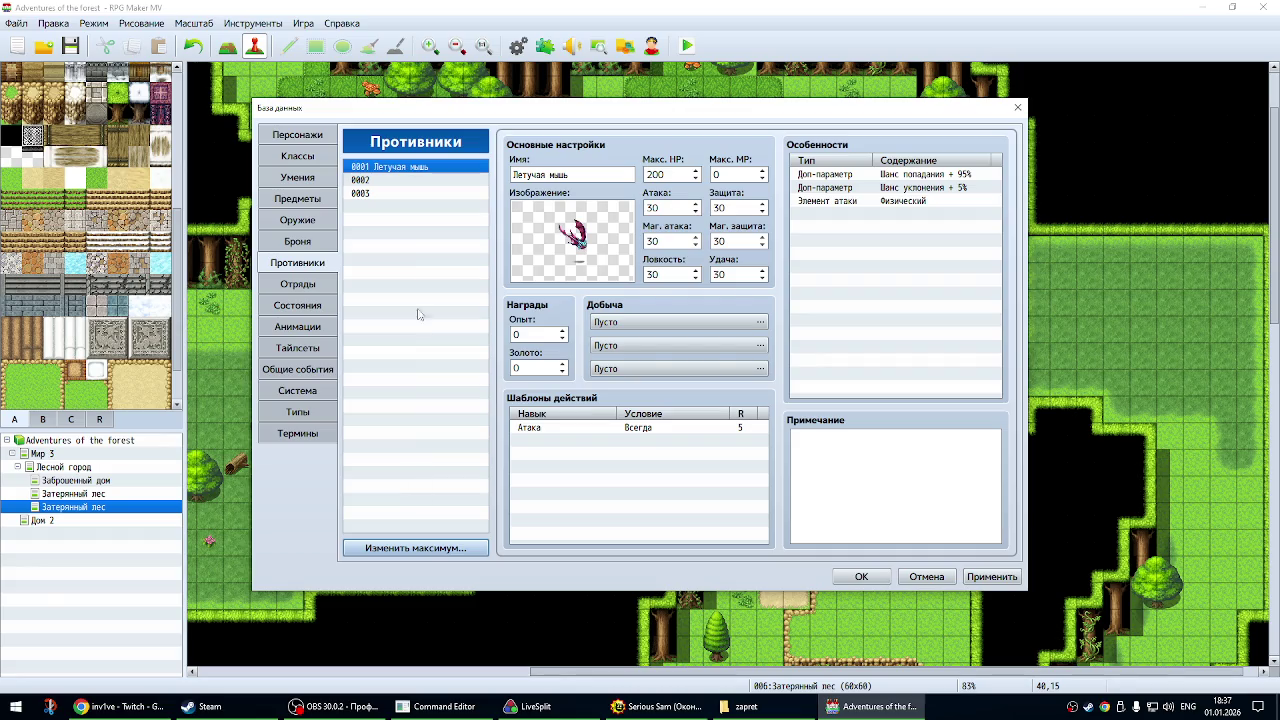
pyautogui.click(369, 181)
pyautogui.rightClick(369, 183)
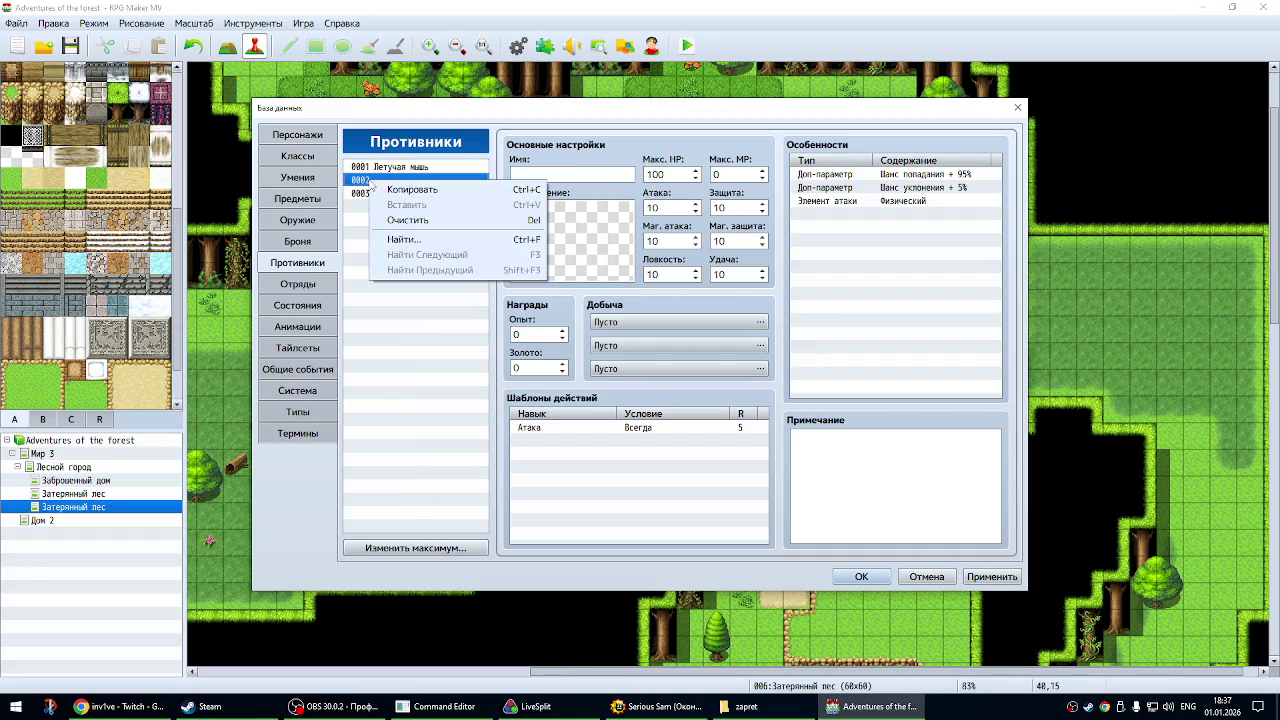
pyautogui.click(926, 576)
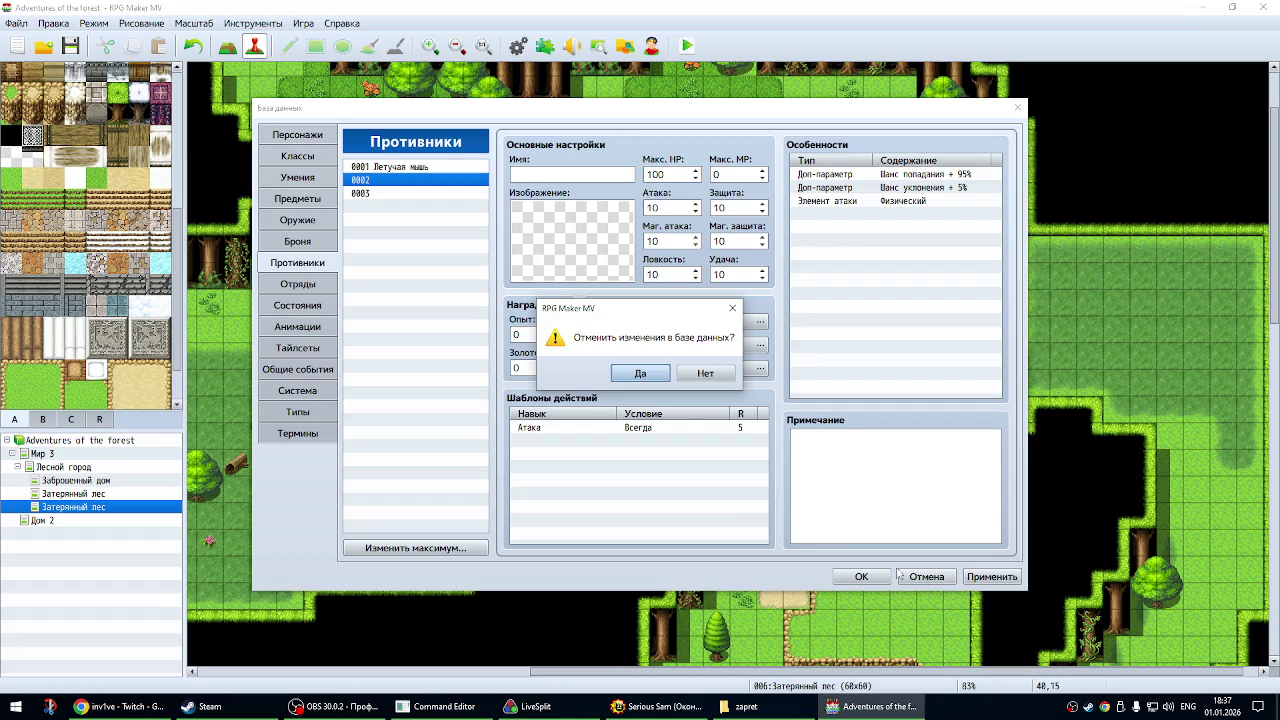
pyautogui.click(648, 371)
# - Open the database's enemies list and select enemy 0003 Орк
pyautogui.click(230, 24)
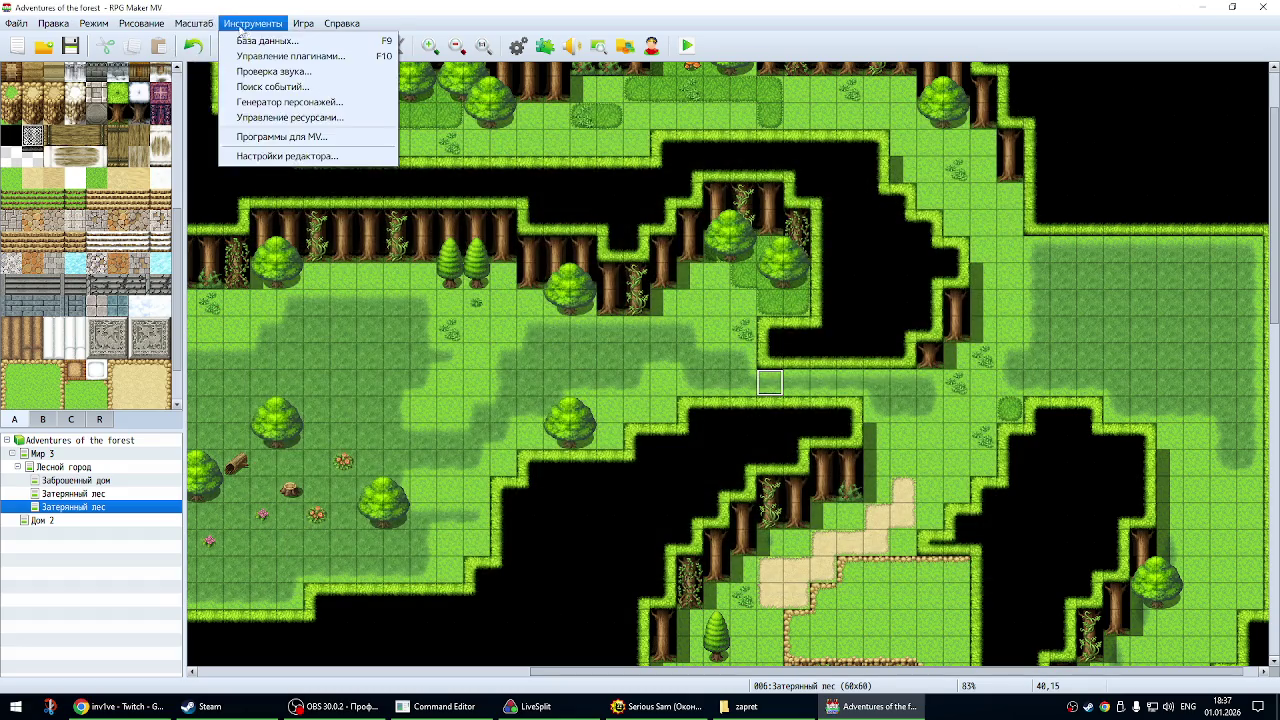
pyautogui.click(236, 24)
pyautogui.click(238, 24)
pyautogui.click(245, 40)
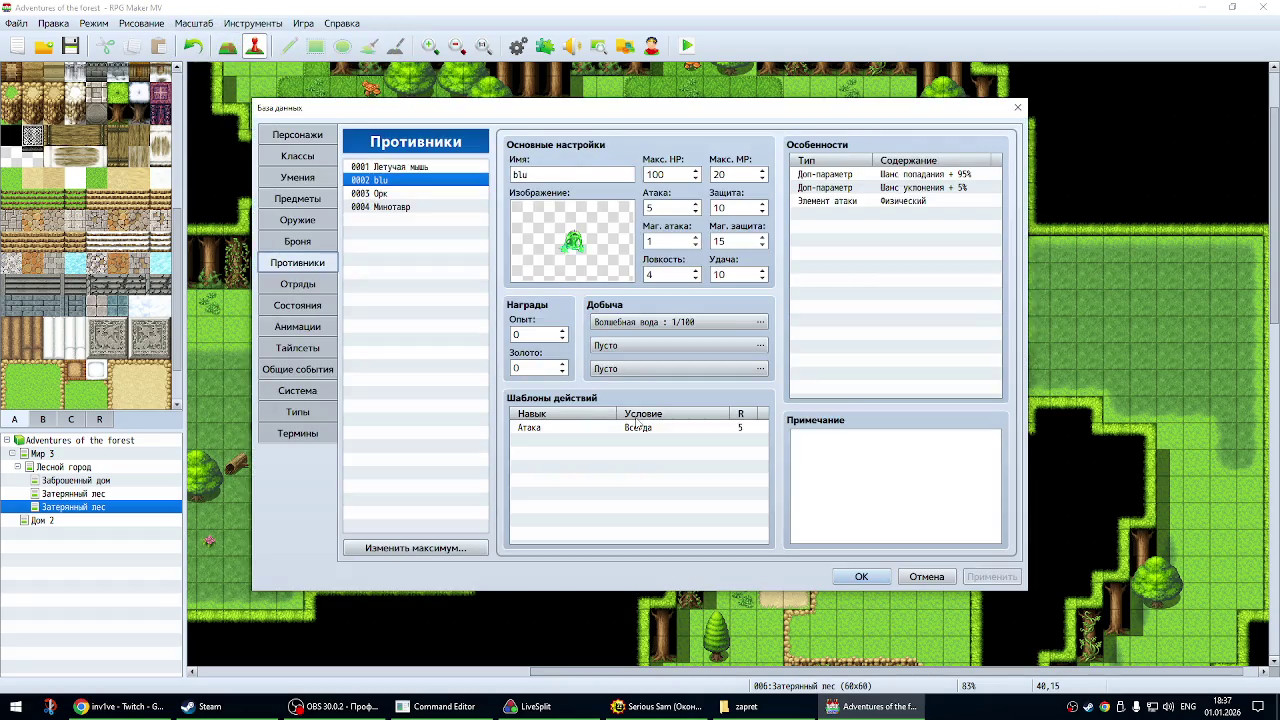
pyautogui.click(389, 207)
pyautogui.click(380, 193)
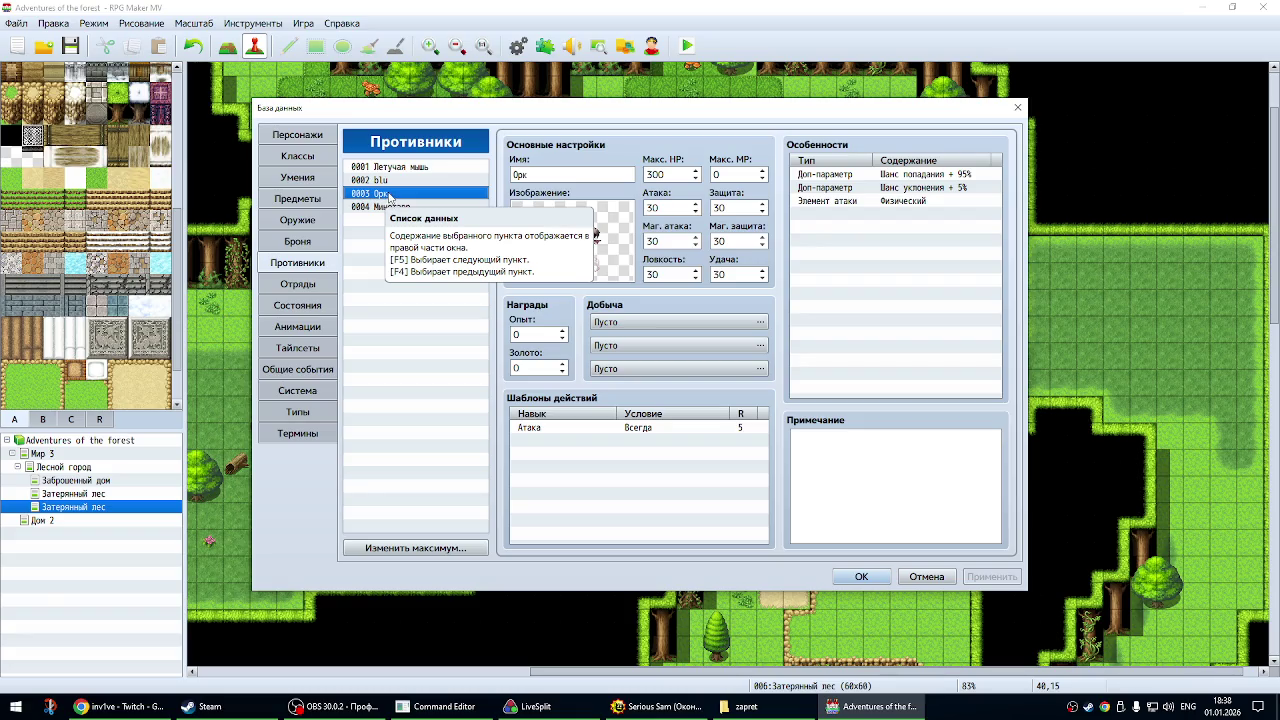
# - Set the Орк's max HP to 500 and max MP to 30
pyautogui.doubleClick(668, 172)
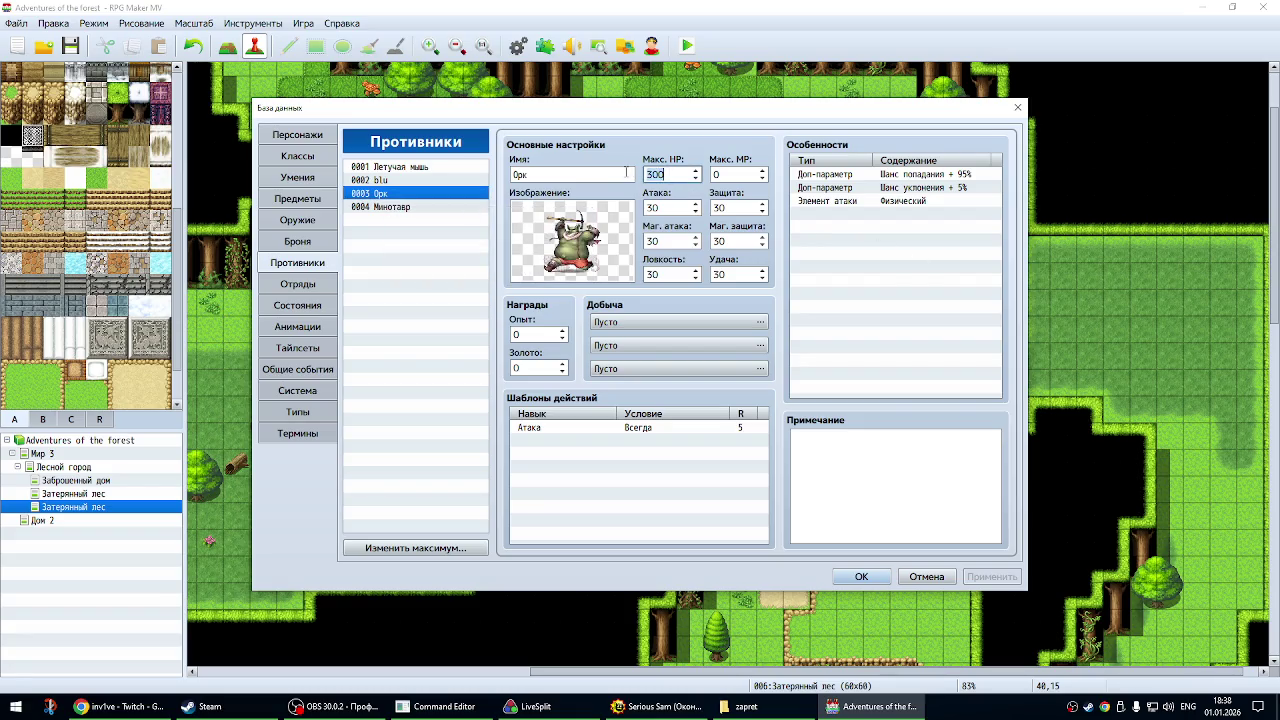
pyautogui.write('5')
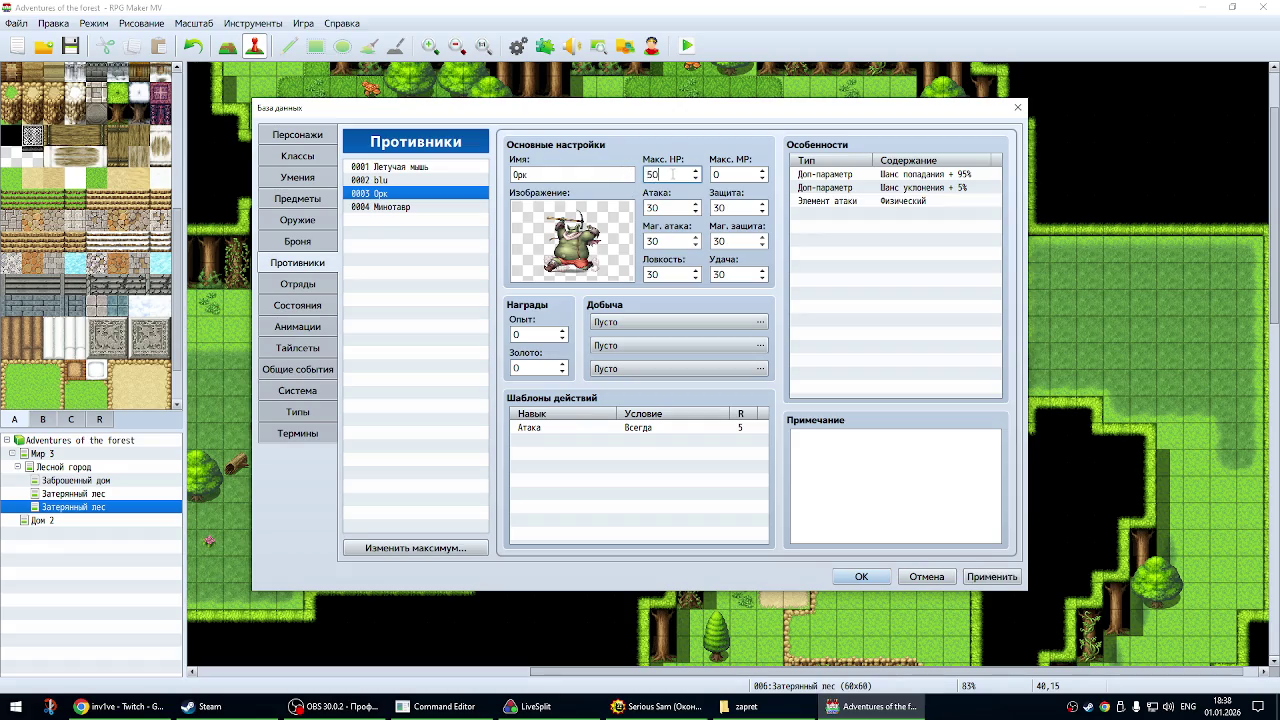
pyautogui.write('0')
pyautogui.press('Tab')
pyautogui.write('30')
pyautogui.press('Tab')
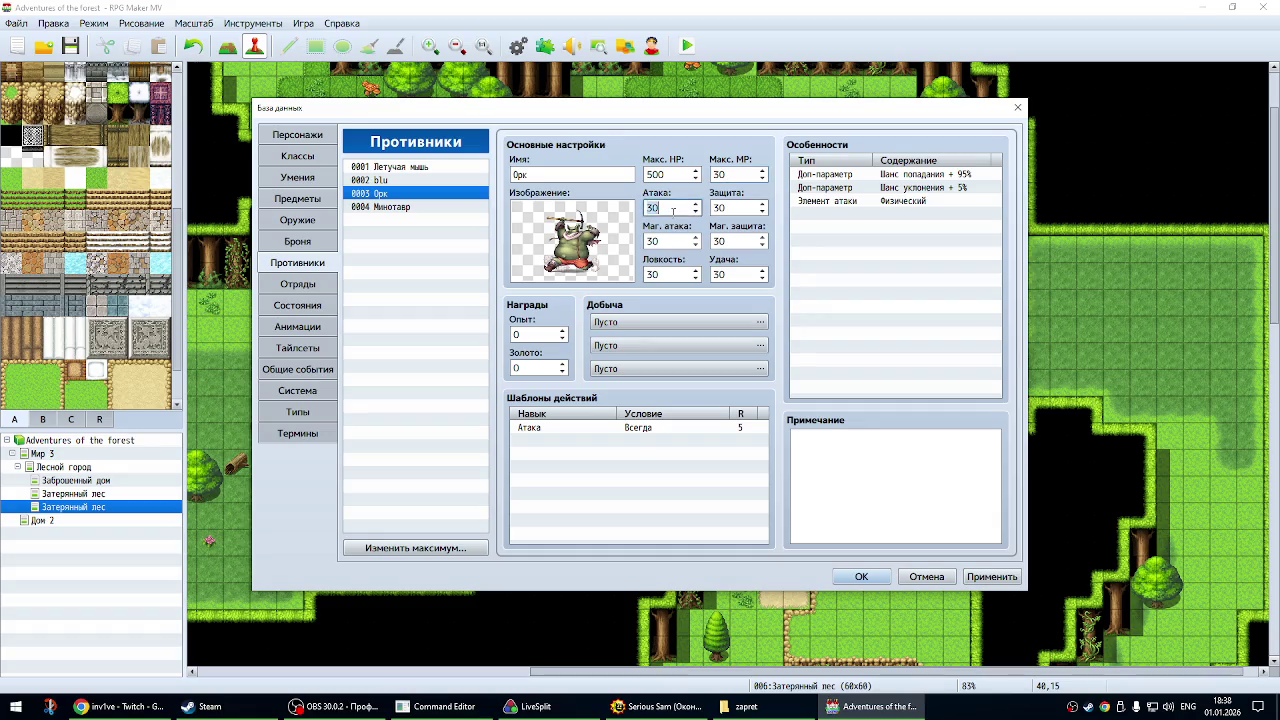
pyautogui.press('BackSpace')
pyautogui.write('0')
# - Set the Орк's attack to 60 and defence to 40
pyautogui.doubleClick(654, 208)
pyautogui.press('BackSpace')
pyautogui.write('0')
pyautogui.doubleClick(729, 207)
pyautogui.press('BackSpace')
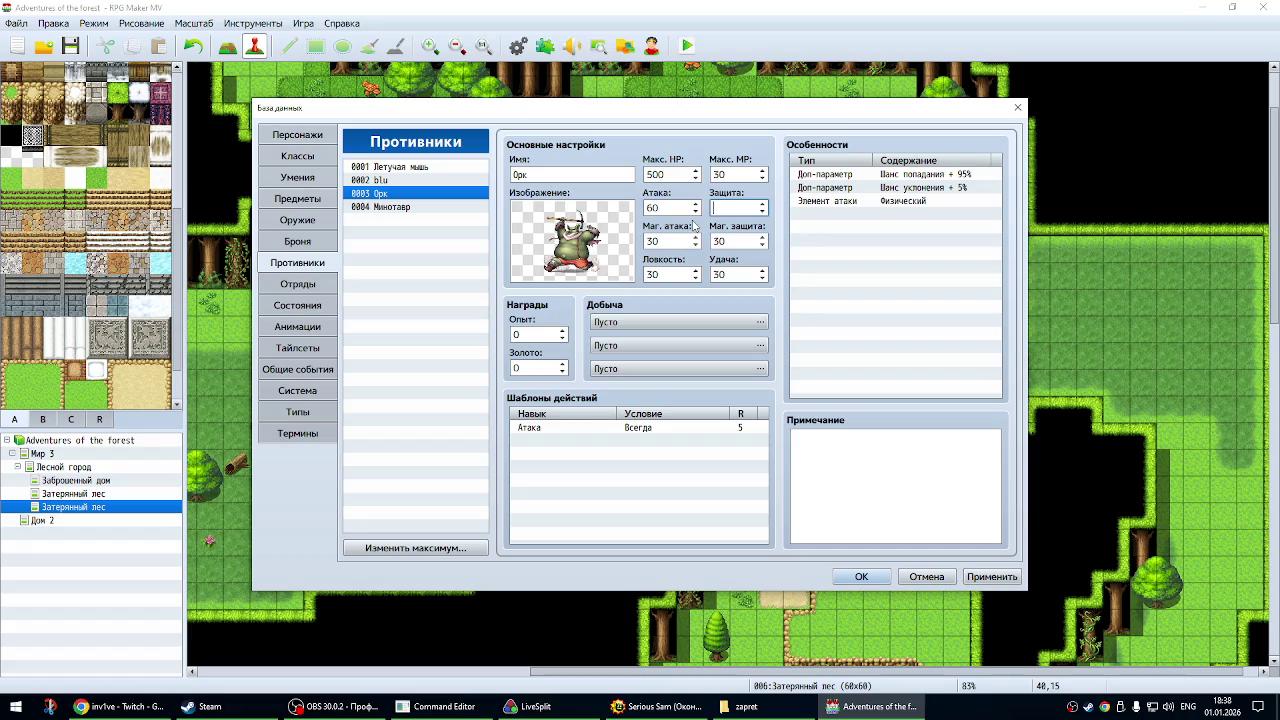
pyautogui.write('40')
# - Set the Орк's magic attack to 1, magic defence to 5 and luck to 6
pyautogui.doubleClick(676, 241)
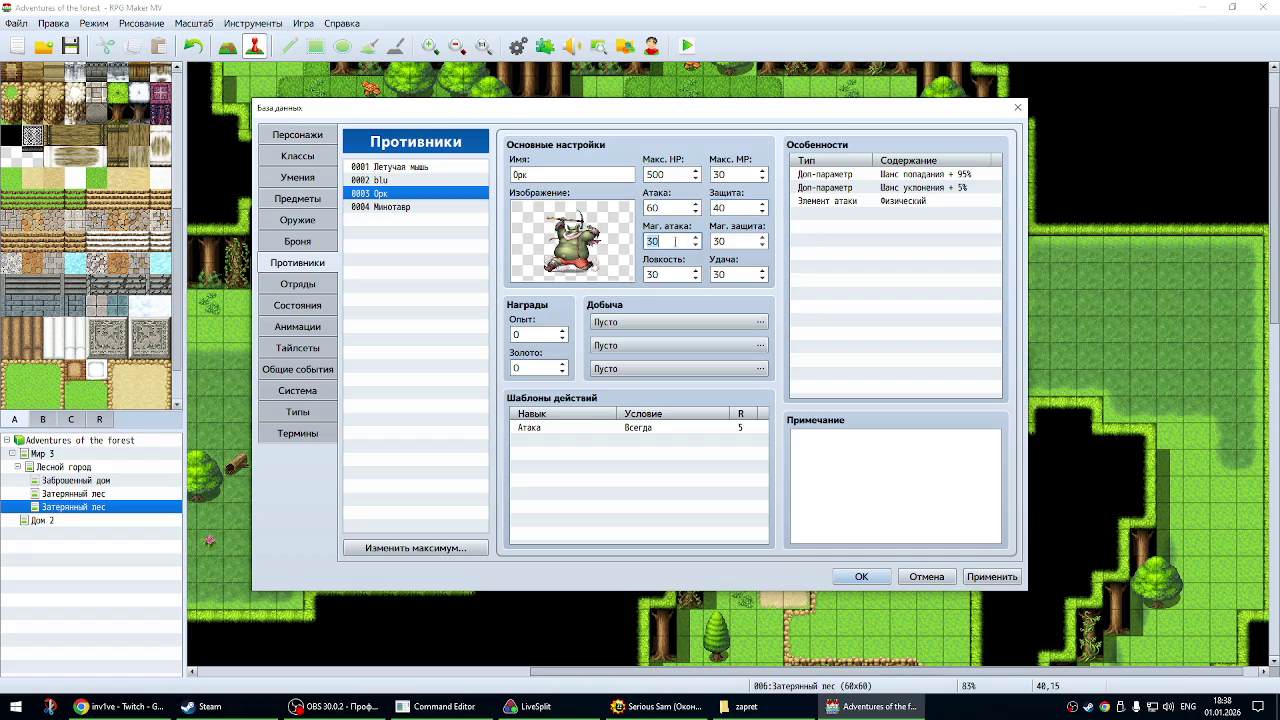
pyautogui.press('BackSpace')
pyautogui.write('1')
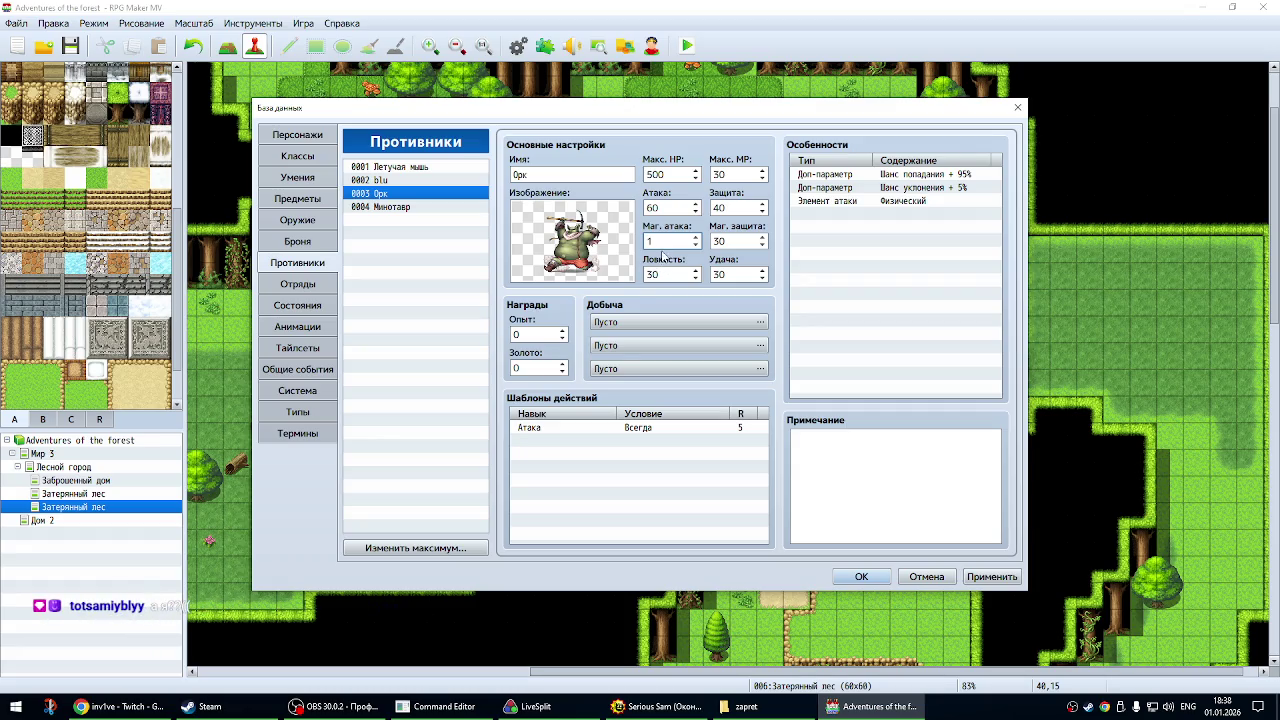
pyautogui.press('BackSpace')
pyautogui.press('Tab')
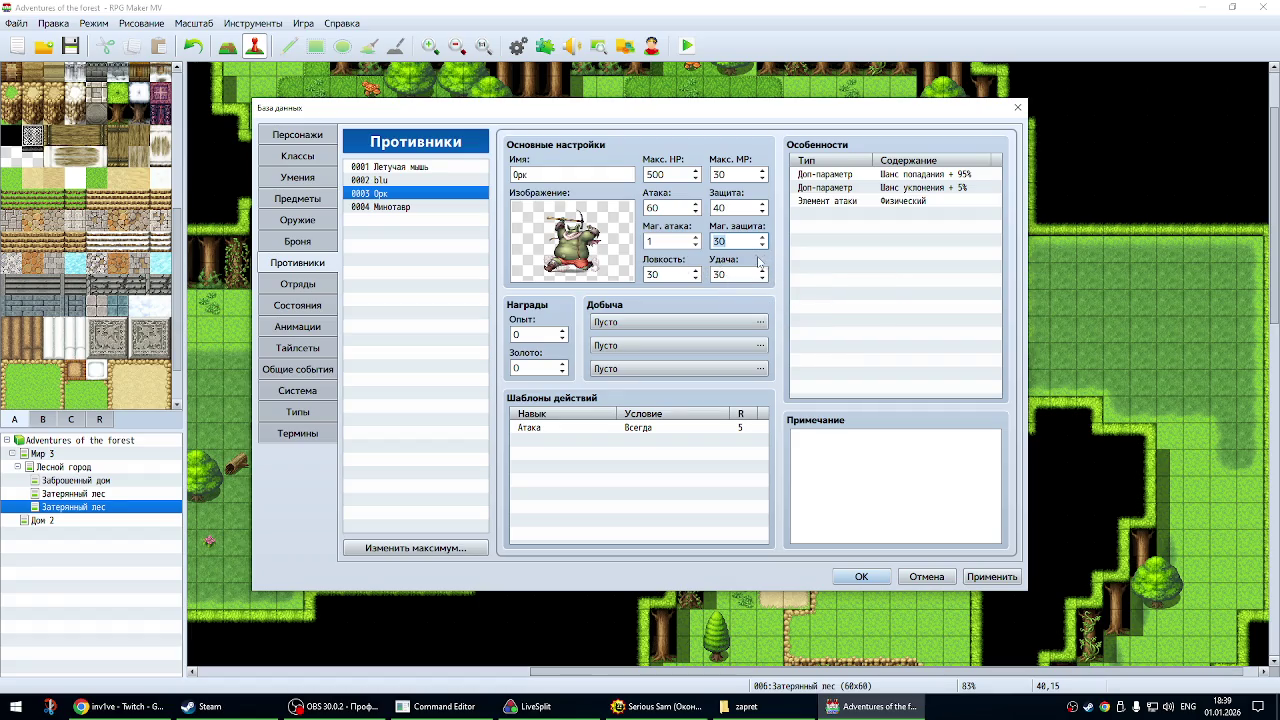
pyautogui.press('BackSpace')
pyautogui.write('5')
pyautogui.doubleClick(726, 275)
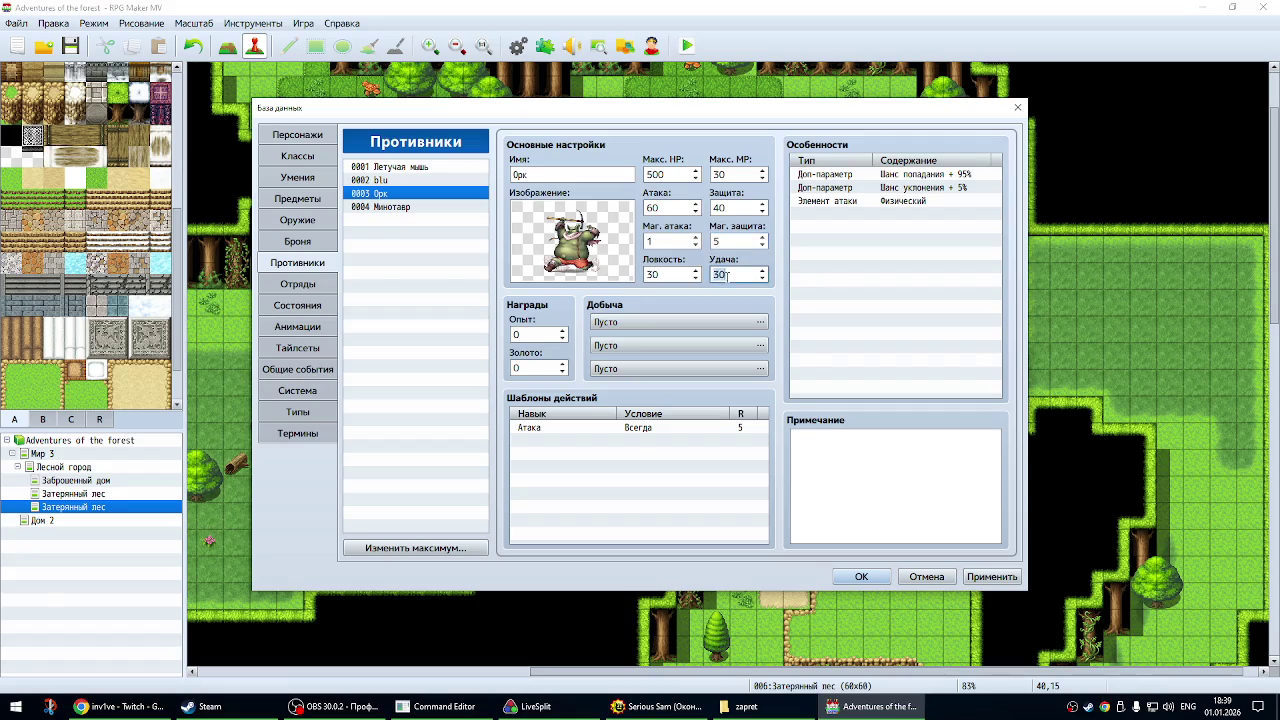
pyautogui.press('BackSpace')
pyautogui.write('2')
pyautogui.write('6')
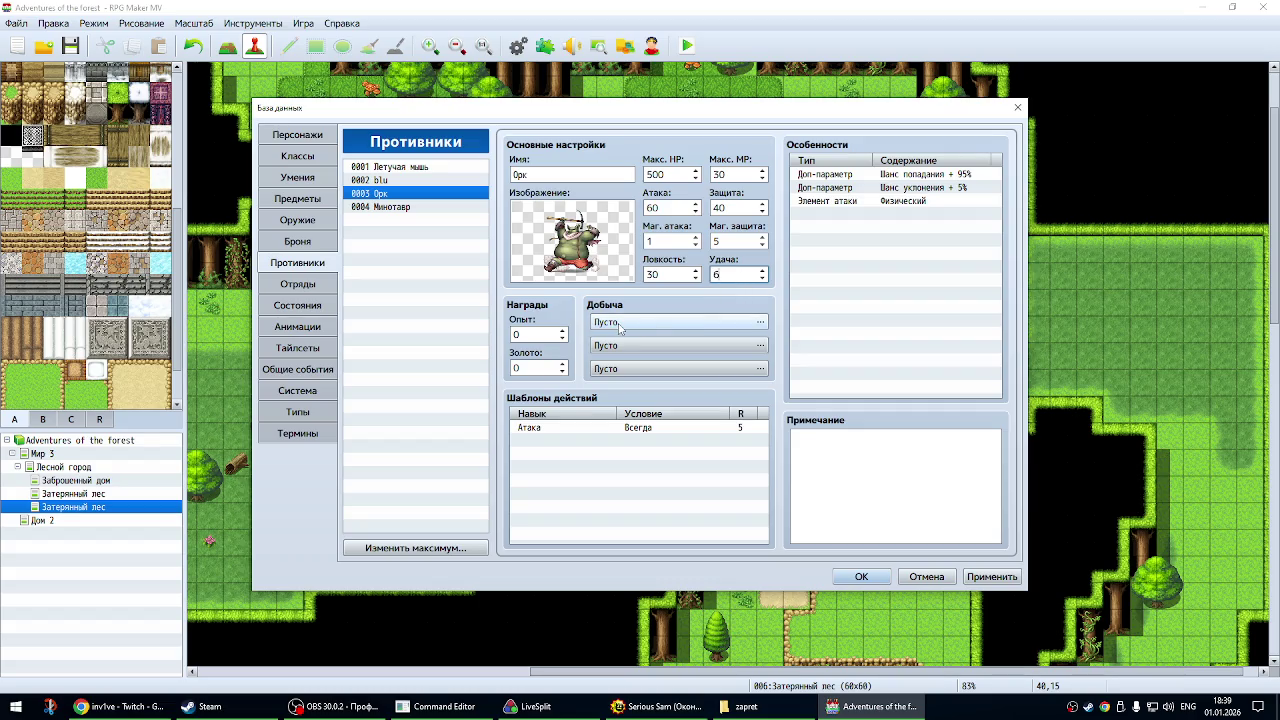
pyautogui.click(620, 322)
# - Make the Орк's first drop the Меч weapon at a 1/100 chance
pyautogui.click(570, 322)
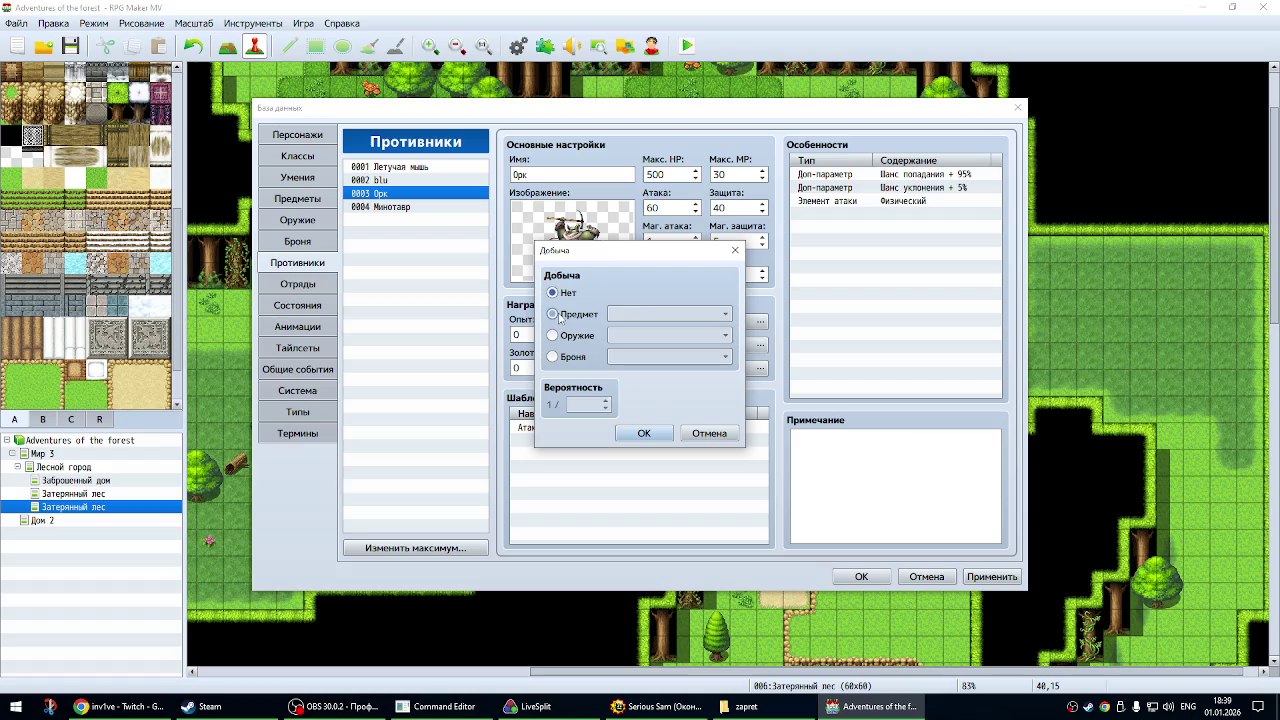
pyautogui.click(639, 316)
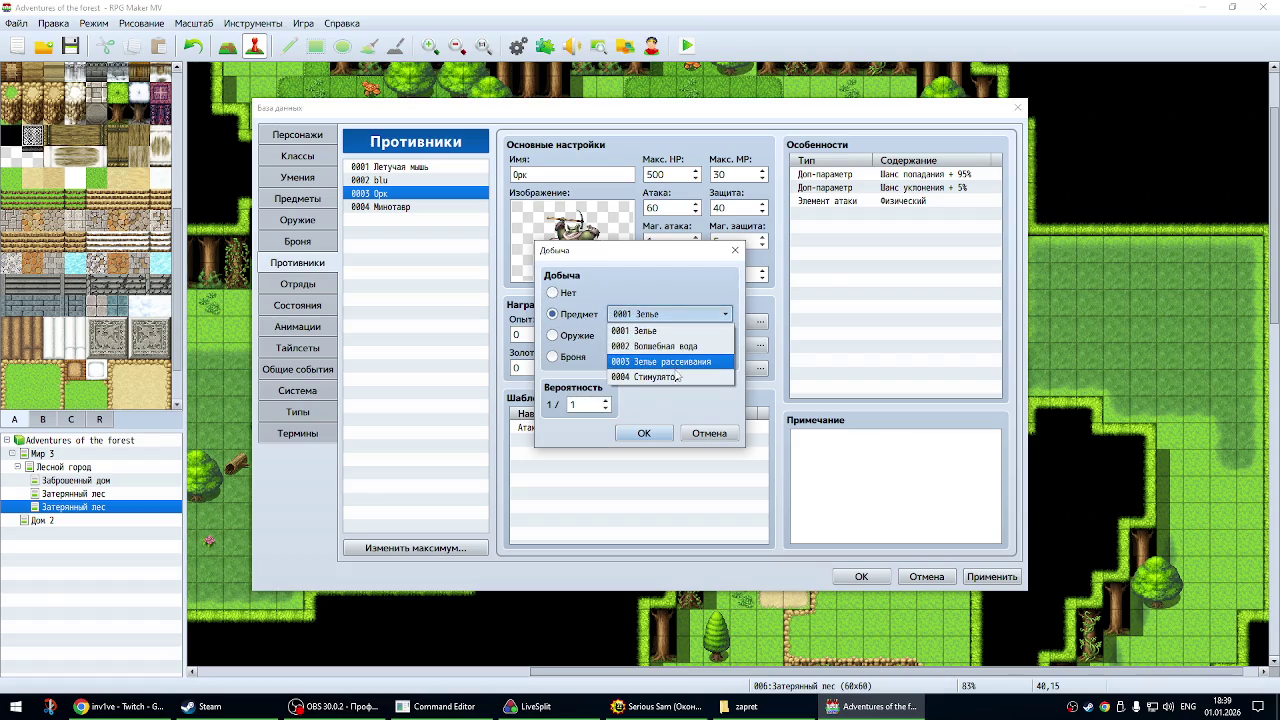
pyautogui.click(641, 291)
pyautogui.click(570, 336)
pyautogui.click(642, 336)
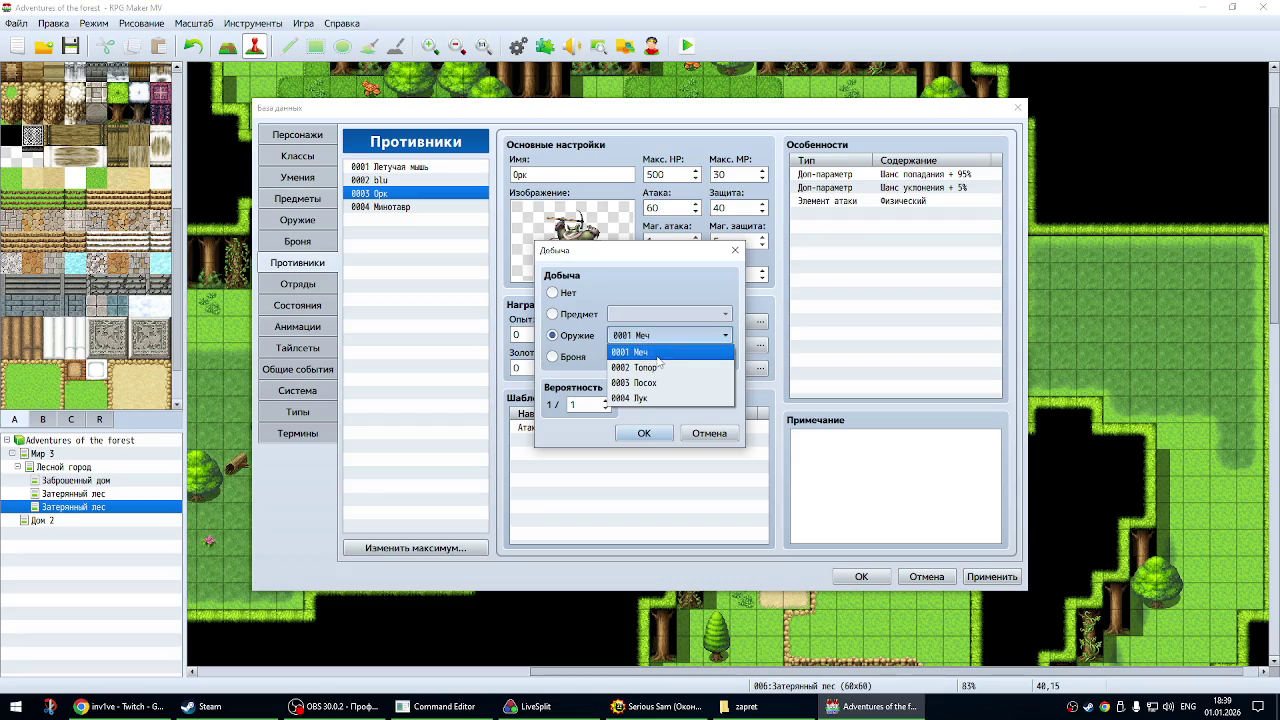
pyautogui.click(658, 365)
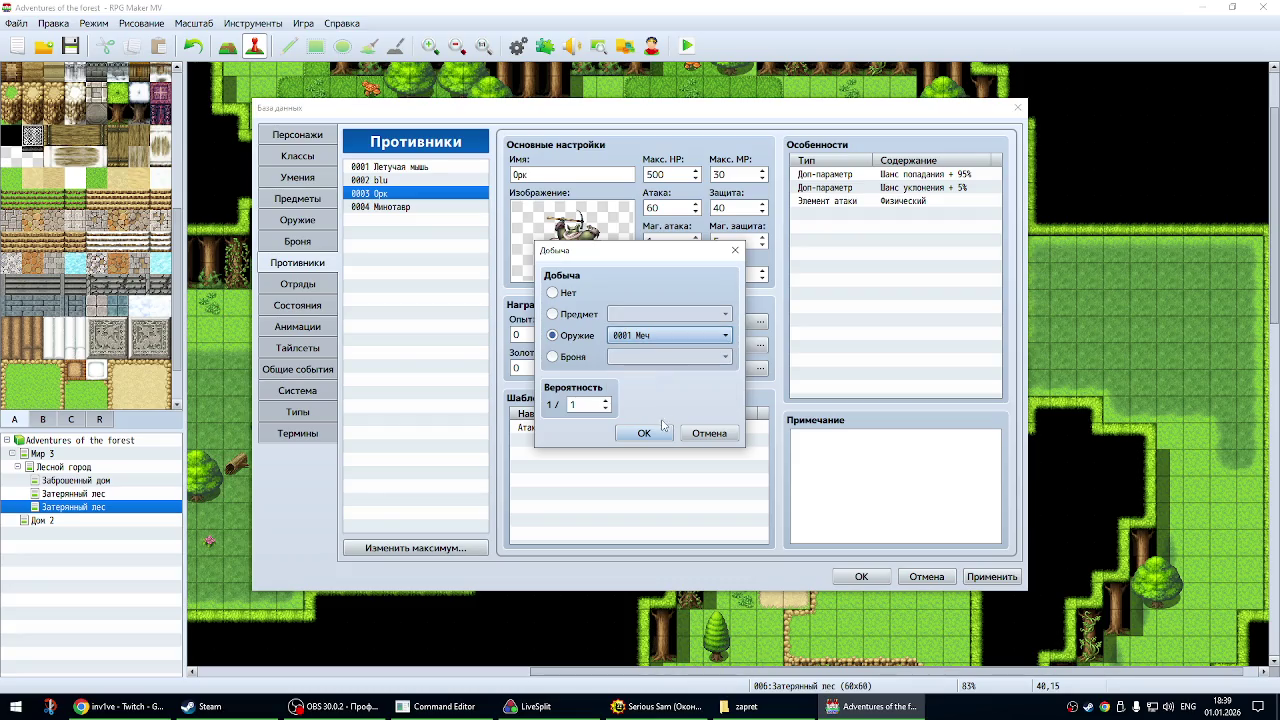
pyautogui.click(553, 357)
pyautogui.click(557, 342)
pyautogui.press('Tab')
pyautogui.press('Tab')
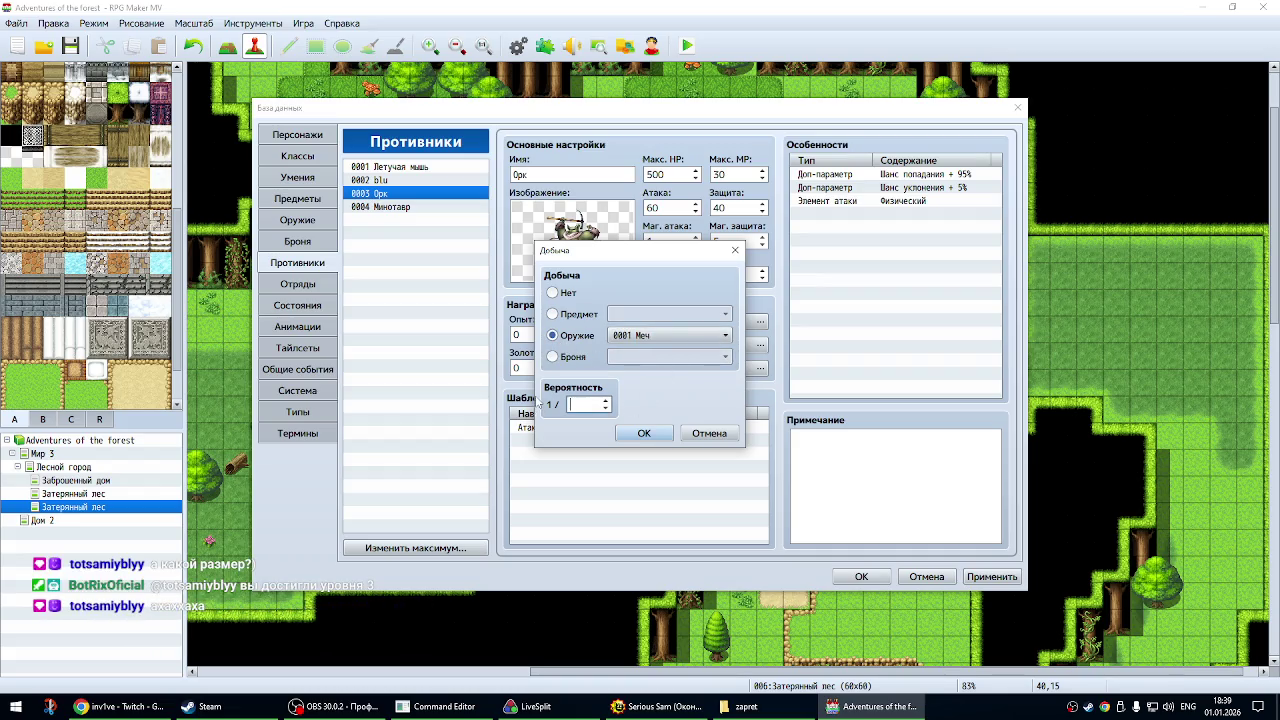
pyautogui.write('100')
pyautogui.click(636, 430)
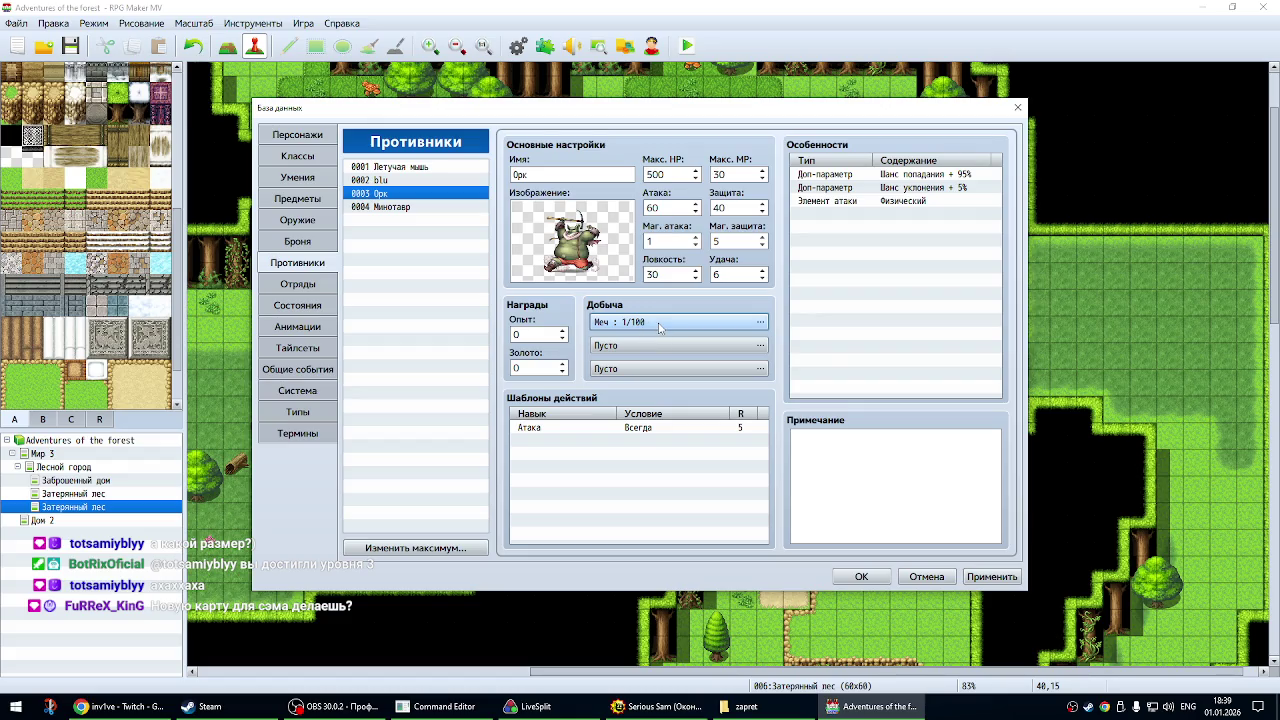
# - Change the Меч drop chance to 1/1 and apply the enemy changes
pyautogui.doubleClick(659, 324)
pyautogui.doubleClick(585, 406)
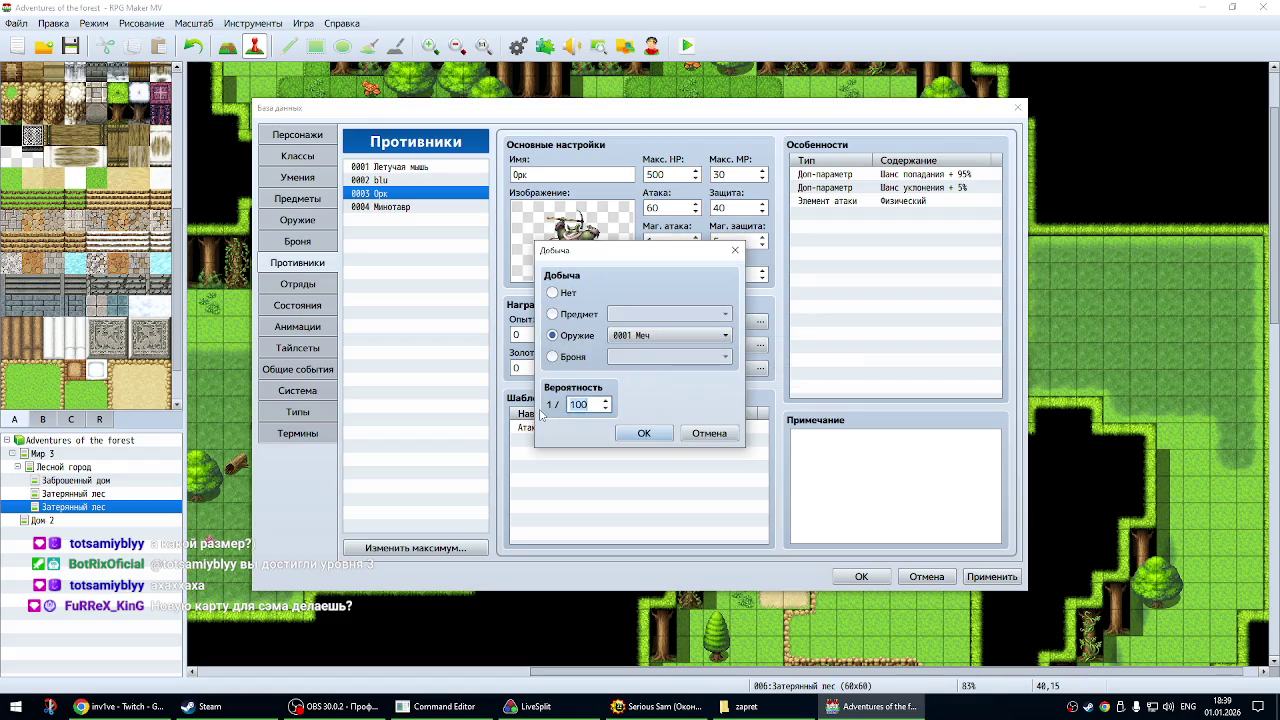
pyautogui.write('1')
pyautogui.click(644, 433)
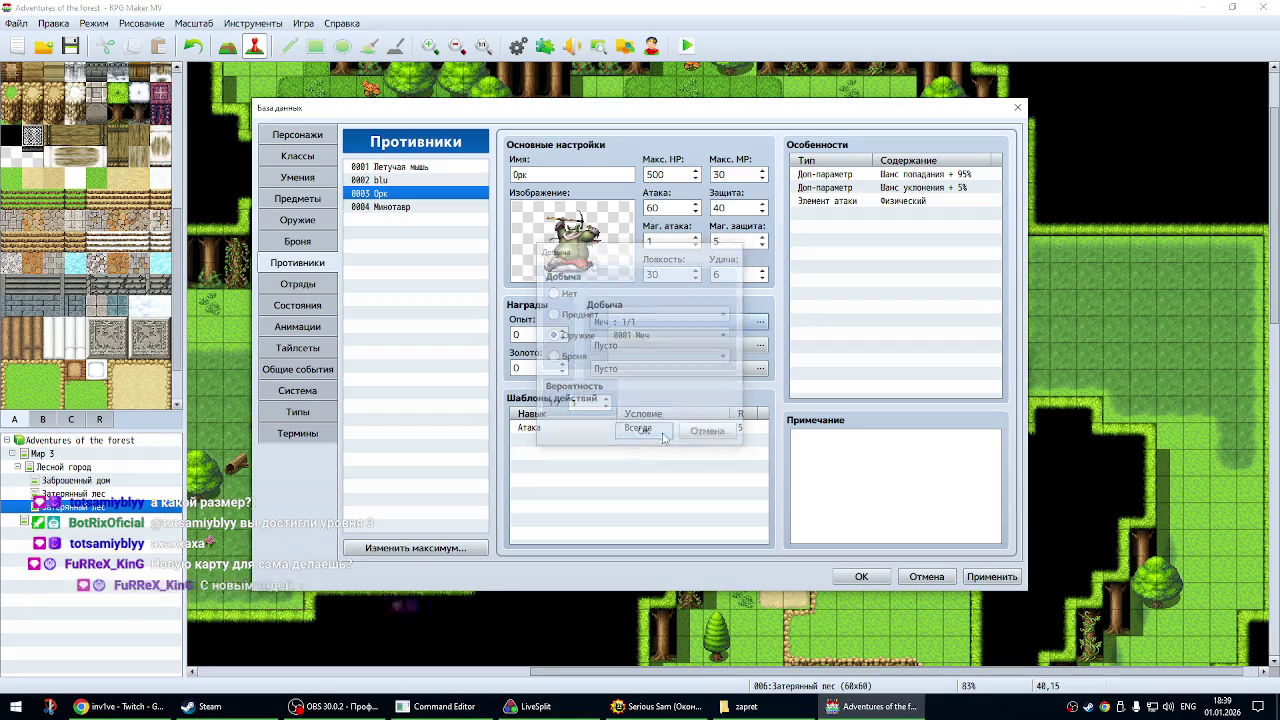
pyautogui.doubleClick(600, 324)
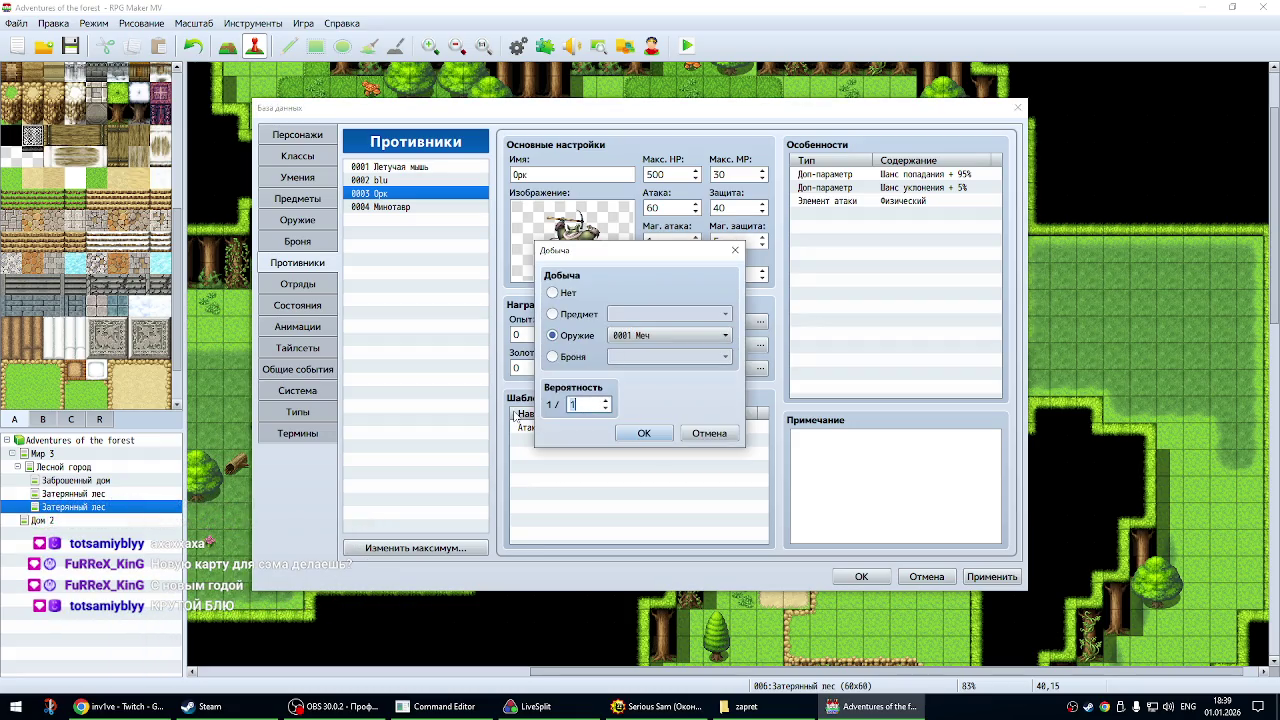
pyautogui.press('BackSpace')
pyautogui.write('40')
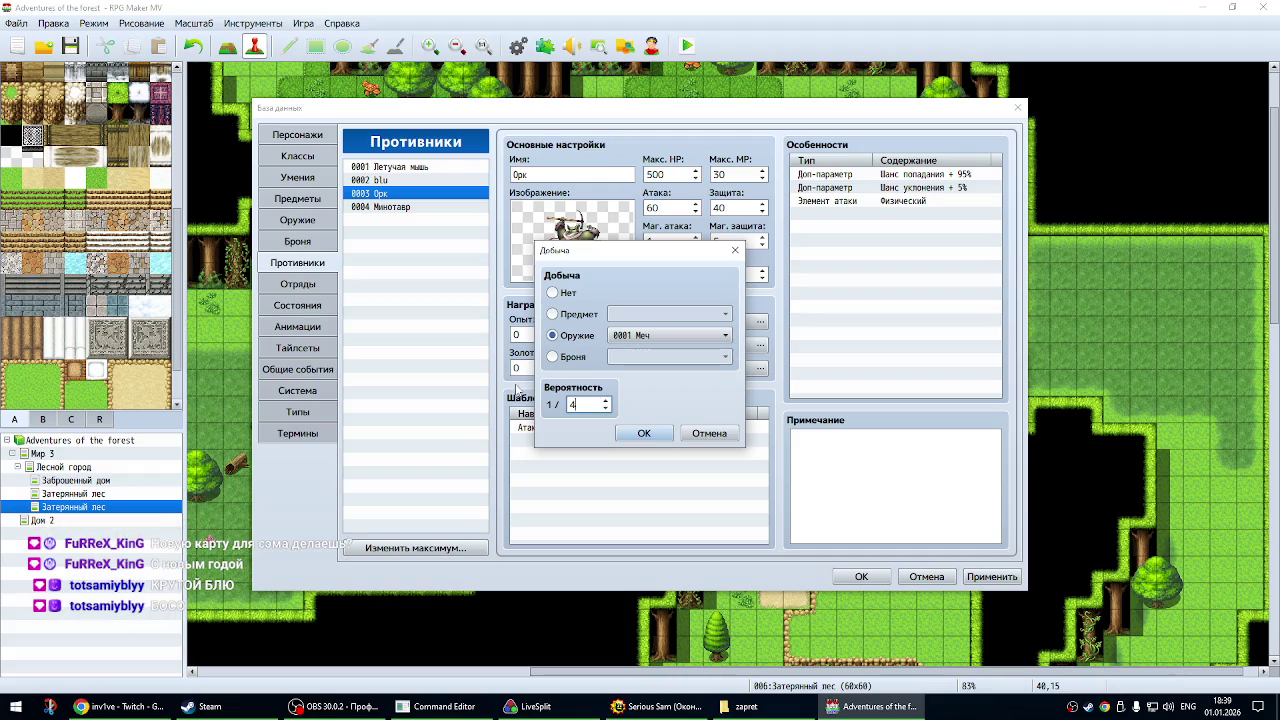
pyautogui.click(645, 436)
pyautogui.press('BackSpace')
pyautogui.press('BackSpace')
pyautogui.write('1')
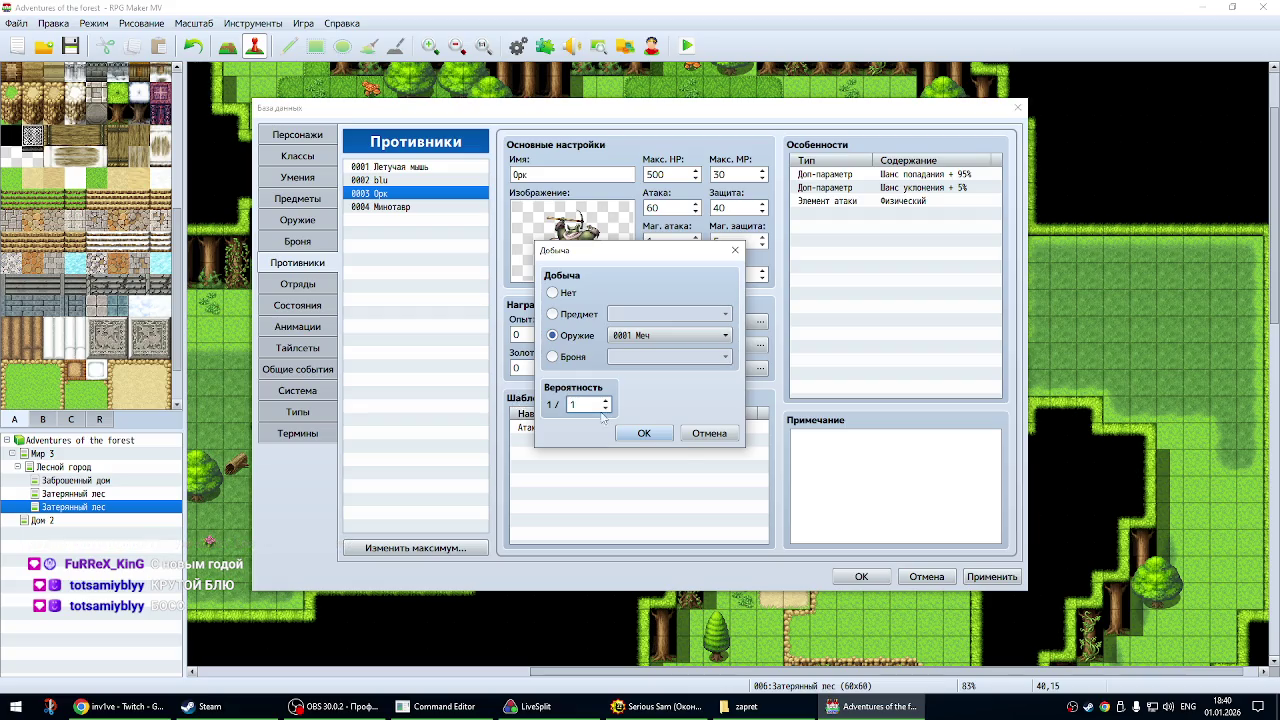
pyautogui.click(644, 433)
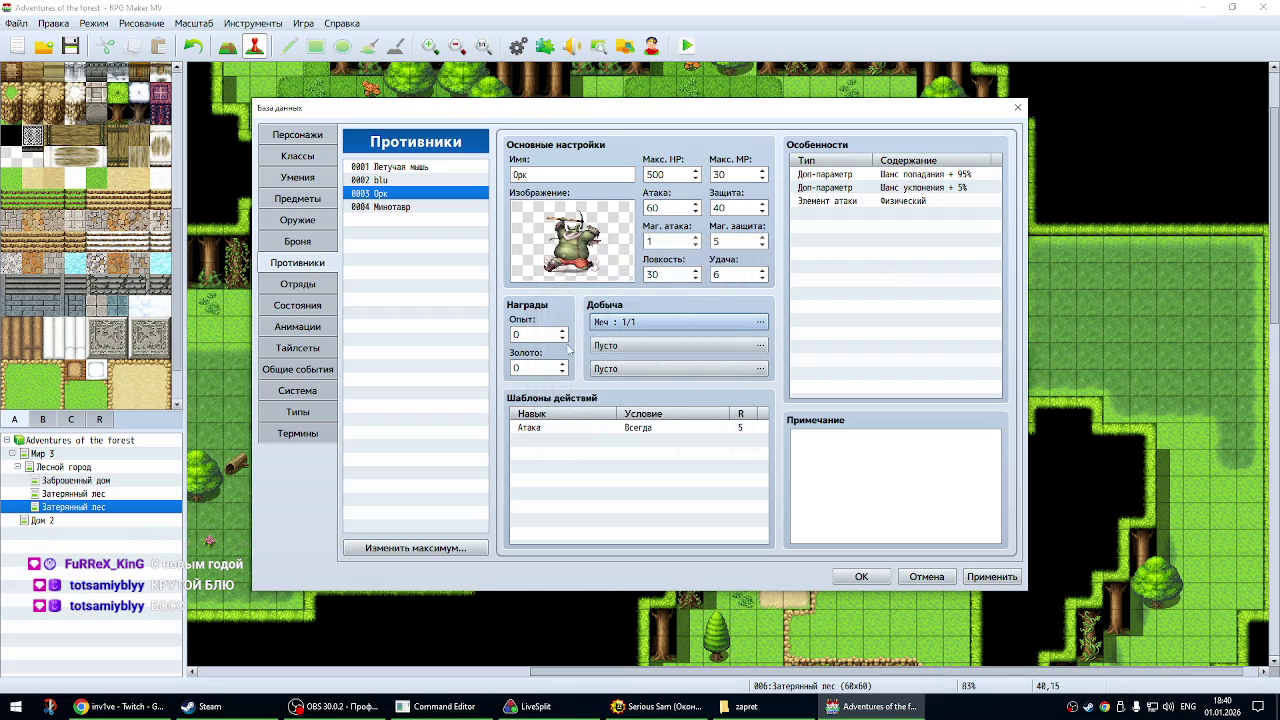
pyautogui.click(991, 576)
pyautogui.click(551, 174)
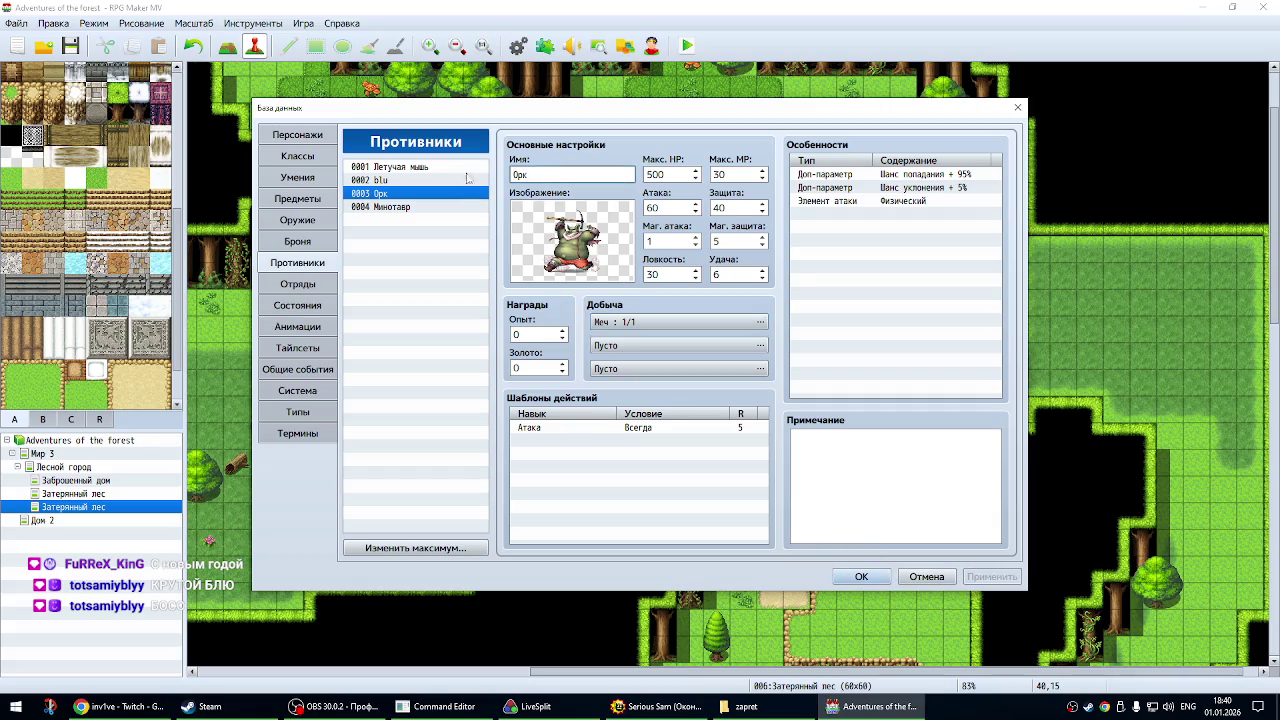
# - Rename enemy 0003 to Лесоруб, apply it, and close the database
pyautogui.press('BackSpace')
pyautogui.press('BackSpace')
pyautogui.press('BackSpace')
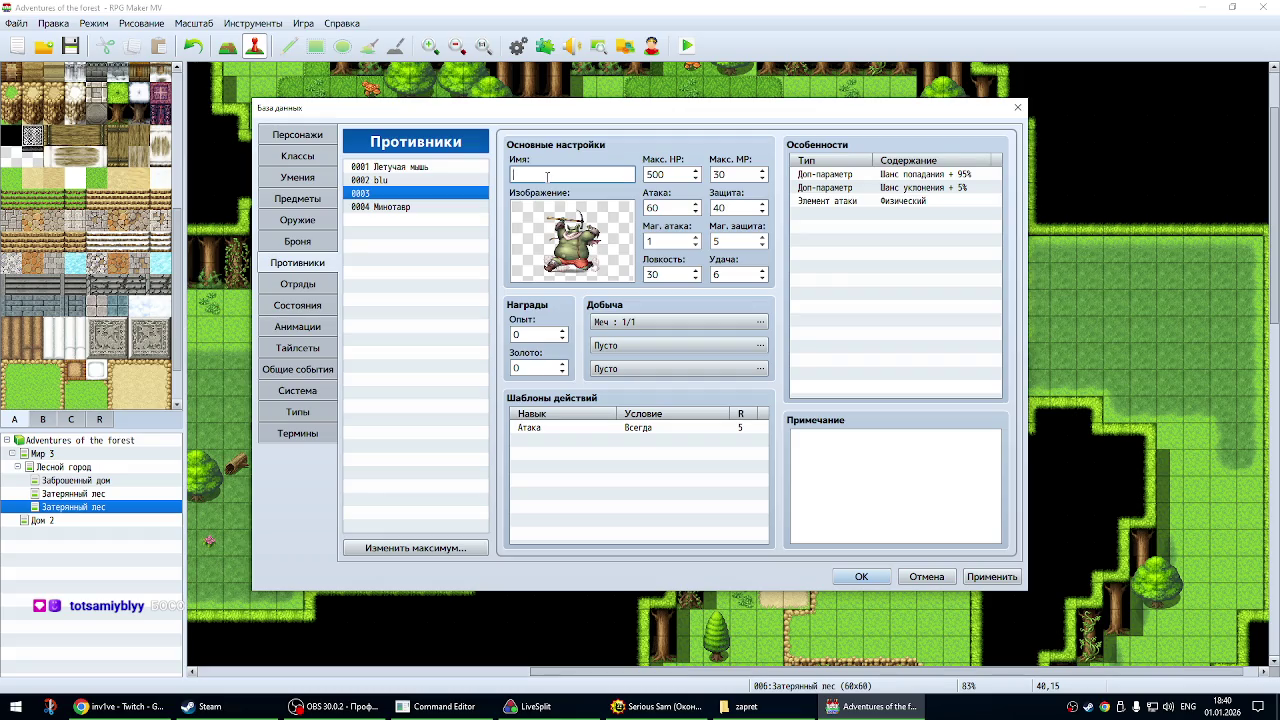
pyautogui.write(',j')
pyautogui.press('super+space')
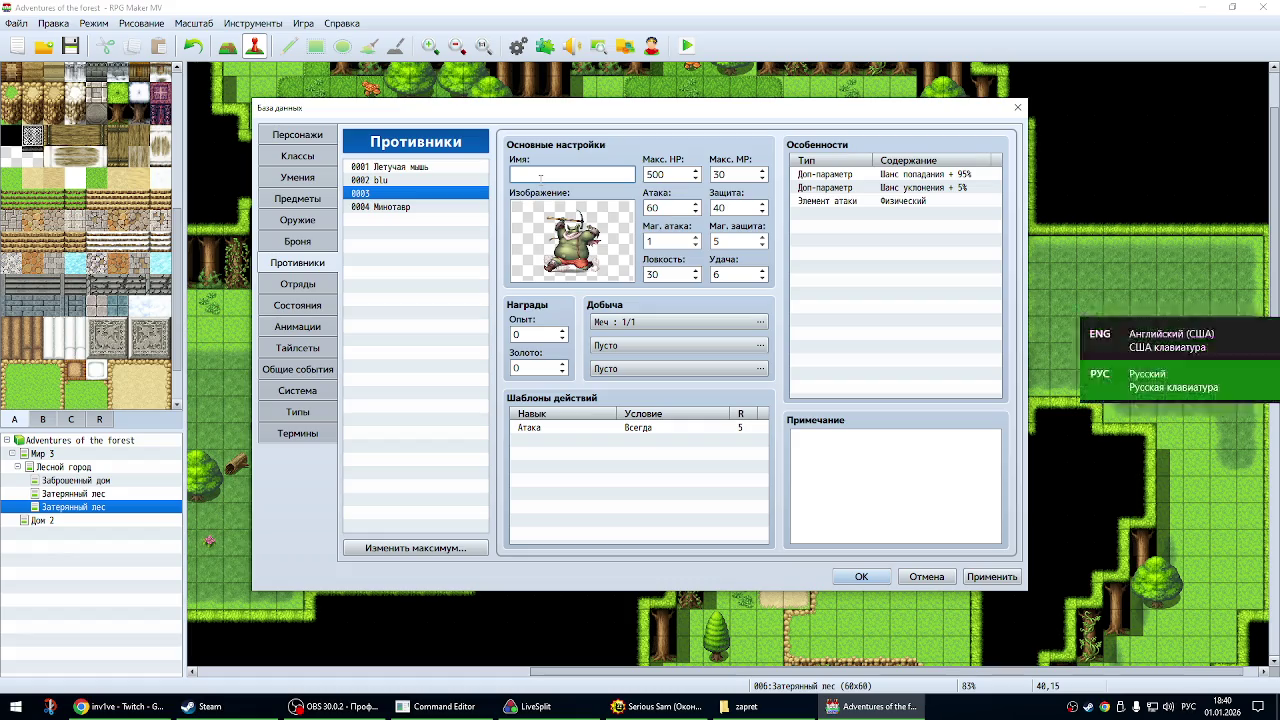
pyautogui.write('Б')
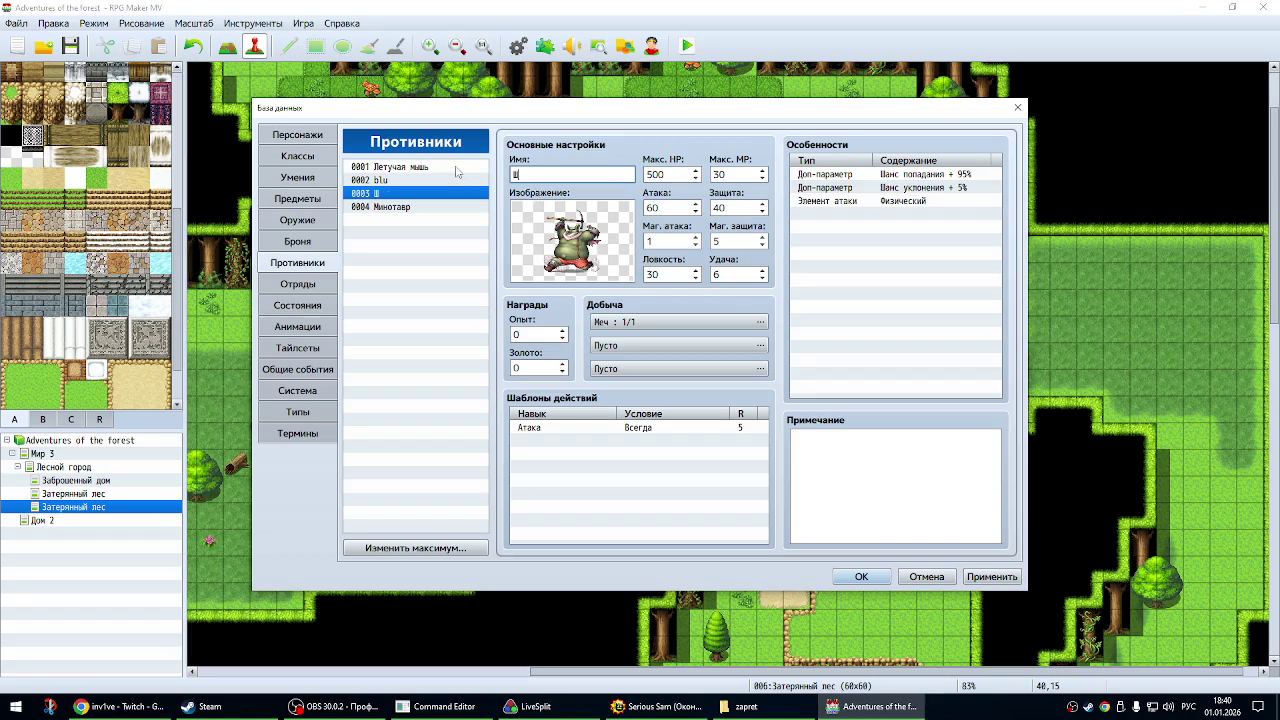
pyautogui.press('BackSpace')
pyautogui.write('и')
pyautogui.click(520, 175)
pyautogui.press('BackSpace')
pyautogui.write('Б')
pyautogui.press('BackSpace')
pyautogui.press('BackSpace')
pyautogui.press('BackSpace')
pyautogui.press('BackSpace')
pyautogui.press('BackSpace')
pyautogui.press('BackSpace')
pyautogui.write('Лесоруб')
pyautogui.click(989, 578)
pyautogui.click(860, 577)
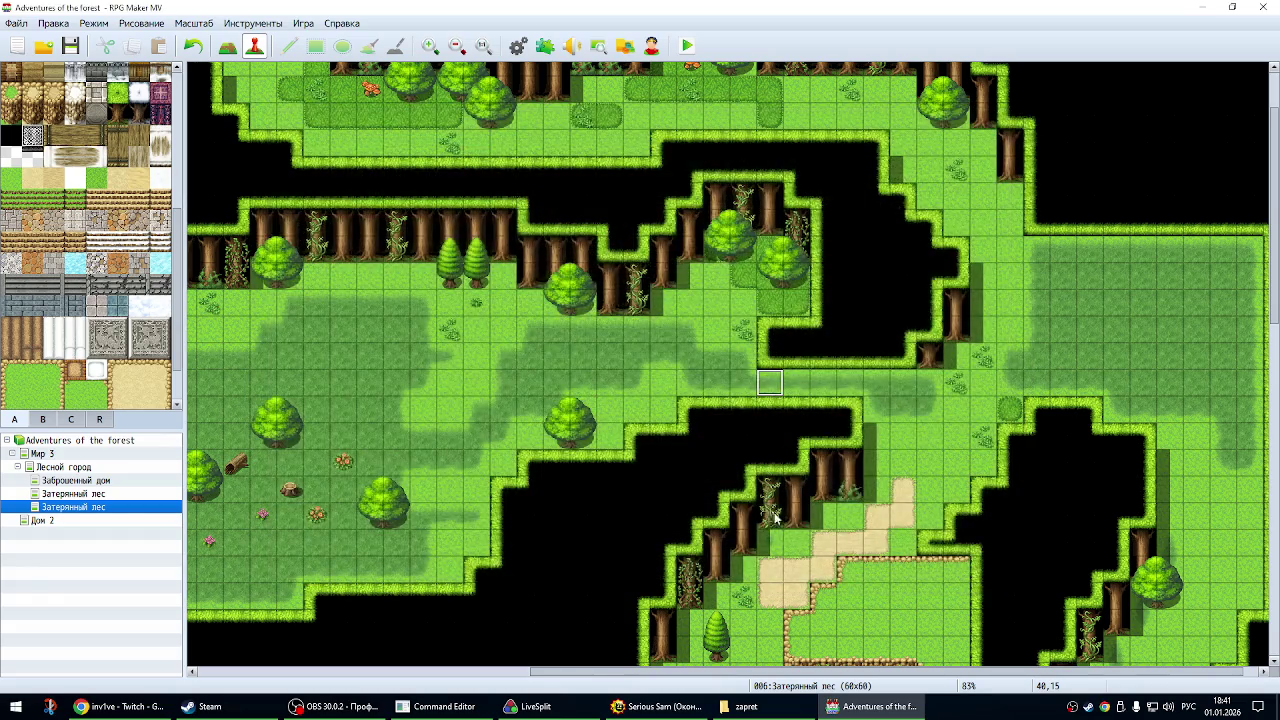
# - Create event EV013 at 40,15 starting an escapable, losable battle with the 0003 Орк troop
pyautogui.rightClick(771, 383)
pyautogui.click(805, 408)
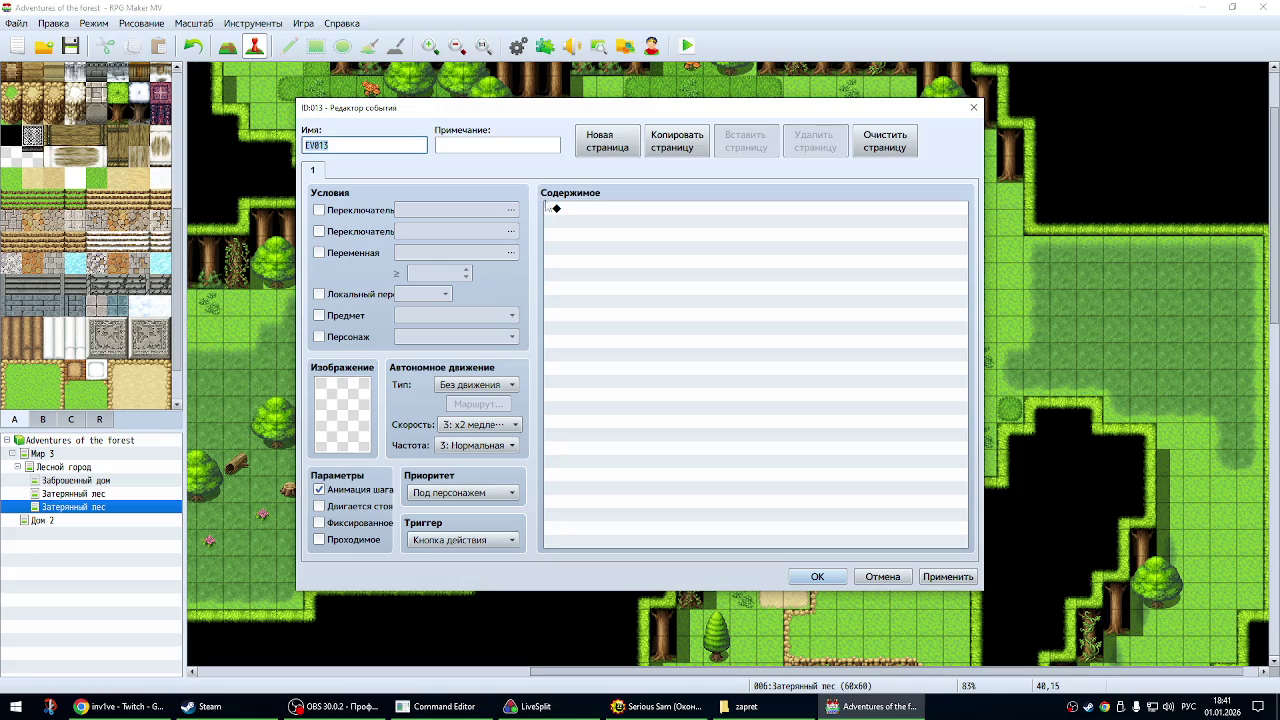
pyautogui.doubleClick(570, 212)
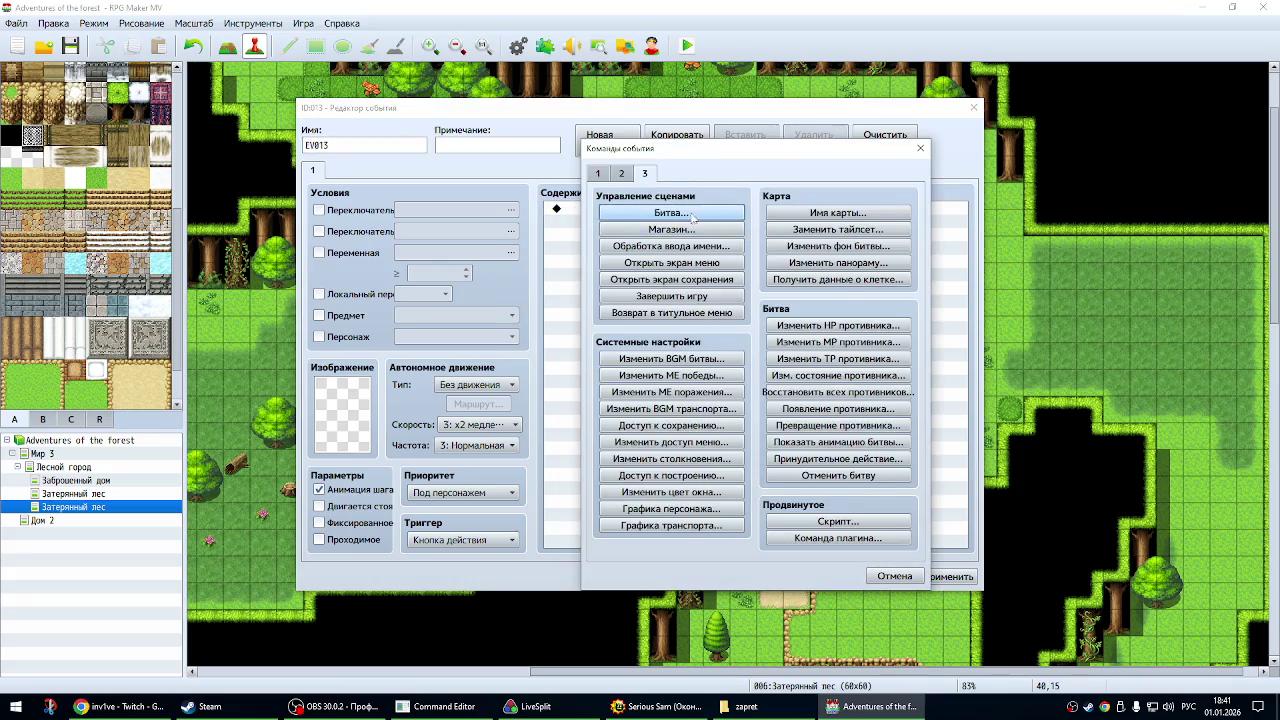
pyautogui.click(691, 214)
pyautogui.click(757, 329)
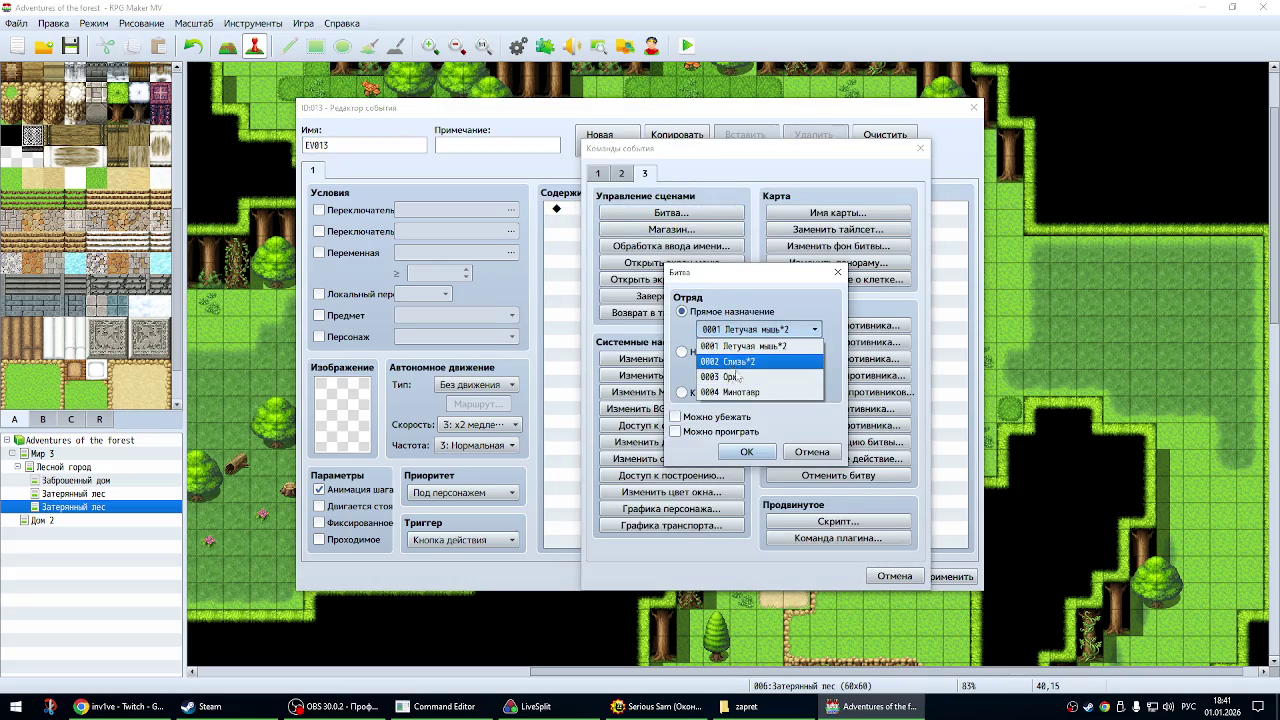
pyautogui.click(736, 377)
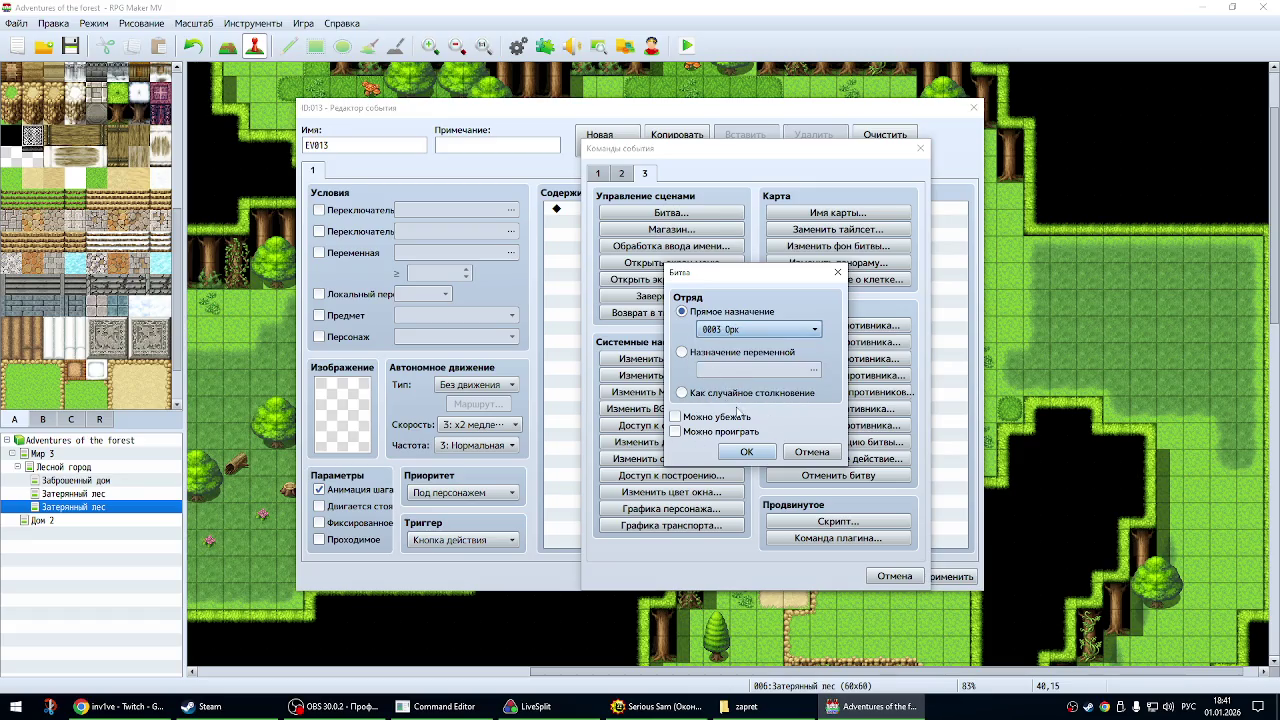
pyautogui.click(682, 420)
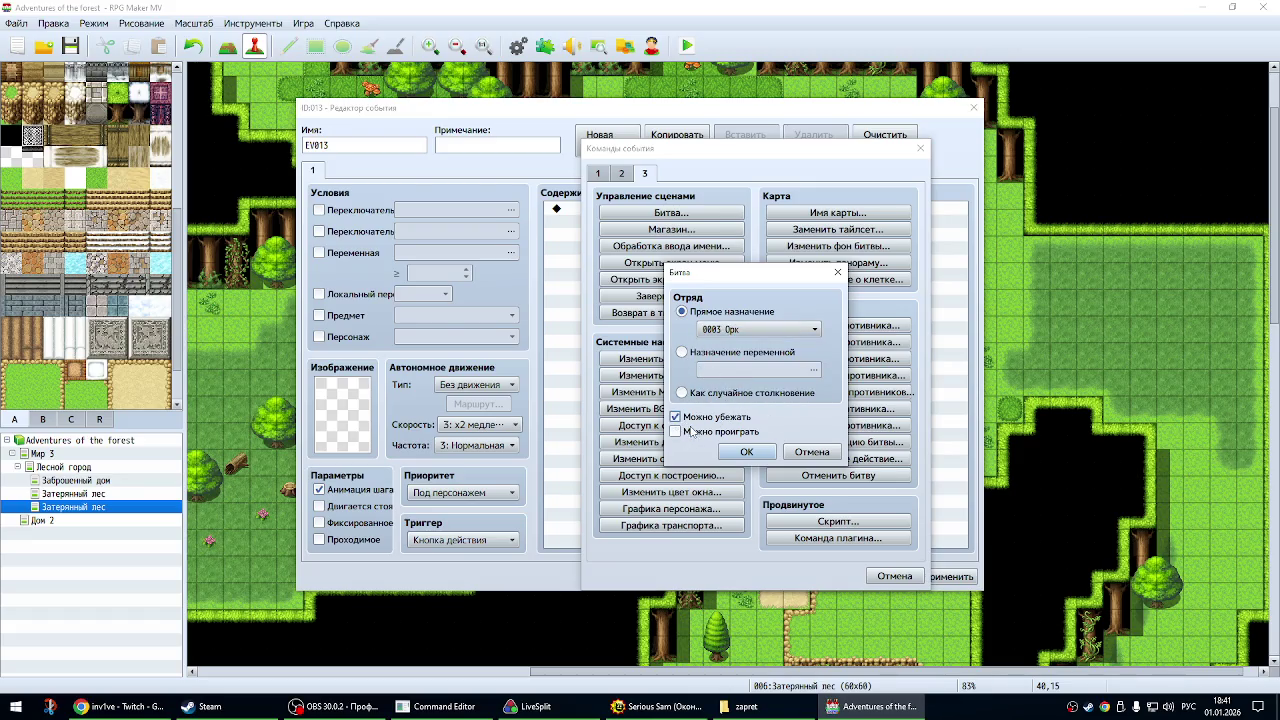
pyautogui.click(677, 432)
pyautogui.click(746, 452)
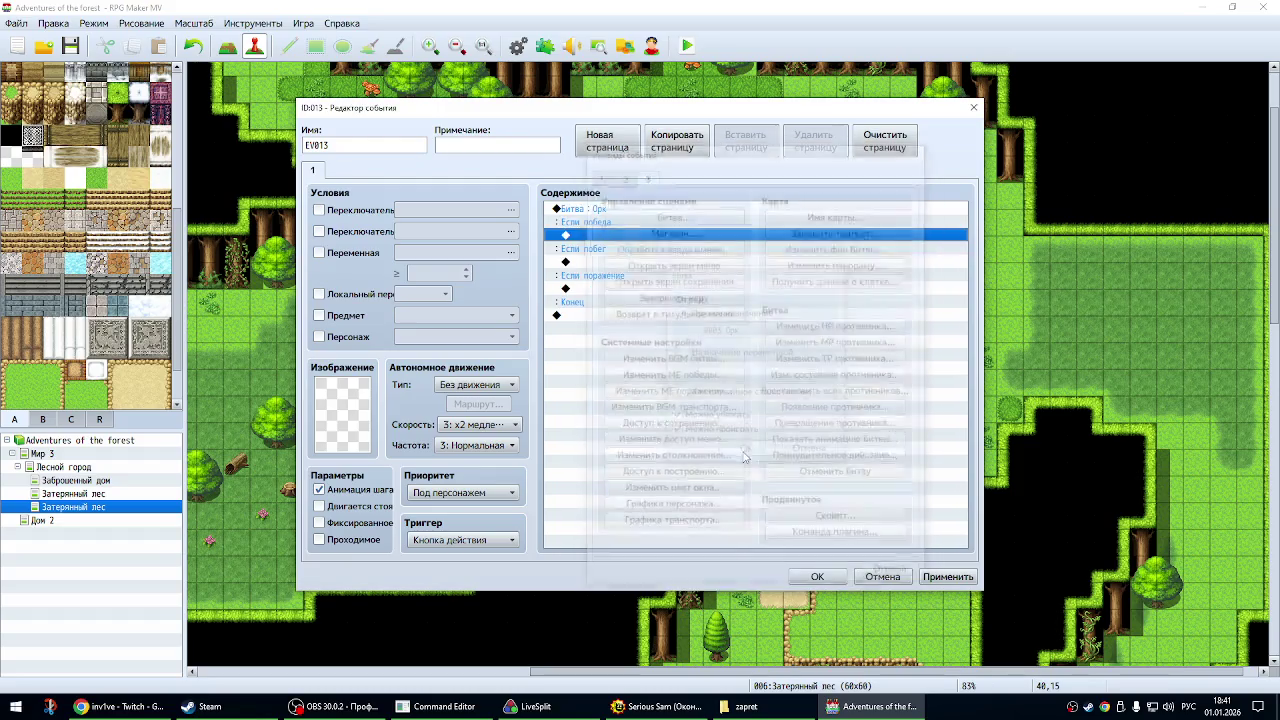
pyautogui.click(817, 577)
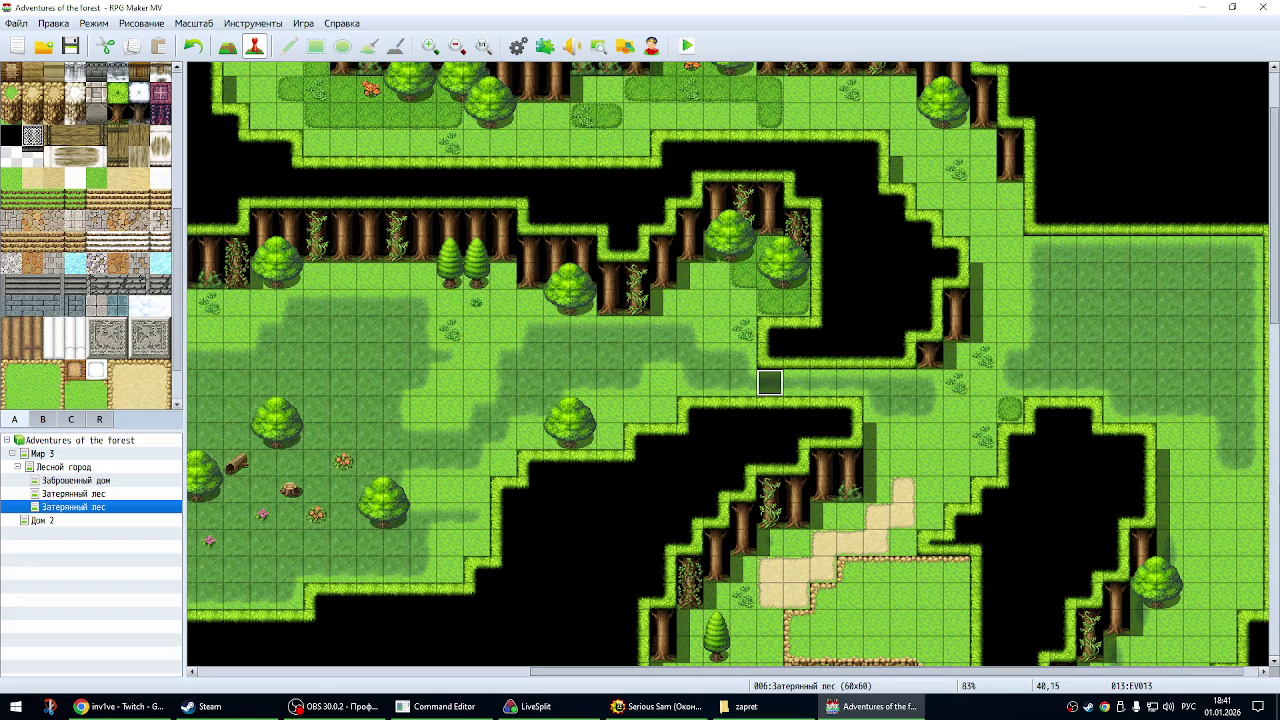
# - Add event EV014 at 44,24 starting an escapable, losable battle with the 0002 Слизь*2 troop
pyautogui.scroll(2, 1250, 340)
pyautogui.scroll(-2, 1250, 340)
pyautogui.scroll(-5, 1055, 372)
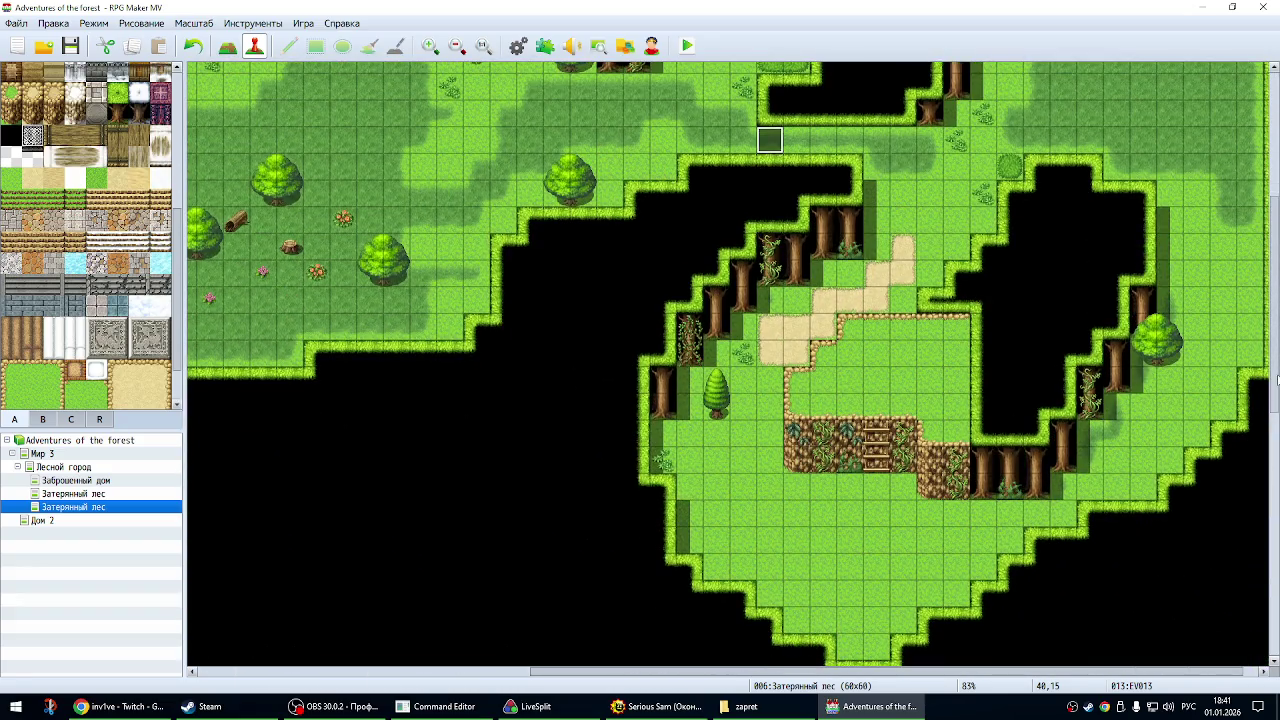
pyautogui.scroll(2, 1055, 372)
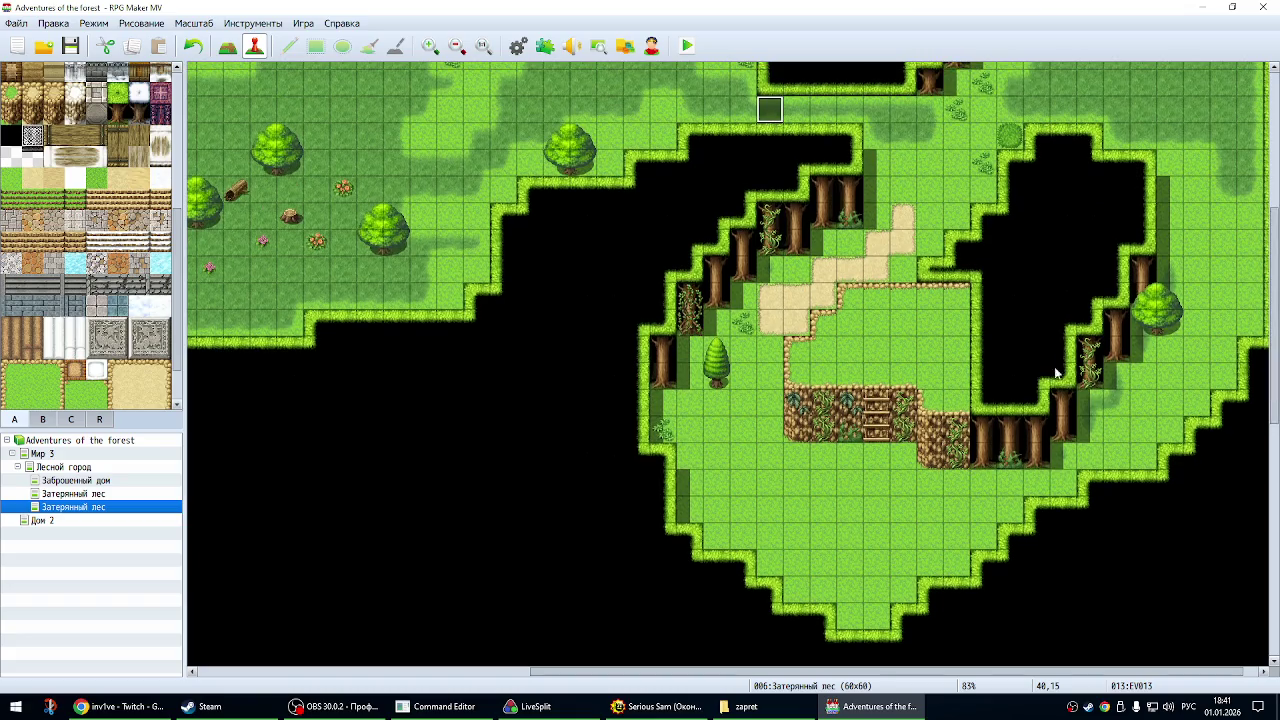
pyautogui.rightClick(877, 350)
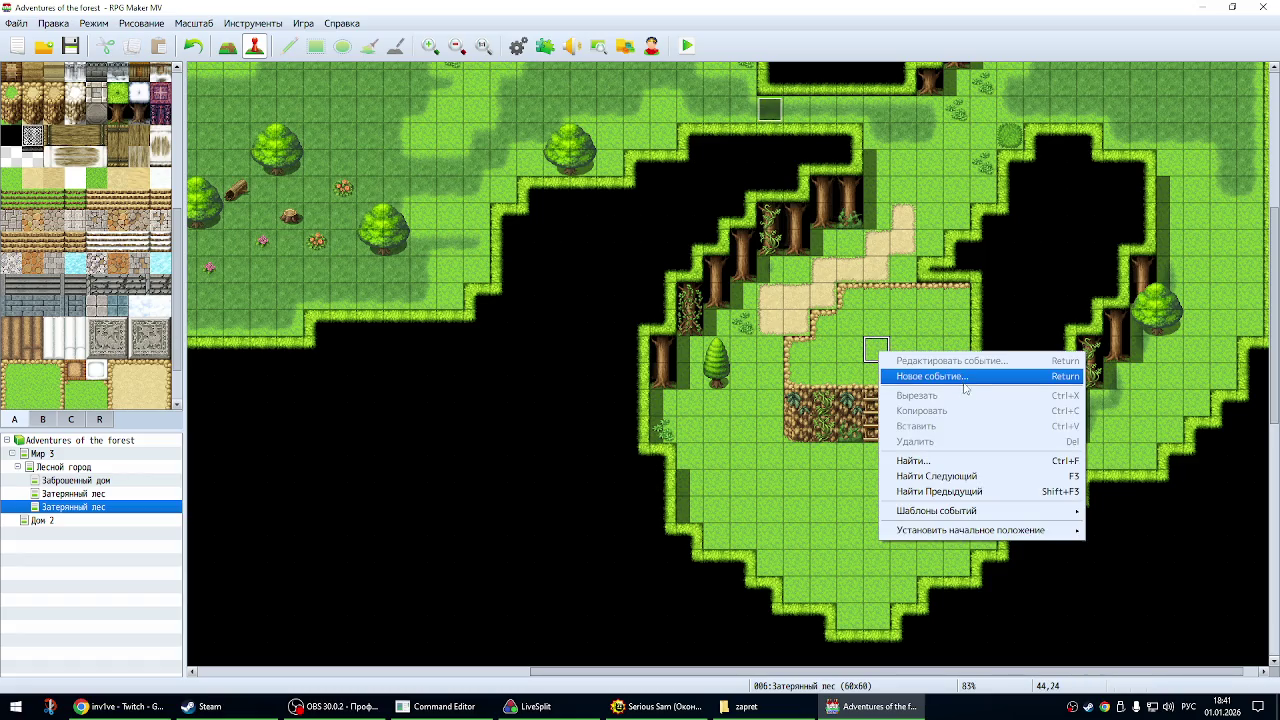
pyautogui.click(900, 380)
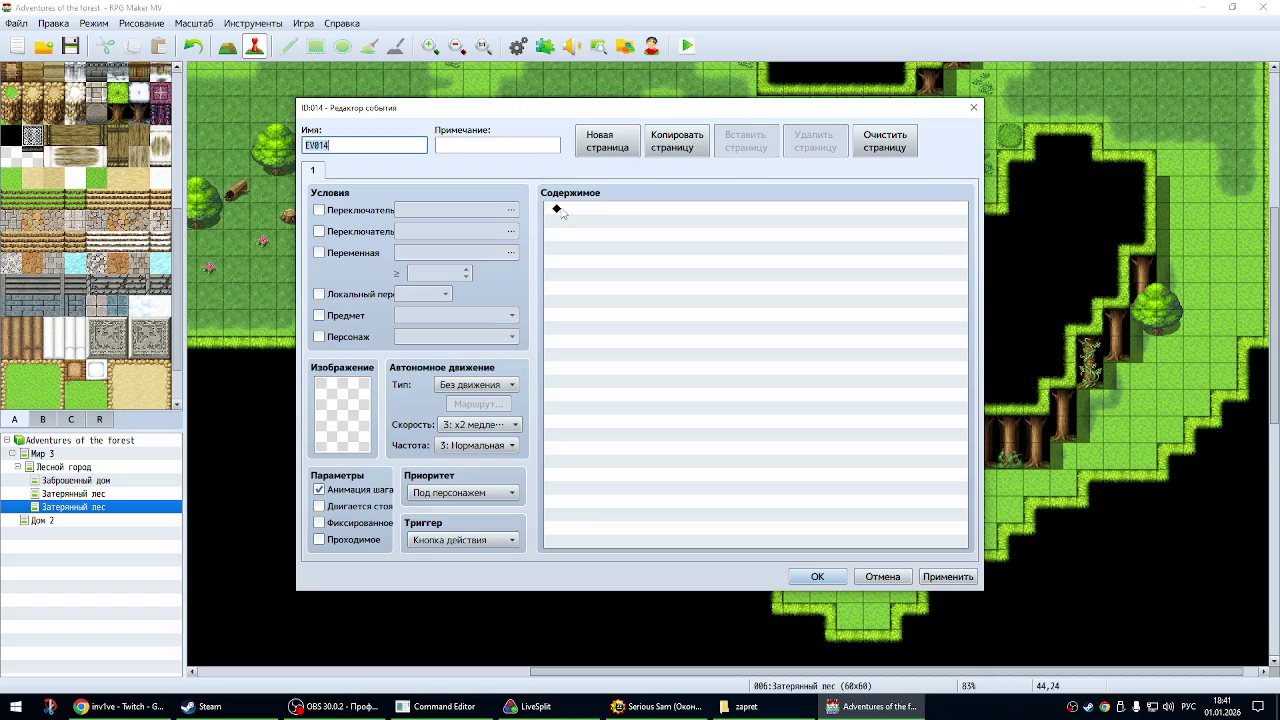
pyautogui.doubleClick(560, 209)
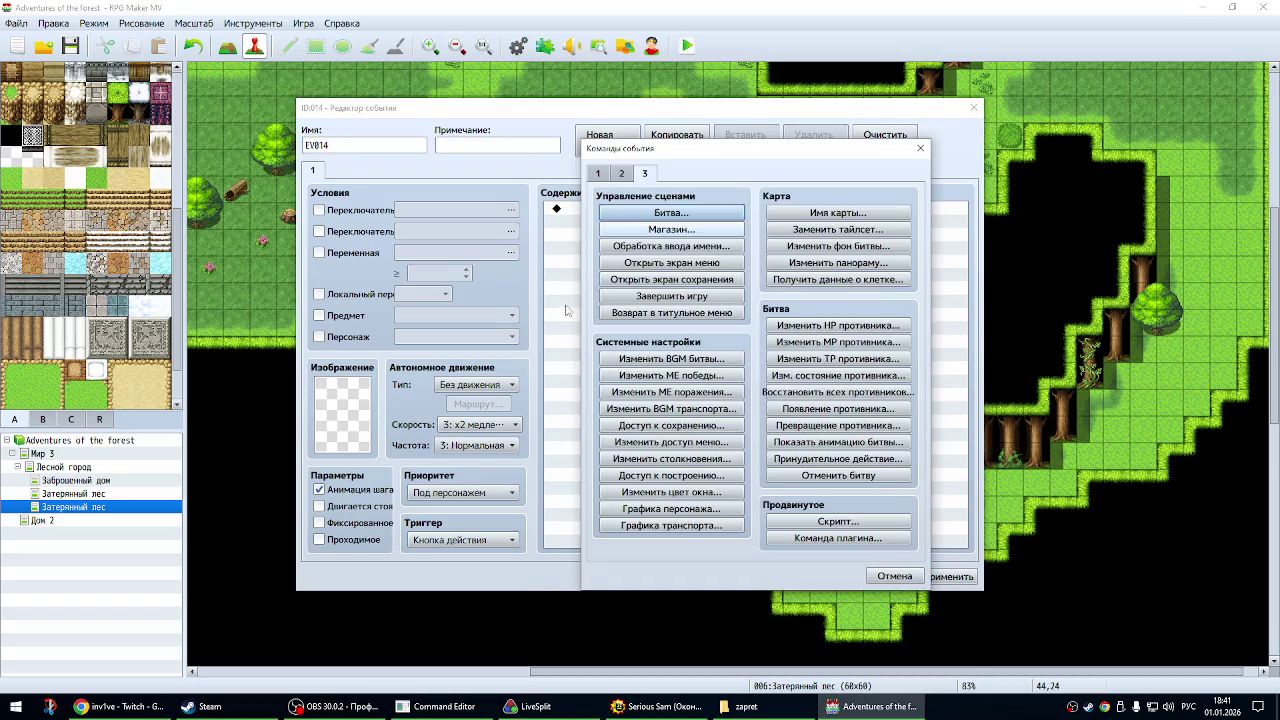
pyautogui.click(668, 218)
pyautogui.click(703, 328)
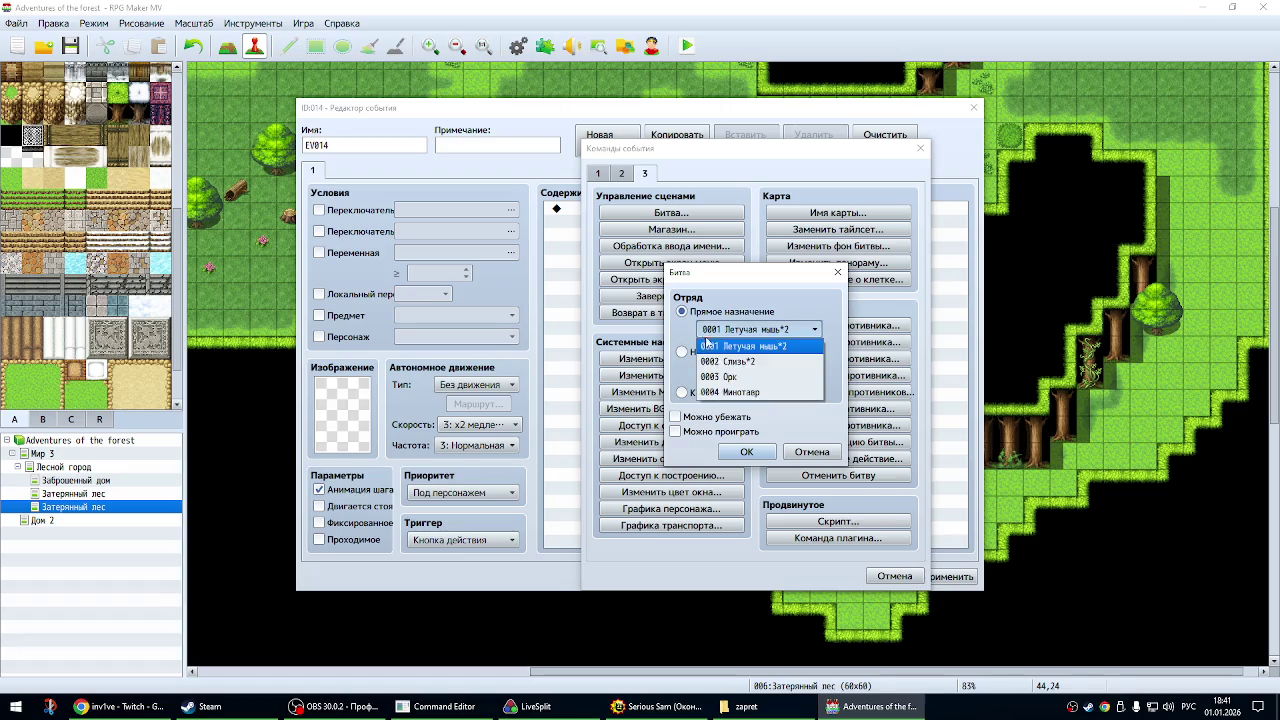
pyautogui.click(720, 361)
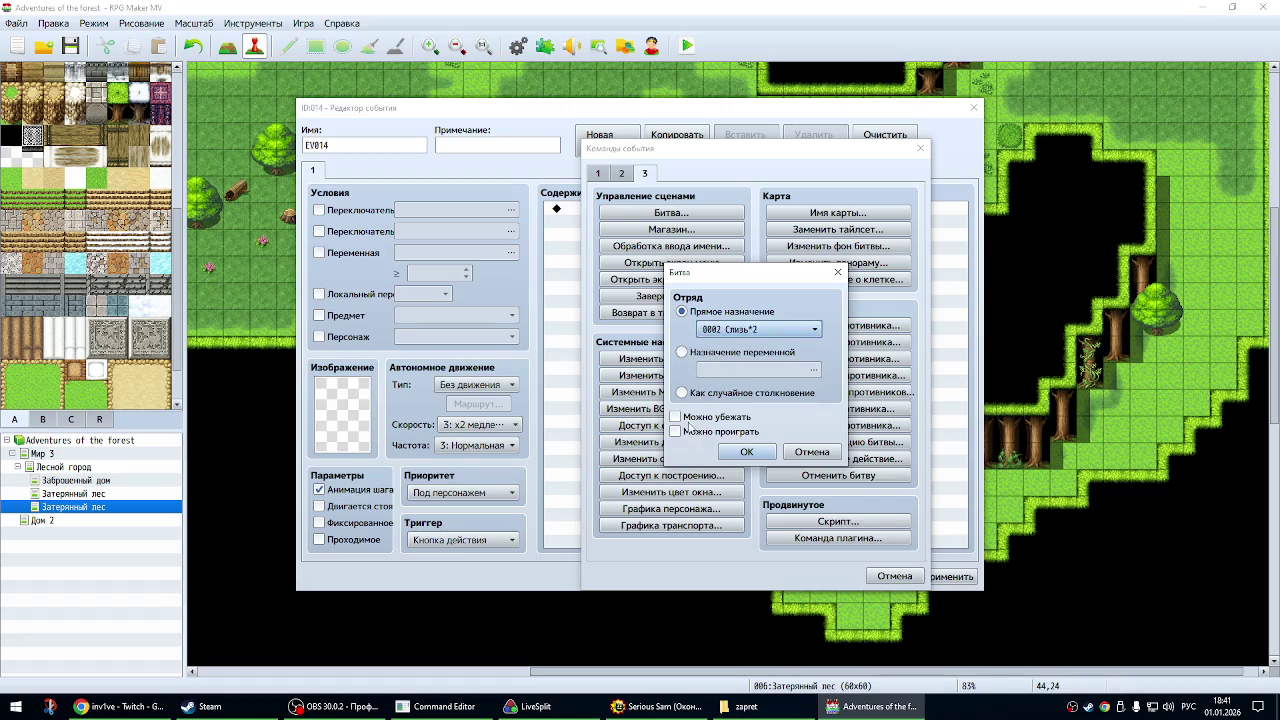
pyautogui.click(675, 416)
pyautogui.click(675, 431)
pyautogui.click(746, 451)
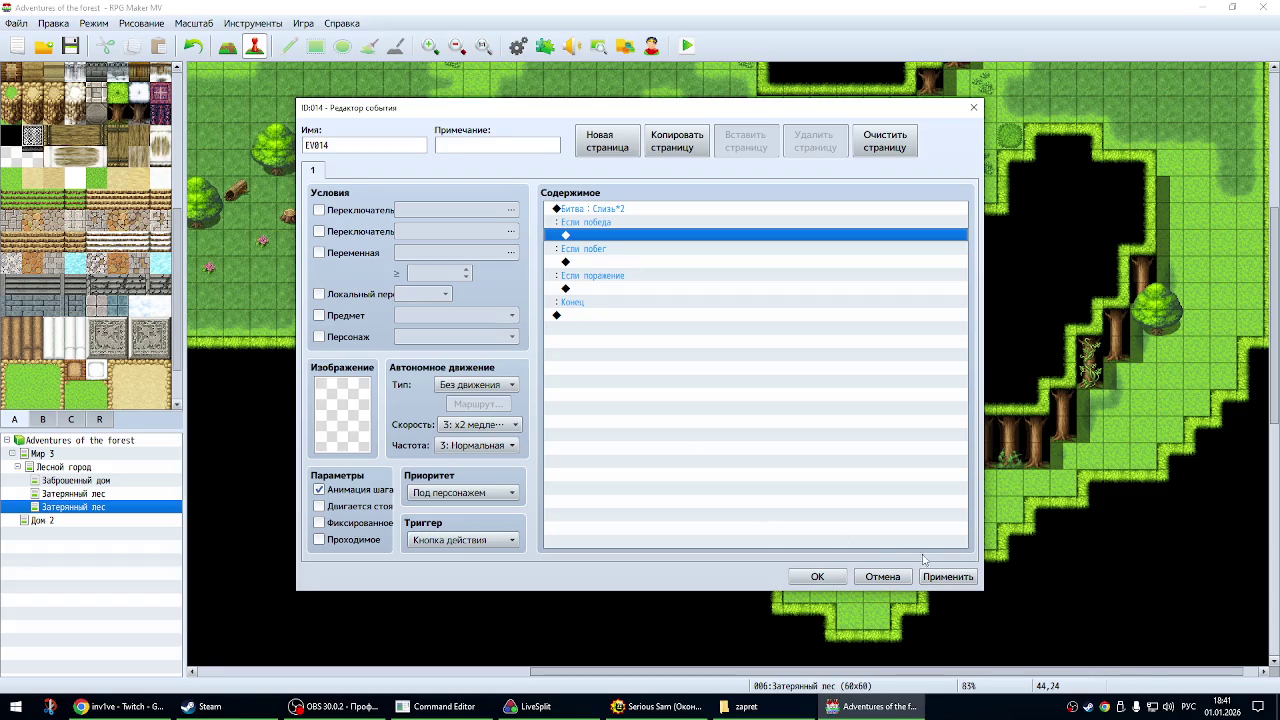
pyautogui.click(817, 576)
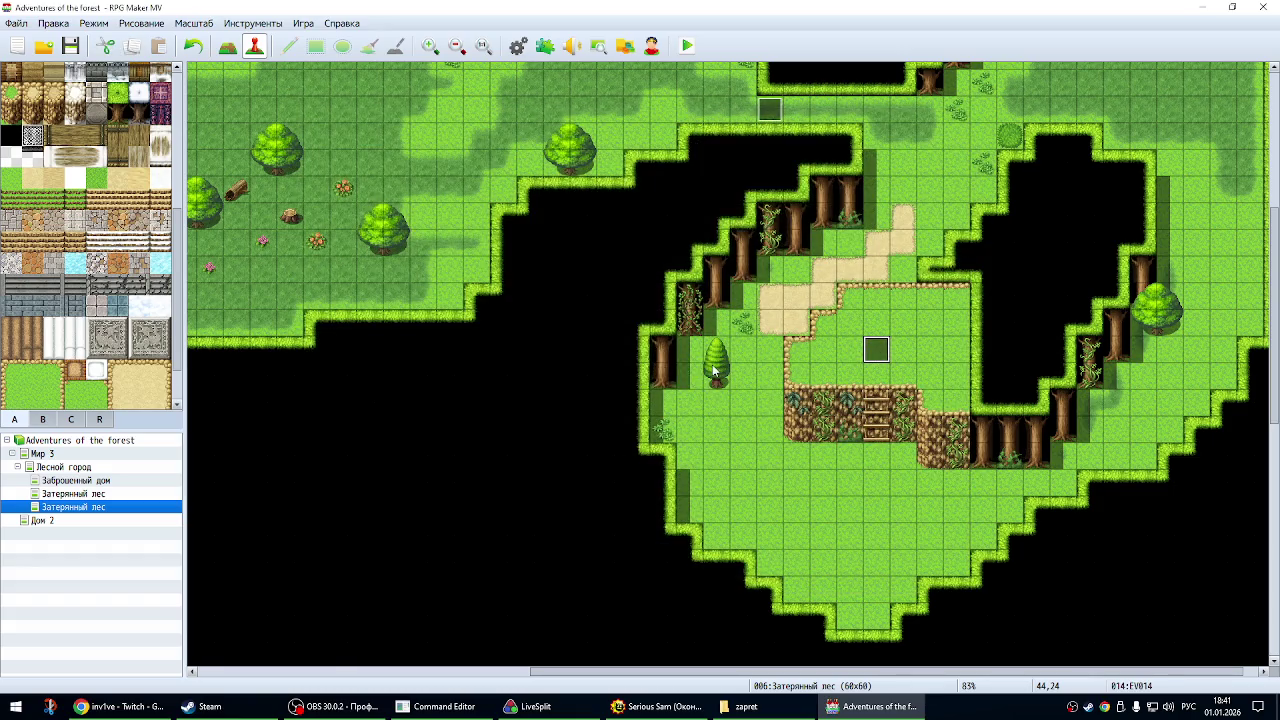
# - Scroll around the Затерянный лес map to review the placed battle events
pyautogui.scroll(5, 1247, 306)
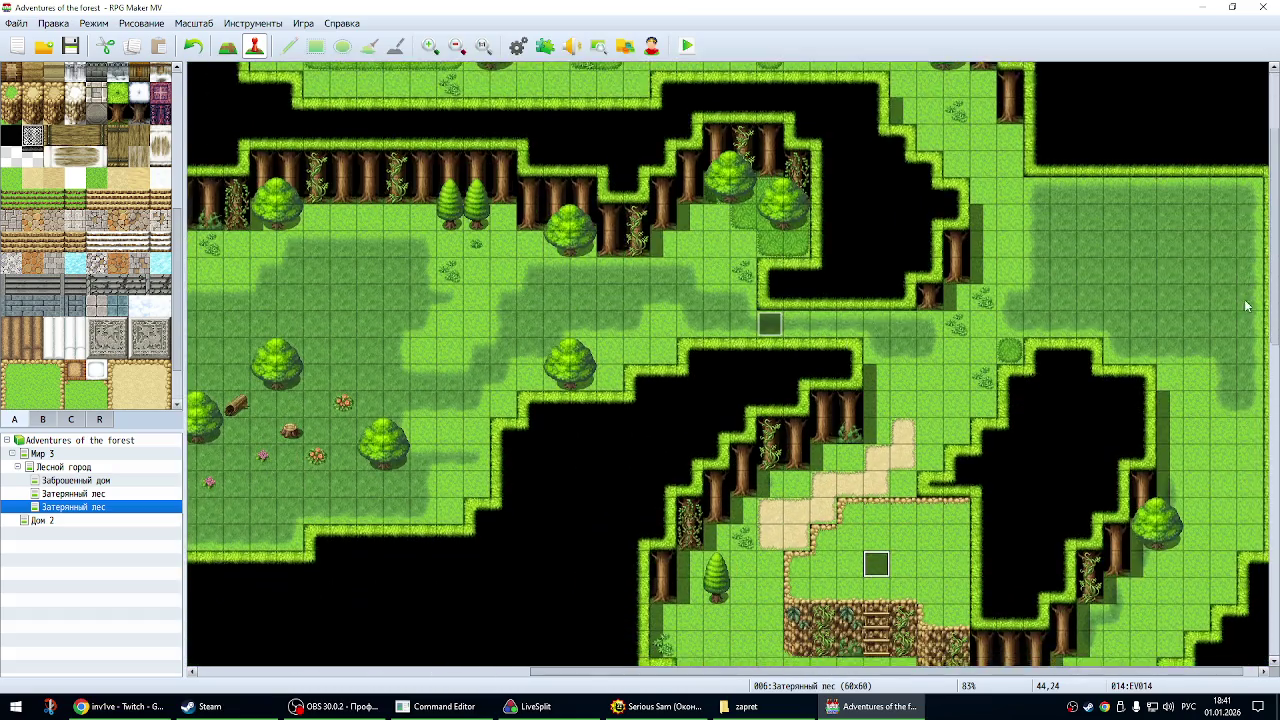
pyautogui.scroll(-6, 1247, 306)
pyautogui.scroll(-1, 1207, 395)
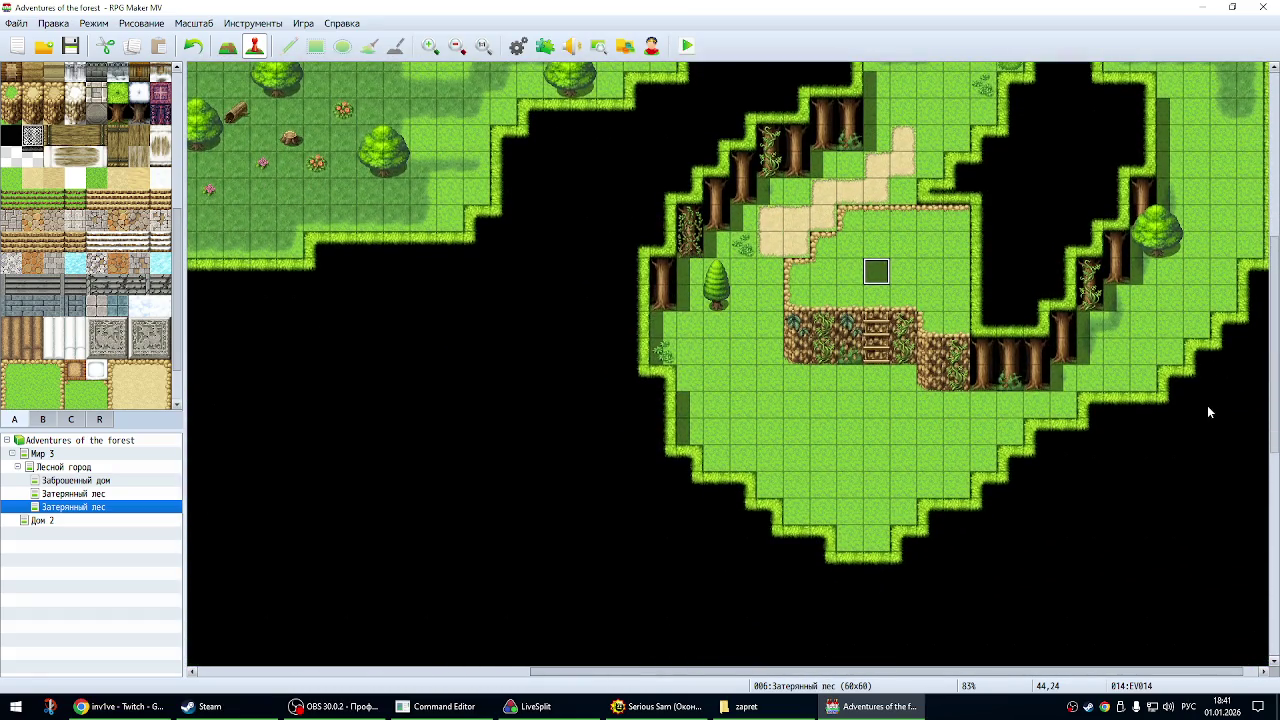
pyautogui.scroll(9, 1207, 412)
pyautogui.scroll(-4, 1230, 300)
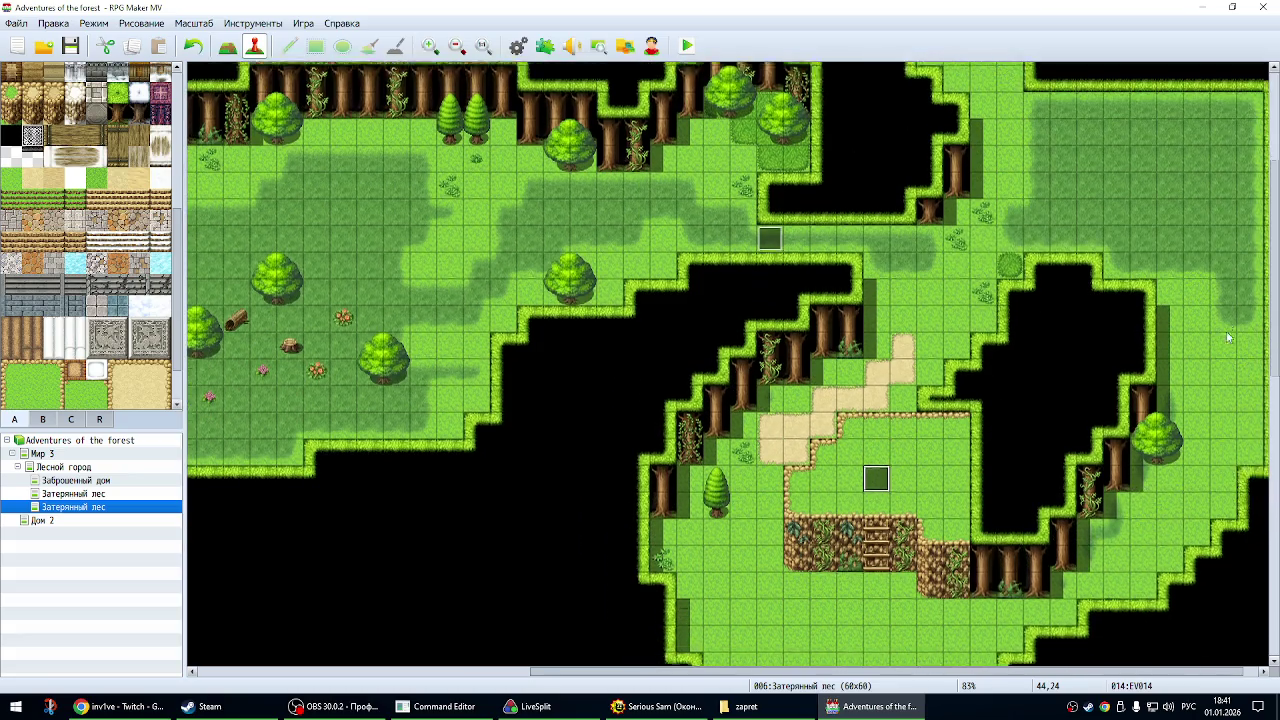
pyautogui.scroll(-1, 1229, 337)
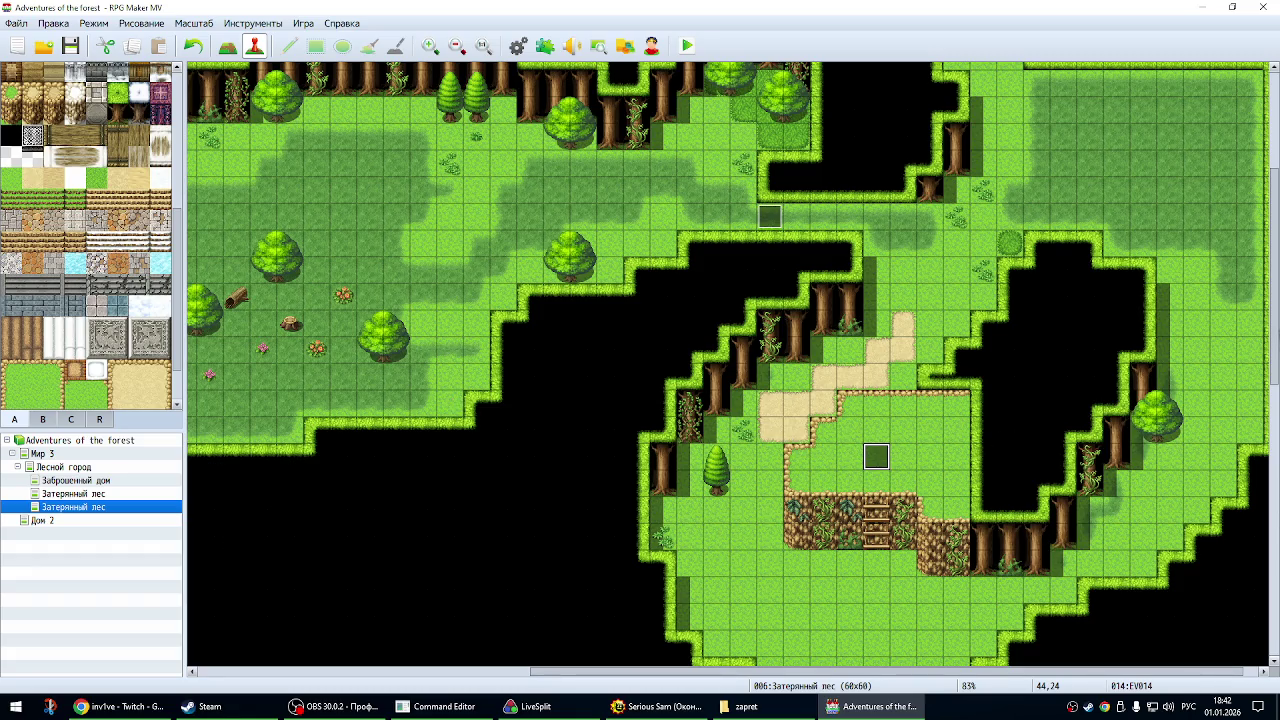
pyautogui.scroll(-10, 1130, 378)
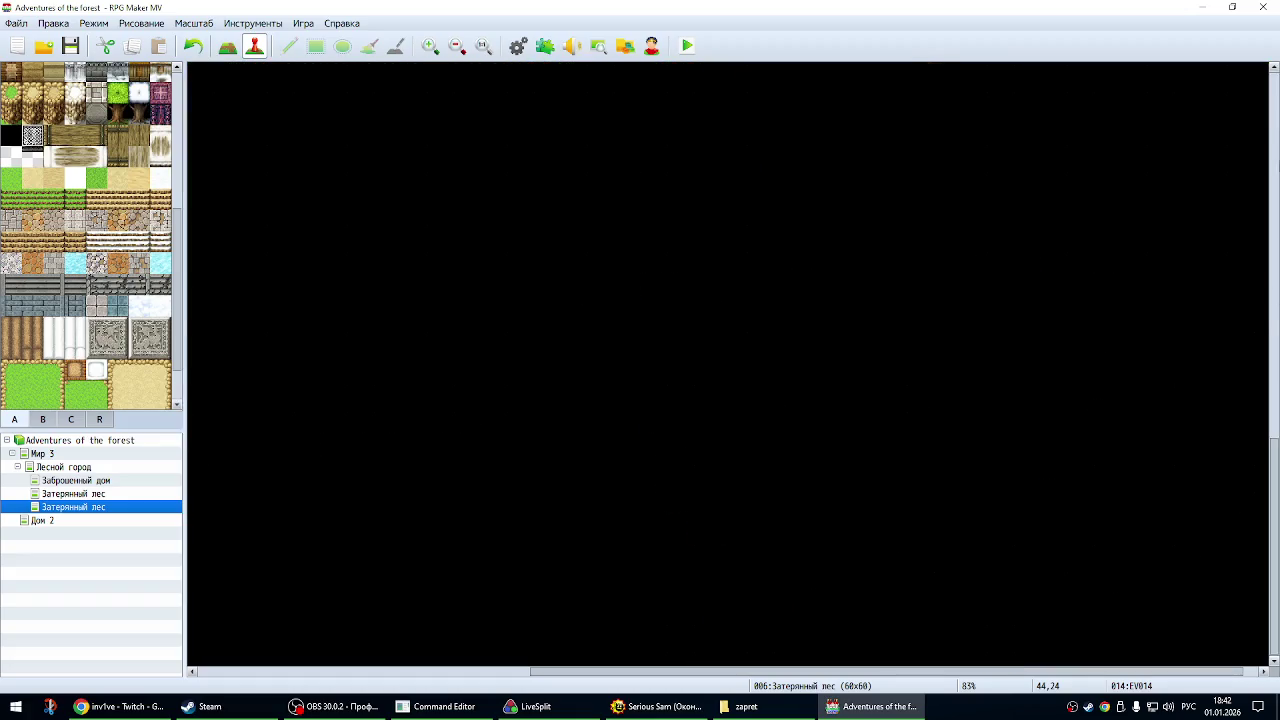
pyautogui.scroll(10, 1149, 291)
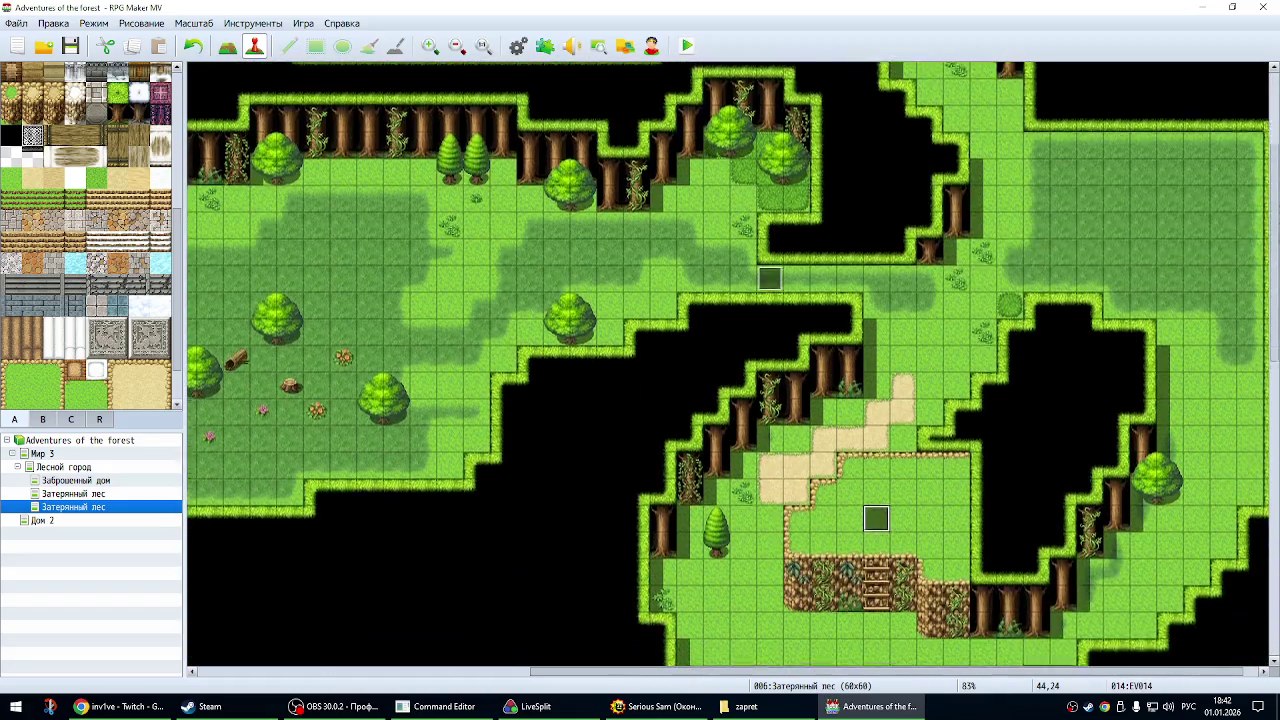
pyautogui.scroll(-3, 744, 428)
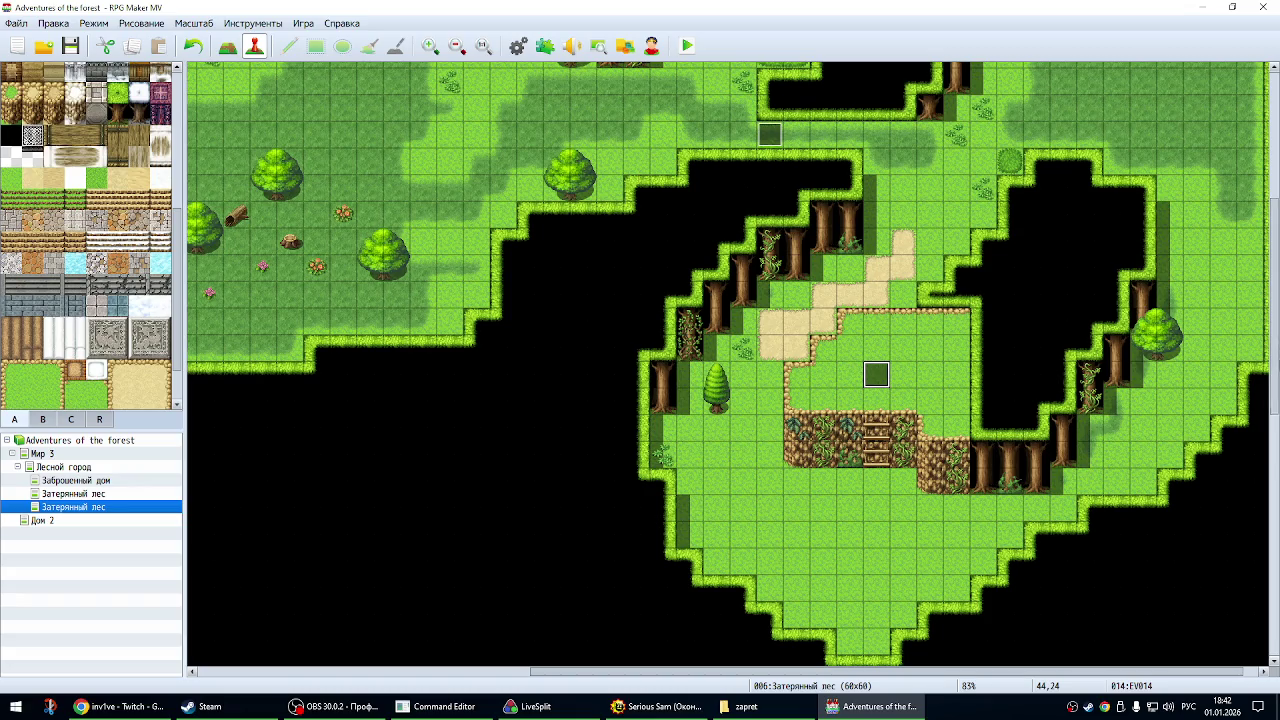
pyautogui.moveTo(1276, 372); pyautogui.dragTo(1276, 335)
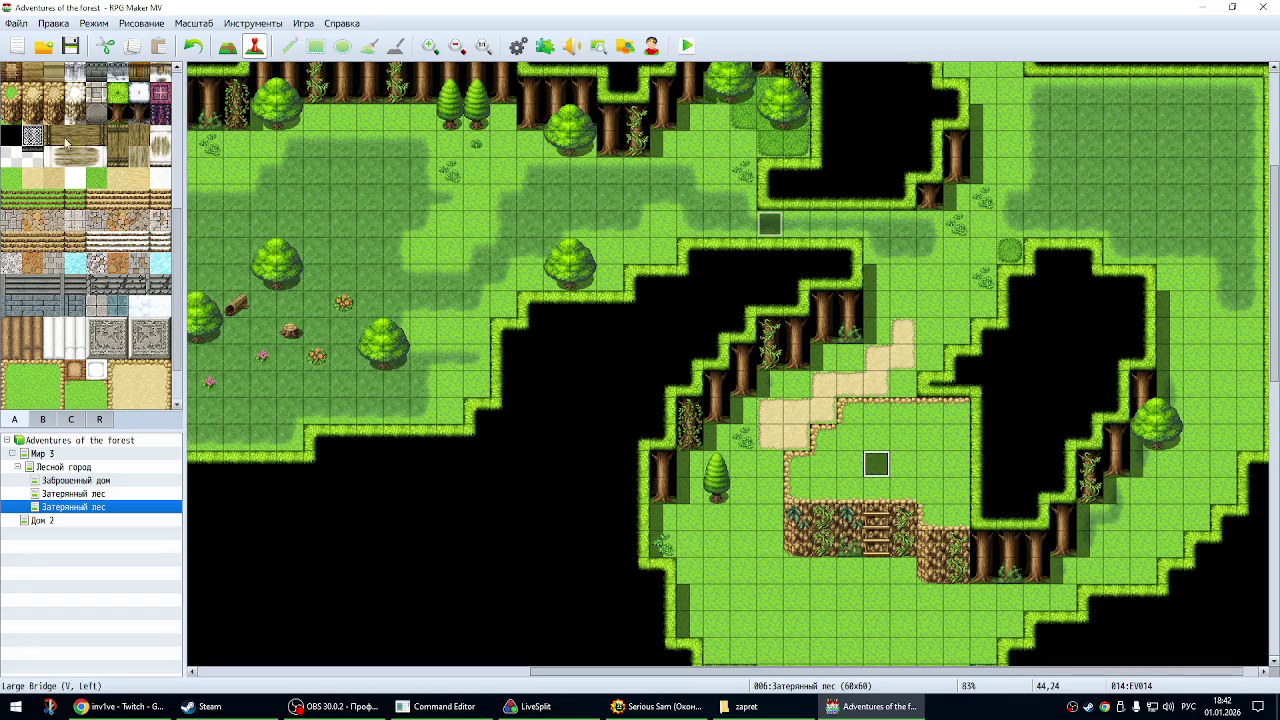
# - Browse tileset tabs B and C, return to A, and scroll the map left toward the river
pyautogui.scroll(-1, 175, 395)
pyautogui.scroll(-5, 175, 397)
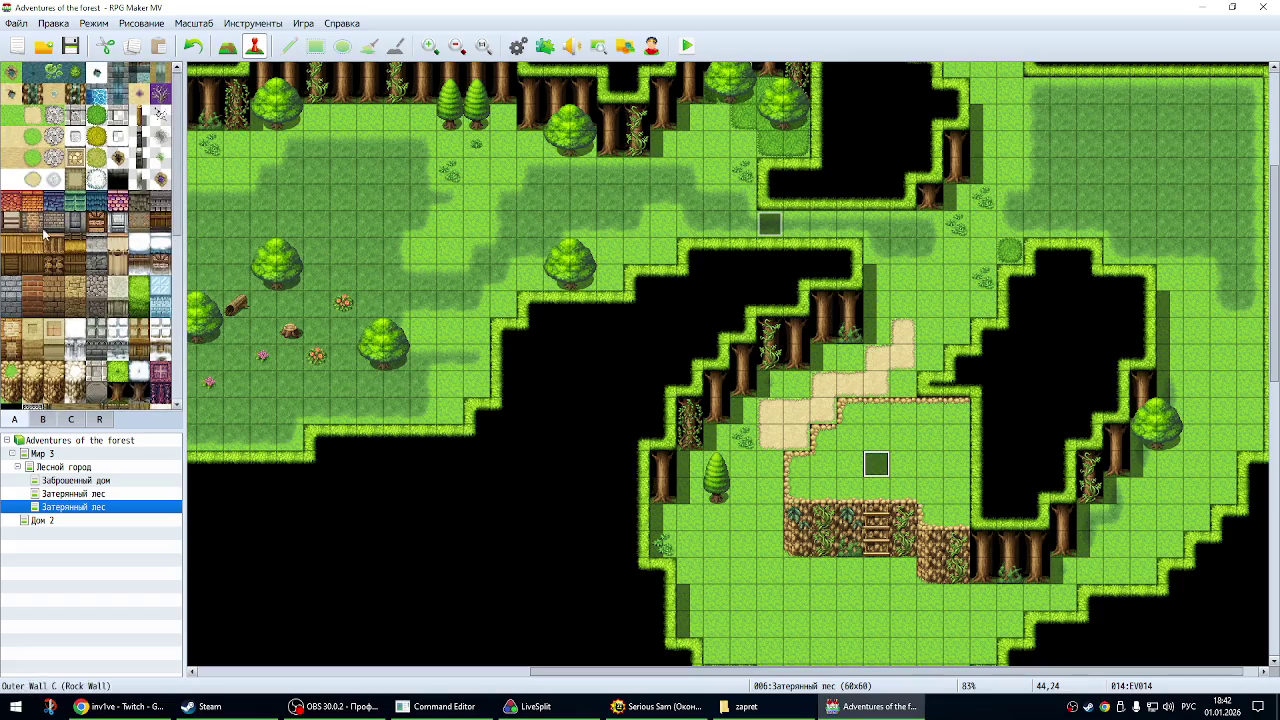
pyautogui.click(44, 420)
pyautogui.scroll(-6, 150, 392)
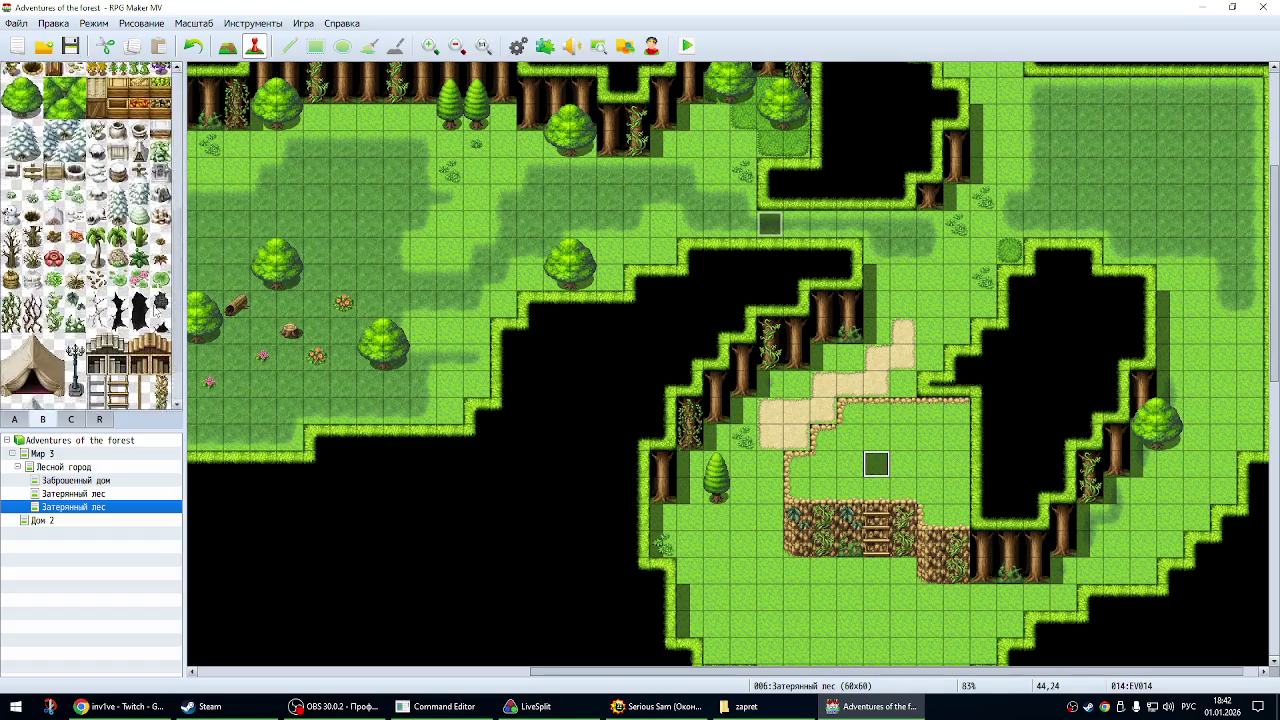
pyautogui.scroll(6, 150, 386)
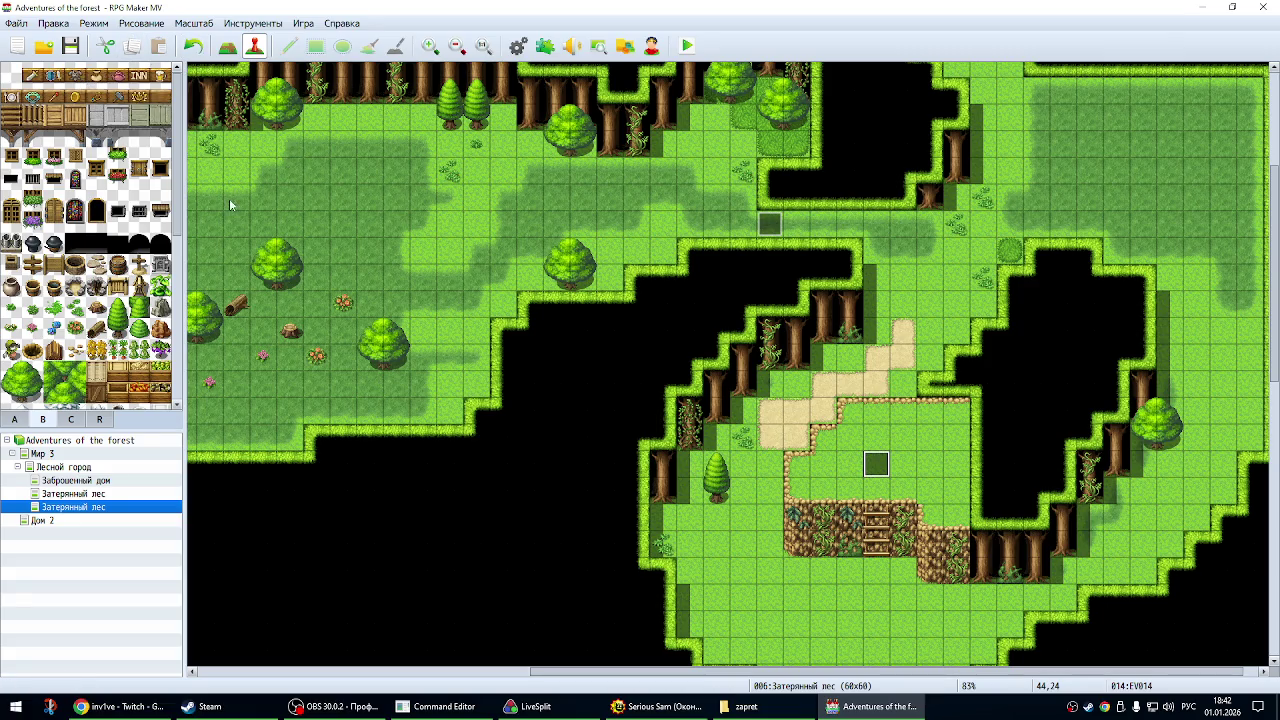
pyautogui.click(71, 419)
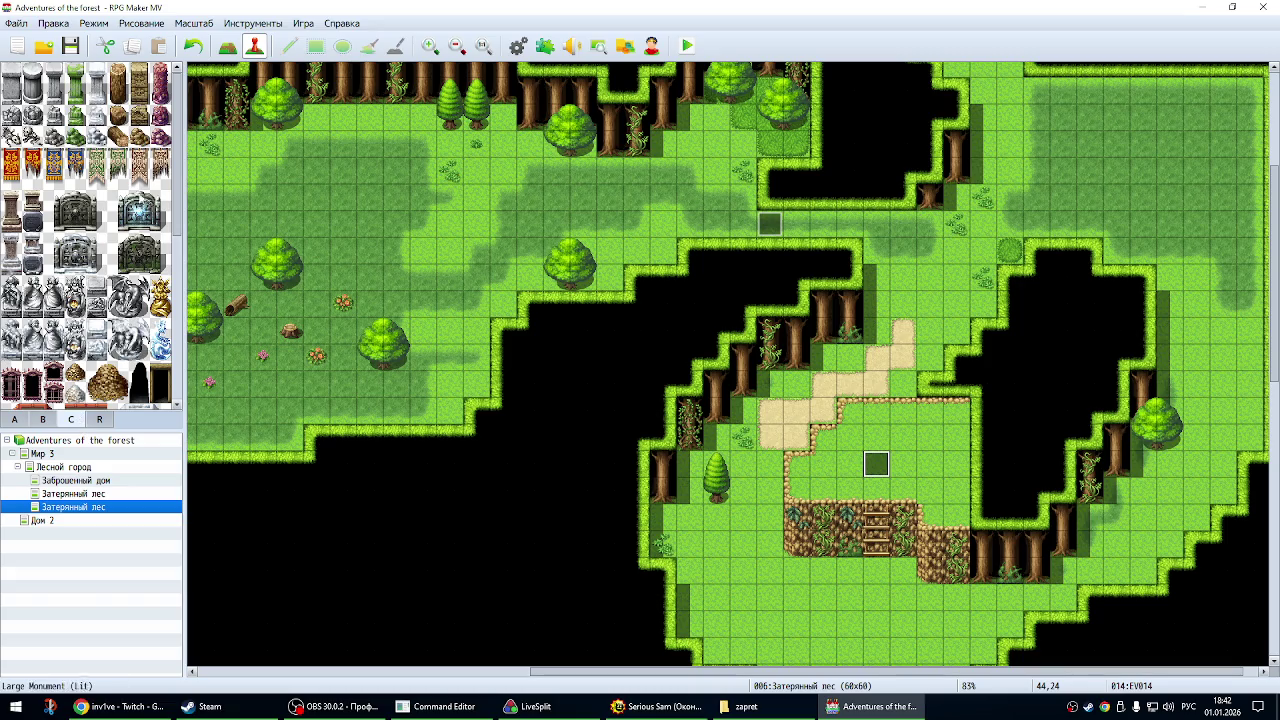
pyautogui.scroll(-5, 181, 133)
pyautogui.scroll(5, 181, 133)
pyautogui.click(15, 420)
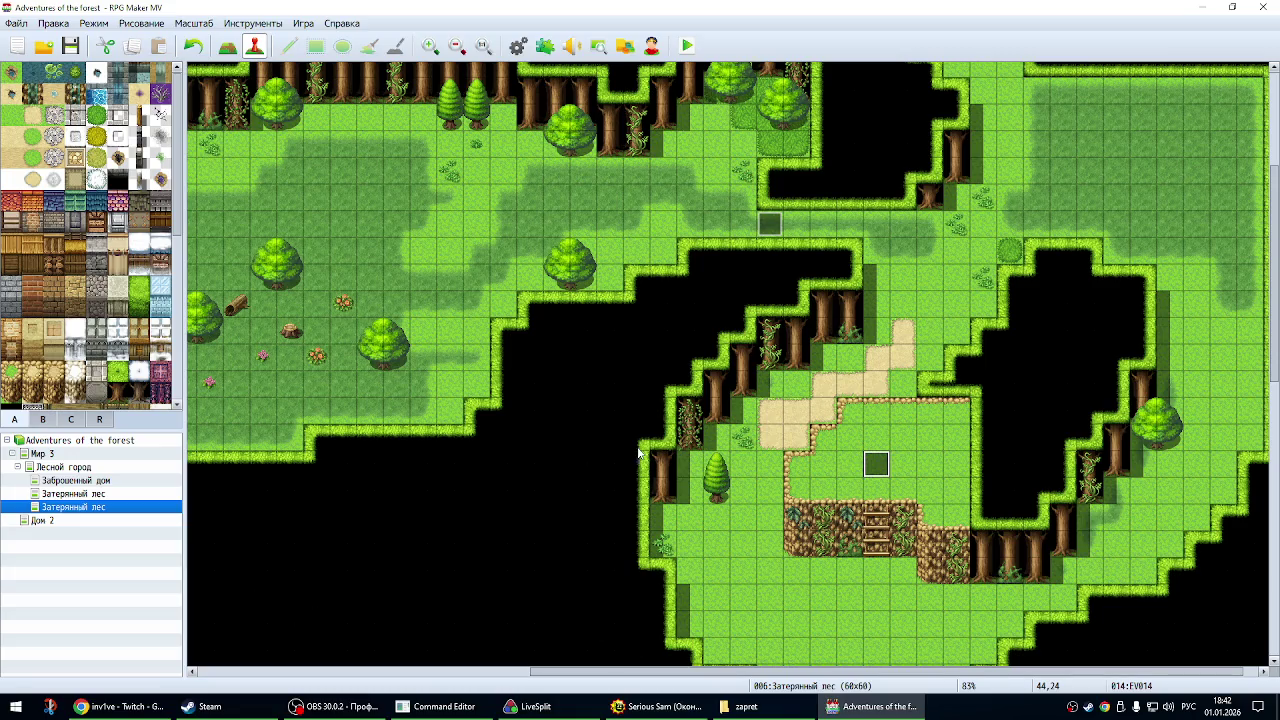
pyautogui.scroll(3, 560, 617)
pyautogui.hscroll(-5, 706, 673)
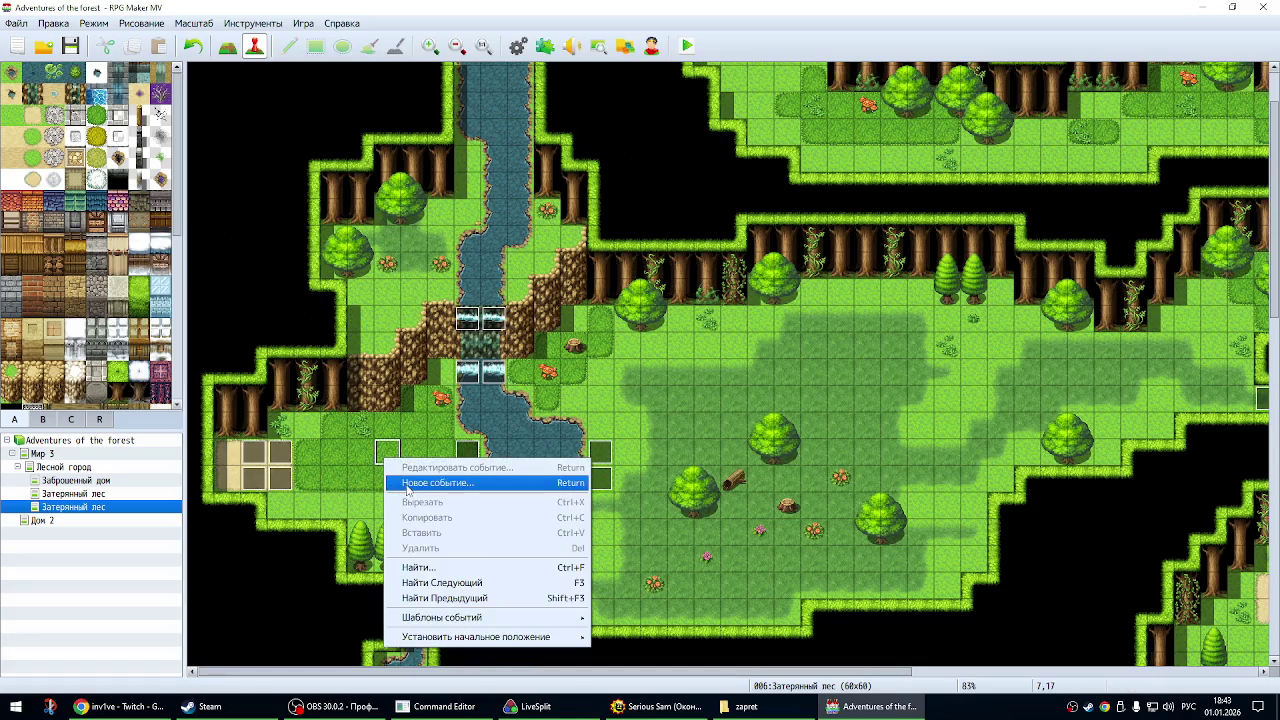
# - Discard the new event and open the database on enemy Летучая мышь
pyautogui.click(406, 484)
pyautogui.doubleClick(590, 218)
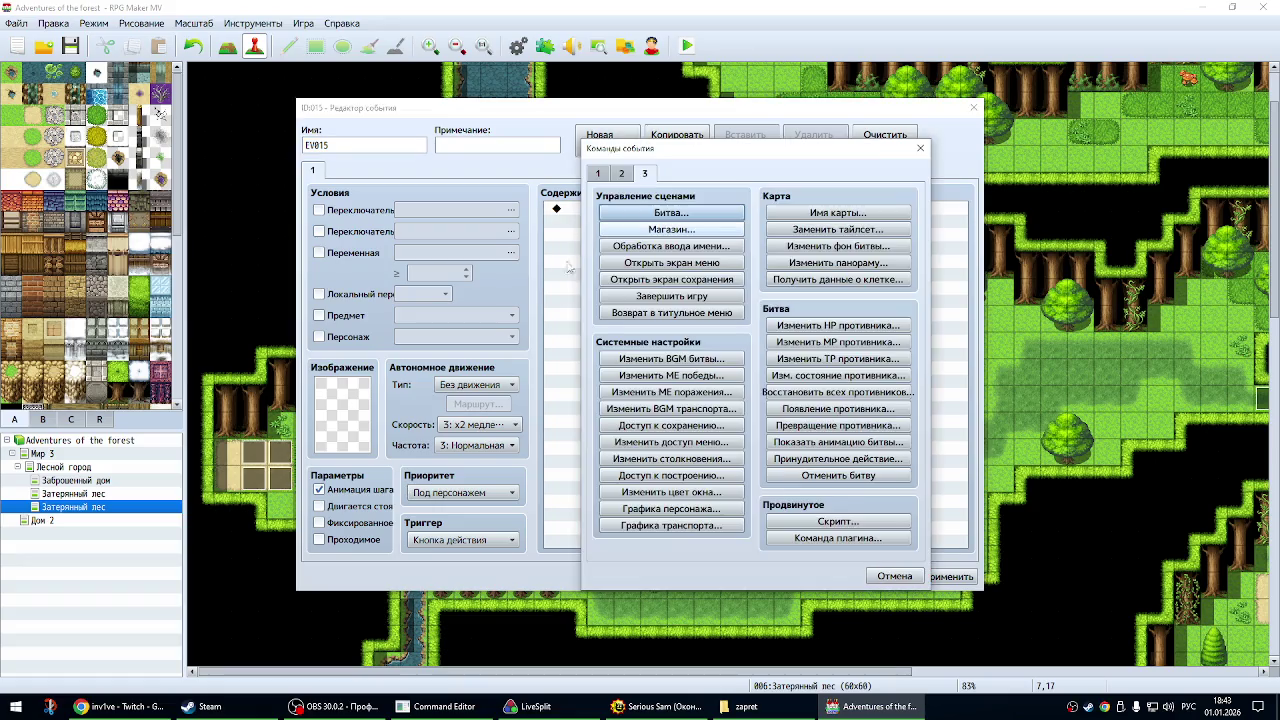
pyautogui.press('Escape')
pyautogui.press('Escape')
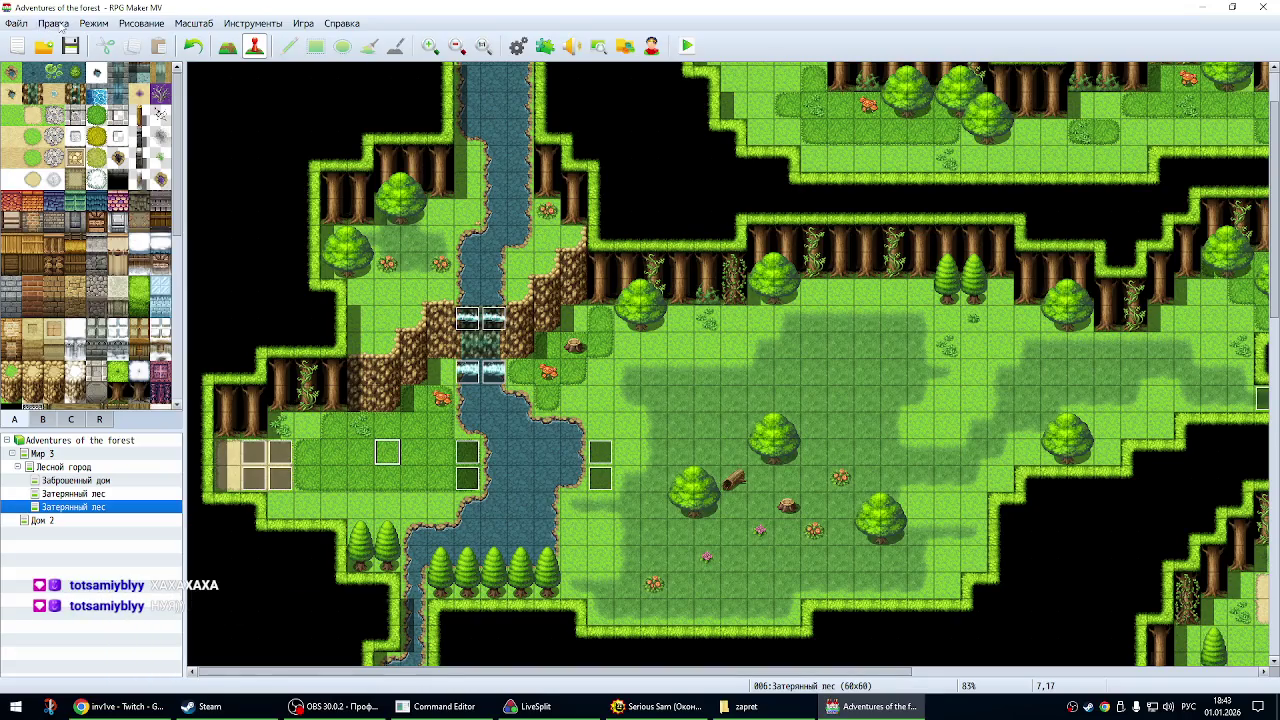
pyautogui.click(141, 23)
pyautogui.click(245, 41)
pyautogui.click(377, 168)
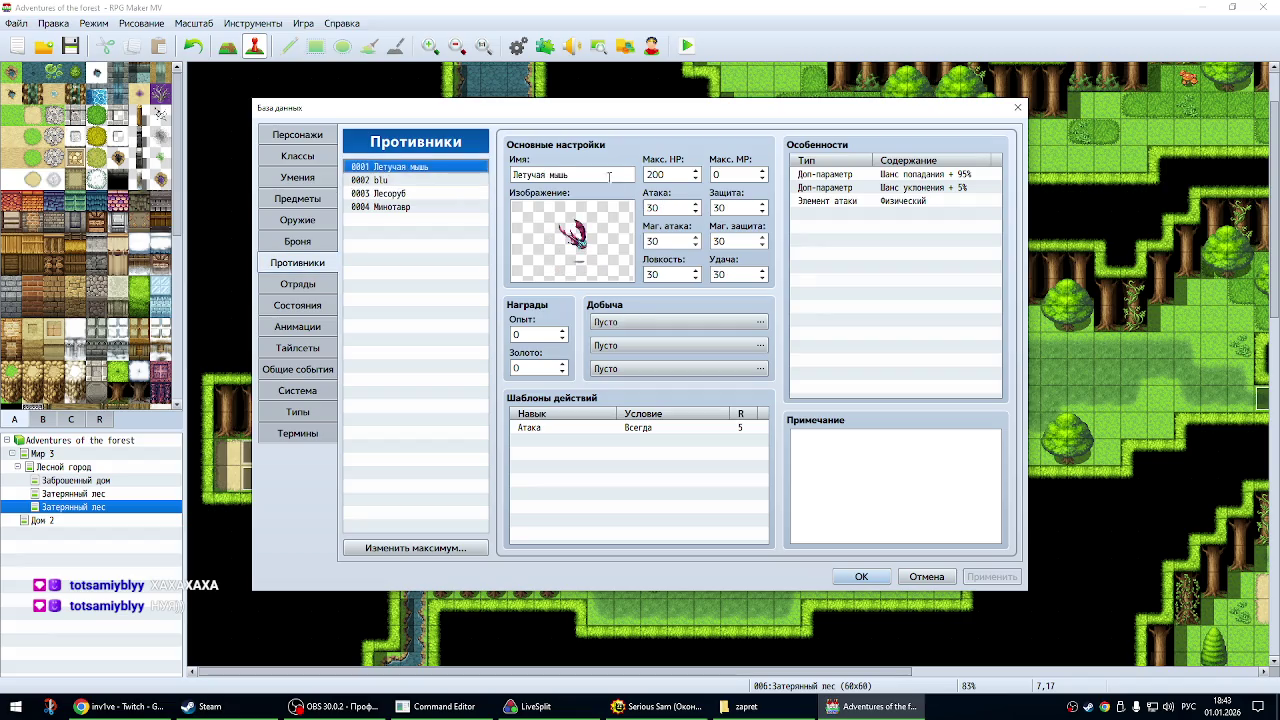
# - Lower the bat's max HP to 10, clear its MP, and set attack to 2
pyautogui.doubleClick(680, 175)
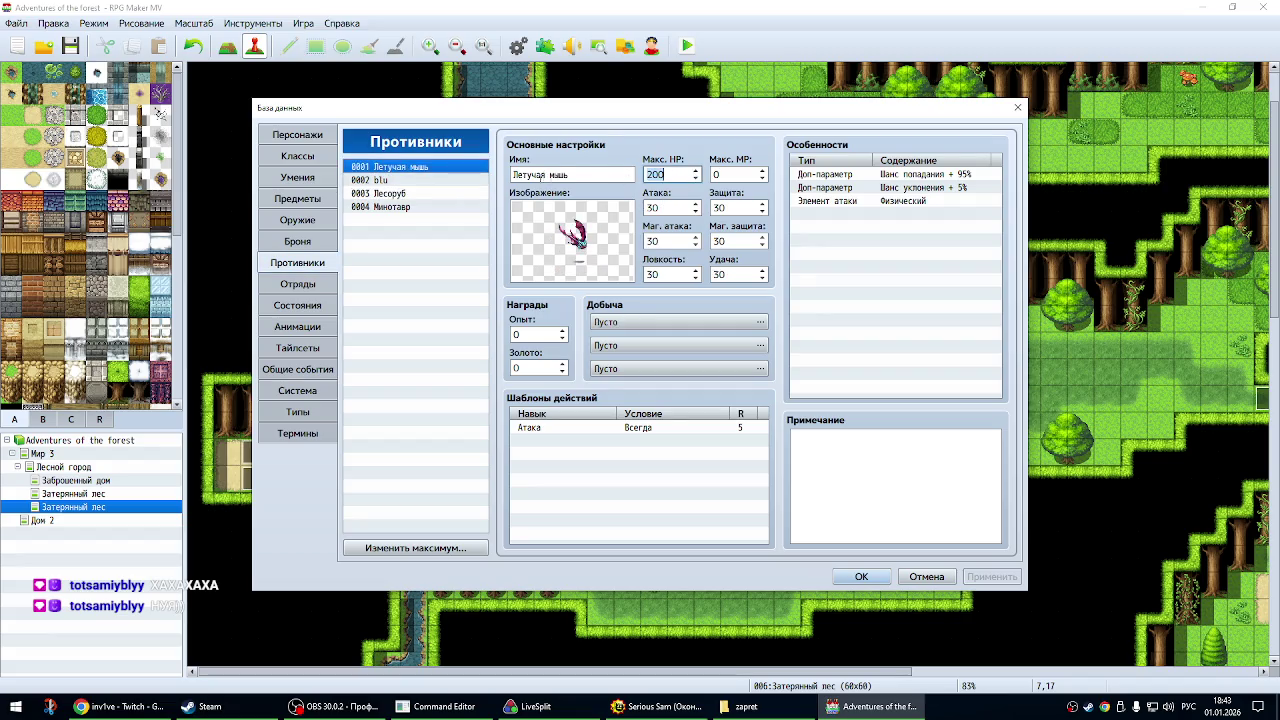
pyautogui.write('5')
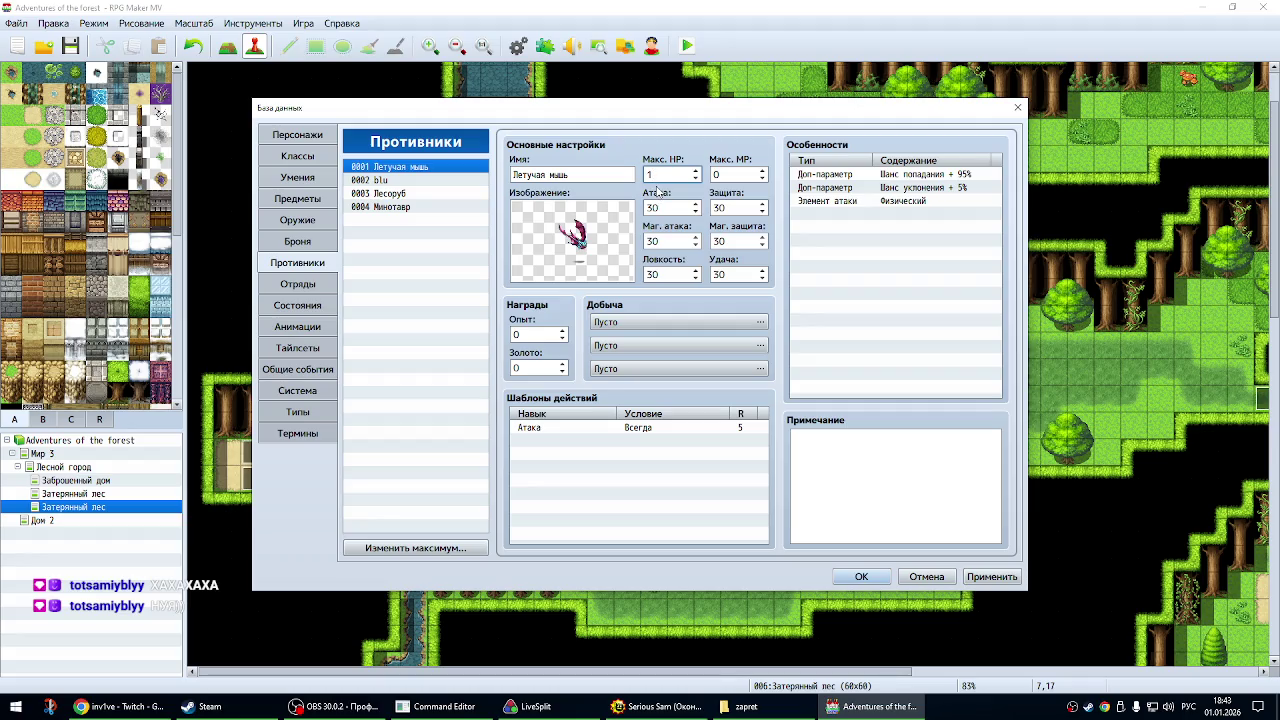
pyautogui.write('0')
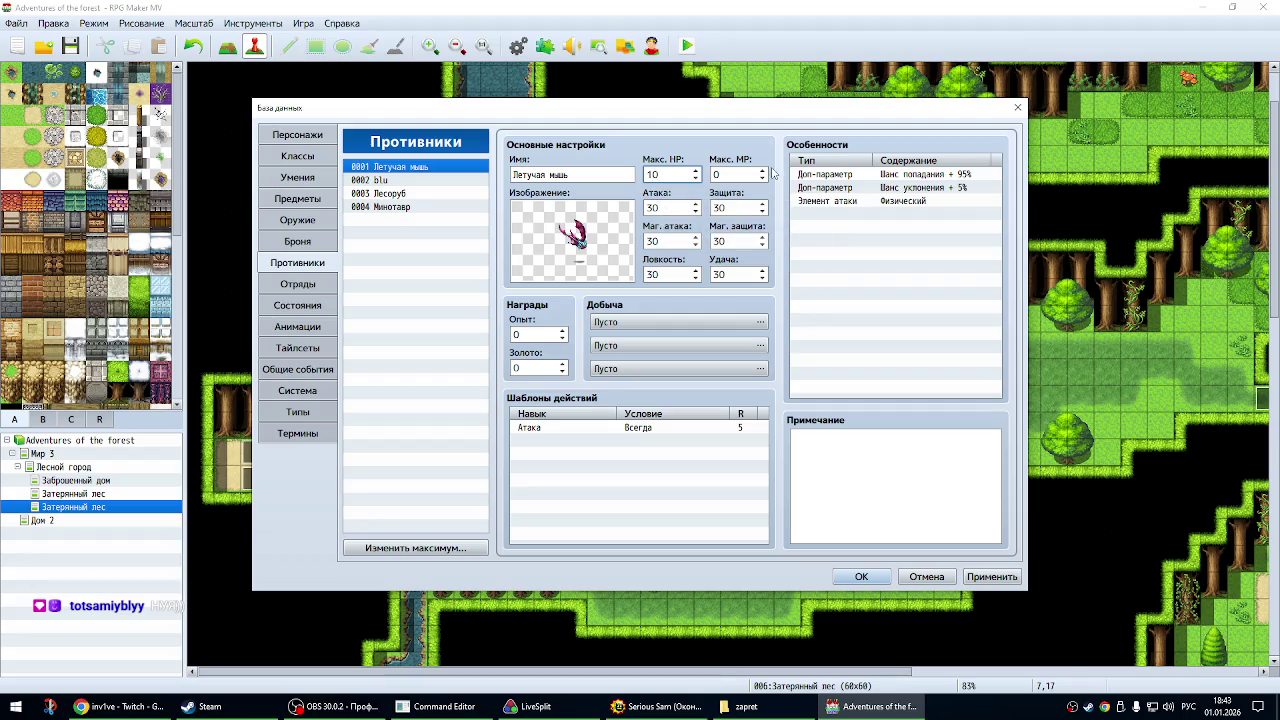
pyautogui.press('Tab')
pyautogui.press('BackSpace')
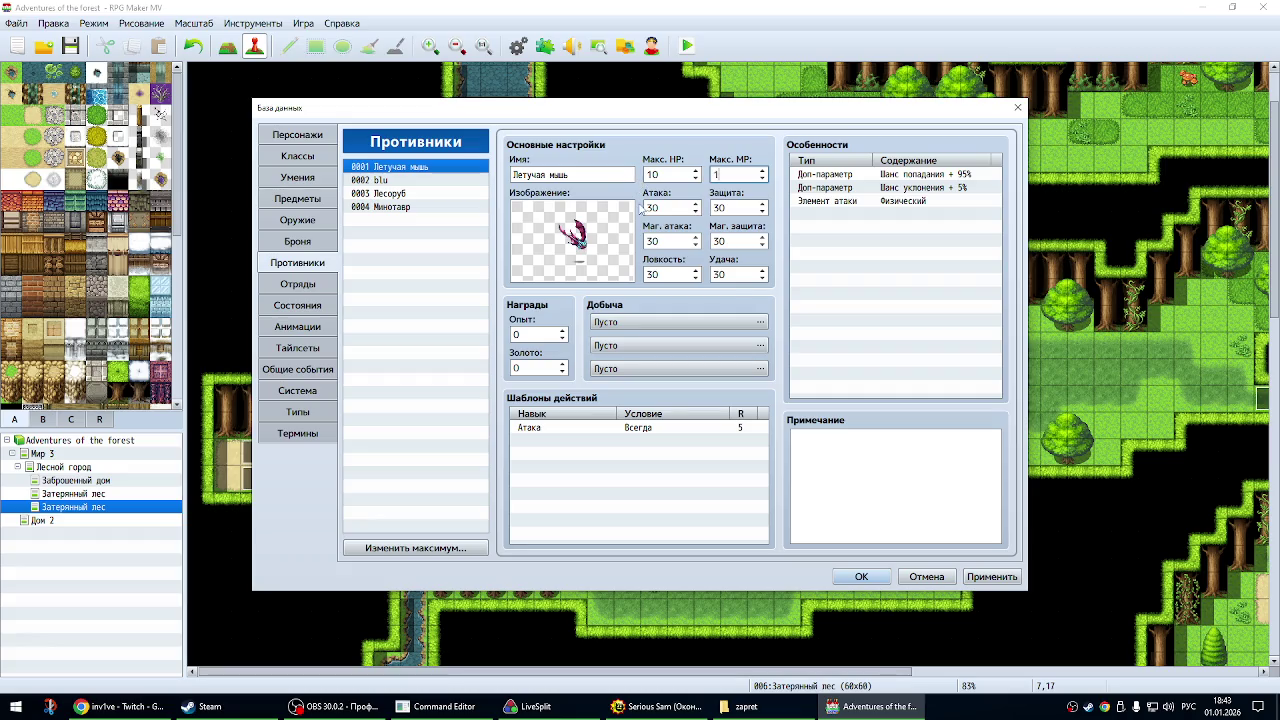
pyautogui.press('Tab')
pyautogui.press('BackSpace')
pyautogui.write('2')
pyautogui.press('Tab')
pyautogui.write('2')
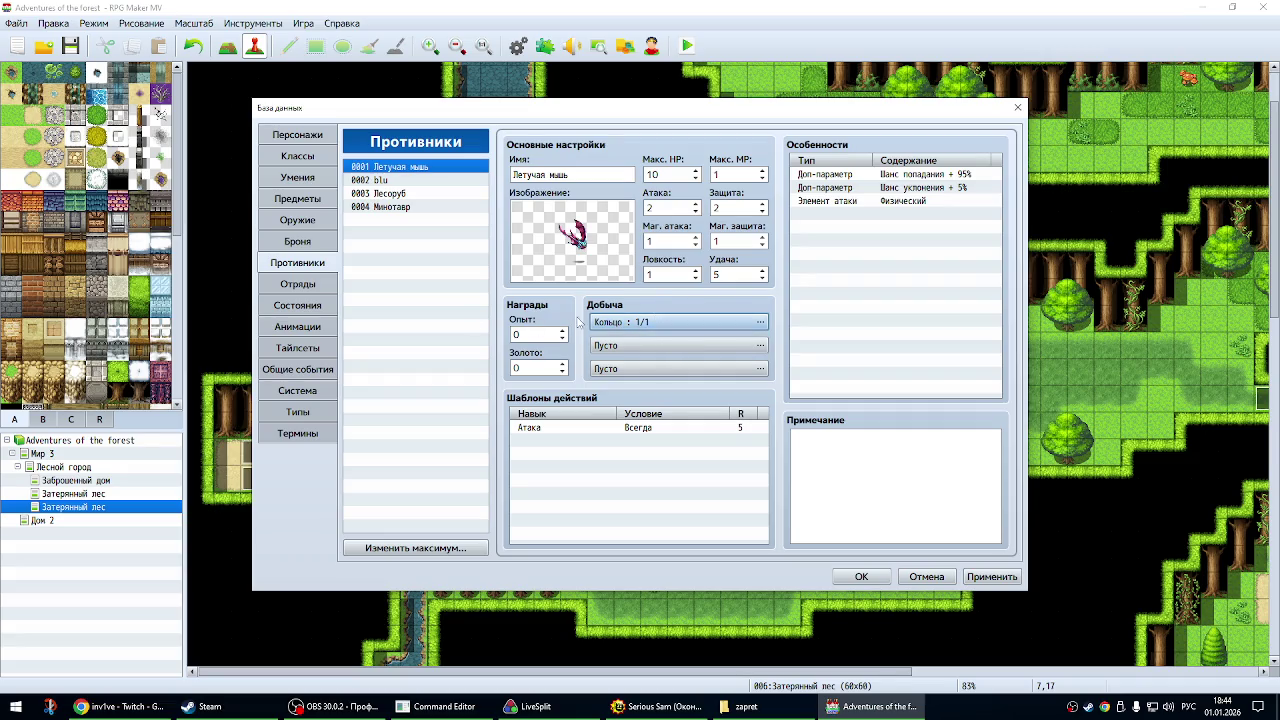
# - Set the Летучая мышь's EXP and gold rewards to 1 each and apply
pyautogui.click(525, 337)
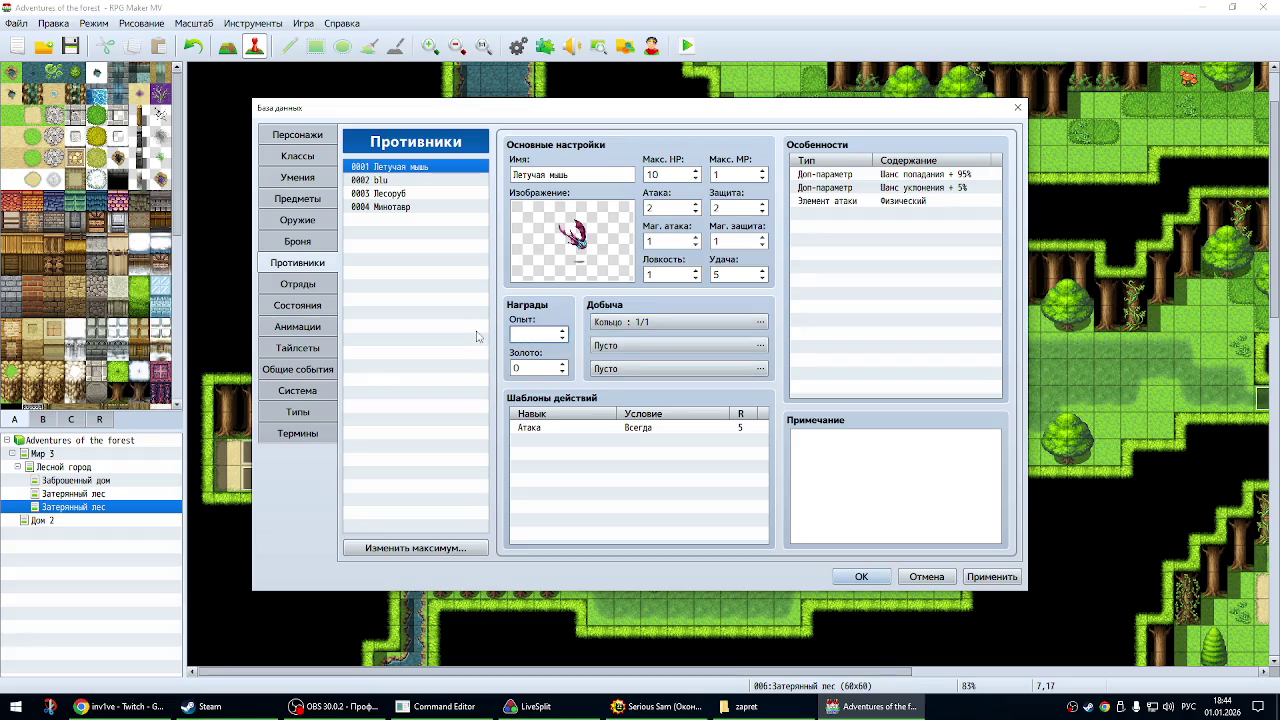
pyautogui.write('100')
pyautogui.click(530, 368)
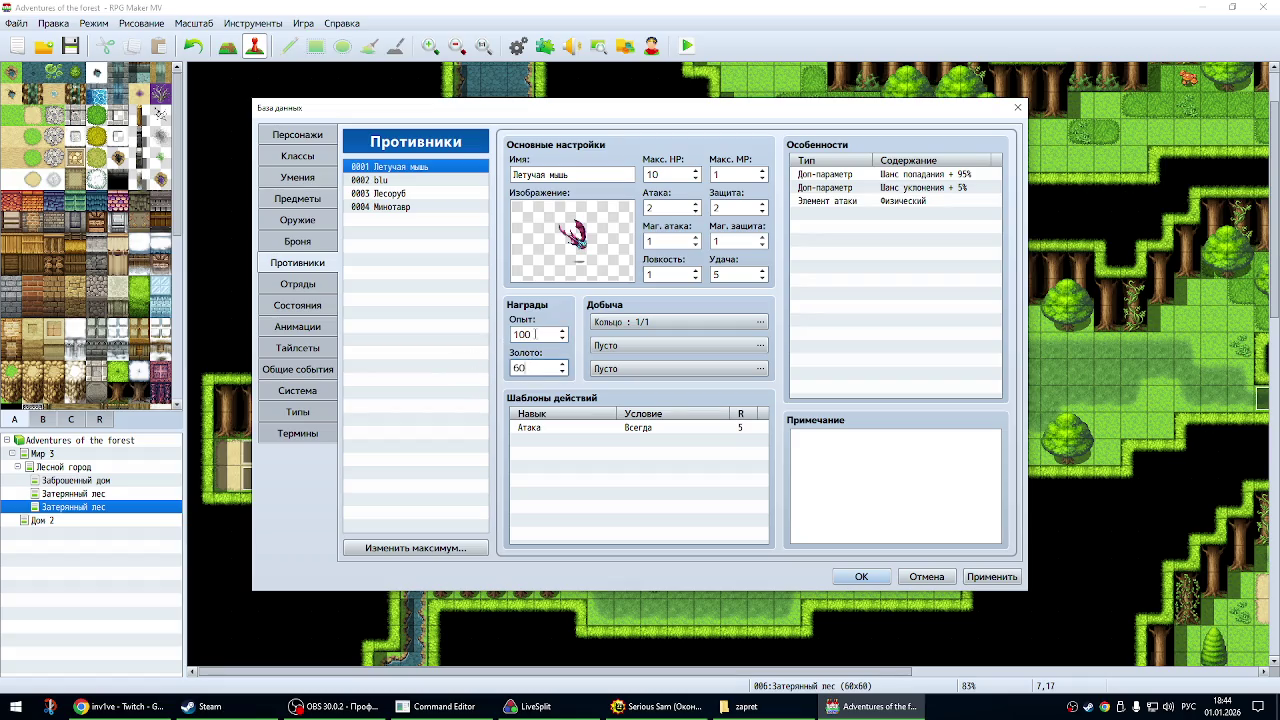
pyautogui.write('1')
pyautogui.click(531, 333)
pyautogui.press('BackSpace')
pyautogui.write('1')
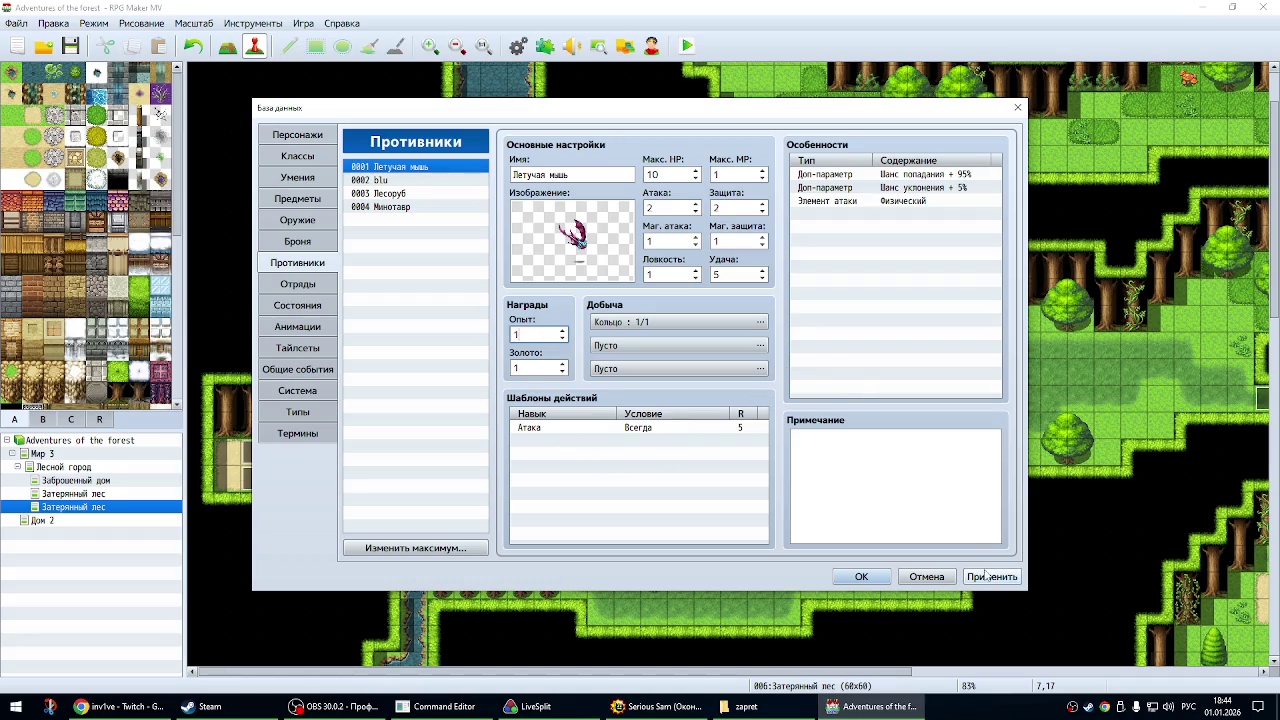
pyautogui.click(1003, 574)
# - Give blu 50 EXP and 10 gold, apply, and close the database
pyautogui.click(396, 181)
pyautogui.click(539, 336)
pyautogui.write('50')
pyautogui.click(524, 367)
pyautogui.write('0')
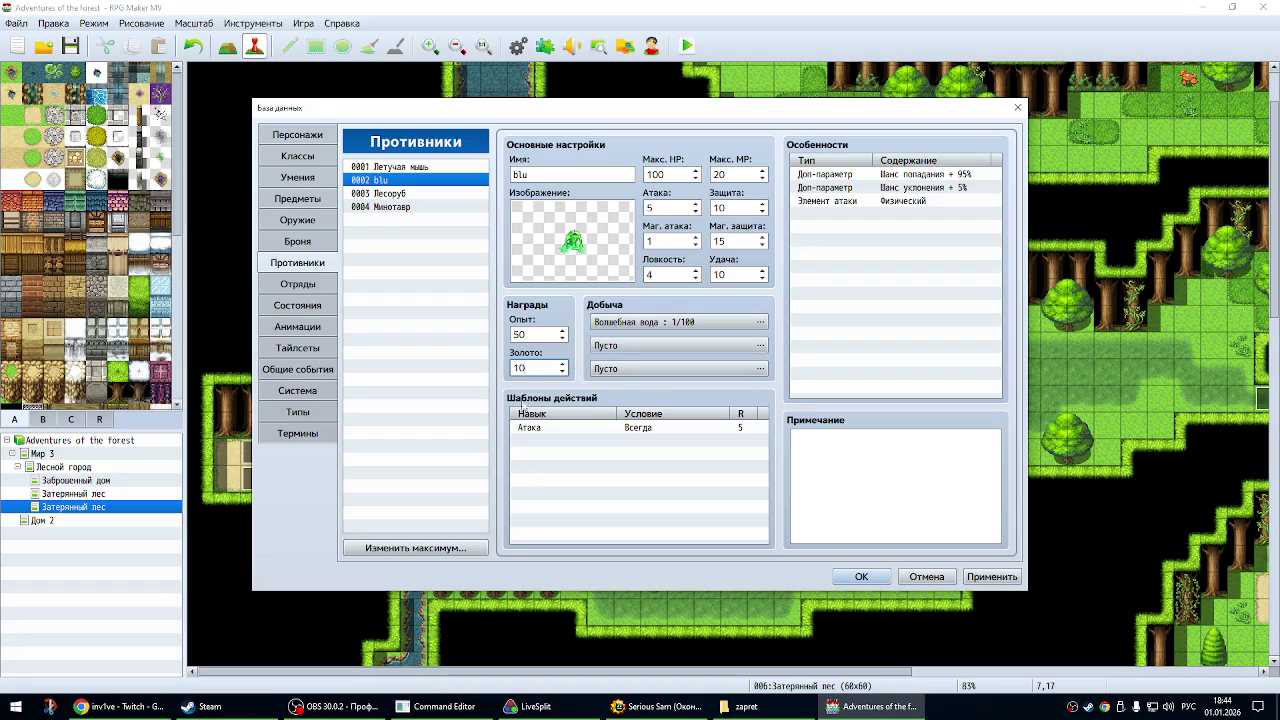
pyautogui.click(990, 577)
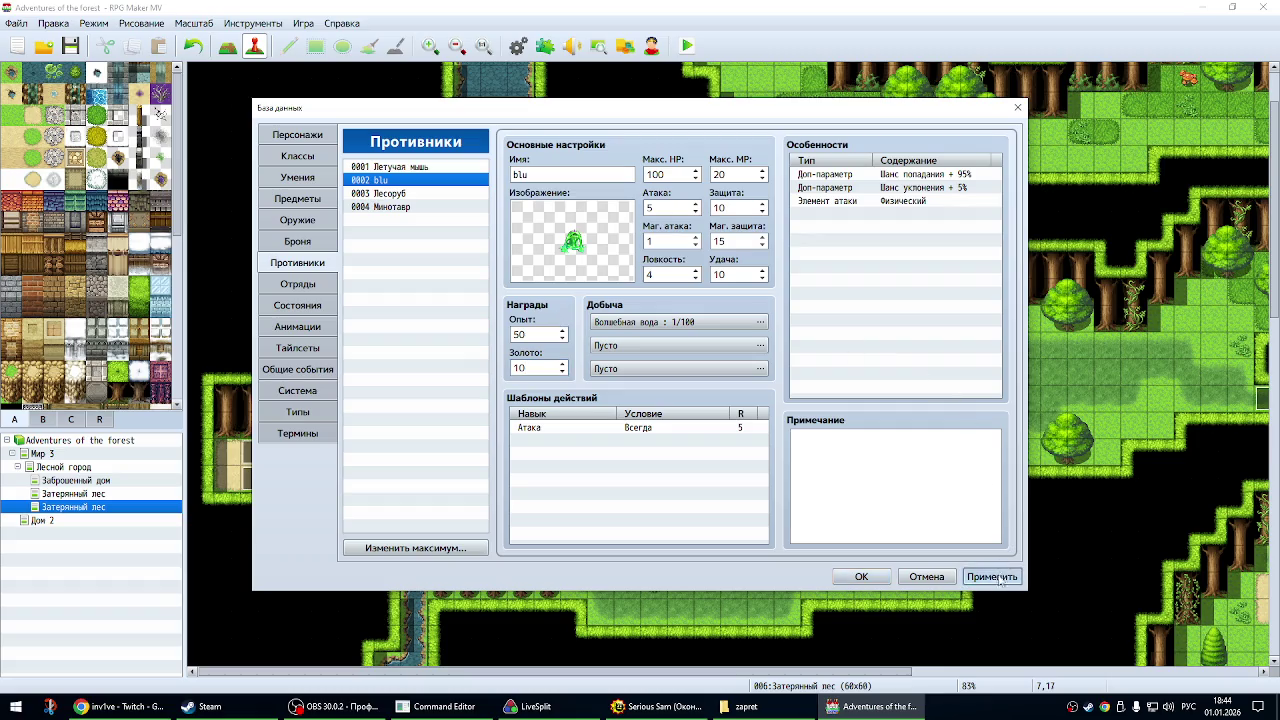
pyautogui.click(862, 577)
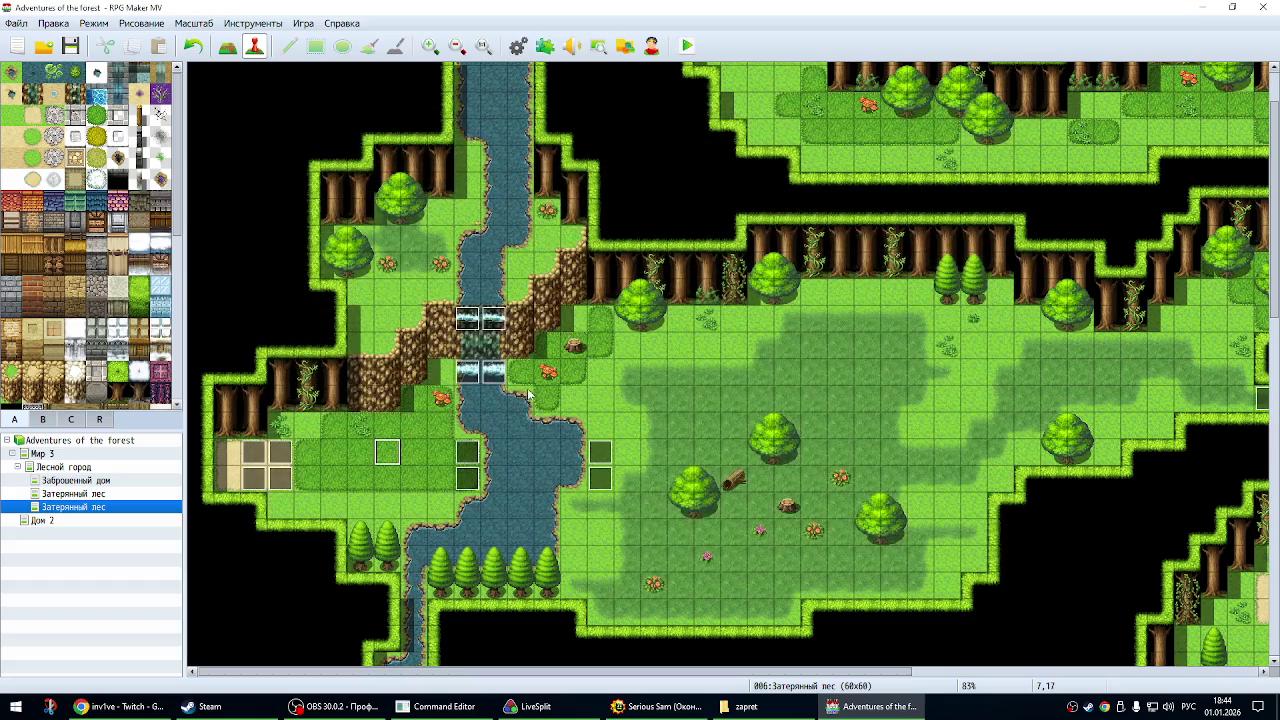
# - In Database > Enemies, set Лесоруб's rewards to 3 EXP and 2 Gold, then confirm with OK
pyautogui.click(276, 22)
pyautogui.click(266, 40)
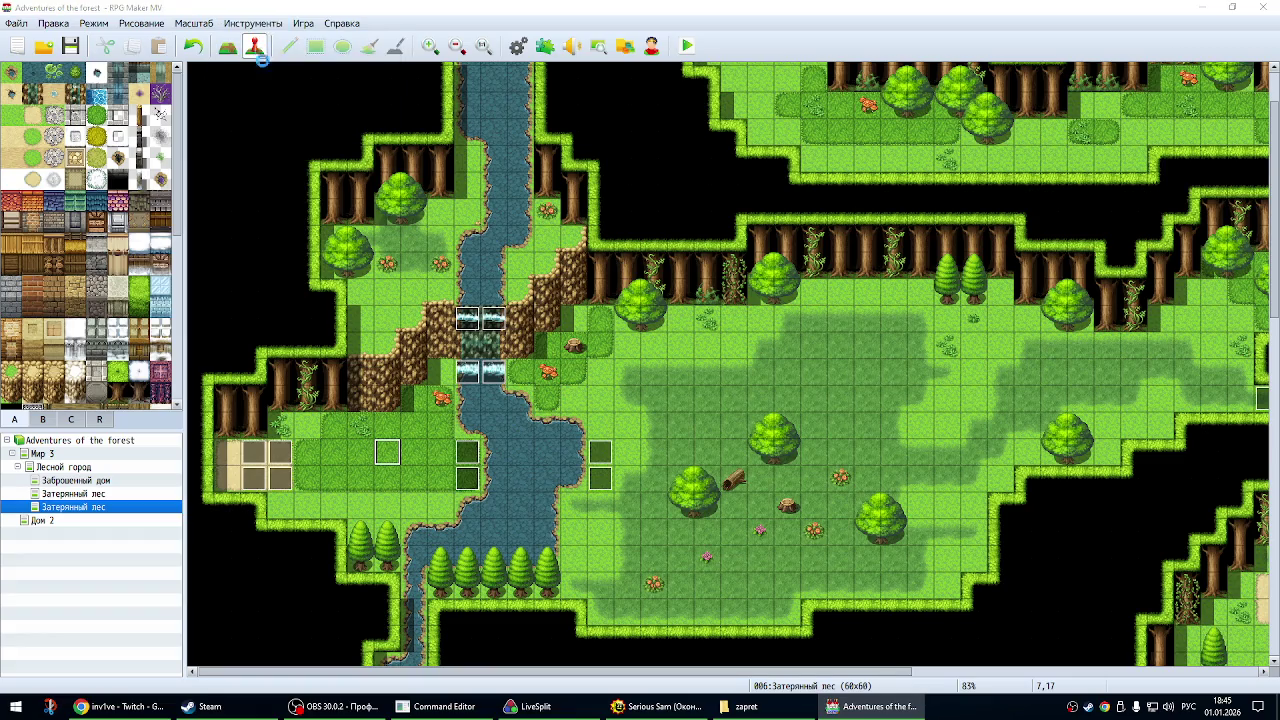
pyautogui.click(378, 194)
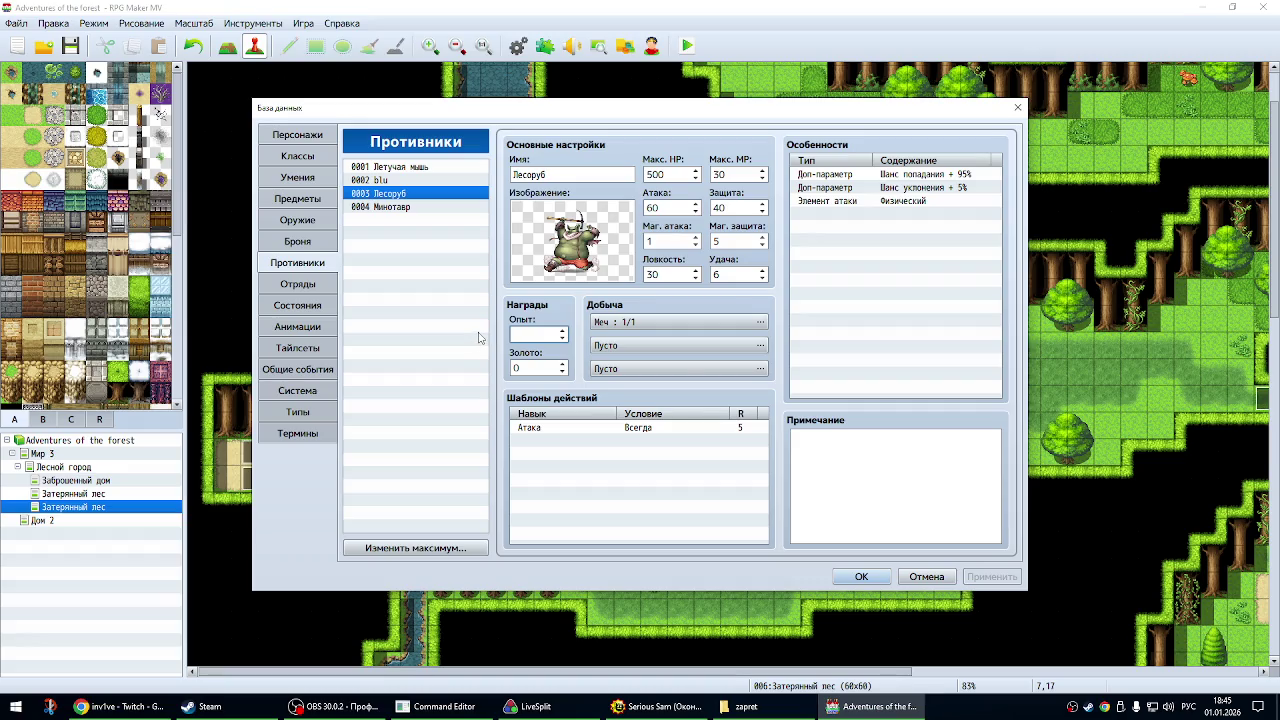
pyautogui.write('3')
pyautogui.click(537, 366)
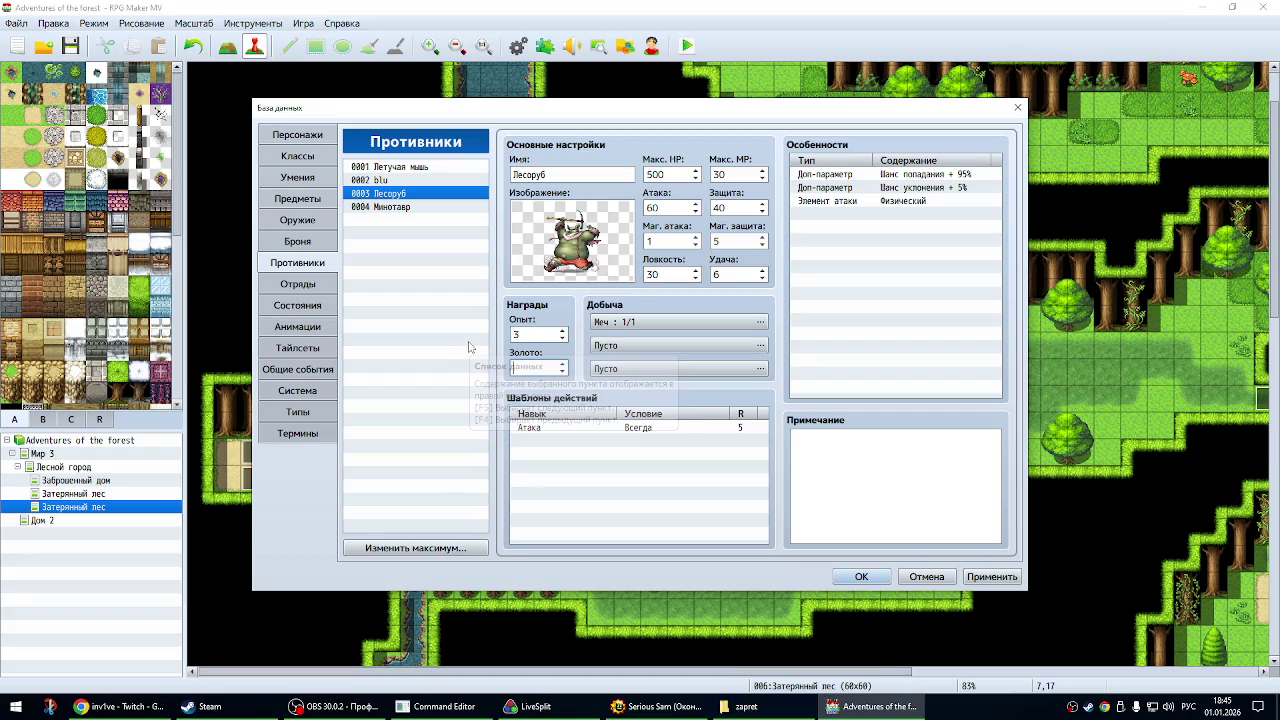
pyautogui.write('30')
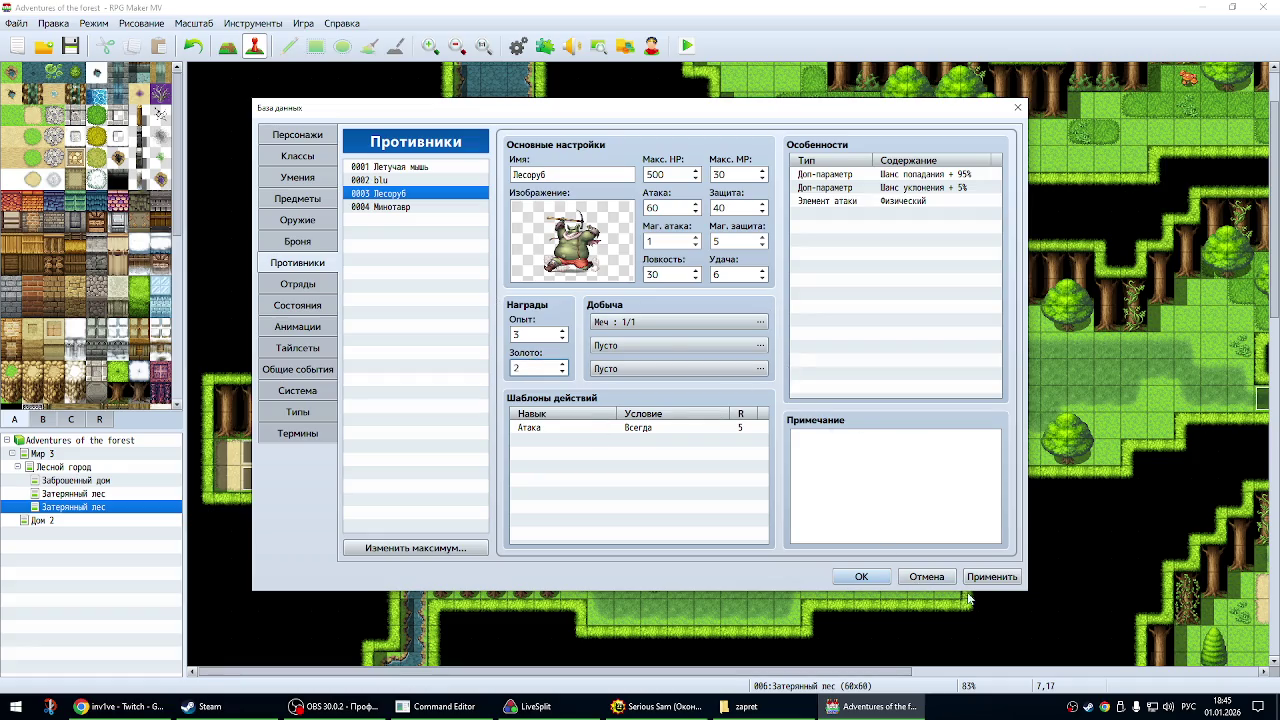
pyautogui.click(861, 577)
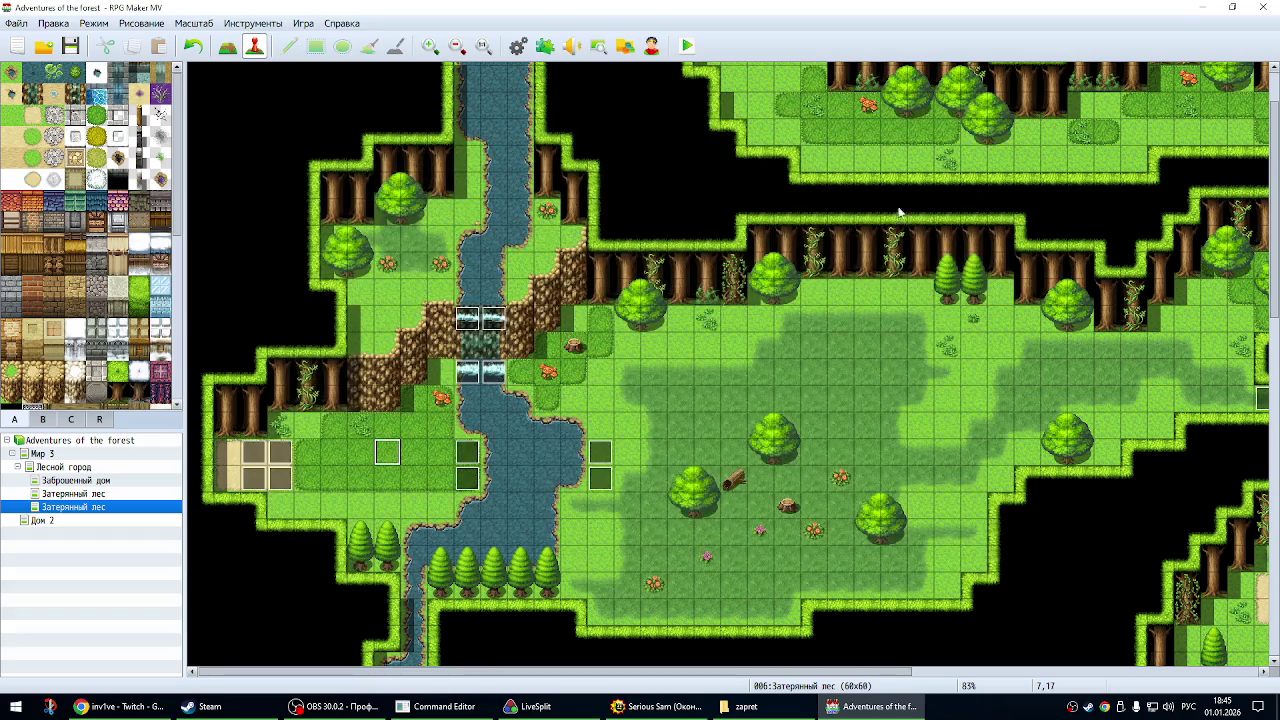
# - Save and playtest the project, start a New Game and walk the hero into the forest
pyautogui.click(687, 45)
pyautogui.click(578, 378)
pyautogui.click(636, 428)
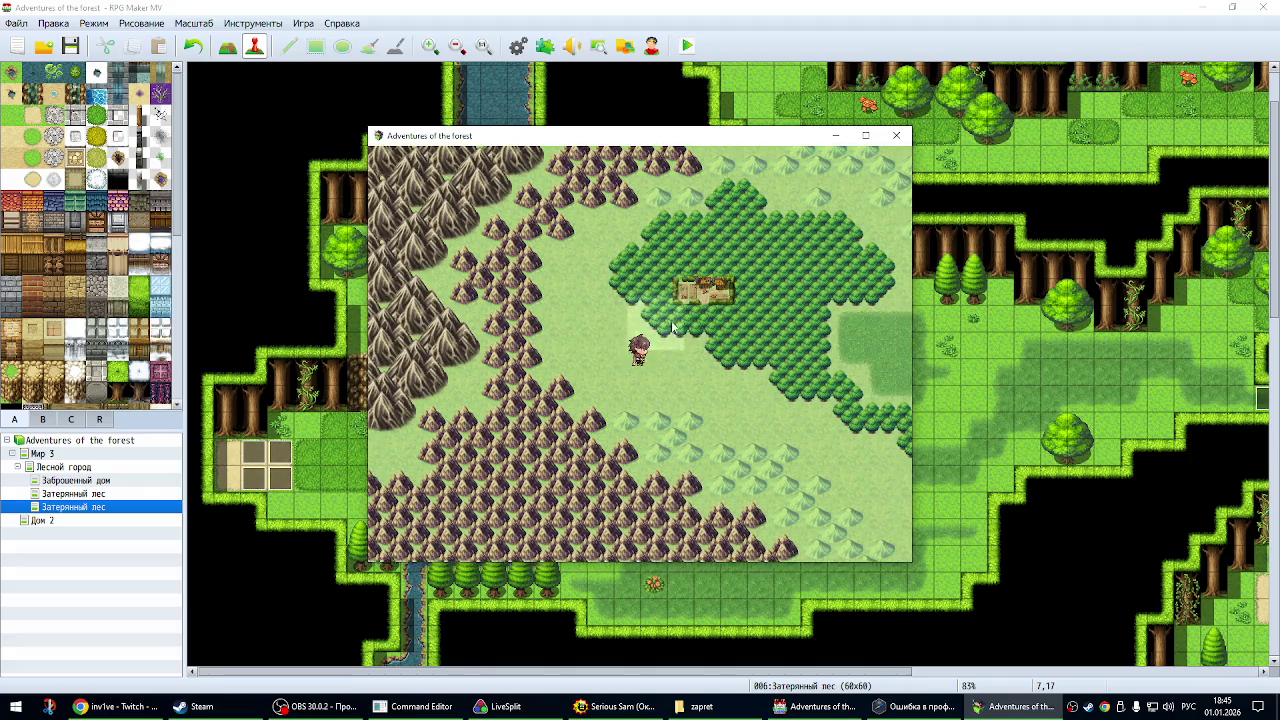
pyautogui.click(796, 324)
pyautogui.click(797, 347)
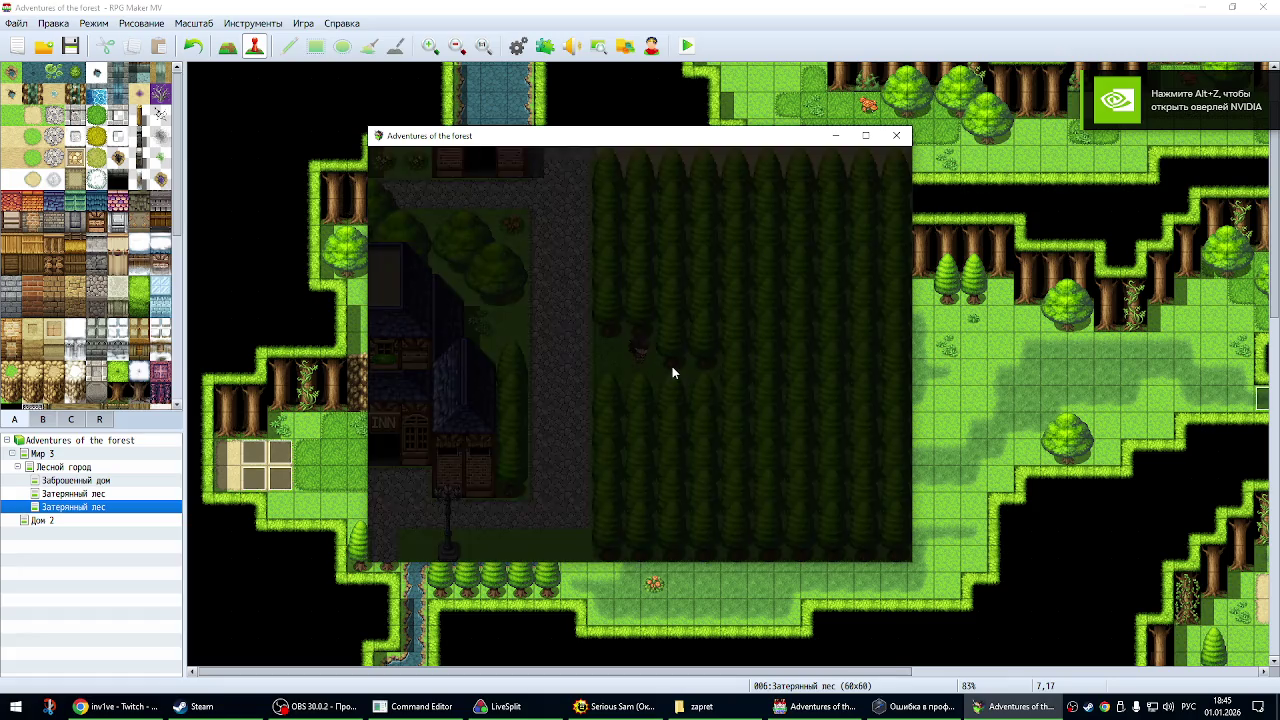
pyautogui.click(770, 352)
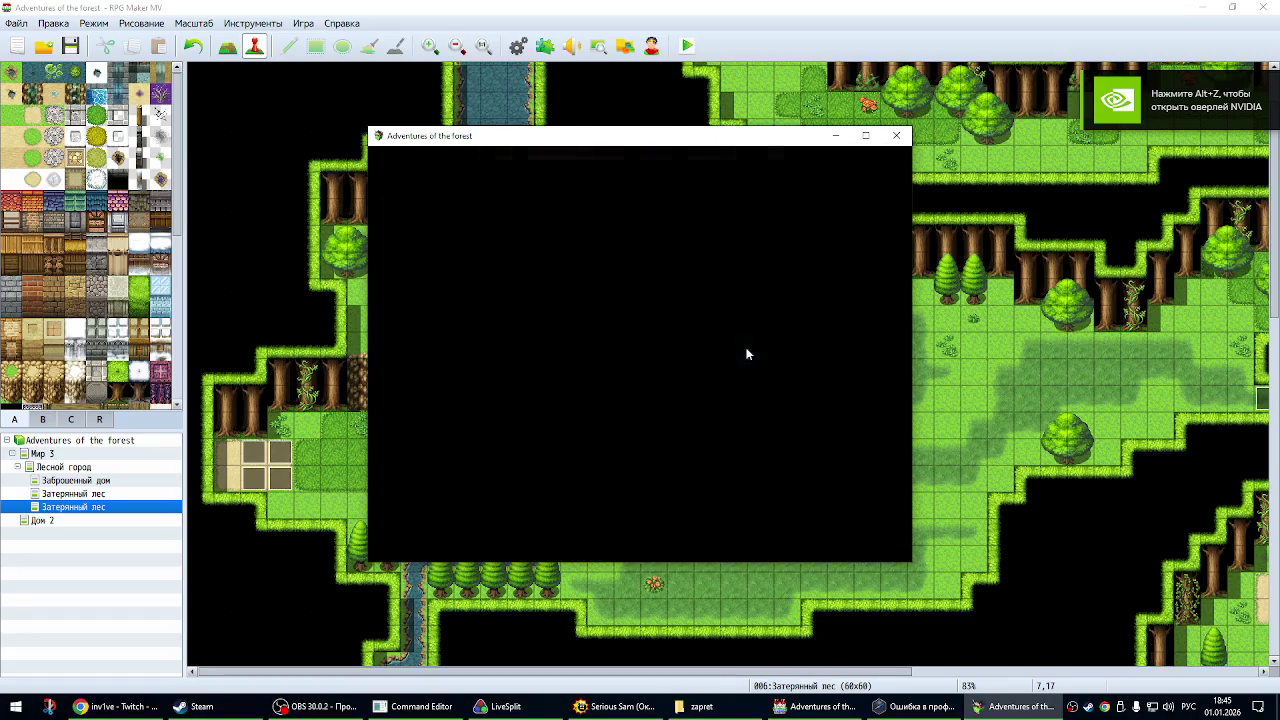
# - Walk the hero across the forest map and down to the cliff ladder until a battle starts
pyautogui.click(718, 278)
pyautogui.click(737, 263)
pyautogui.click(785, 298)
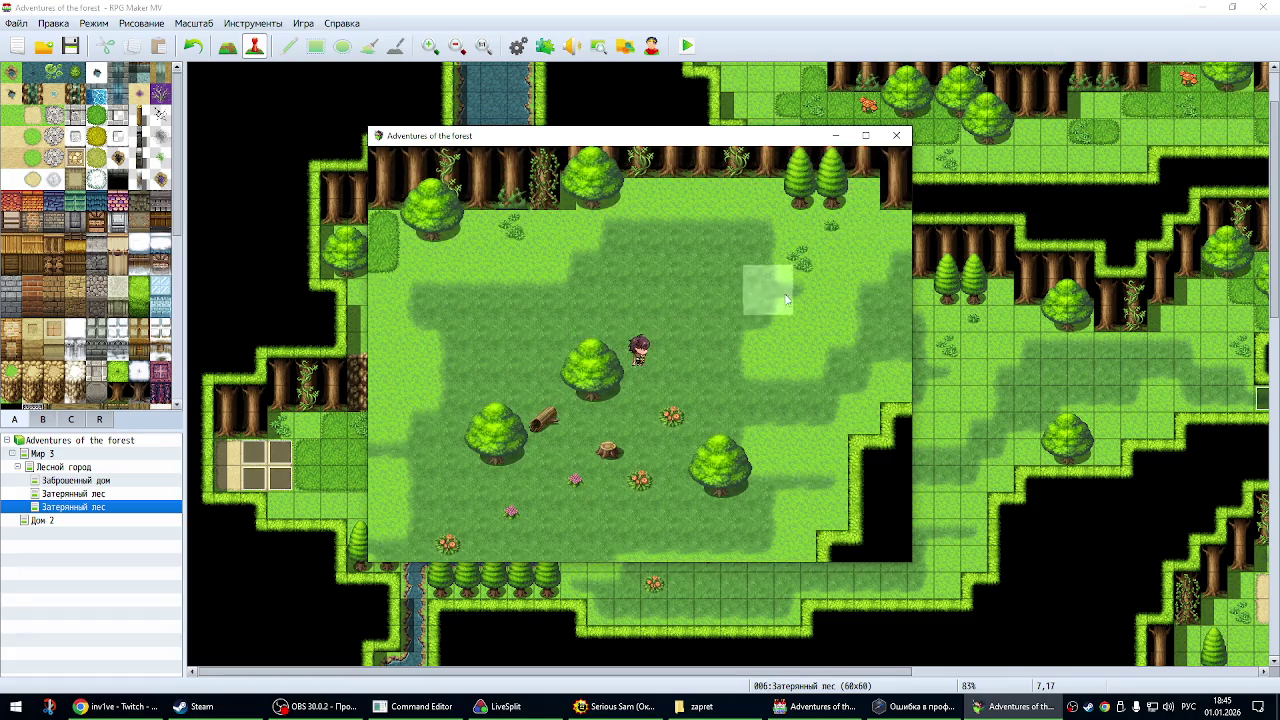
pyautogui.click(811, 314)
pyautogui.click(885, 333)
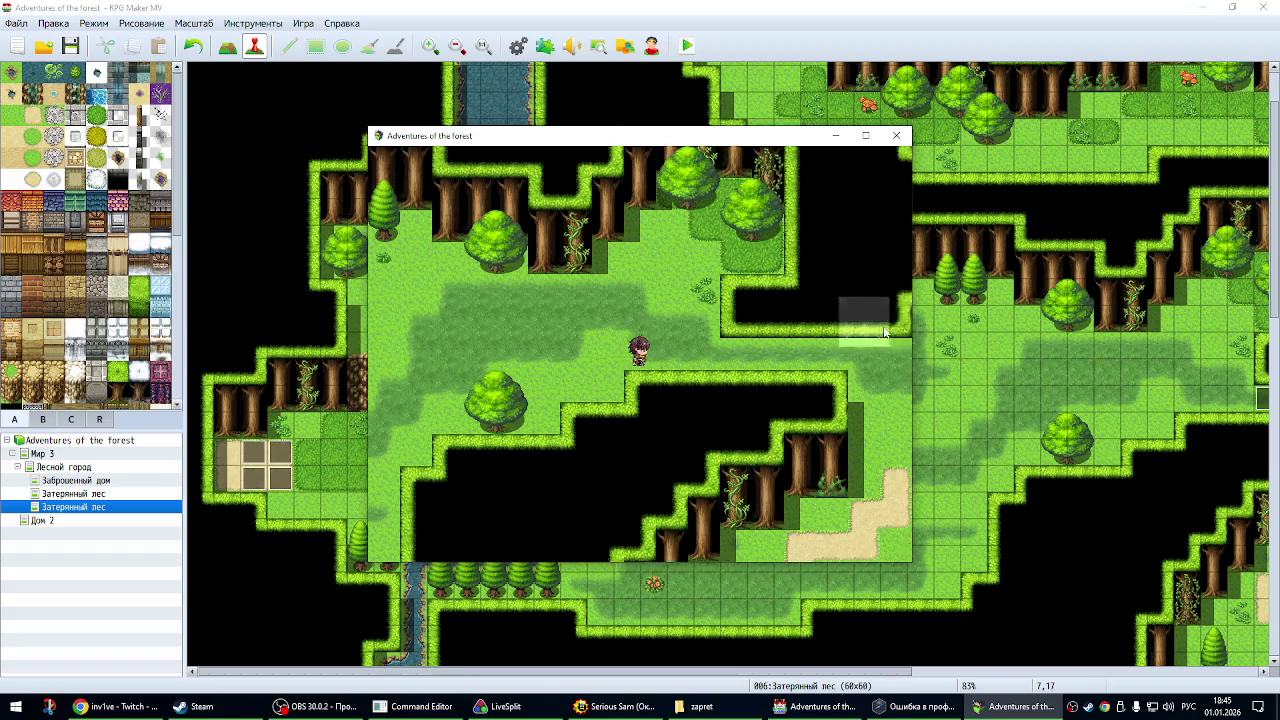
pyautogui.click(884, 333)
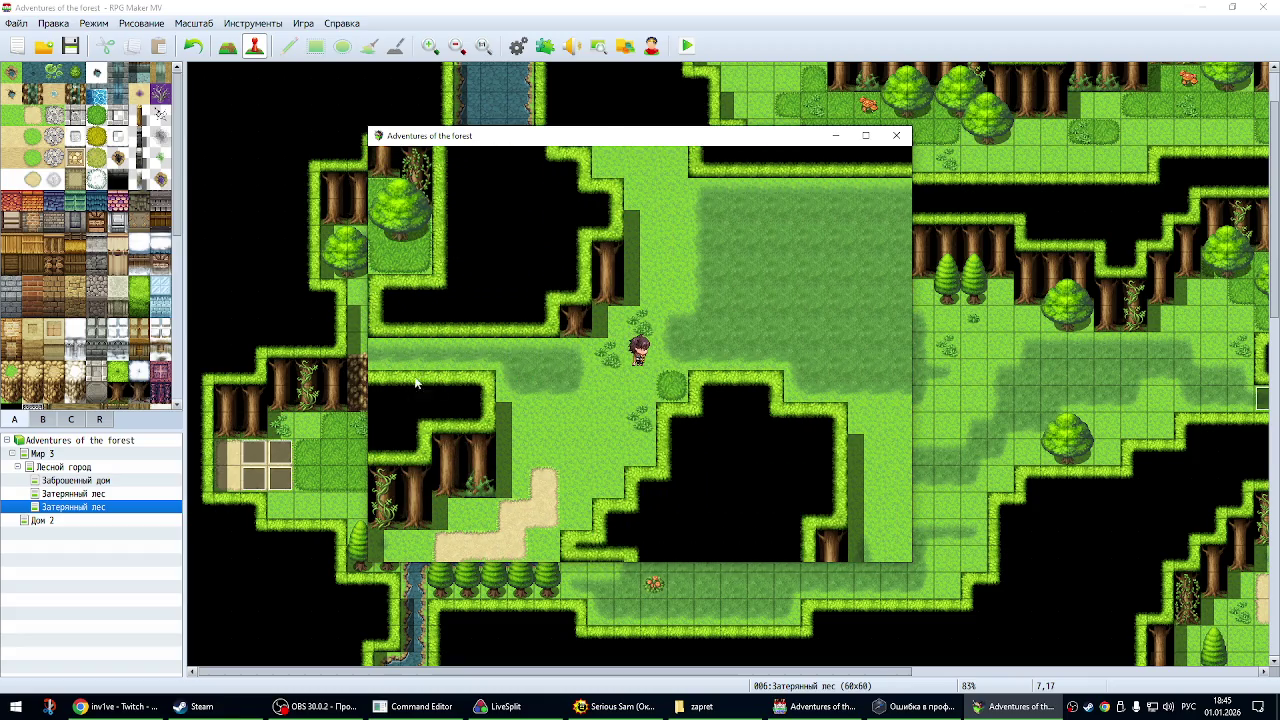
pyautogui.click(401, 376)
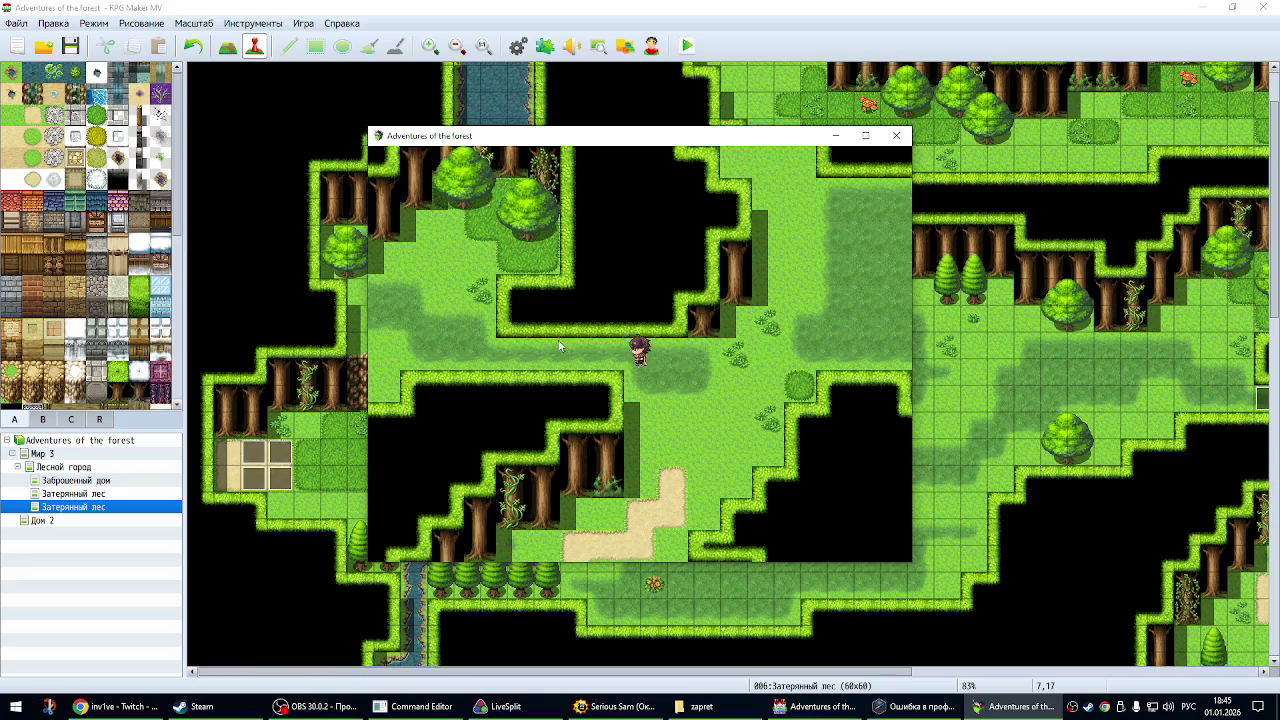
pyautogui.click(710, 372)
pyautogui.click(506, 452)
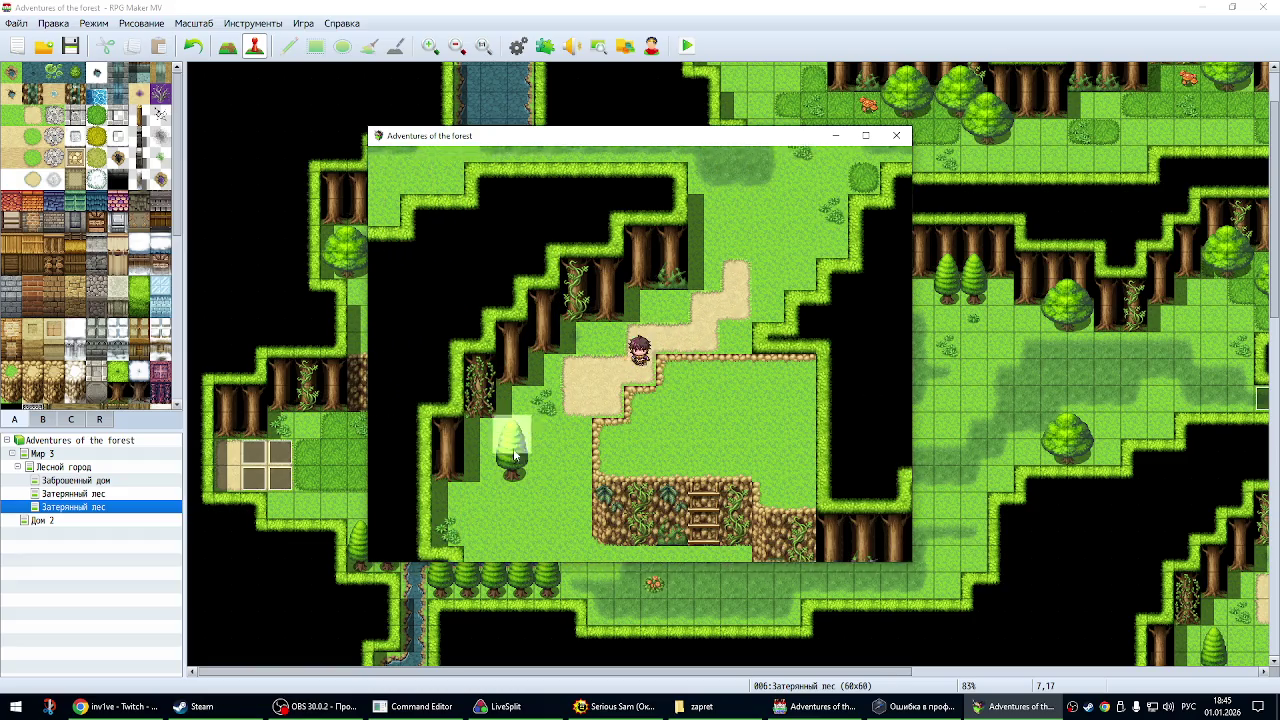
pyautogui.click(812, 485)
pyautogui.click(671, 228)
pyautogui.click(612, 500)
pyautogui.click(646, 291)
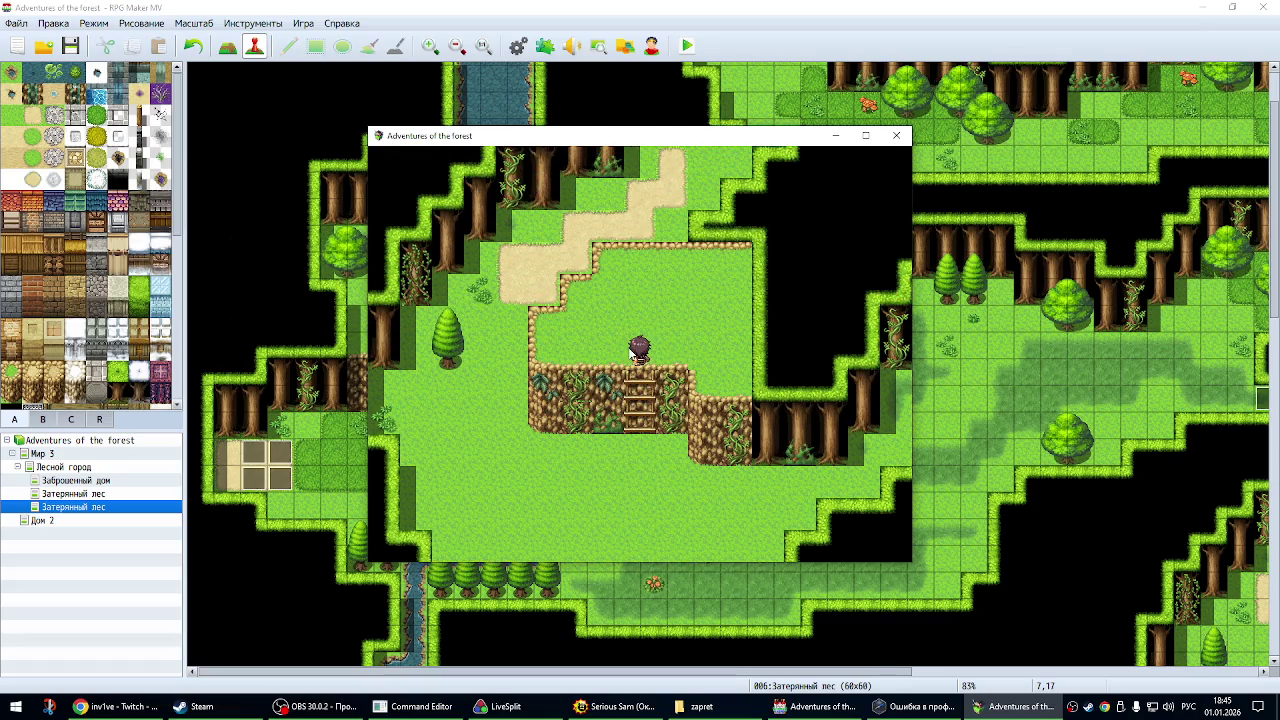
# - Fight the first turns of the battle, attacking blu A with basic attacks
pyautogui.click(485, 362)
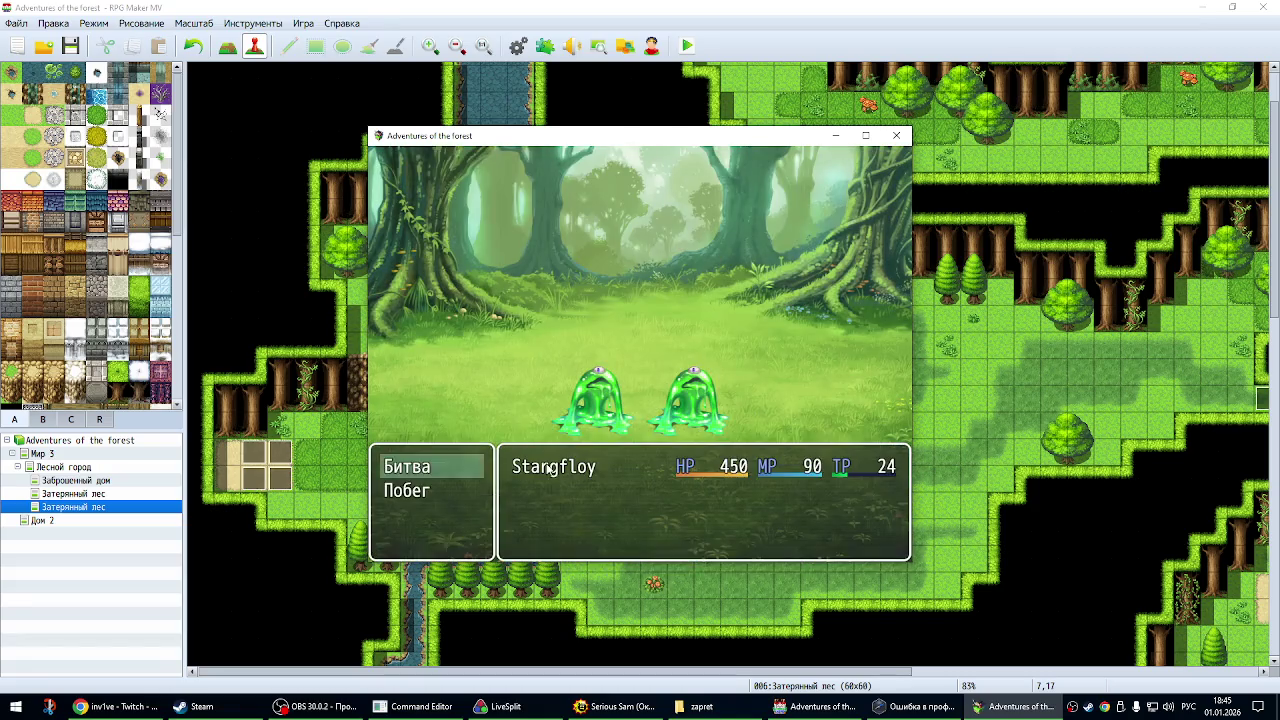
pyautogui.click(478, 467)
pyautogui.click(485, 467)
pyautogui.click(541, 468)
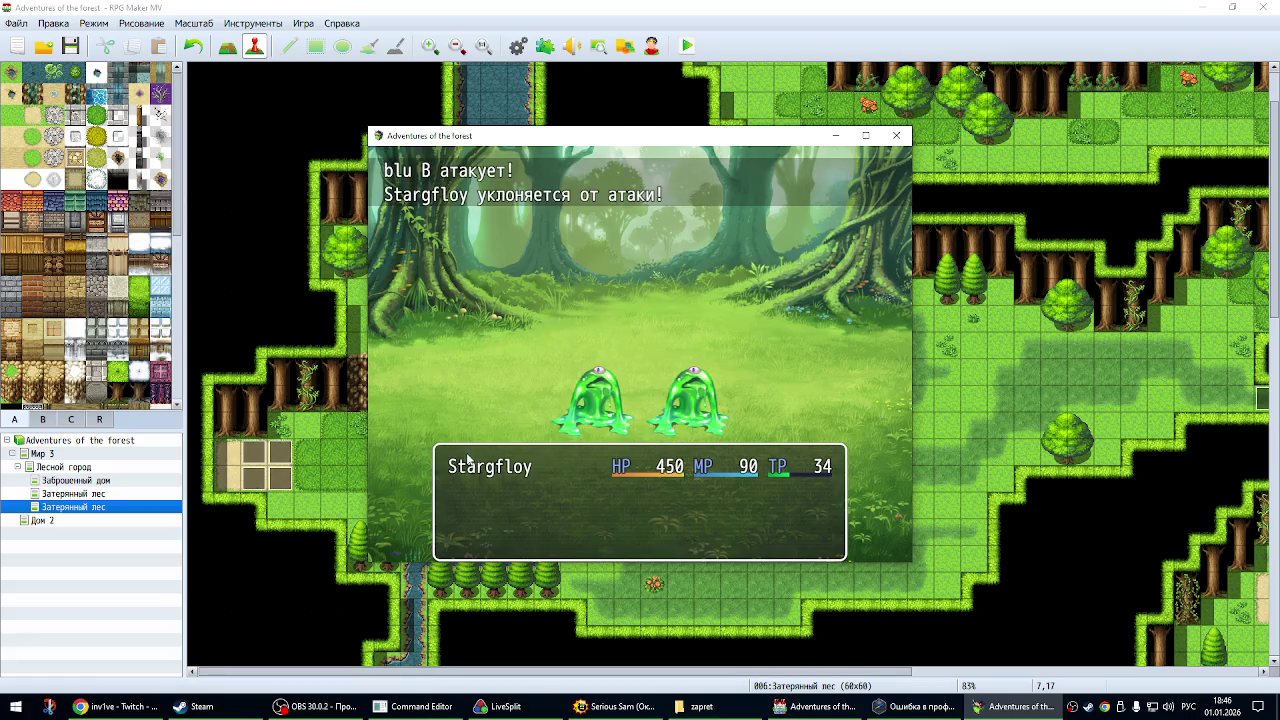
pyautogui.click(470, 462)
pyautogui.click(478, 466)
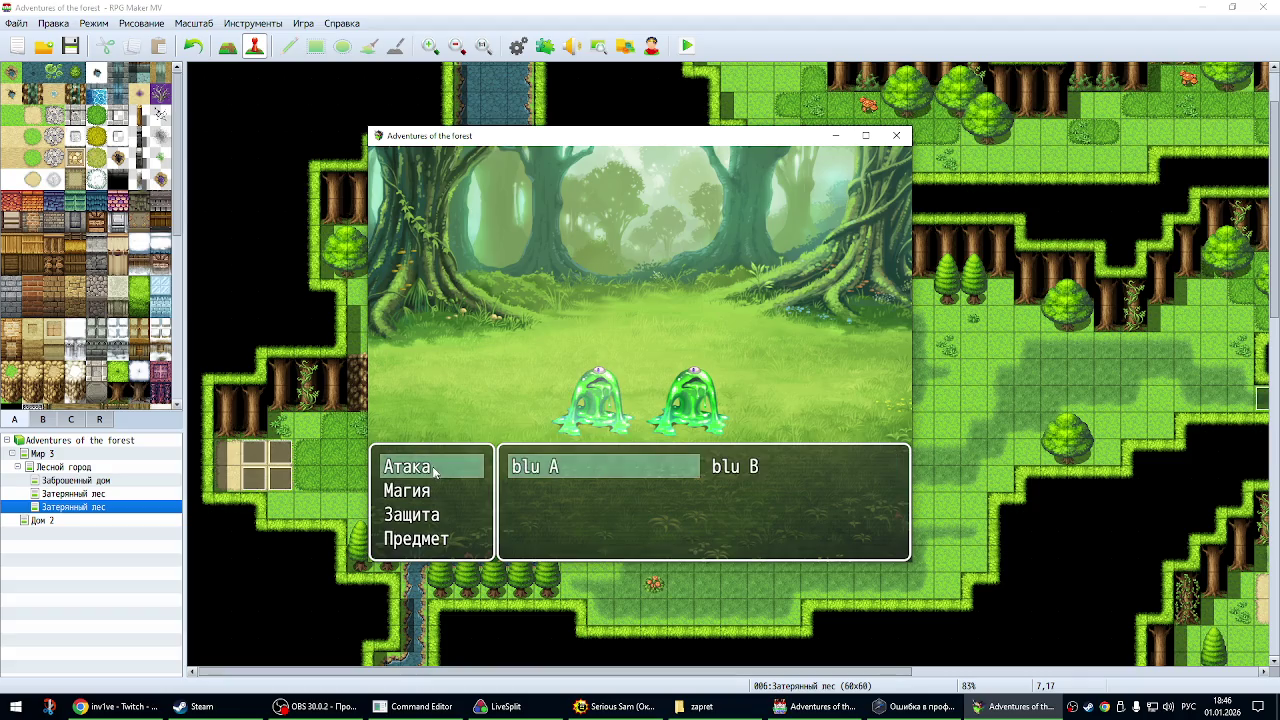
pyautogui.click(564, 462)
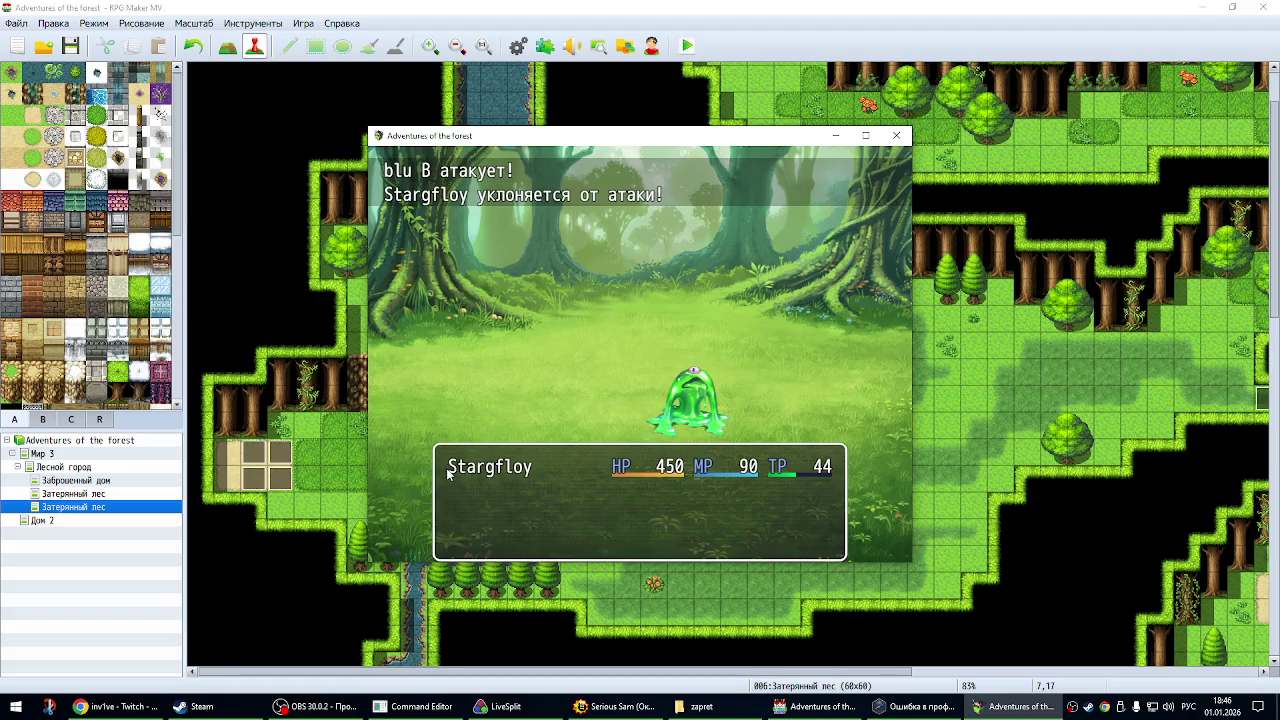
# - Defeat blu B with basic attacks and accept the victory and level-up messages
pyautogui.click(488, 468)
pyautogui.click(435, 470)
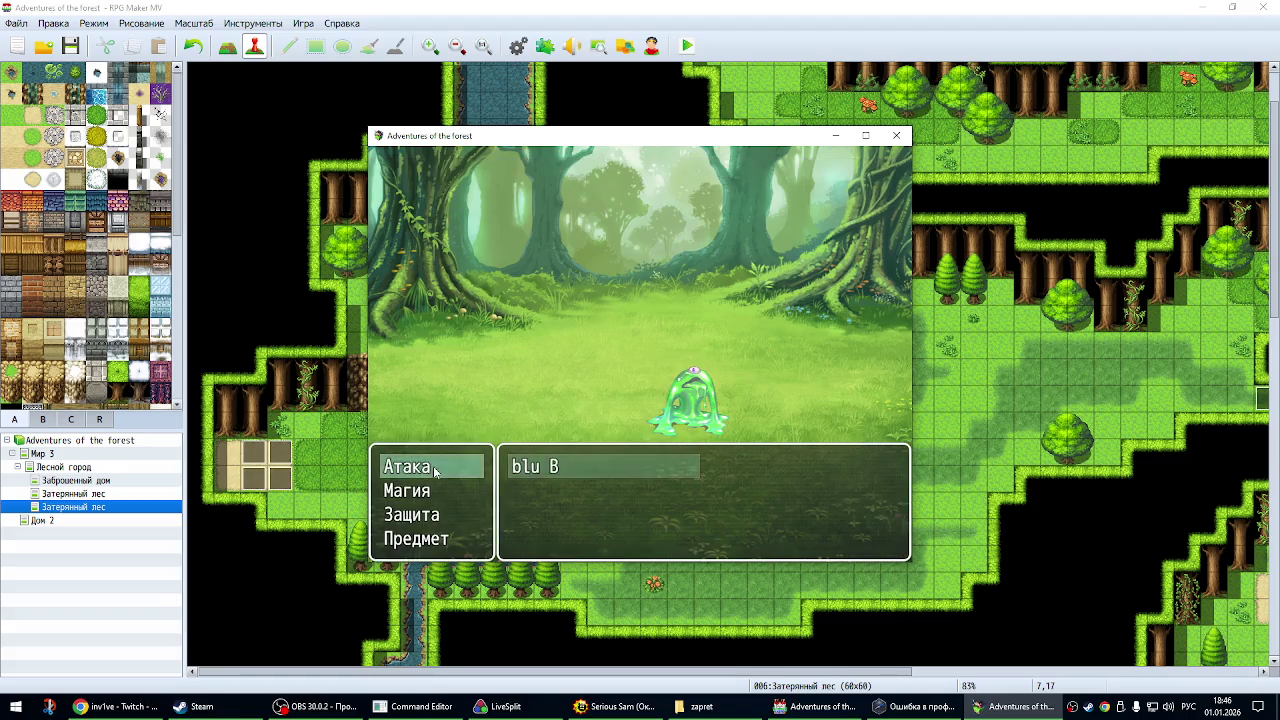
pyautogui.click(603, 472)
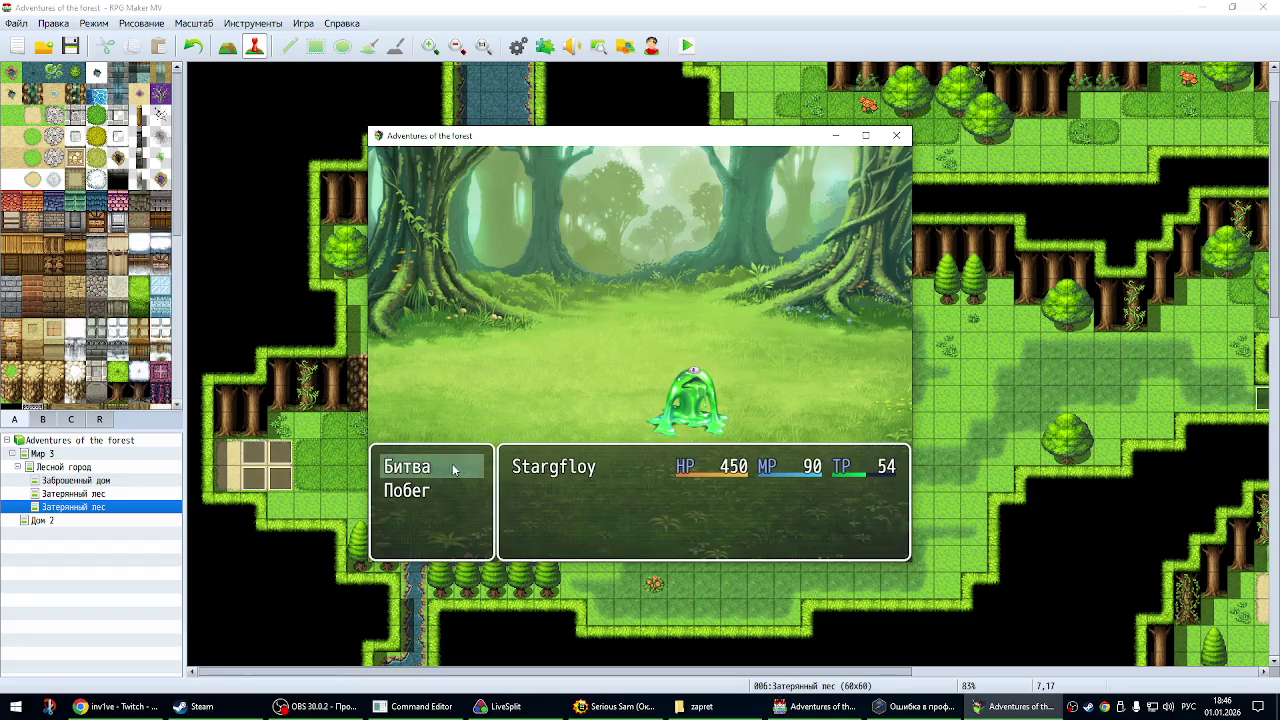
pyautogui.click(488, 470)
pyautogui.click(463, 471)
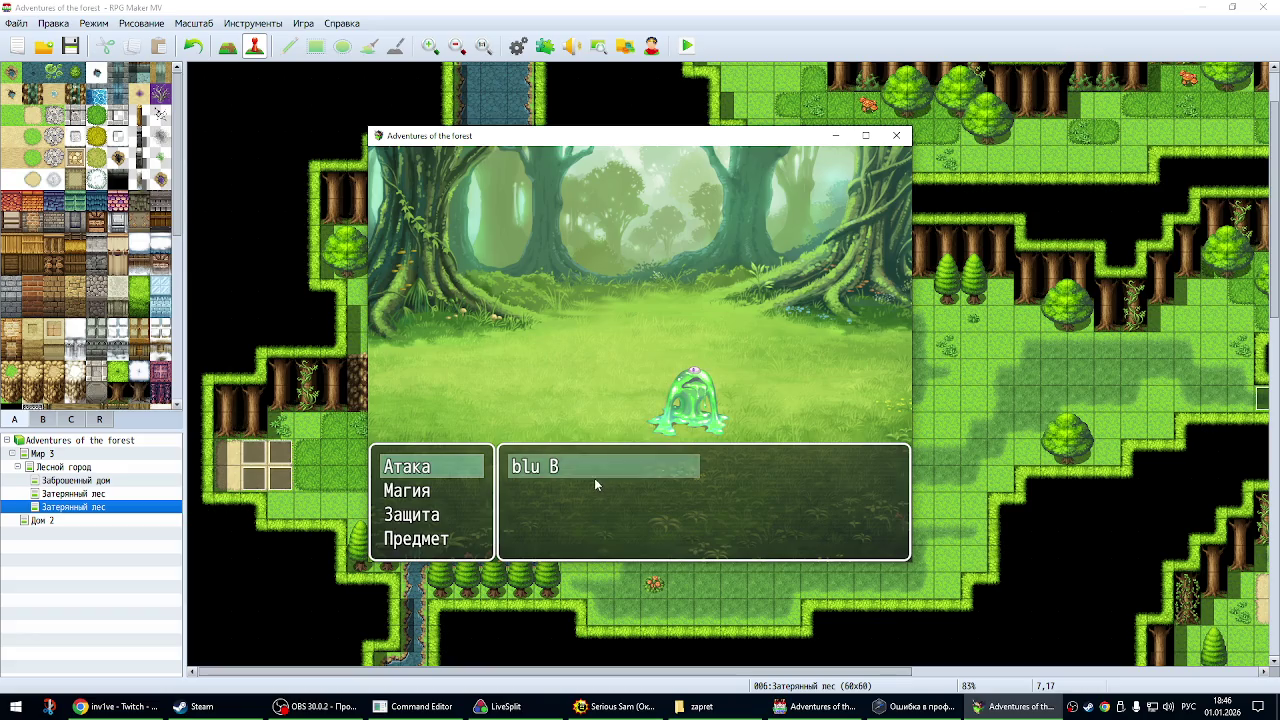
pyautogui.click(603, 468)
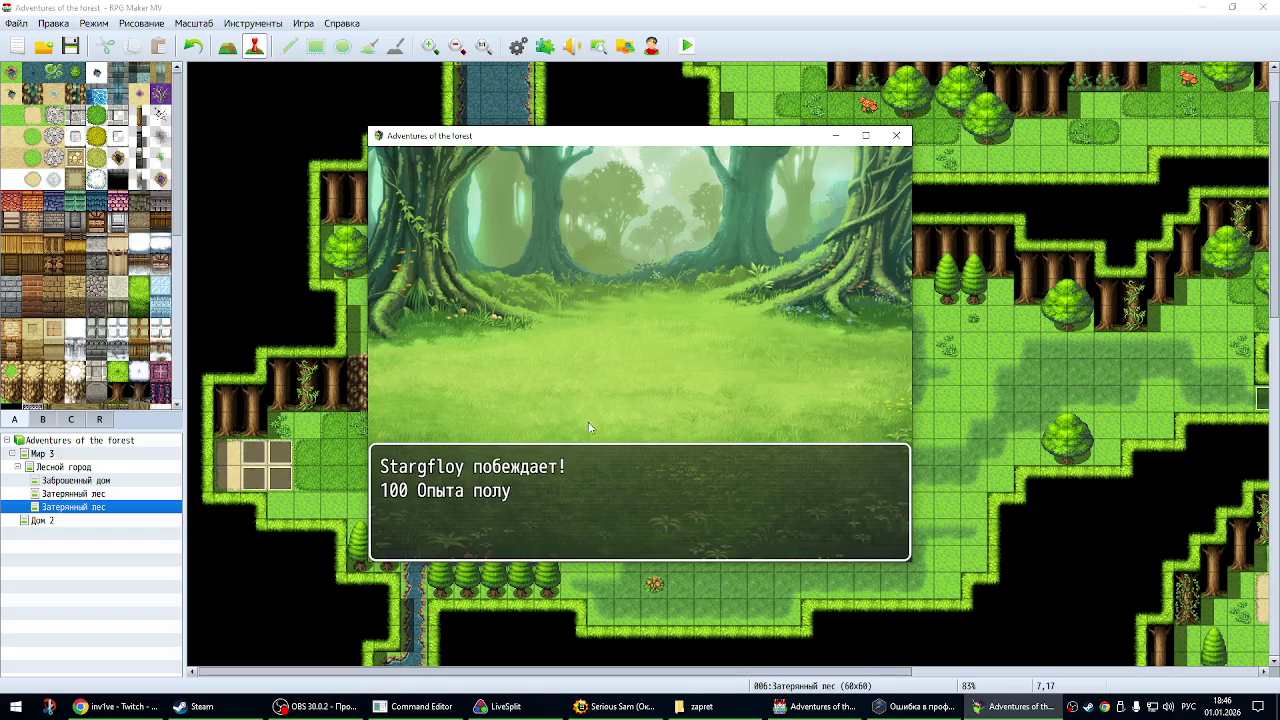
pyautogui.click(406, 468)
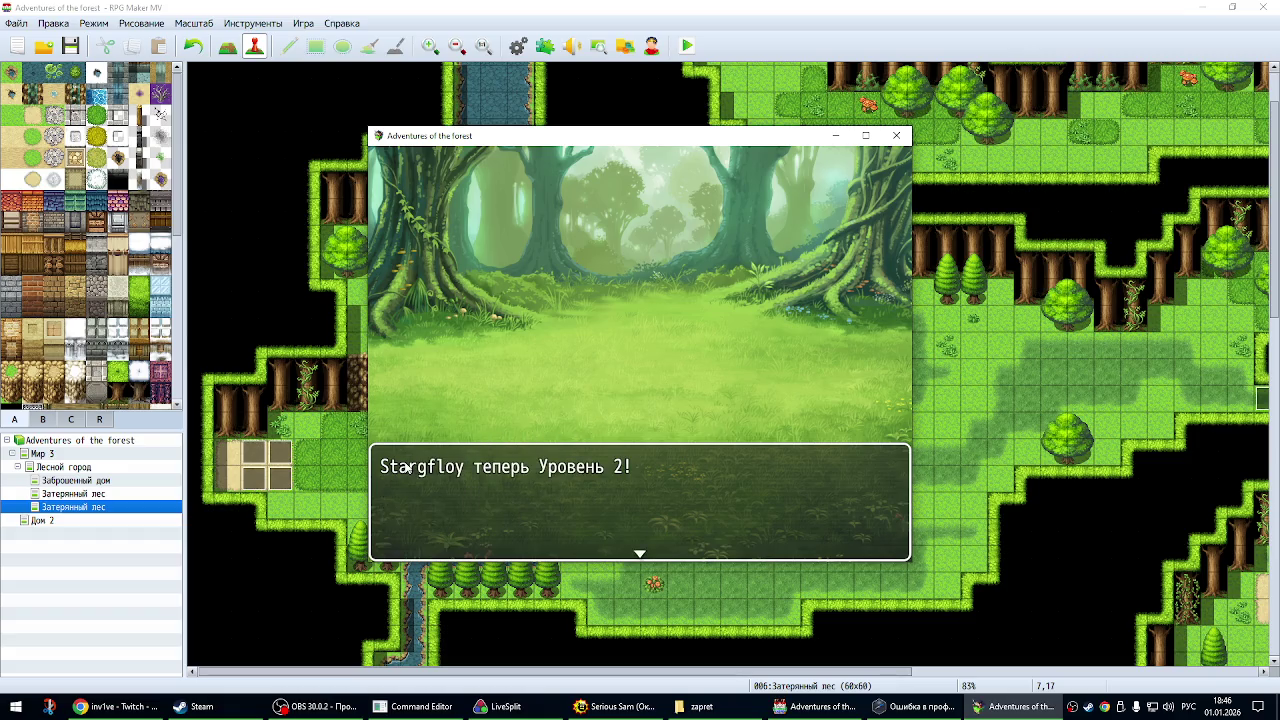
pyautogui.click(540, 465)
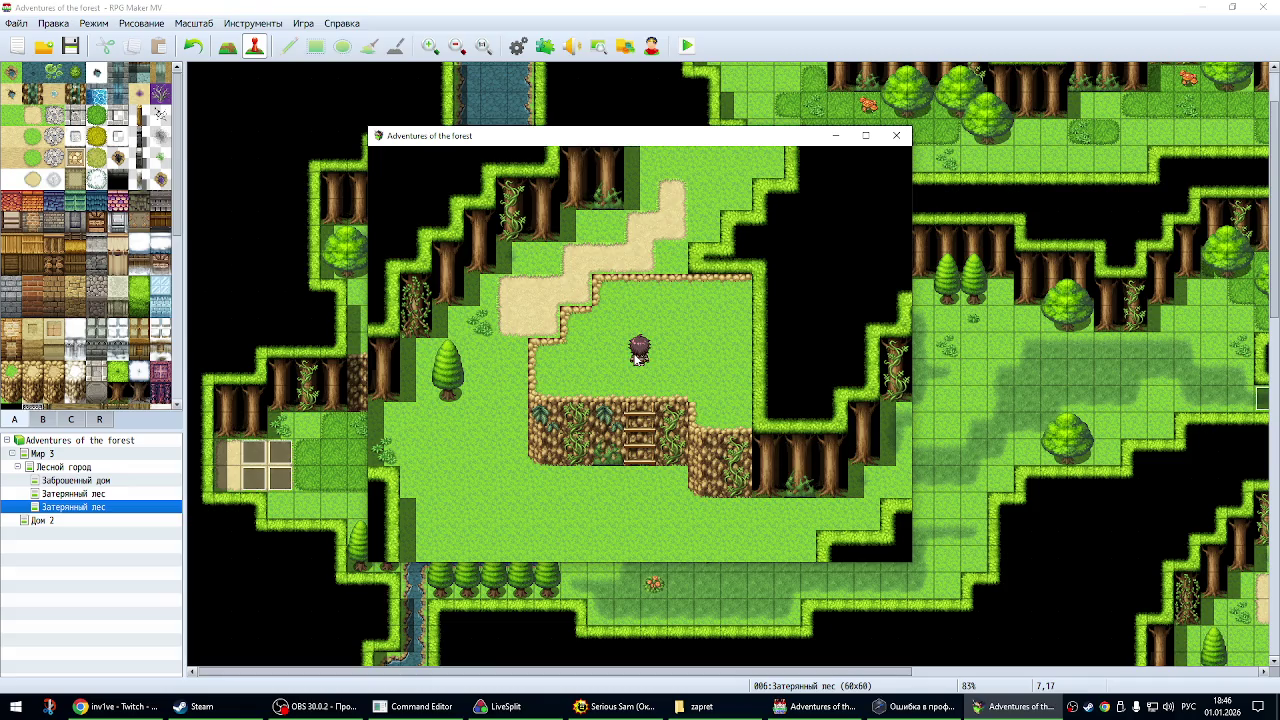
# - Open the in-game menu and view the hero's Skill screen
pyautogui.rightClick(637, 358)
pyautogui.click(415, 200)
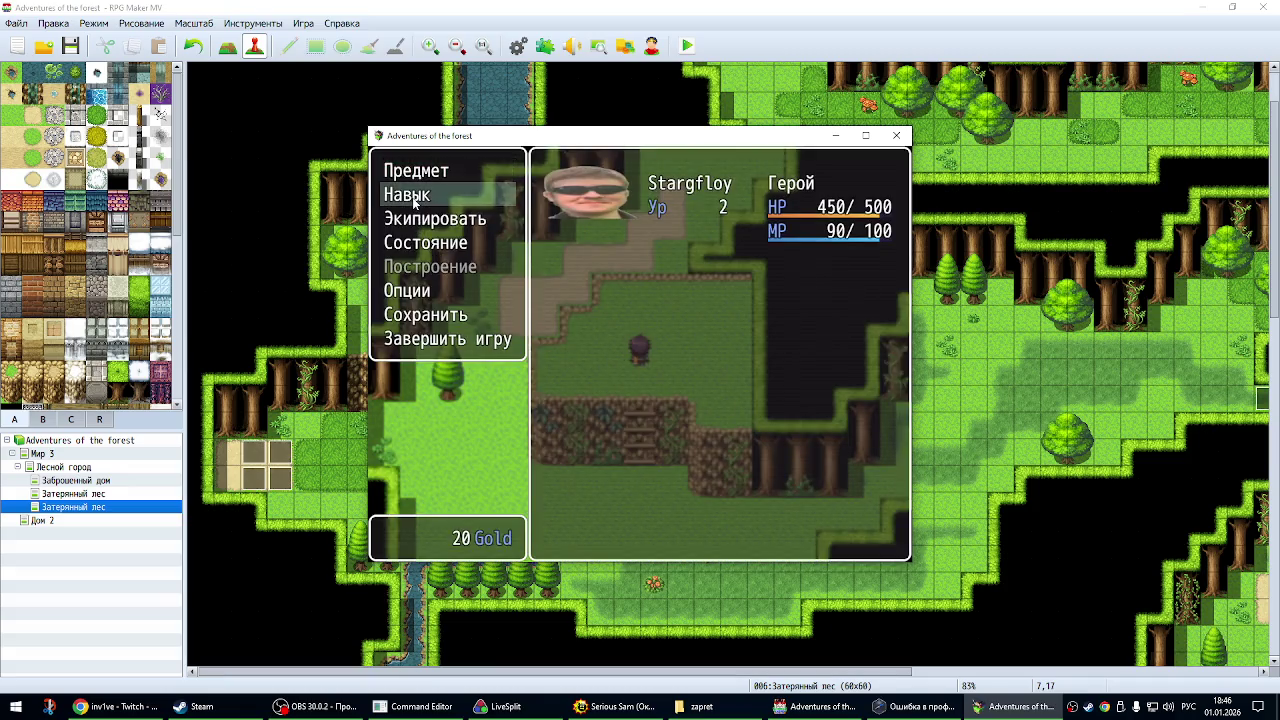
pyautogui.click(415, 200)
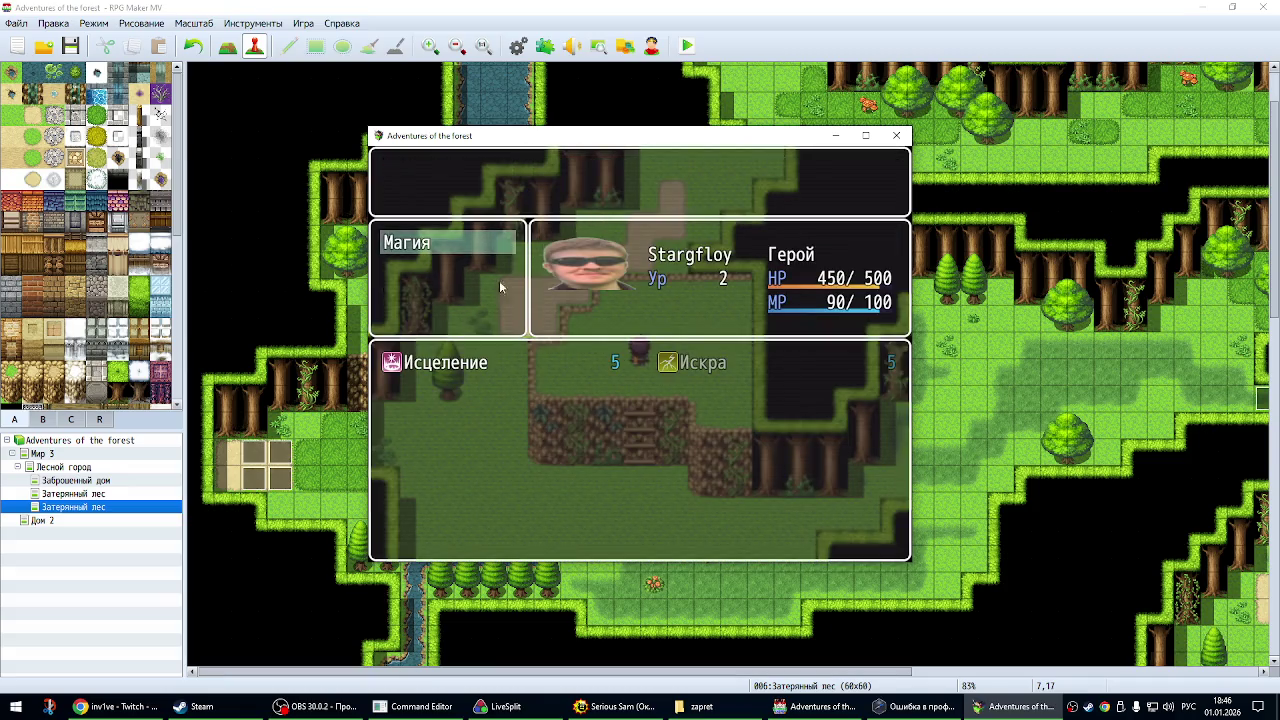
pyautogui.rightClick(451, 366)
# - Browse the Item screen's weapons, key items and general items categories, then back out
pyautogui.press('Up')
pyautogui.press('Return')
pyautogui.click(603, 256)
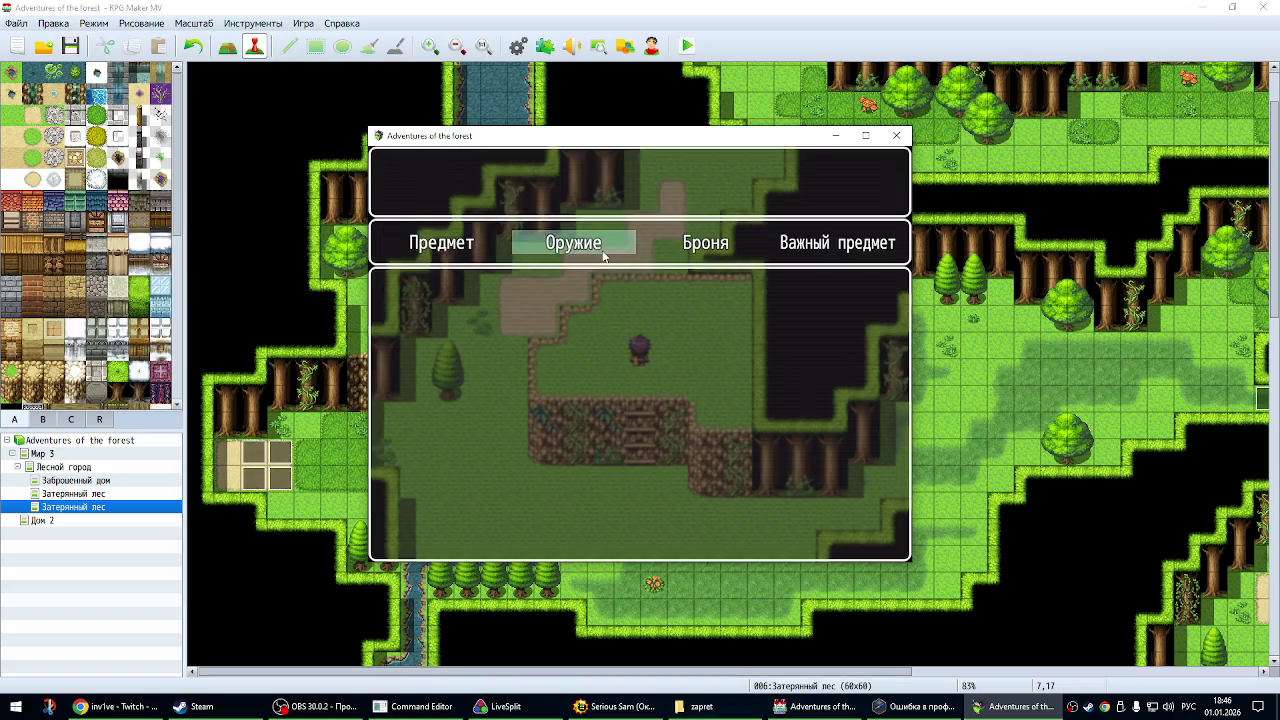
pyautogui.click(840, 248)
pyautogui.click(479, 243)
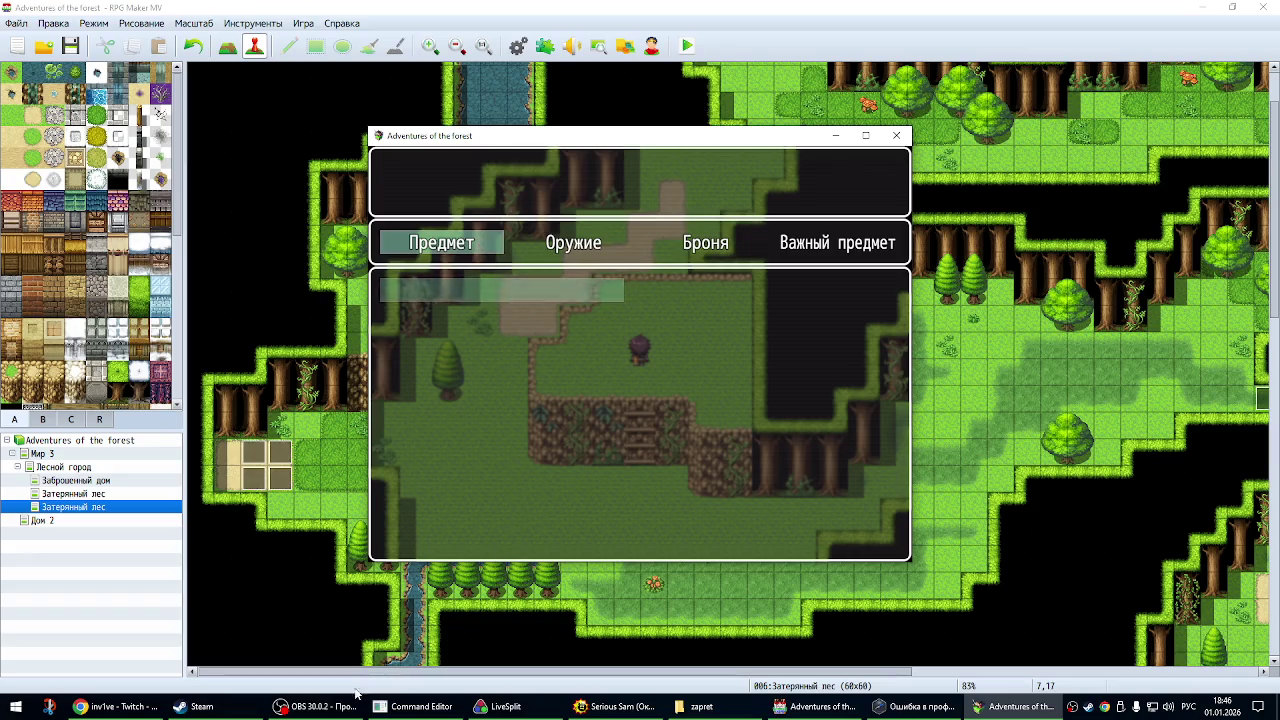
pyautogui.moveTo(330, 708)
pyautogui.press('Escape')
pyautogui.press('Right')
pyautogui.press('Left')
pyautogui.press('Left')
pyautogui.press('Right')
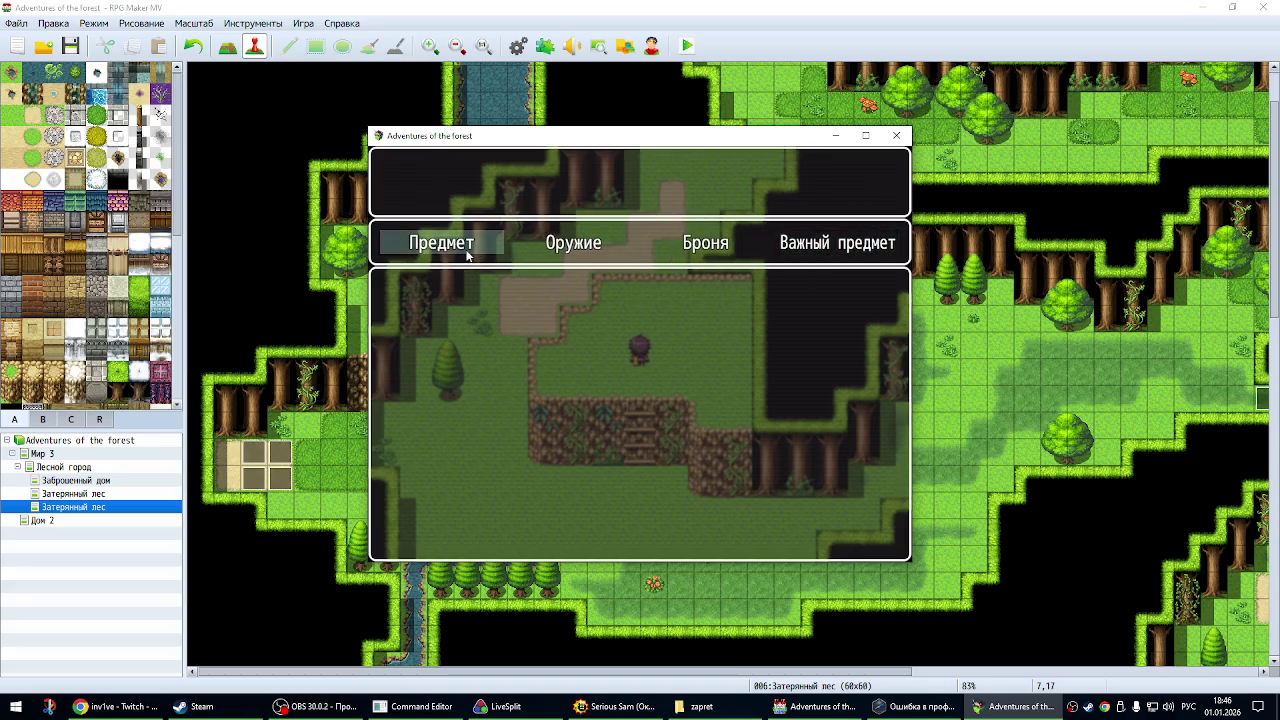
pyautogui.press('Escape')
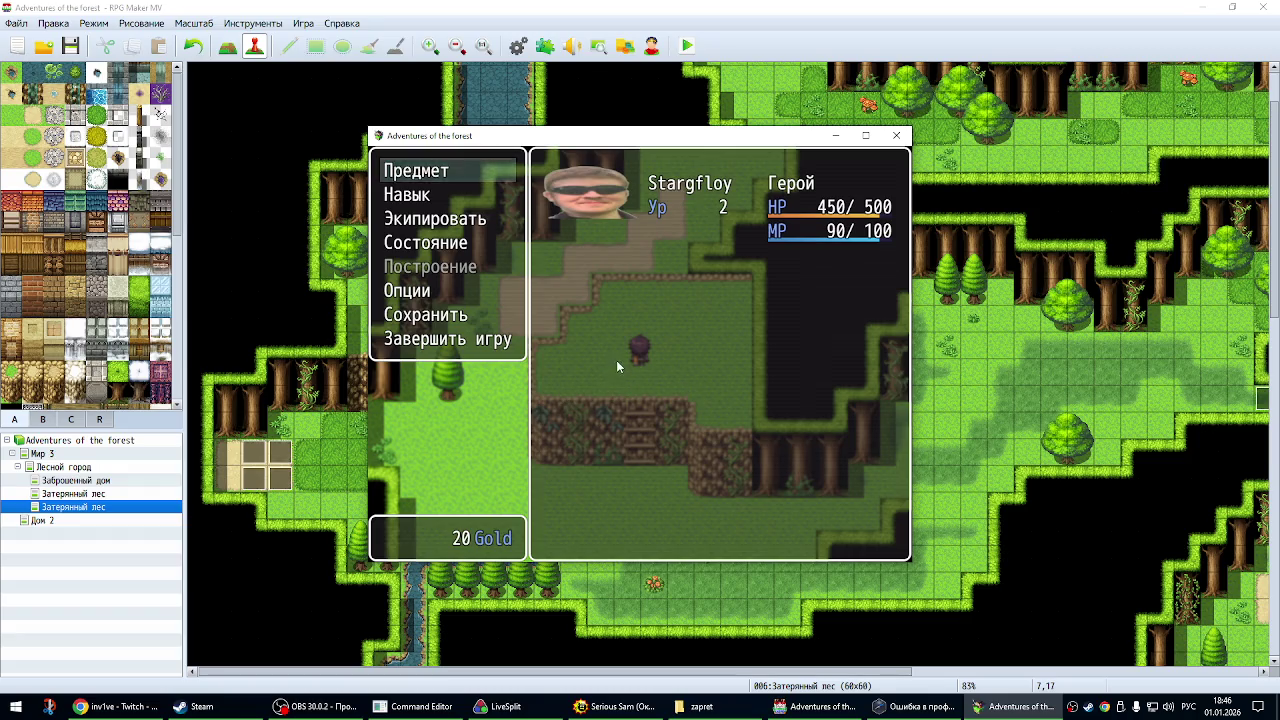
# - Close the game menu, walk the hero onto the stairs and end the playtest with Alt+F4
pyautogui.press('Escape')
pyautogui.press('Down')
pyautogui.press('Down')
pyautogui.press('Down')
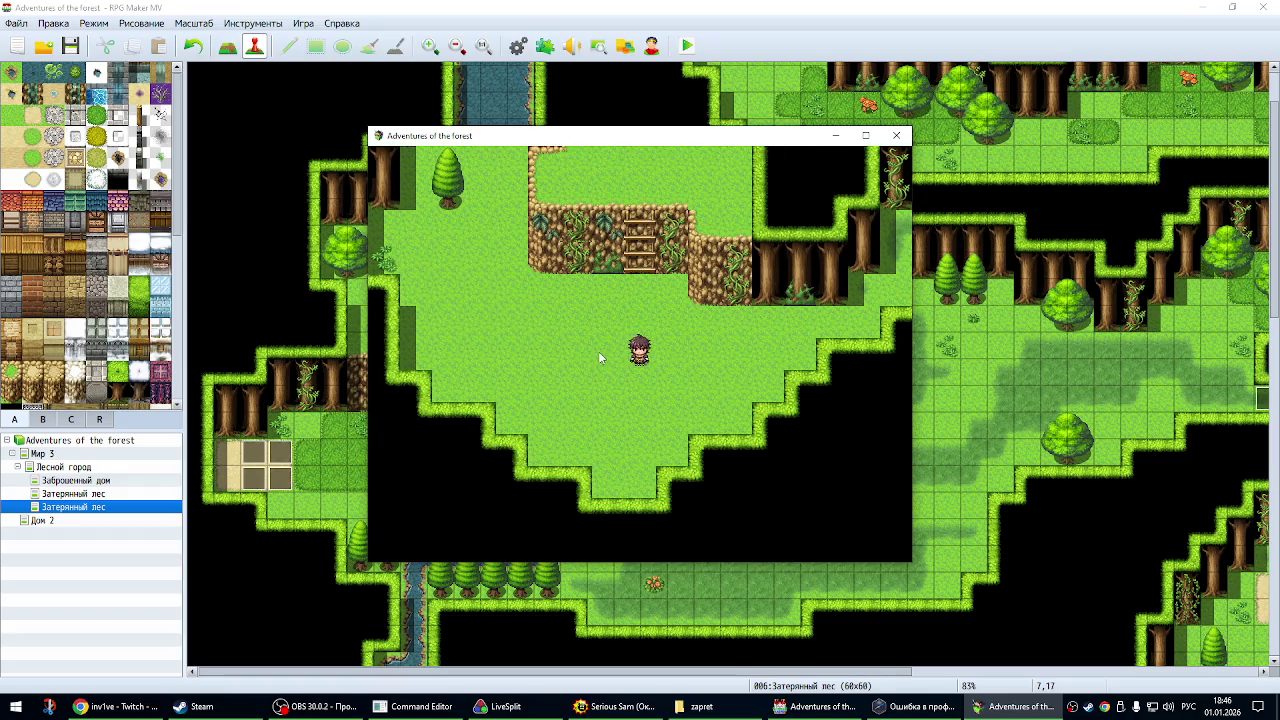
pyautogui.click(660, 290)
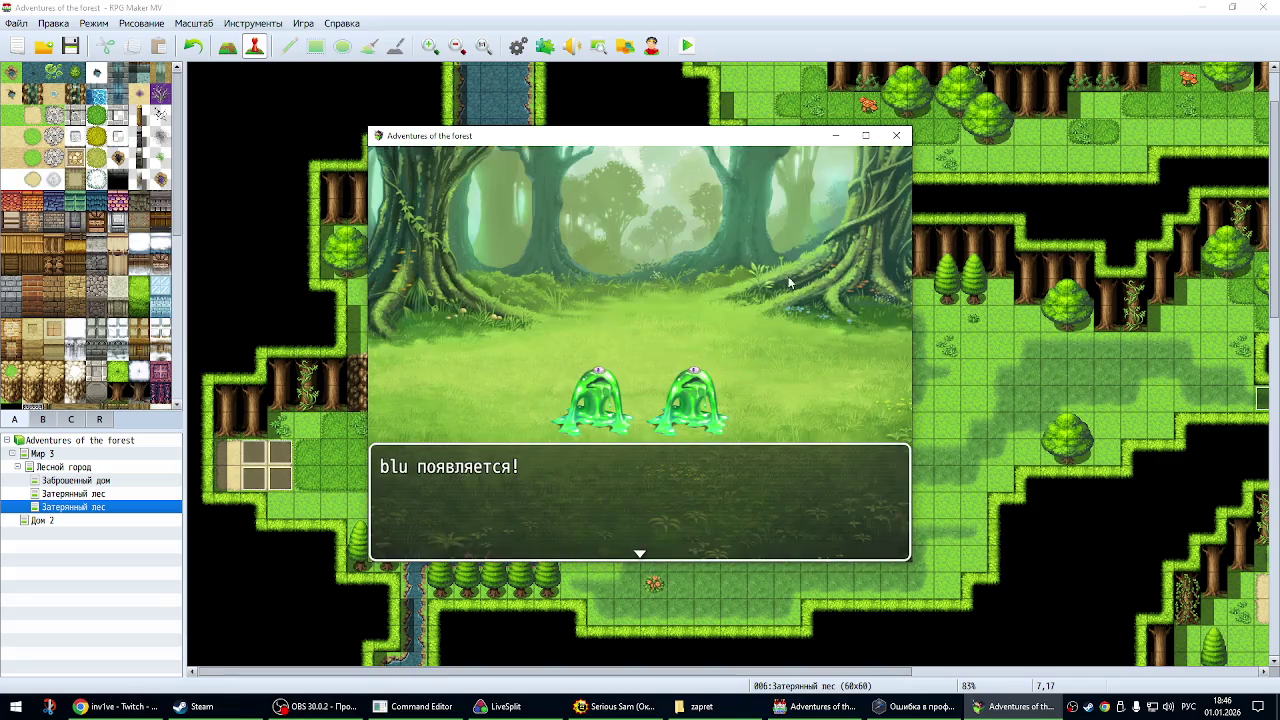
pyautogui.hotkey('alt', 'F4')
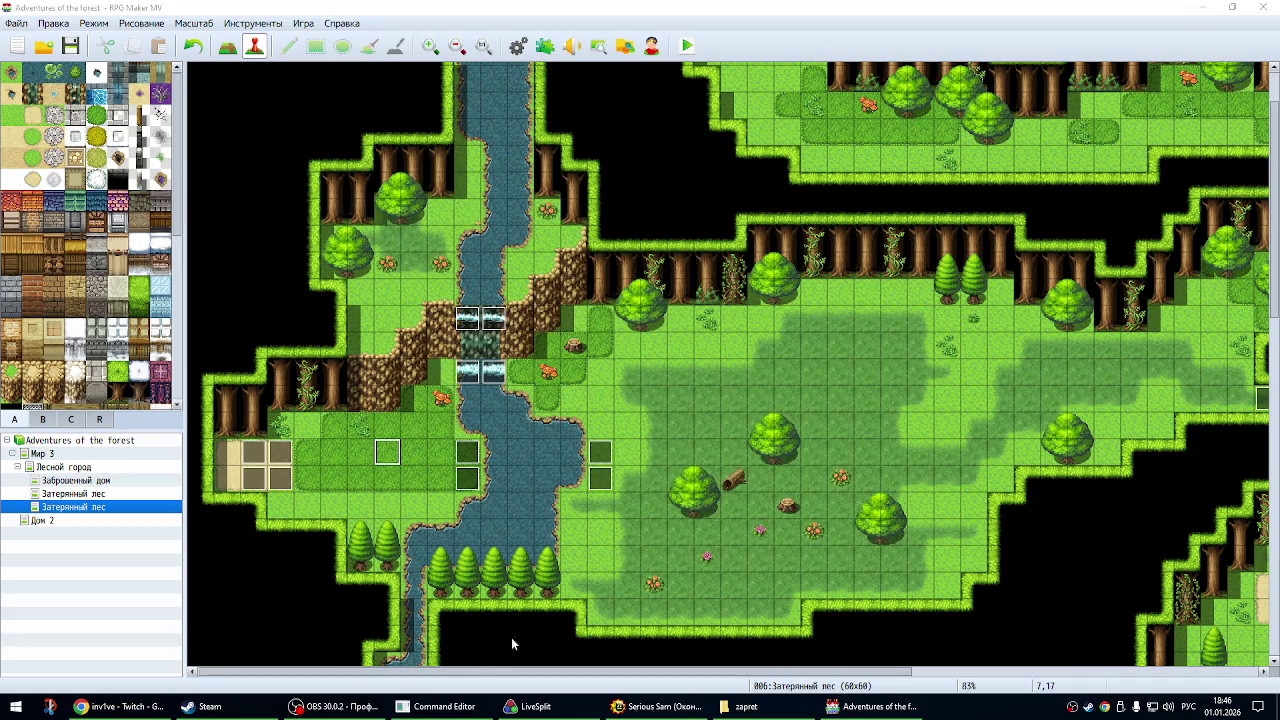
# - Pan around the Затерянный лес map, then open Заброшенный дом, Лесной город and finally Дом 2
pyautogui.moveTo(458, 674); pyautogui.dragTo(873, 634)
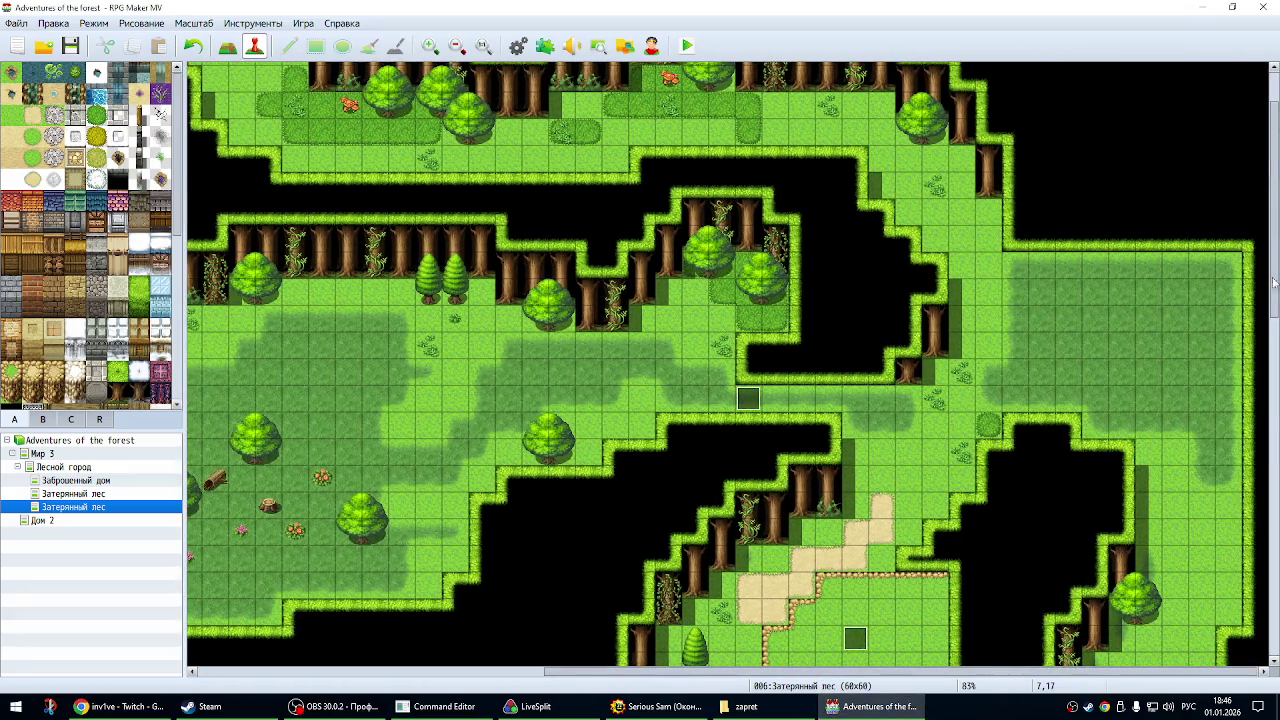
pyautogui.moveTo(1274, 287); pyautogui.dragTo(1266, 405)
pyautogui.scroll(5, 1266, 405)
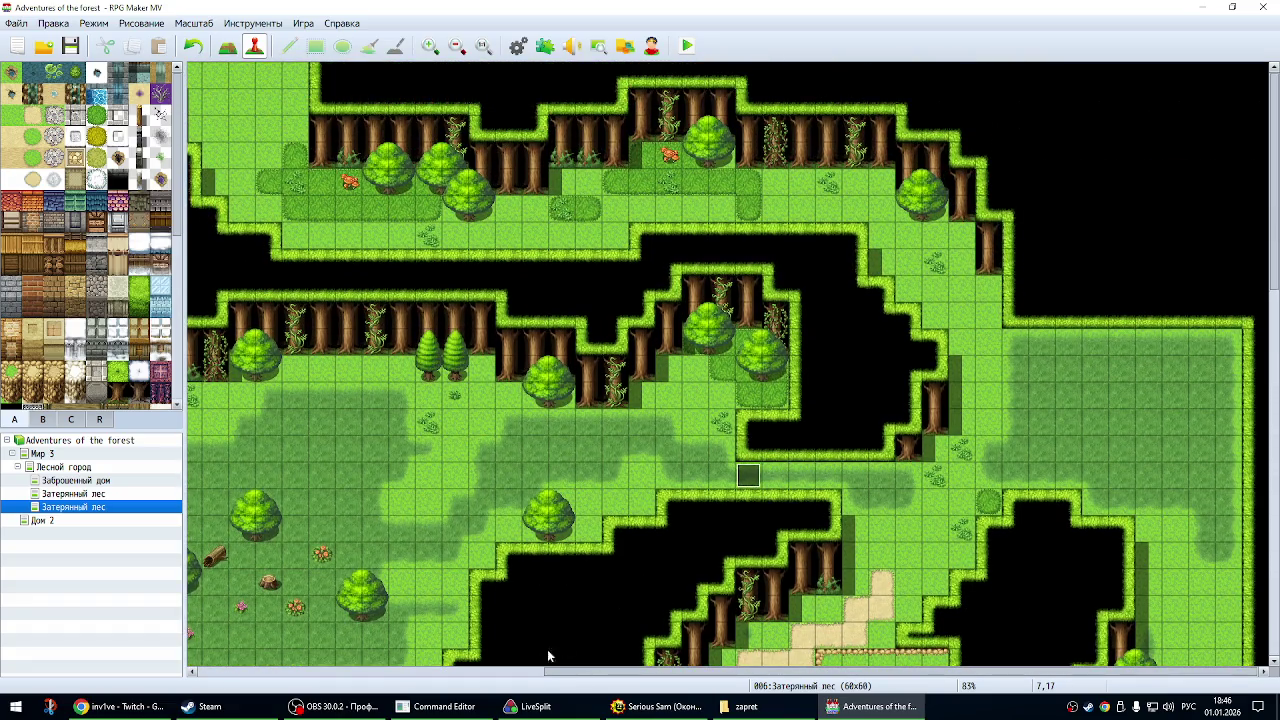
pyautogui.moveTo(548, 656); pyautogui.dragTo(193, 635)
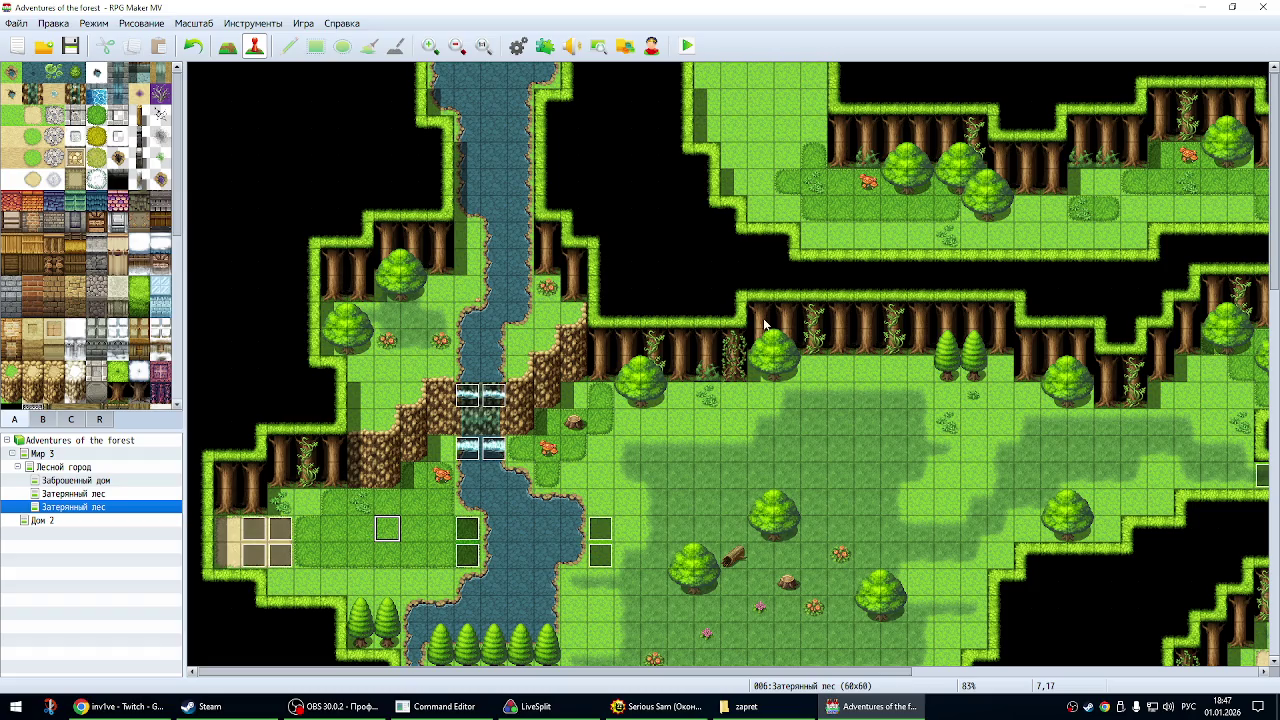
pyautogui.scroll(-5, 665, 289)
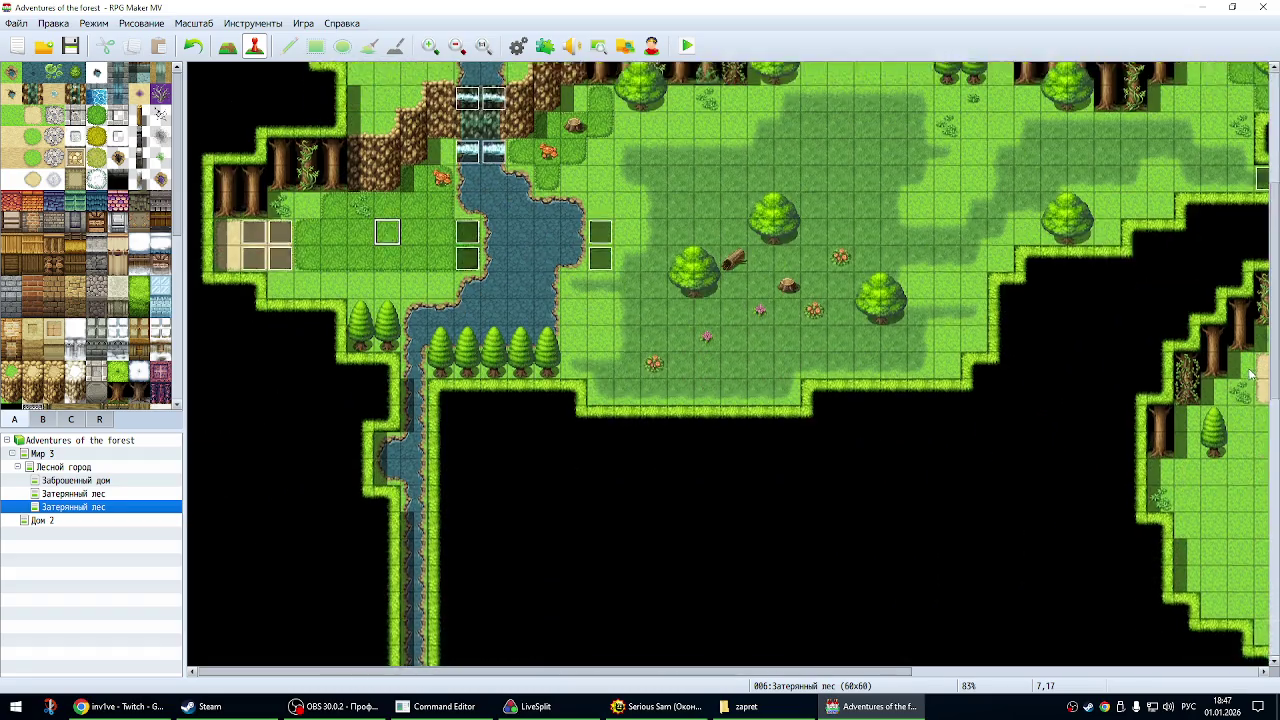
pyautogui.scroll(5, 665, 289)
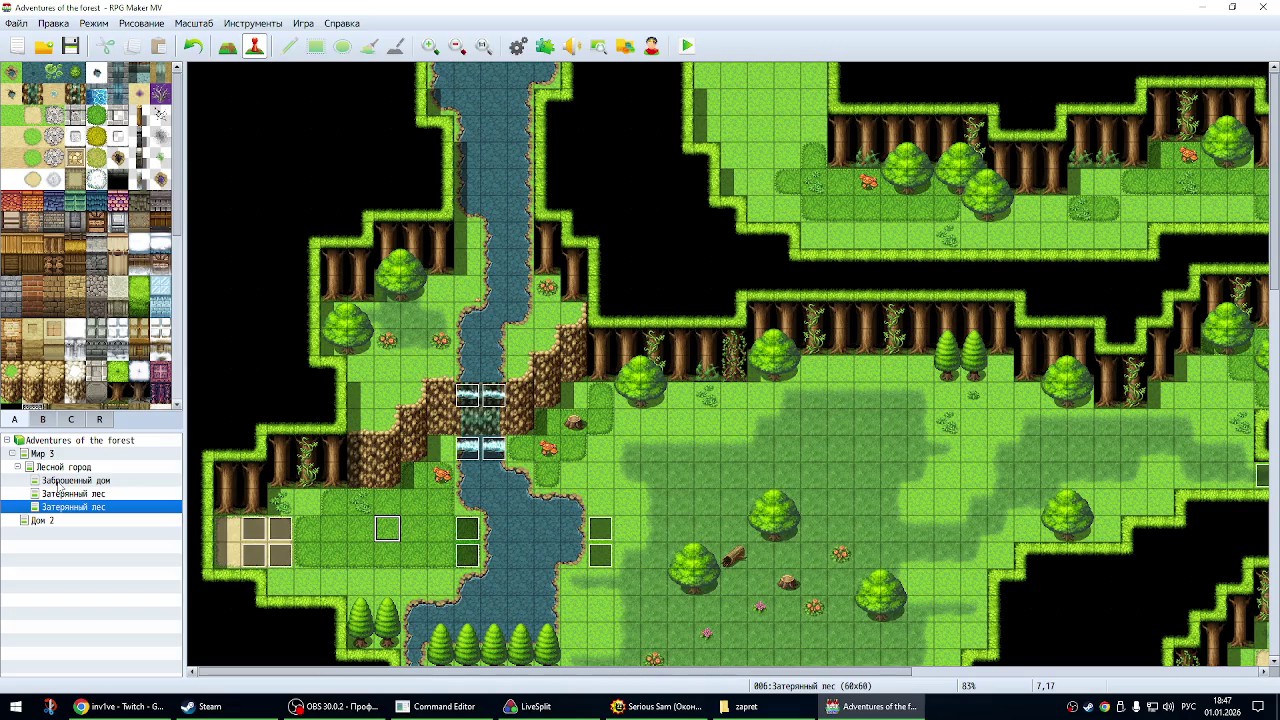
pyautogui.click(33, 479)
pyautogui.click(44, 467)
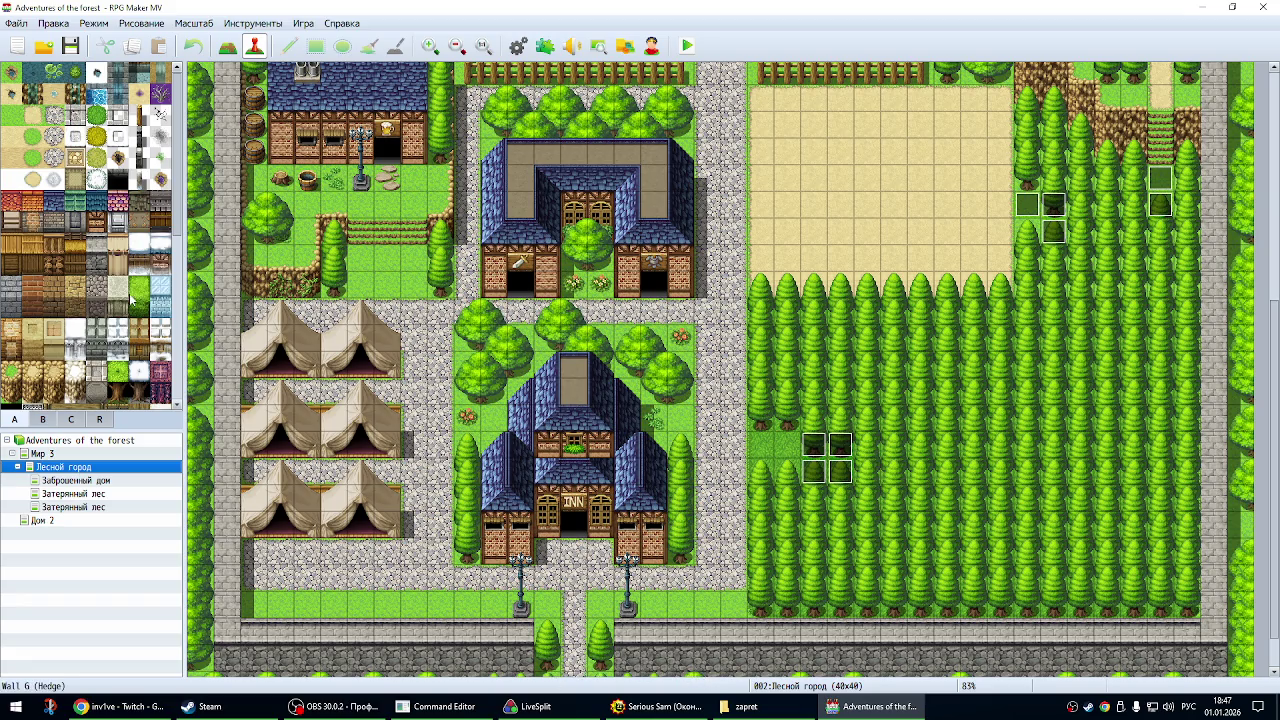
pyautogui.click(64, 520)
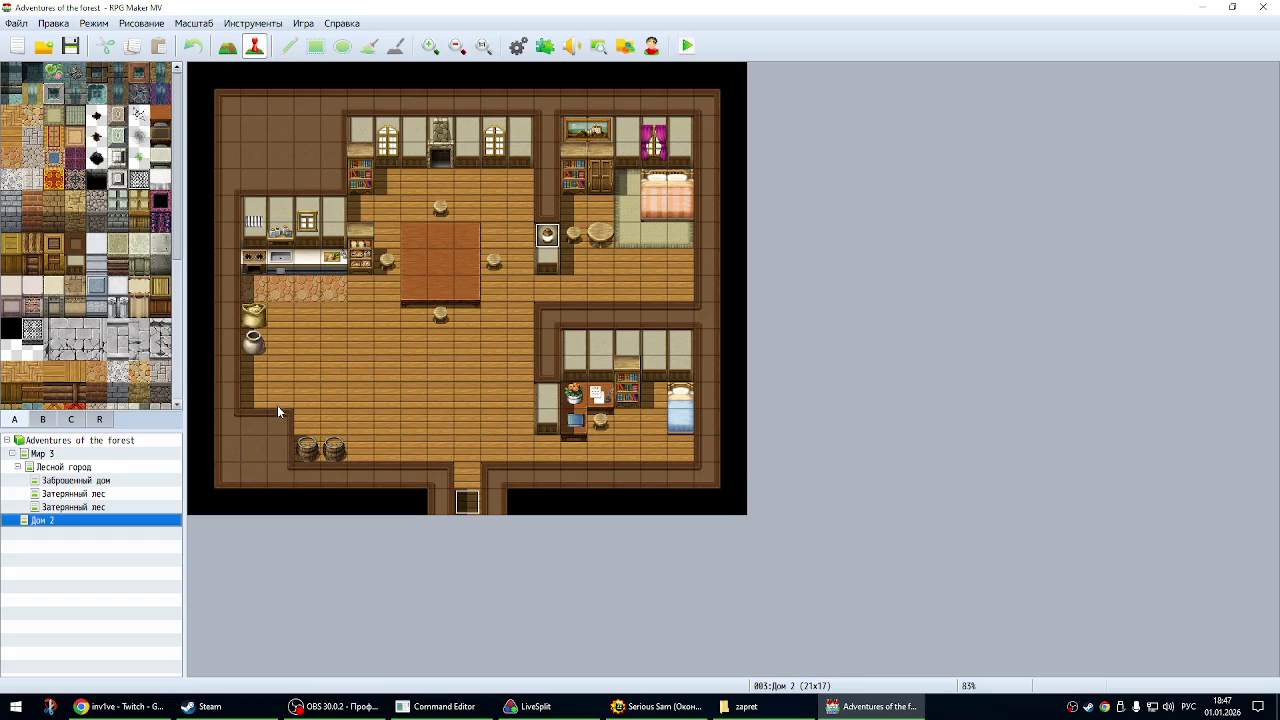
# - Switch to Map mode and paint wooden floor over the dining table's bottom row and stool
pyautogui.rightClick(413, 341)
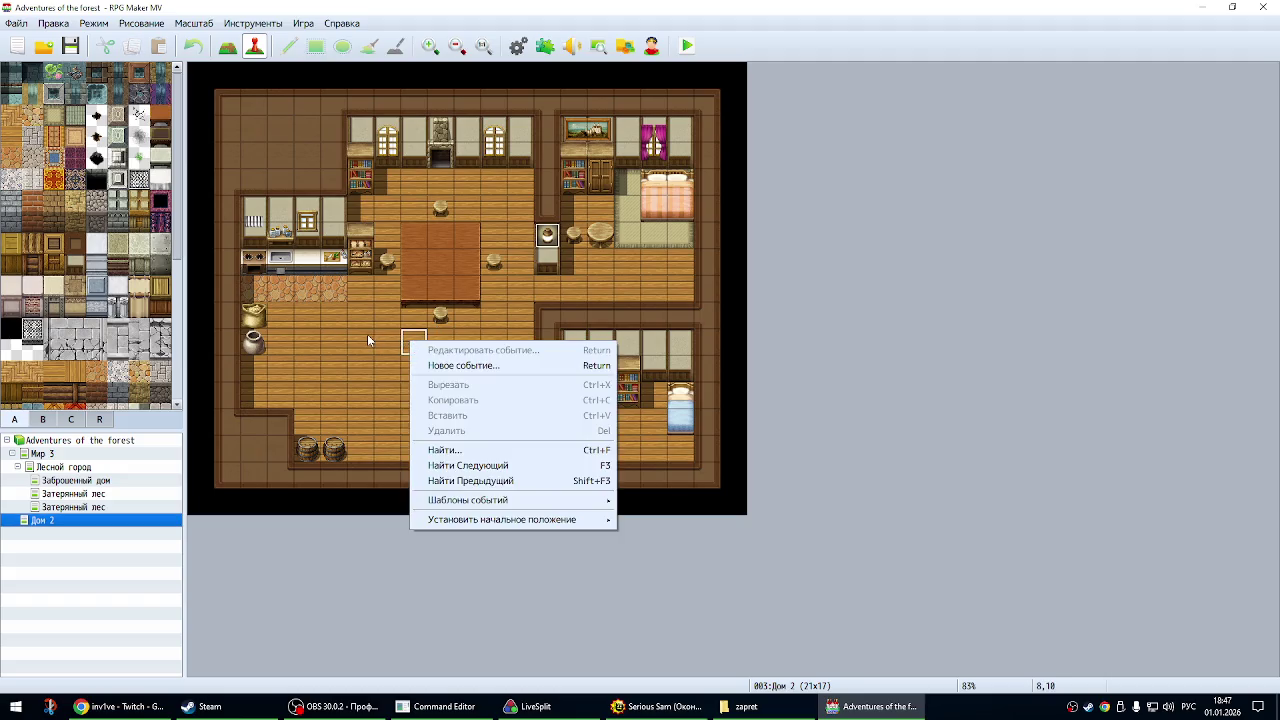
pyautogui.press('Escape')
pyautogui.press('F5')
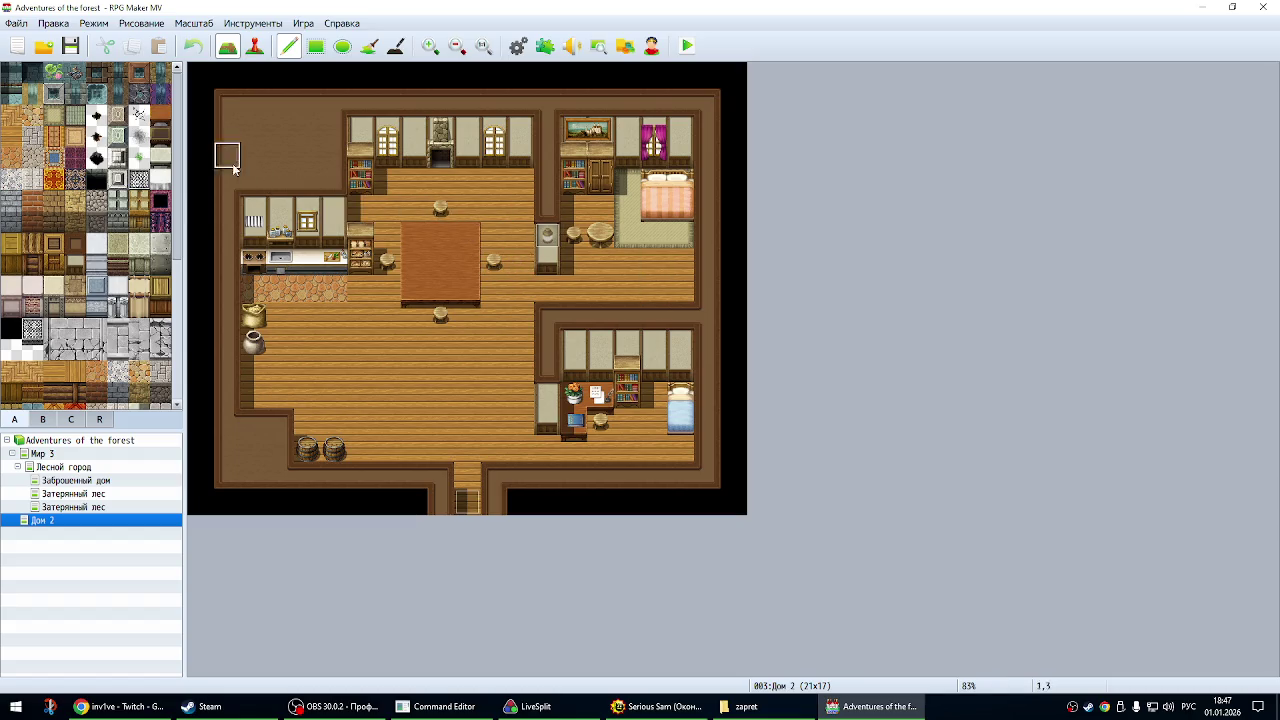
pyautogui.moveTo(386, 314)
pyautogui.mouseDown()
pyautogui.moveTo(489, 286)
pyautogui.moveTo(430, 318)
pyautogui.moveTo(388, 263)
pyautogui.moveTo(491, 262)
pyautogui.moveTo(380, 206)
pyautogui.mouseUp()
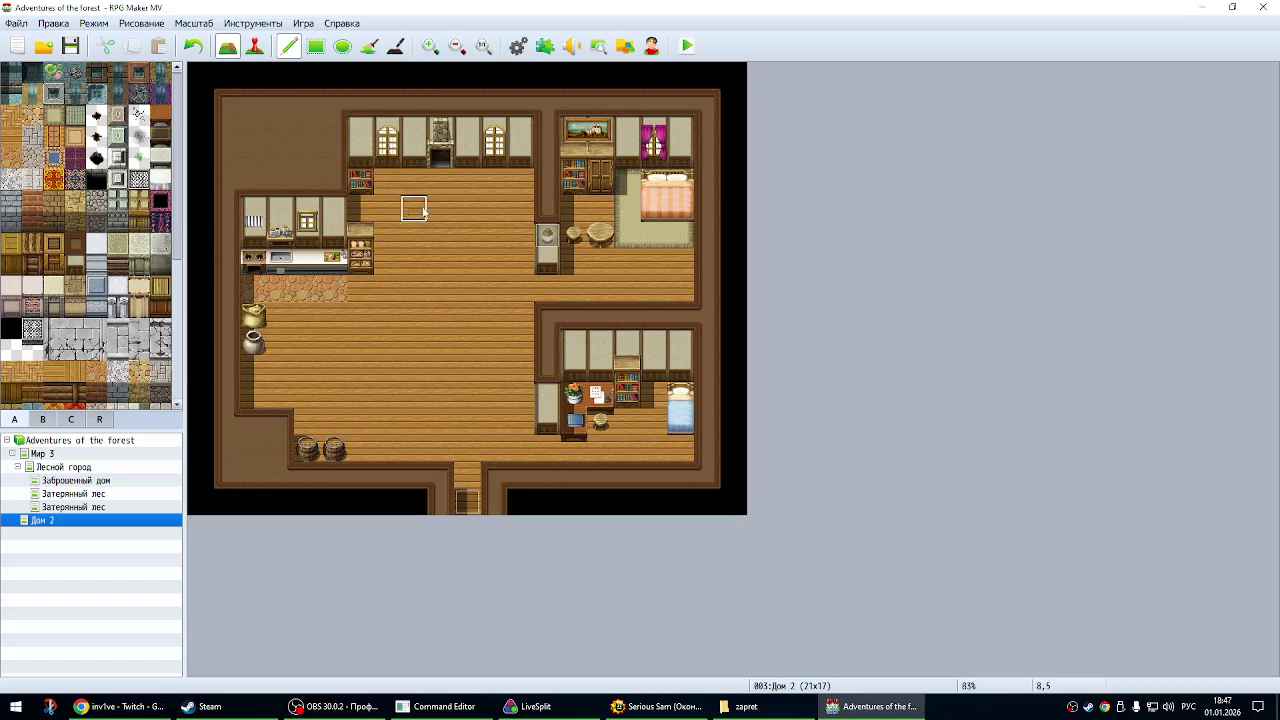
# - Replace the two bookshelves and the small wall shelf with floor, and extend the bedroom rug one tile
pyautogui.click(361, 185)
pyautogui.click(368, 266)
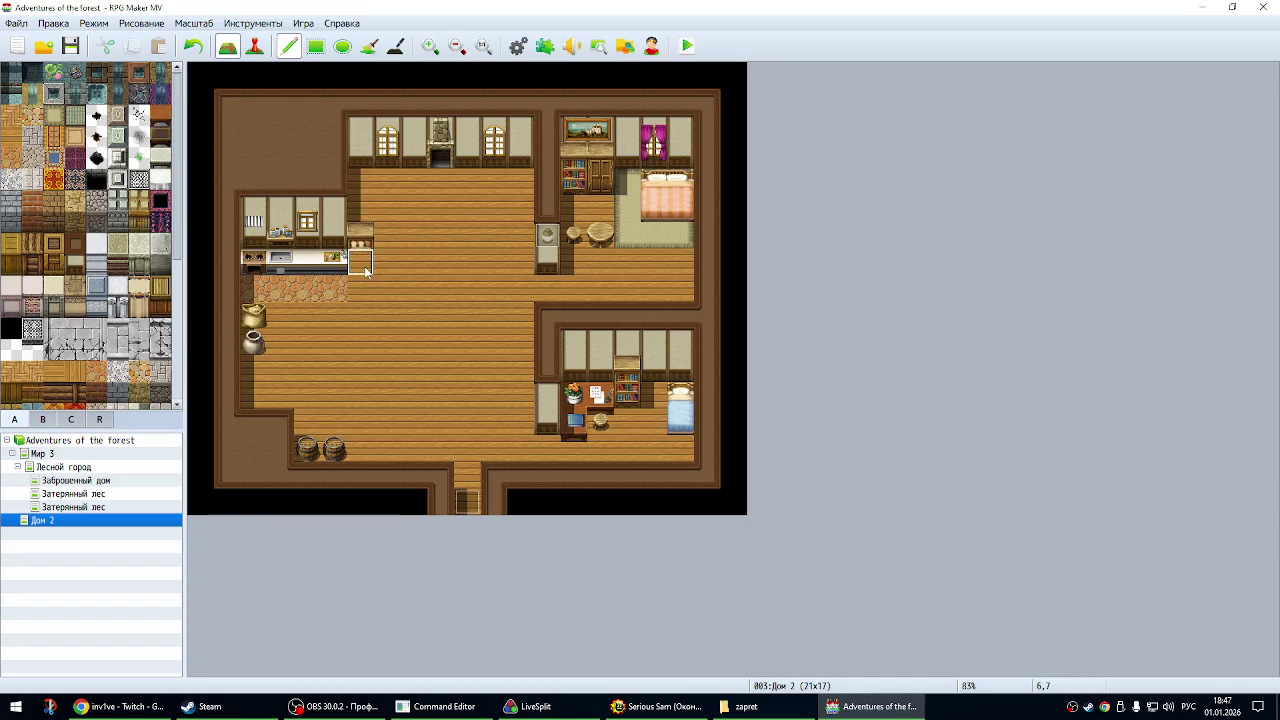
pyautogui.click(360, 236)
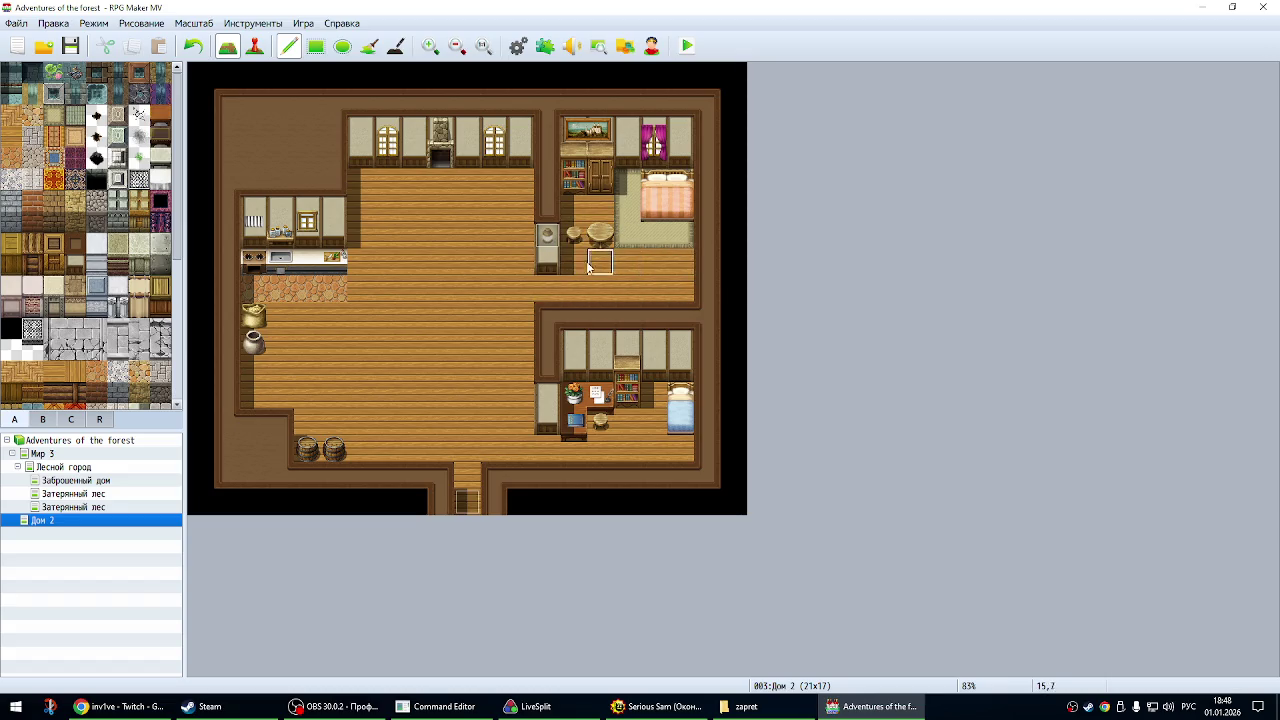
pyautogui.click(640, 215)
# - Try paving the kitchen floor strip in grey stone, brown stone, then orange carpet
pyautogui.moveTo(258, 292); pyautogui.dragTo(340, 290)
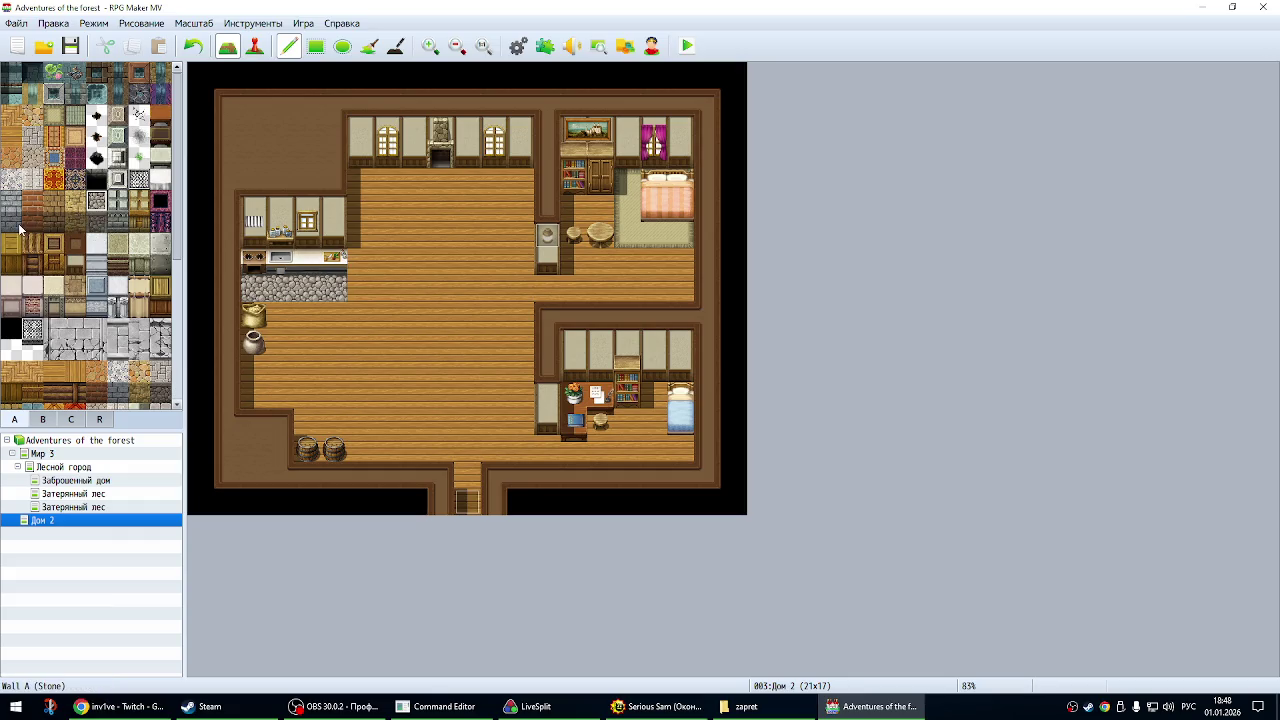
pyautogui.moveTo(282, 288)
pyautogui.mouseDown()
pyautogui.moveTo(262, 290)
pyautogui.moveTo(340, 290)
pyautogui.mouseUp()
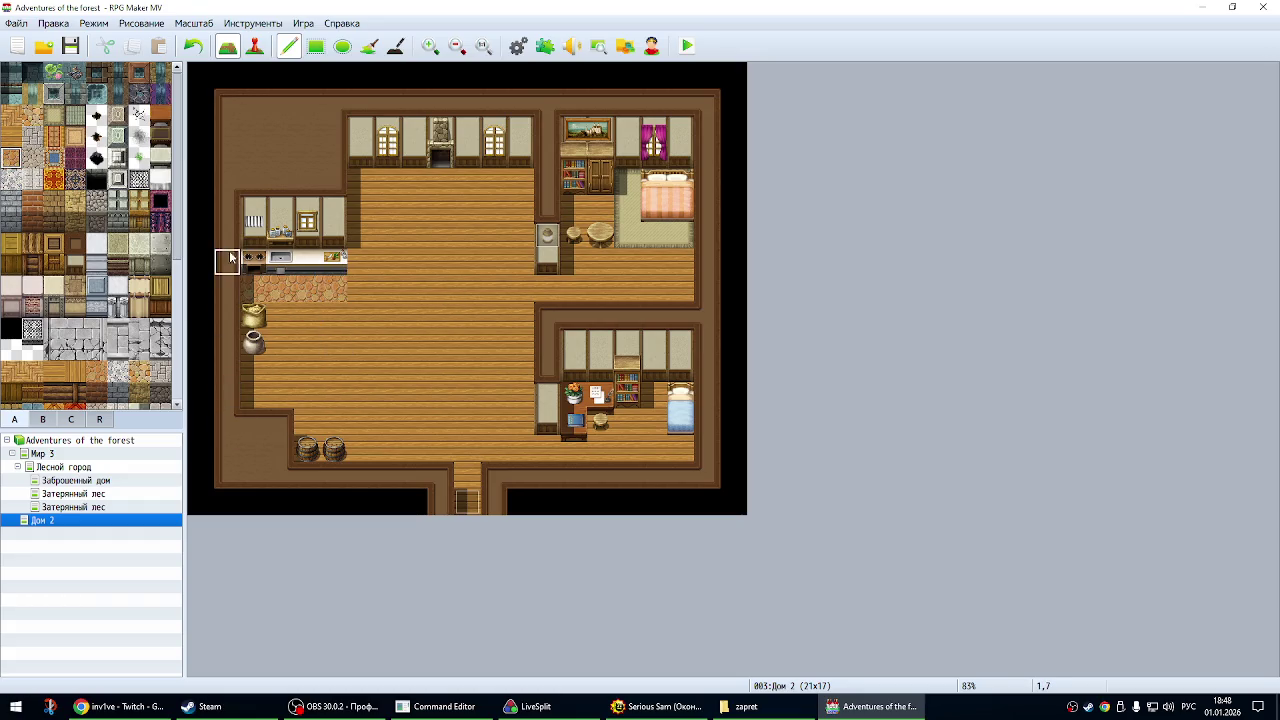
pyautogui.click(254, 288)
pyautogui.click(54, 180)
pyautogui.moveTo(256, 290); pyautogui.dragTo(344, 292)
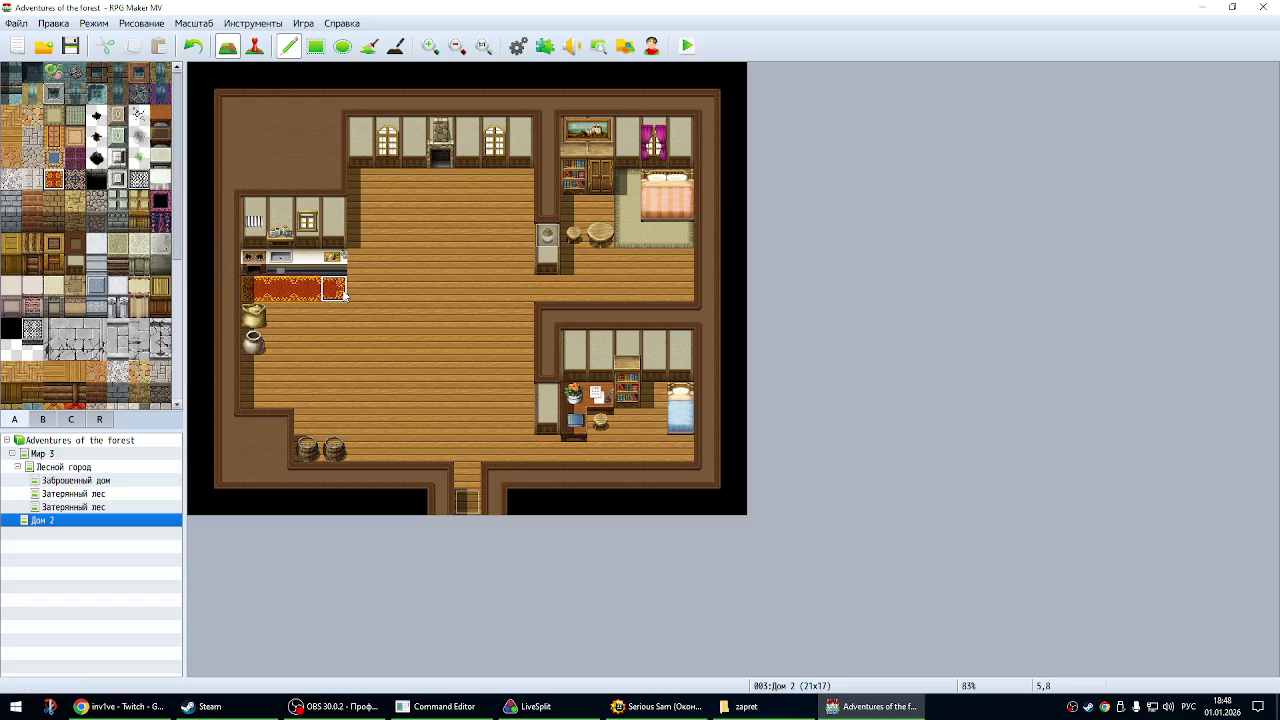
# - Repave the kitchen strip with brown cobblestone, then switch to the Twitch stream in Chrome
pyautogui.click(12, 157)
pyautogui.moveTo(252, 288); pyautogui.dragTo(340, 290)
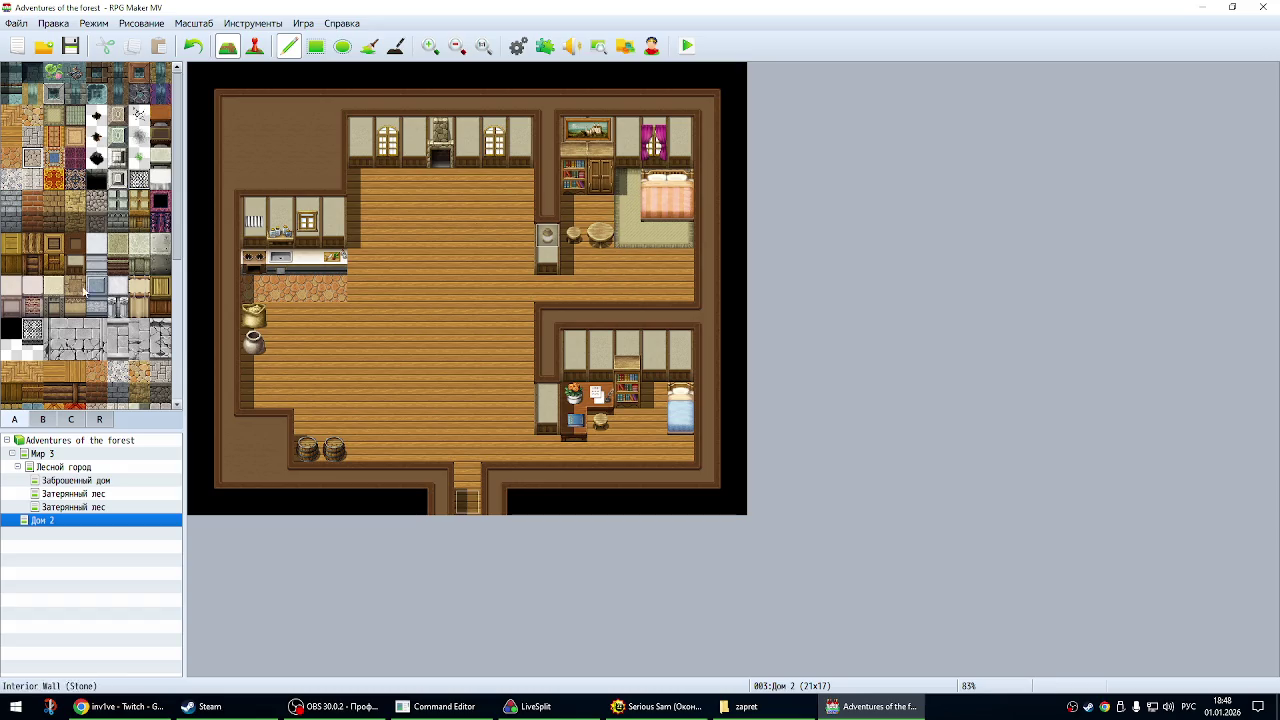
pyautogui.scroll(-5, 170, 280)
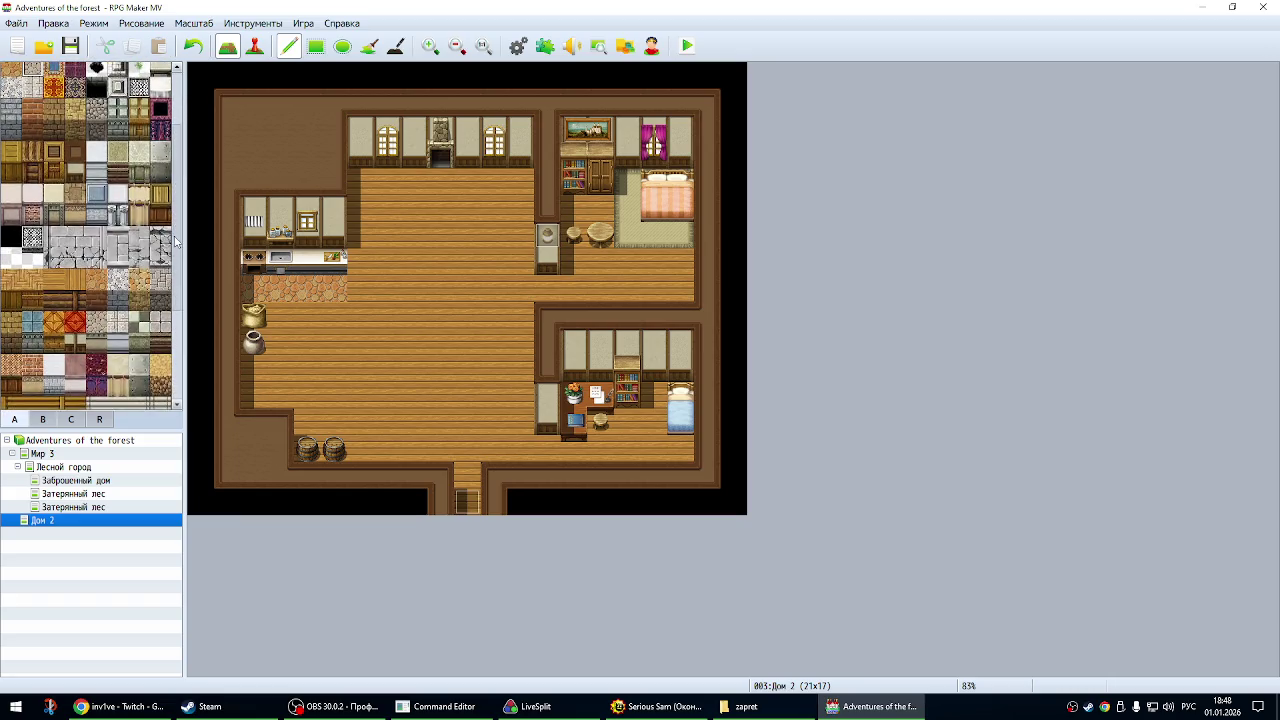
pyautogui.scroll(-2, 170, 280)
pyautogui.scroll(-2, 165, 380)
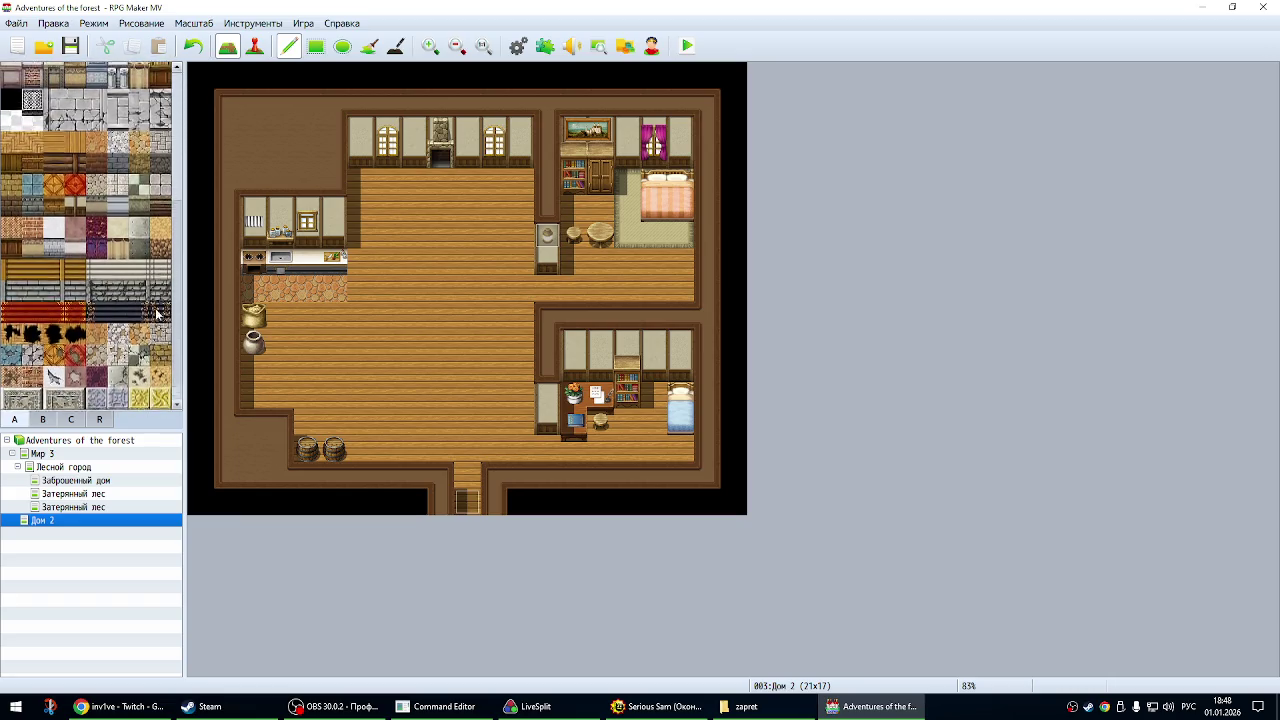
pyautogui.scroll(6, 162, 400)
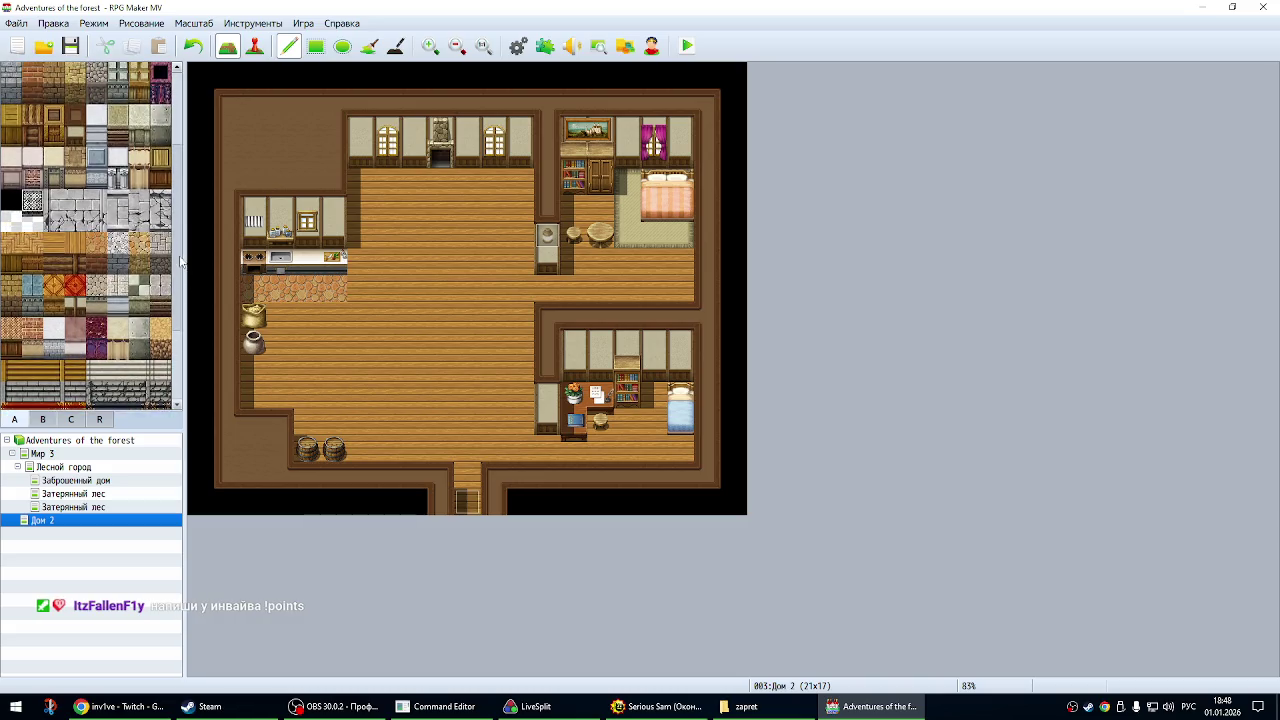
pyautogui.click(115, 706)
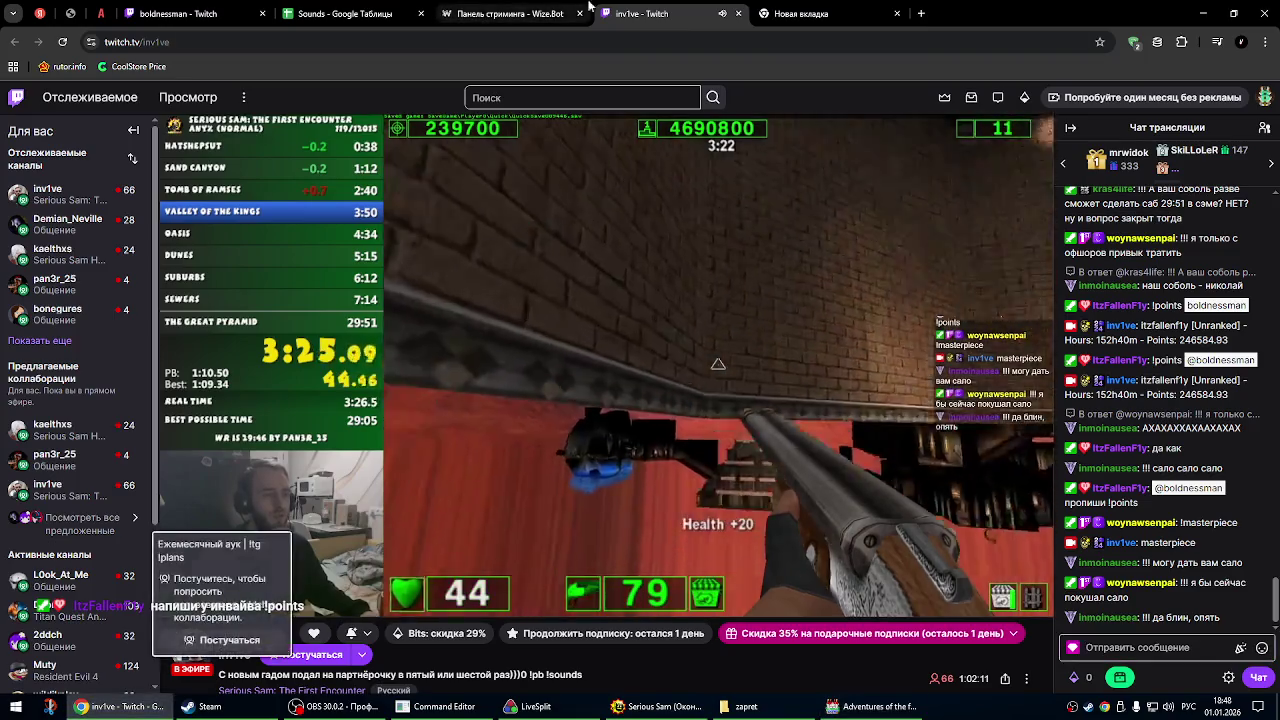
# - Send the !points command in the stream chat
pyautogui.click(1174, 647)
pyautogui.hotkey('alt', 'shift')
pyautogui.write('!poin')
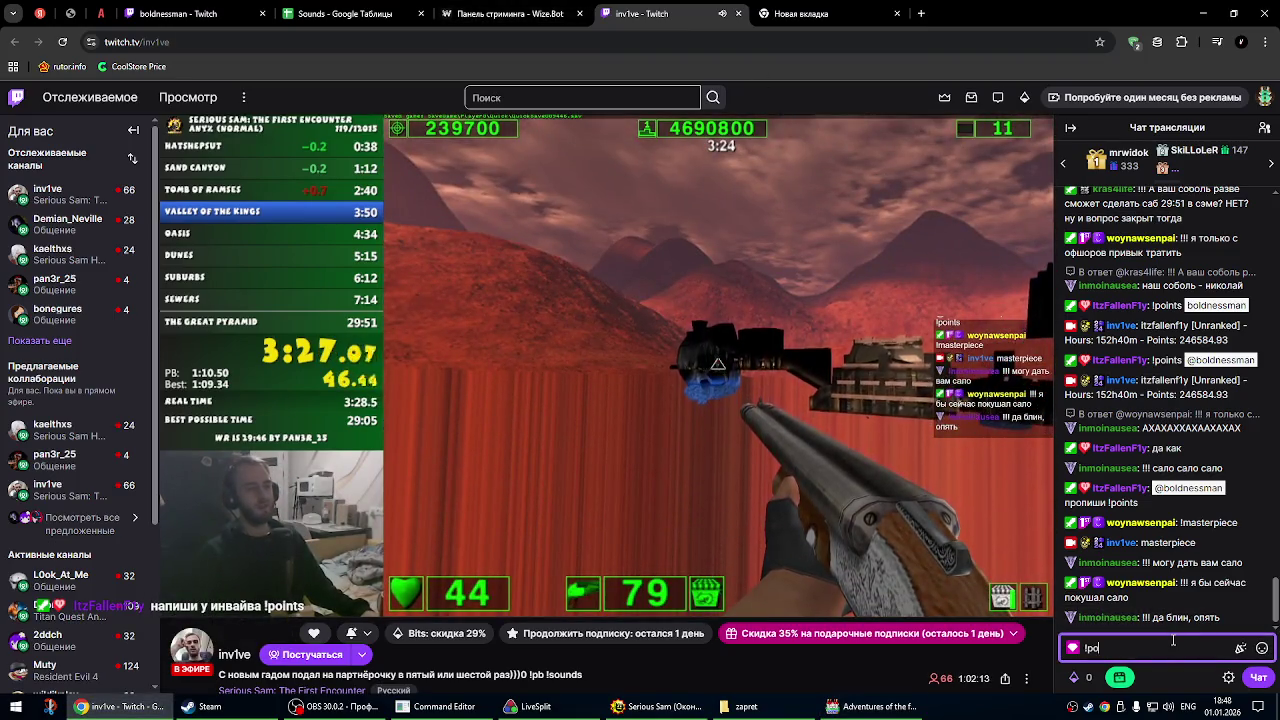
pyautogui.write('ts')
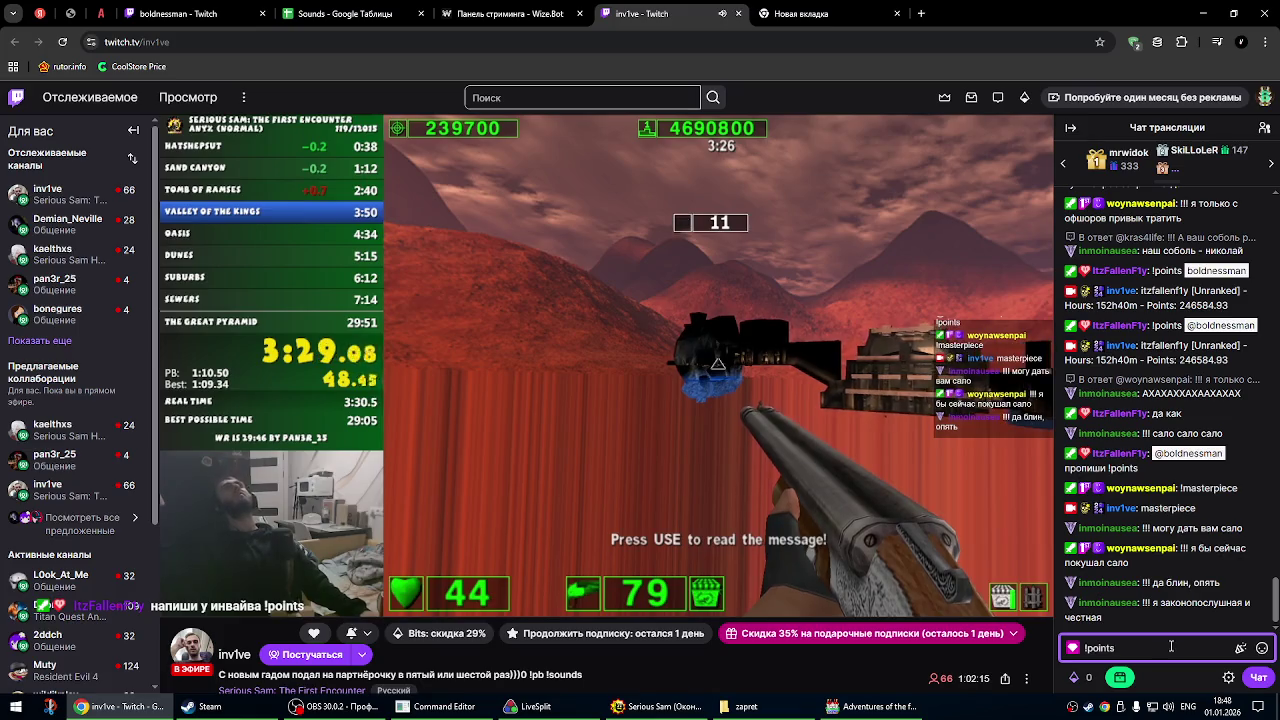
pyautogui.press('Return')
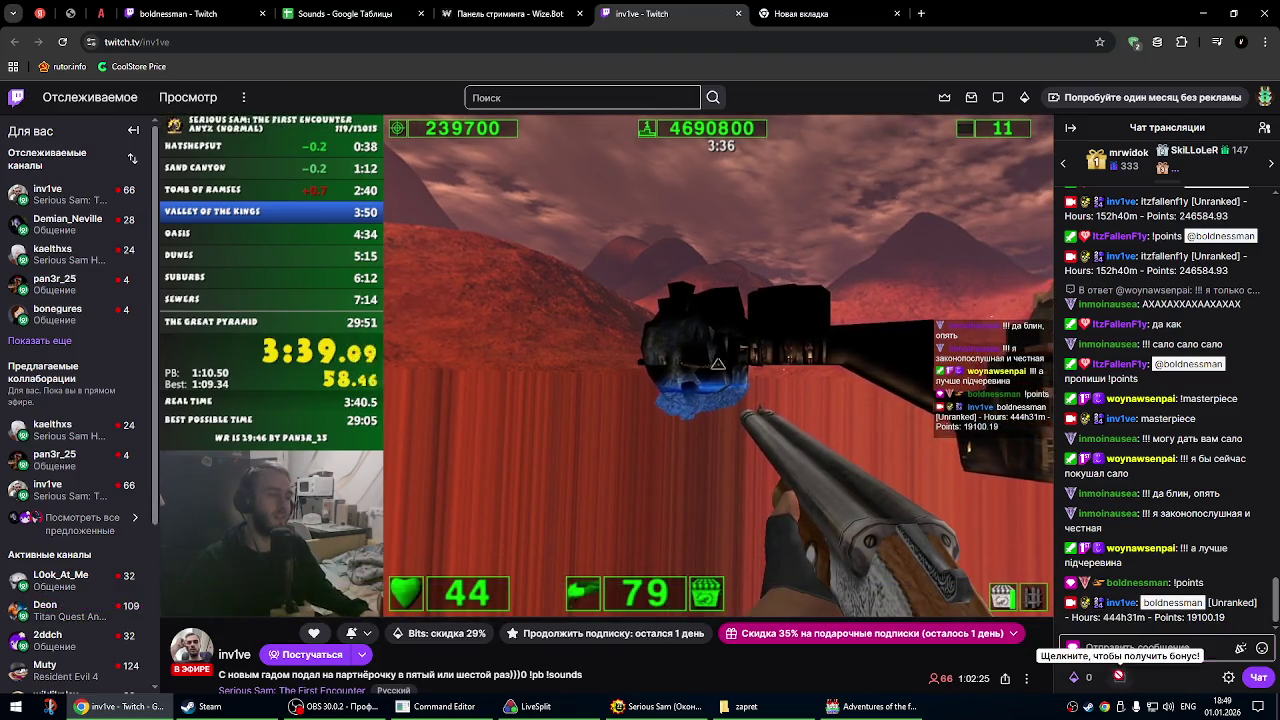
# - Claim the channel points bonus, open a followed channel in a new tab, and bet 10 points on the prediction
pyautogui.click(1119, 676)
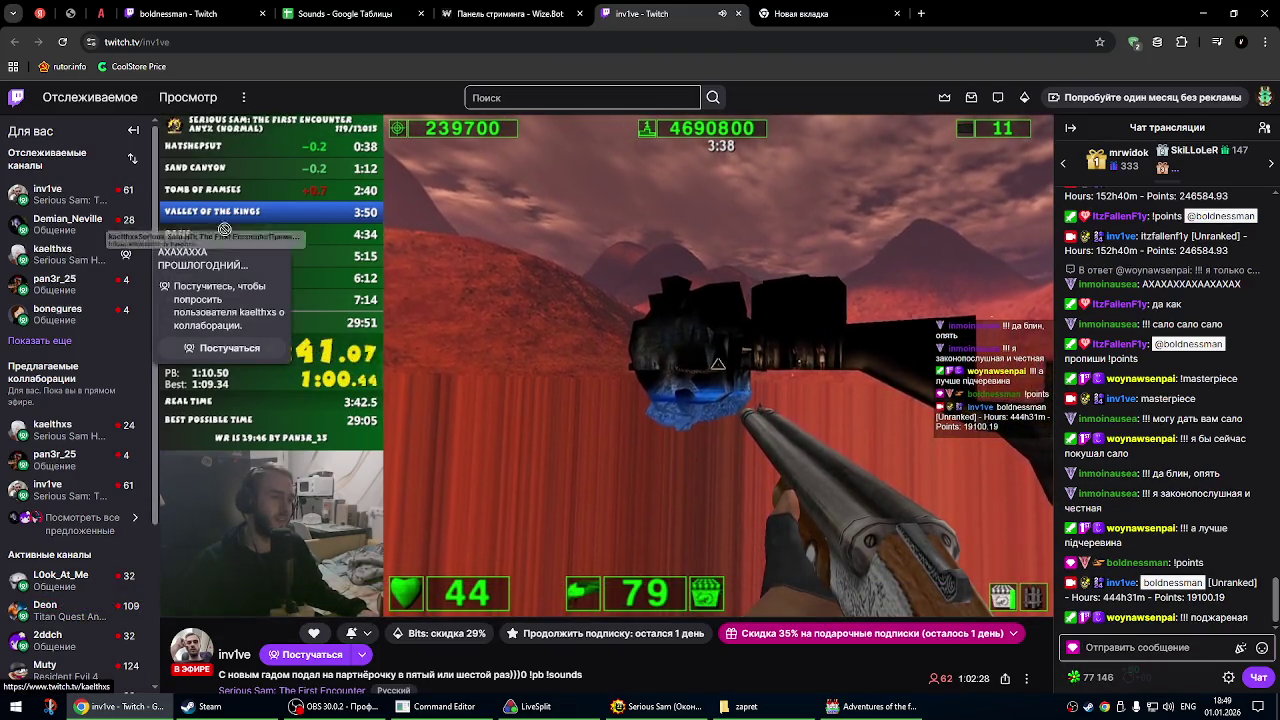
pyautogui.middleClick(152, 242)
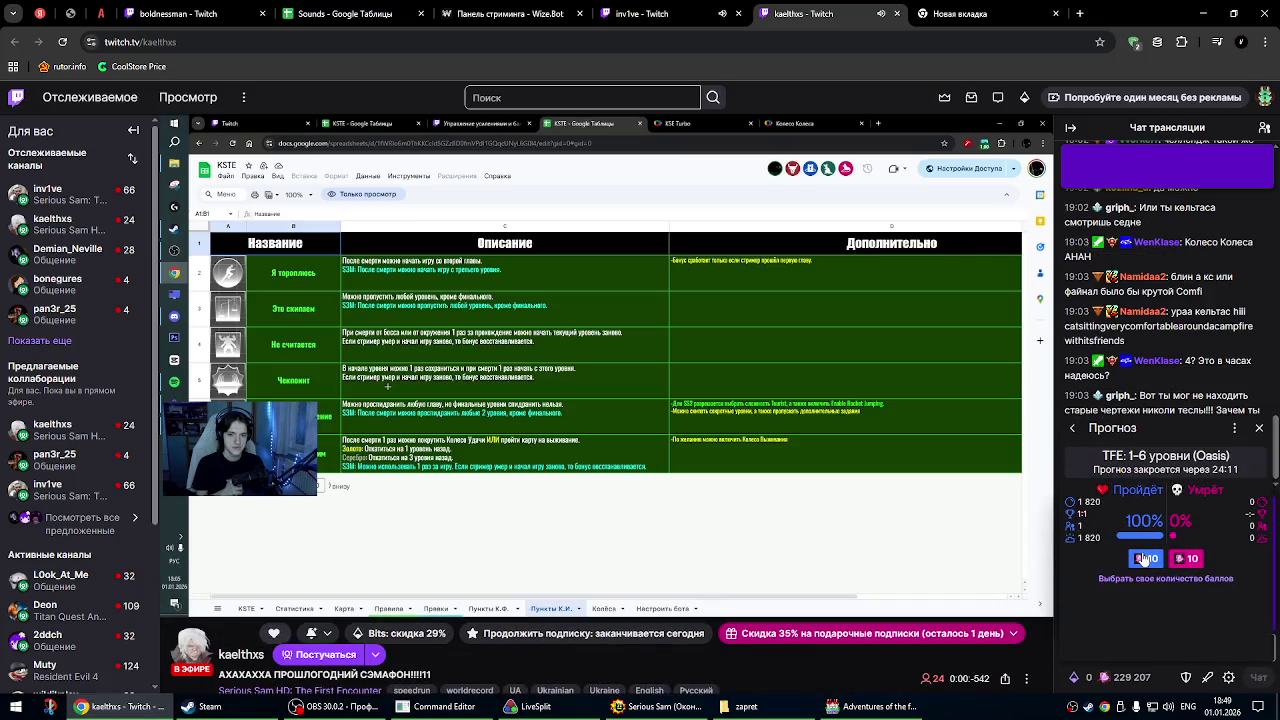
pyautogui.click(1144, 560)
pyautogui.click(1120, 586)
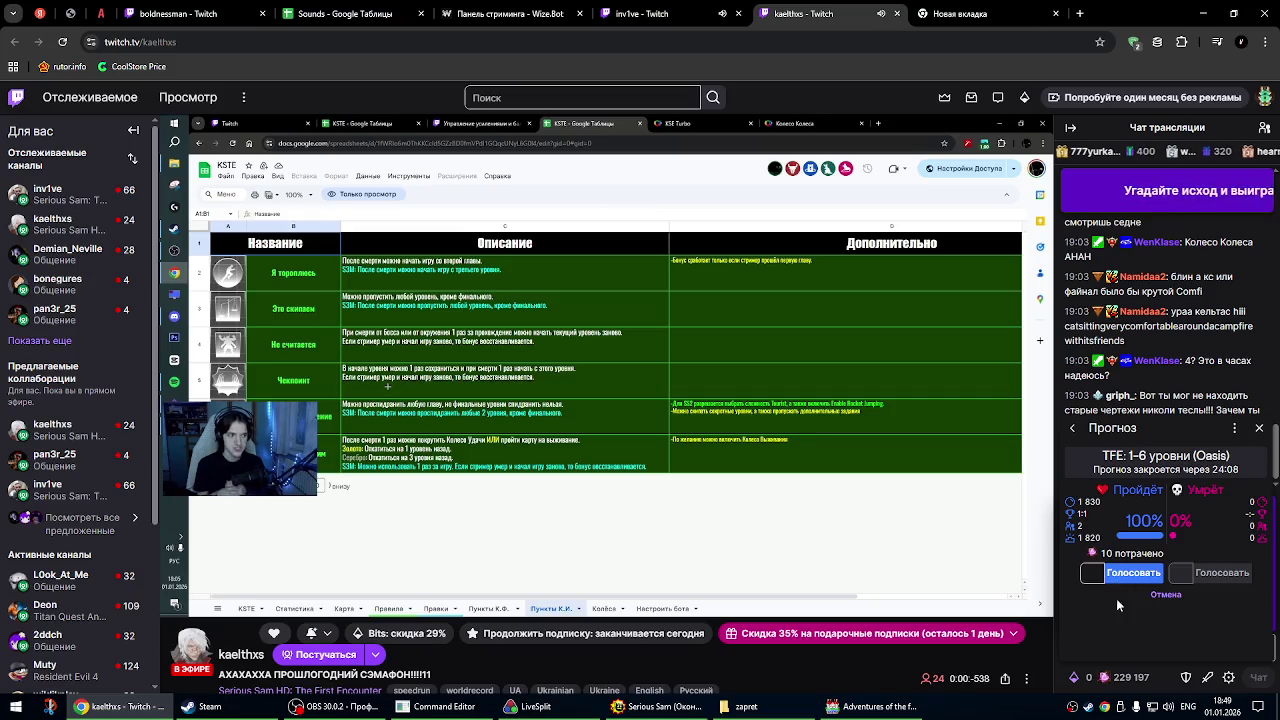
pyautogui.click(1258, 432)
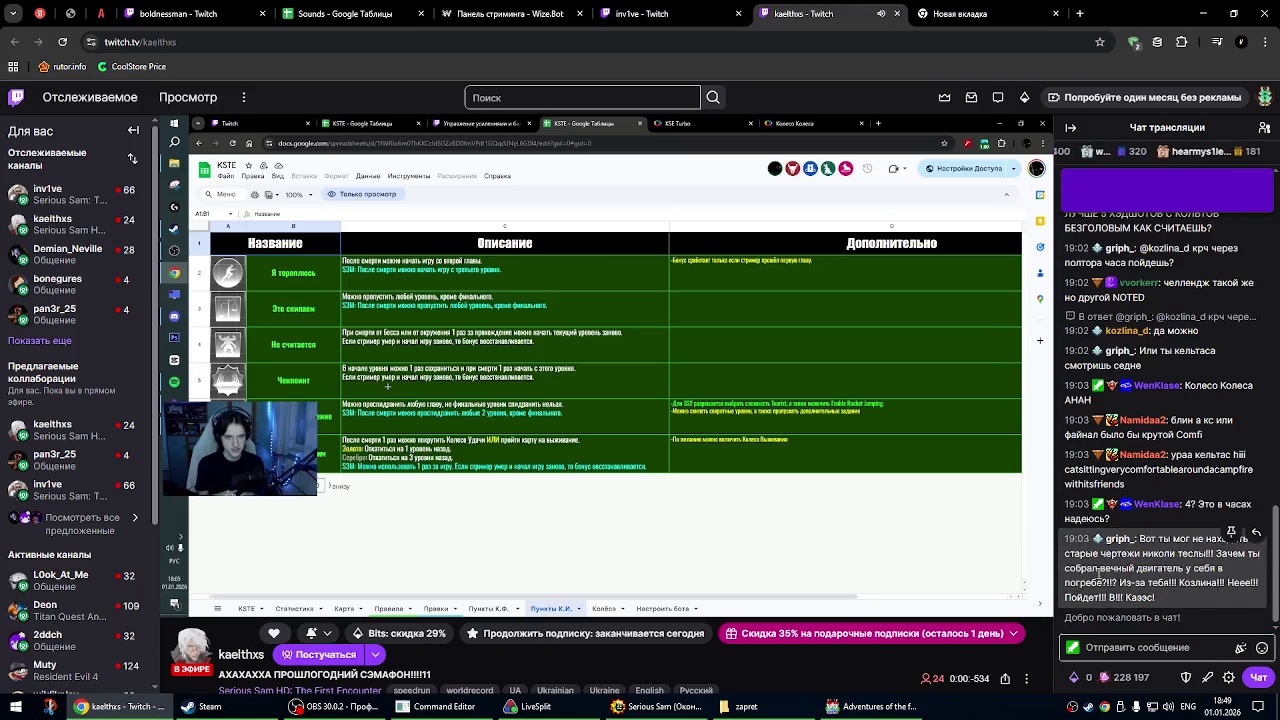
pyautogui.scroll(-3, 527, 610)
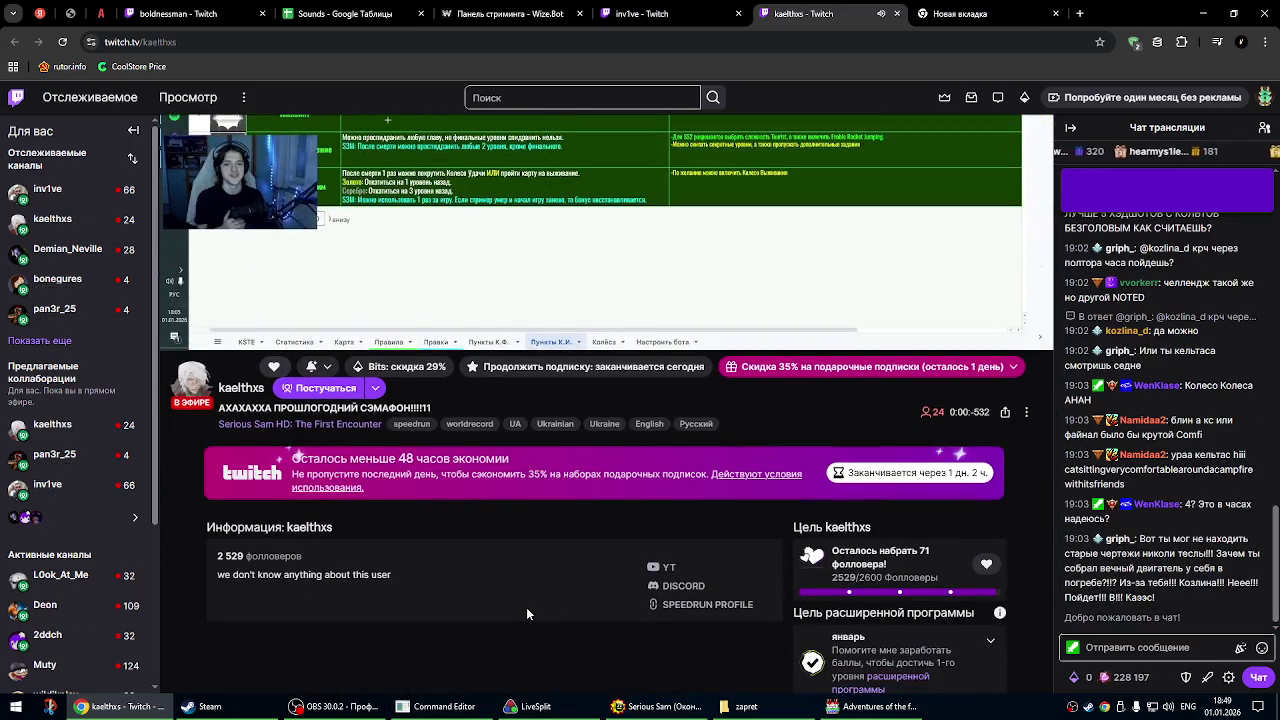
pyautogui.scroll(3, 526, 607)
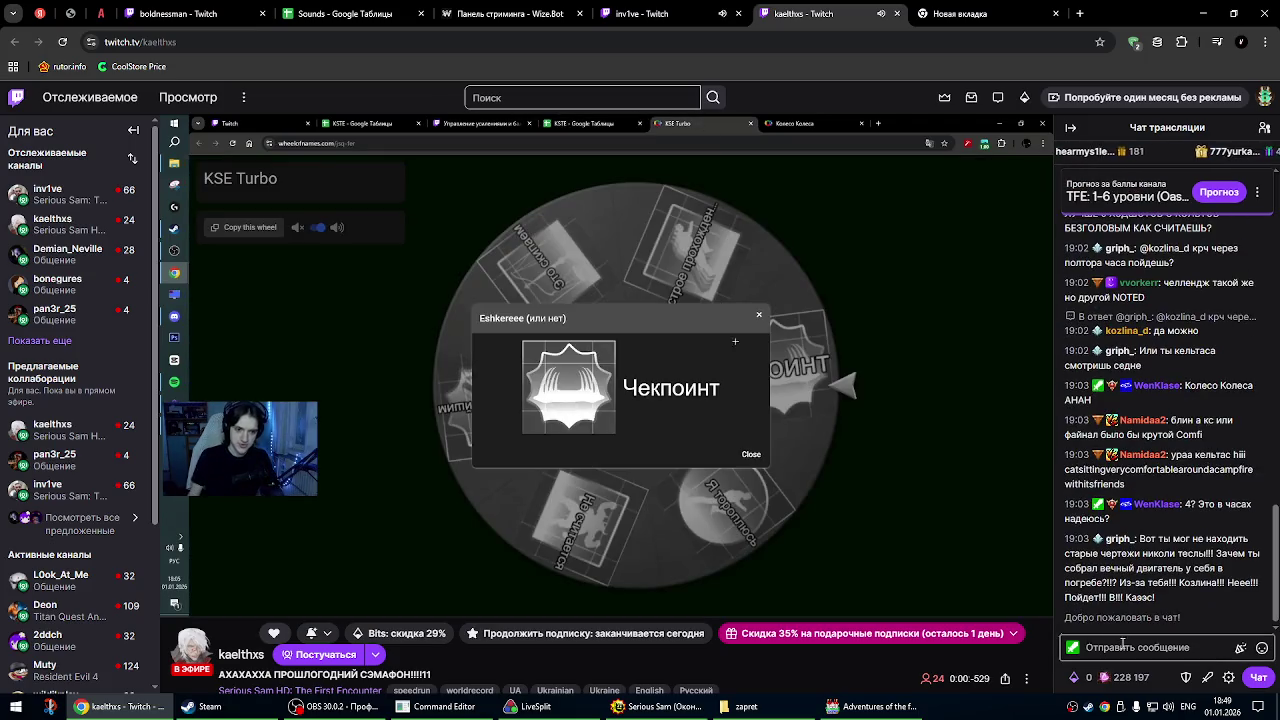
# - Post a greeting reply to another chatter, then Alt+Tab back to RPG Maker MV
pyautogui.click(1128, 648)
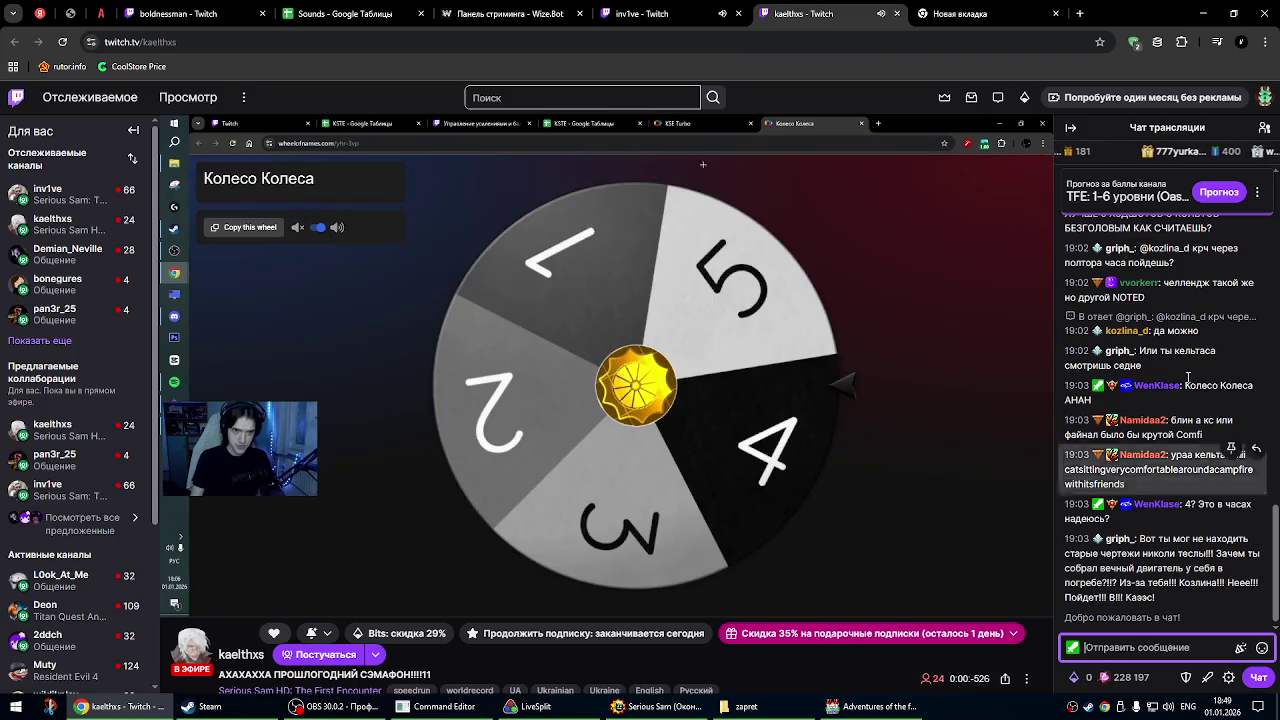
pyautogui.write('@WenKlase привет ва')
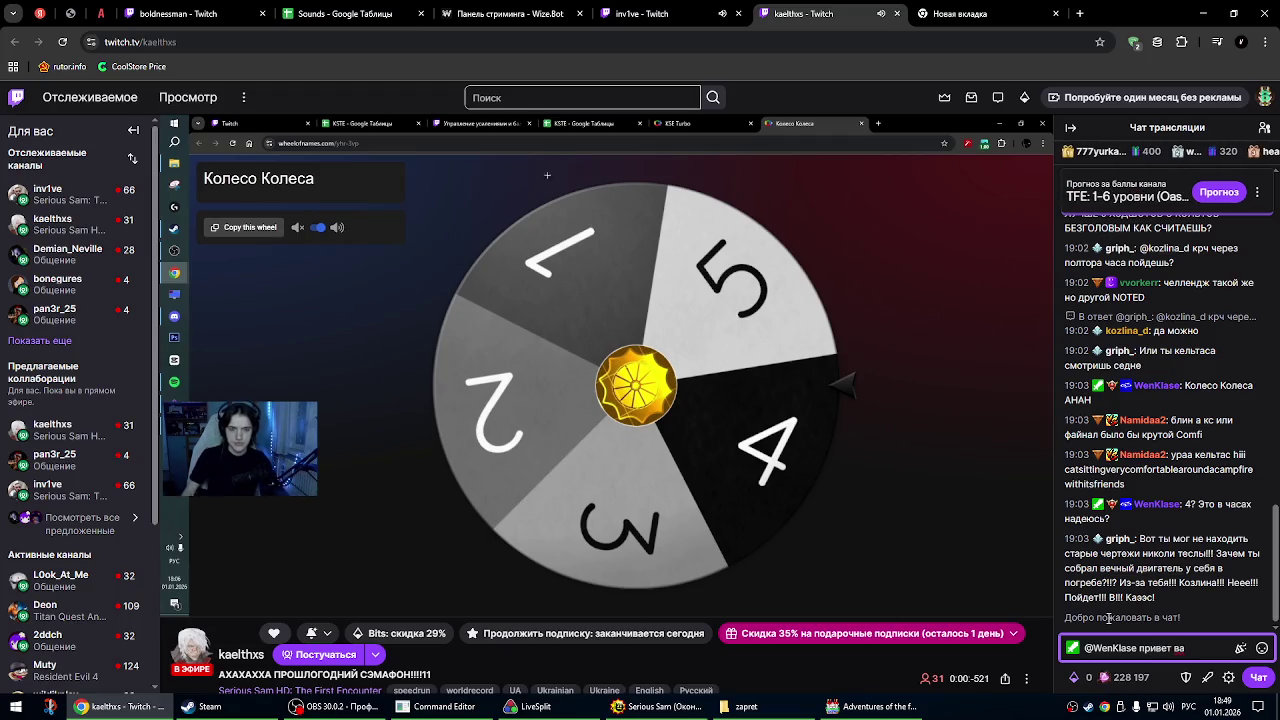
pyautogui.press('BackSpace')
pyautogui.write('нг')
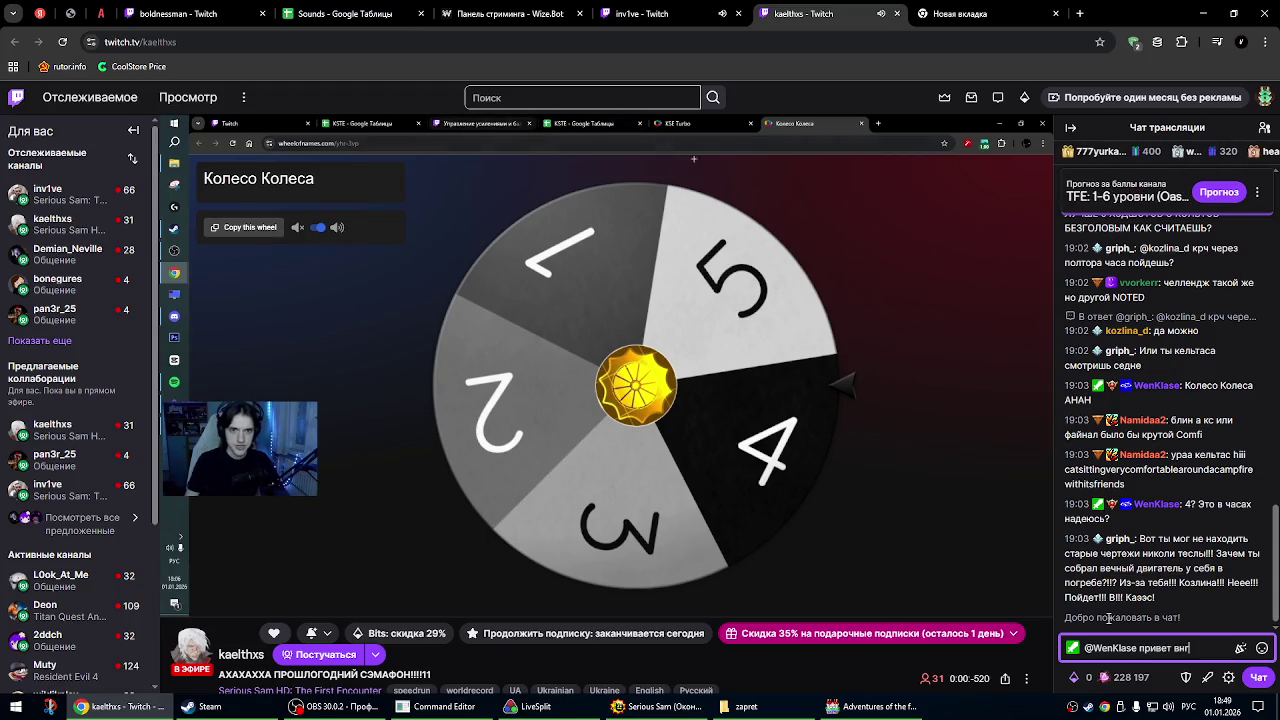
pyautogui.write('ен')
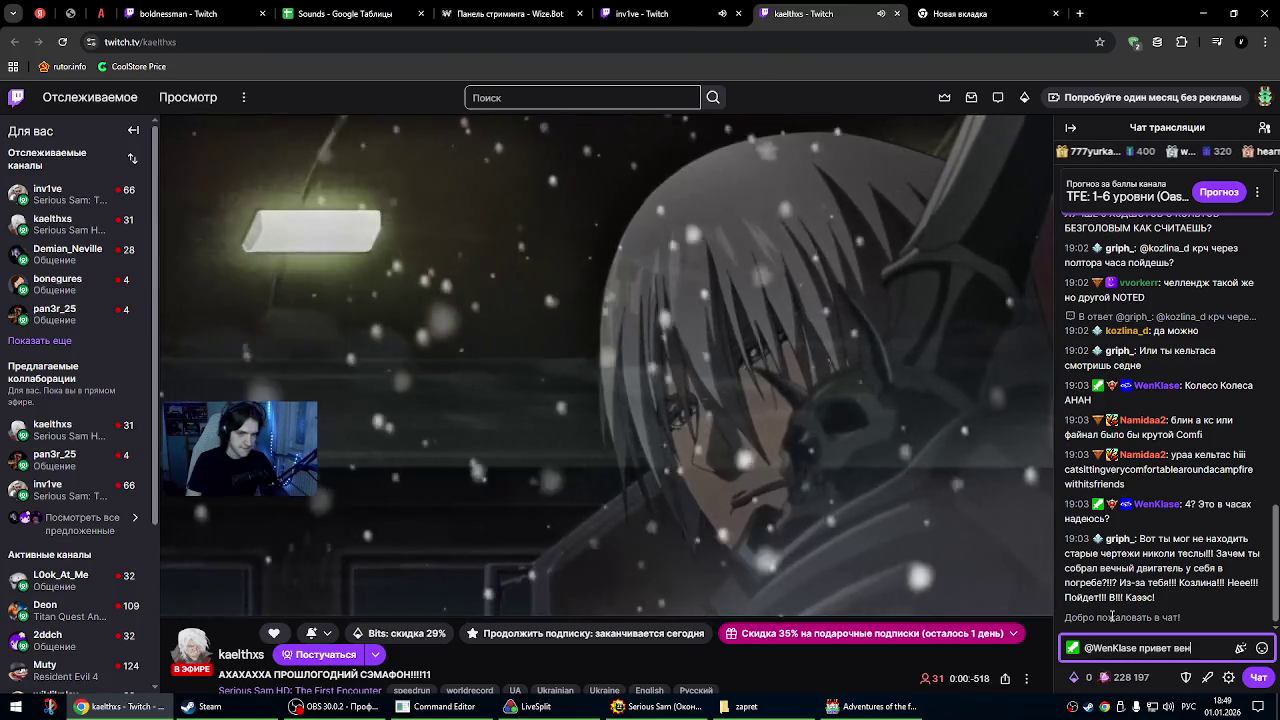
pyautogui.press('Return')
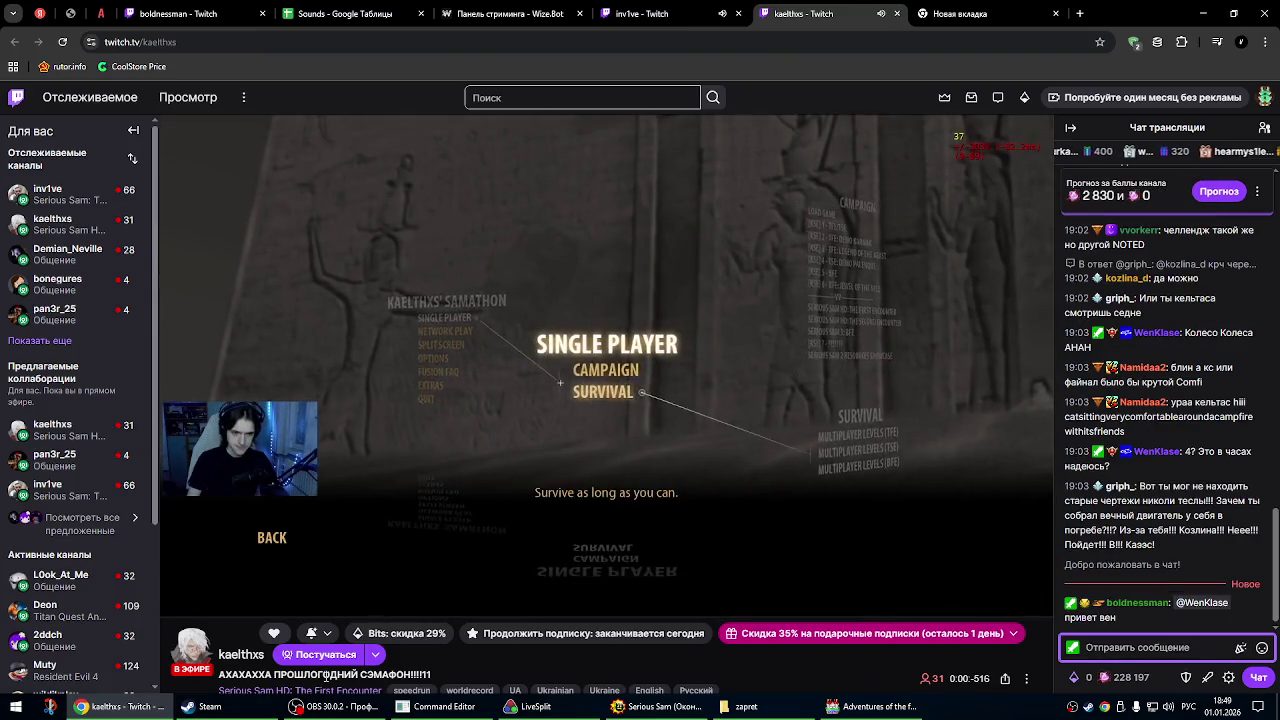
pyautogui.hotkey('alt', 'Tab')
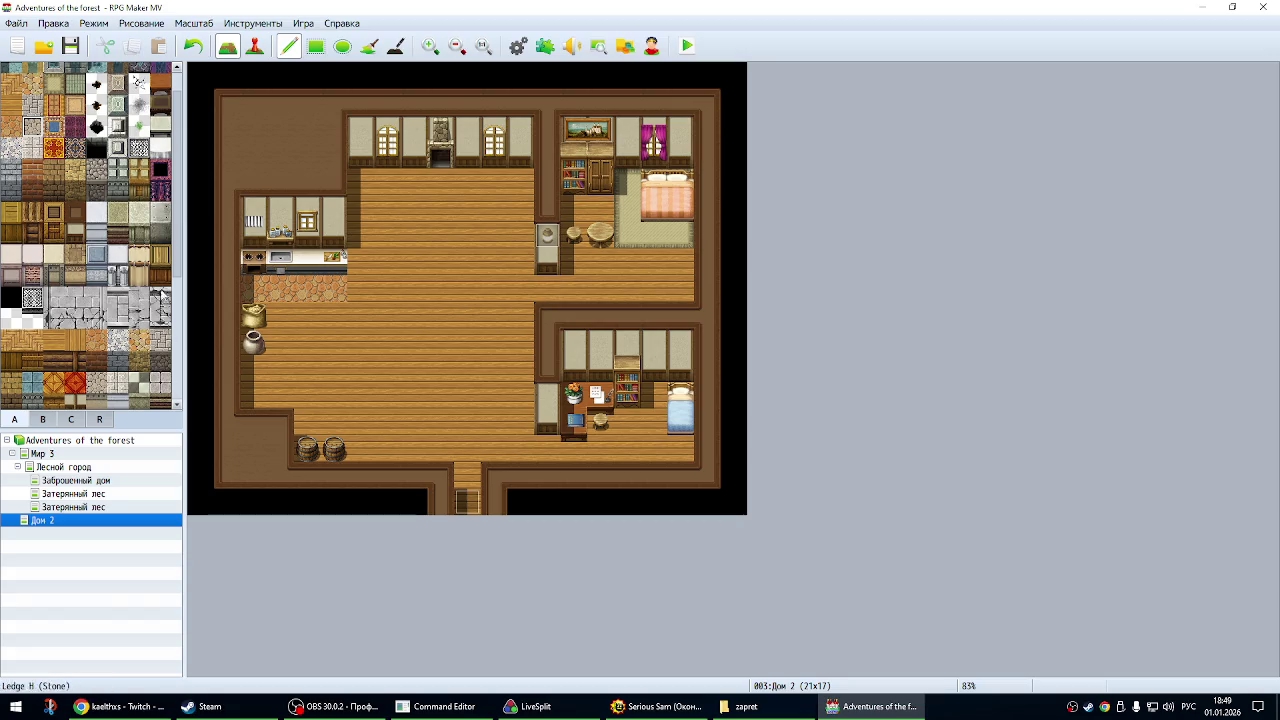
# - Paint a cobblestone column and crosswise strip across the main room, settling on grey after trying brown
pyautogui.scroll(-5, 171, 313)
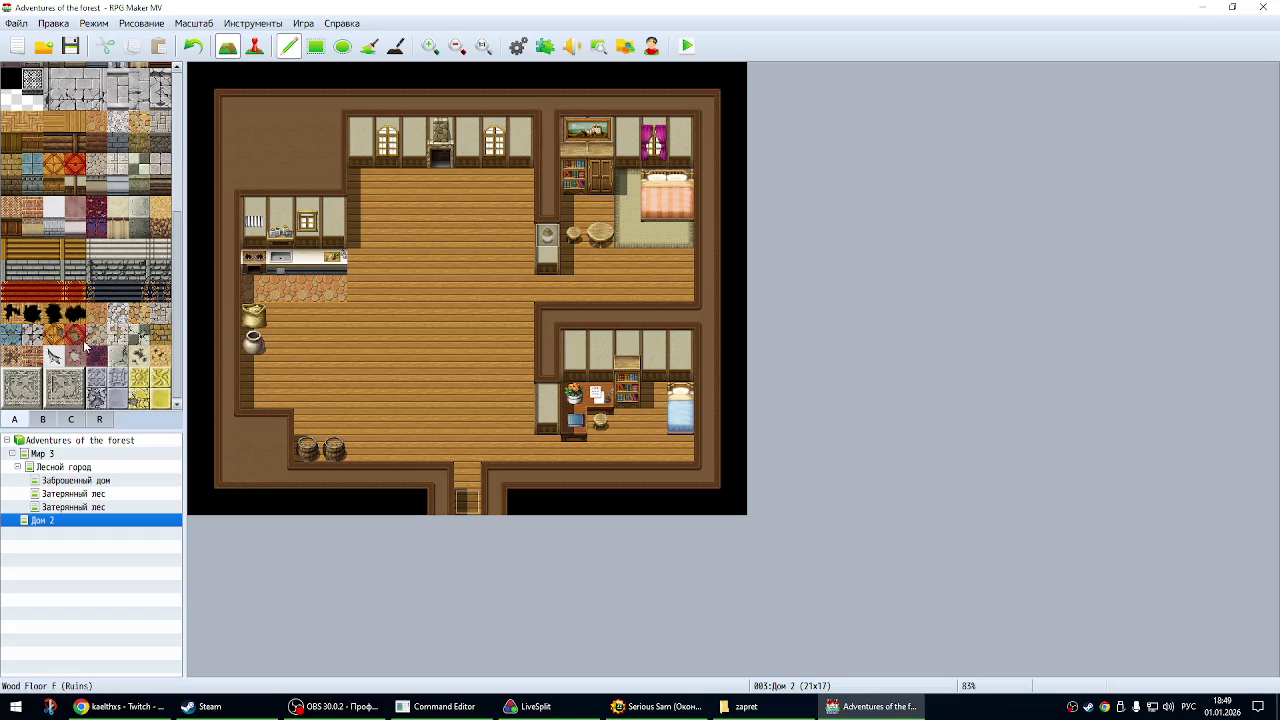
pyautogui.click(160, 313)
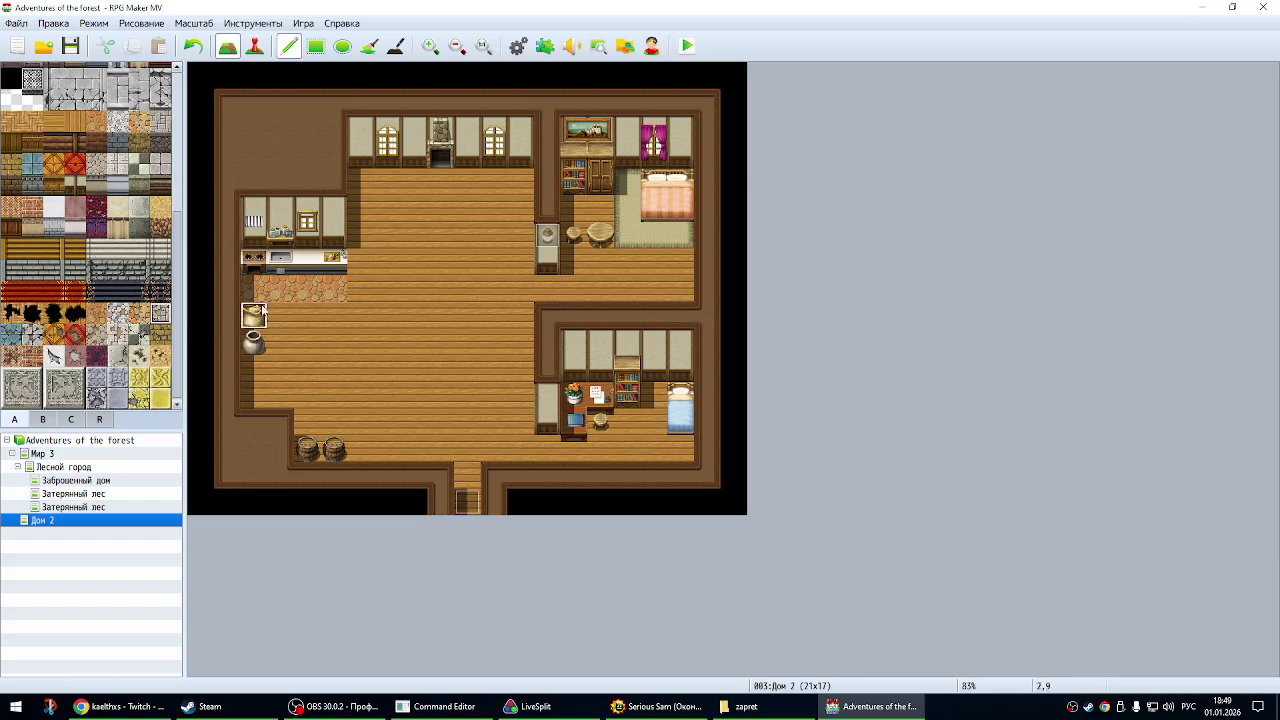
pyautogui.moveTo(354, 204); pyautogui.dragTo(360, 398)
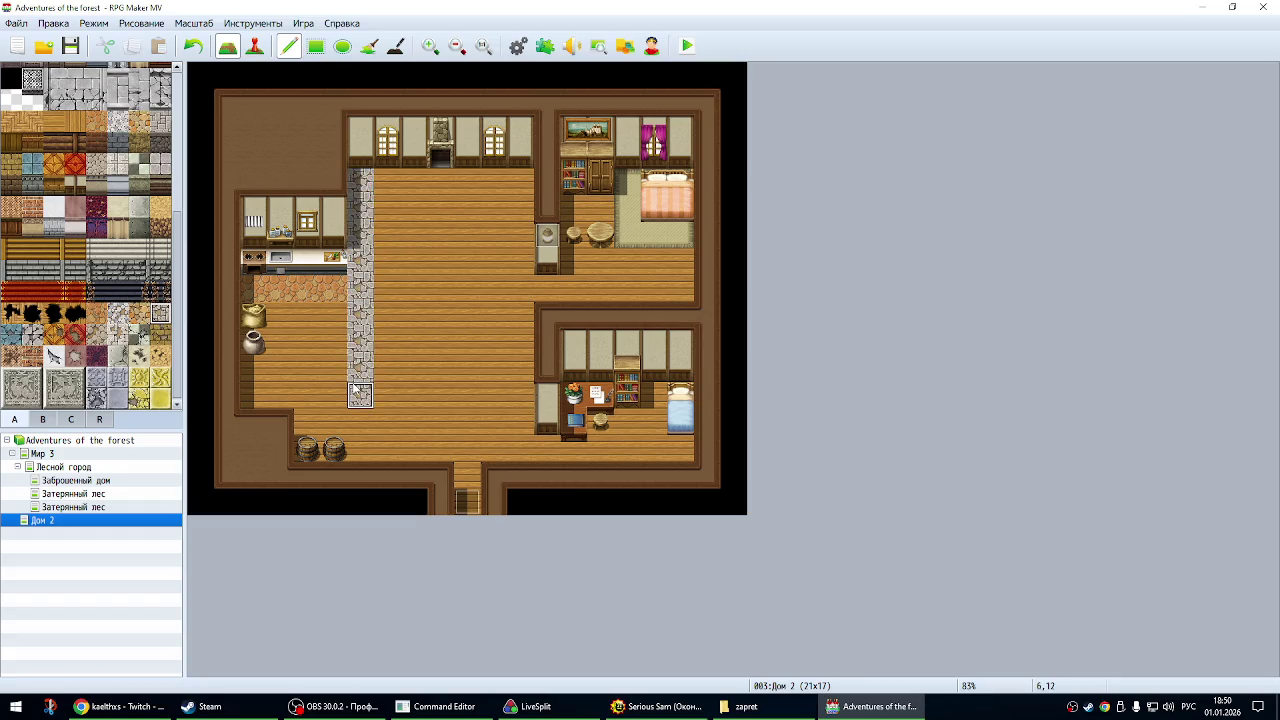
pyautogui.moveTo(313, 328); pyautogui.dragTo(468, 342)
pyautogui.click(138, 312)
pyautogui.moveTo(306, 316)
pyautogui.mouseDown()
pyautogui.moveTo(320, 342)
pyautogui.moveTo(466, 342)
pyautogui.mouseUp()
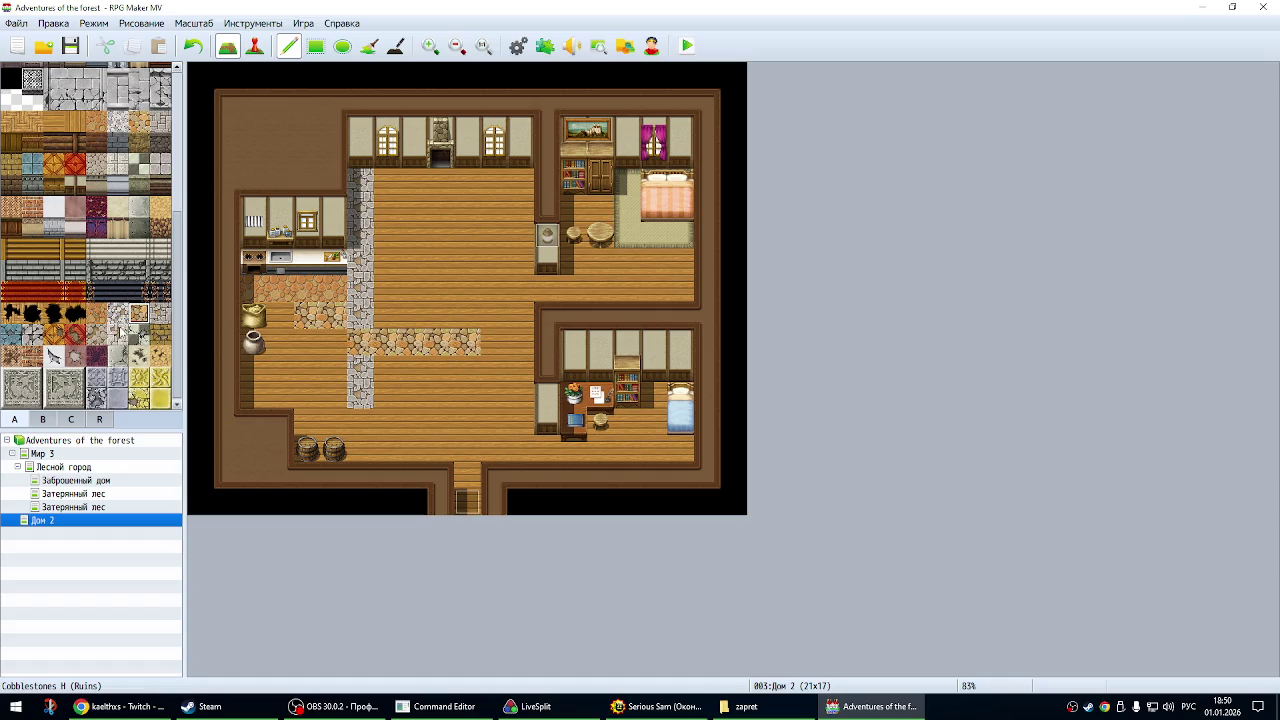
pyautogui.moveTo(300, 320)
pyautogui.mouseDown()
pyautogui.moveTo(470, 342)
pyautogui.moveTo(382, 342)
pyautogui.moveTo(361, 393)
pyautogui.mouseUp()
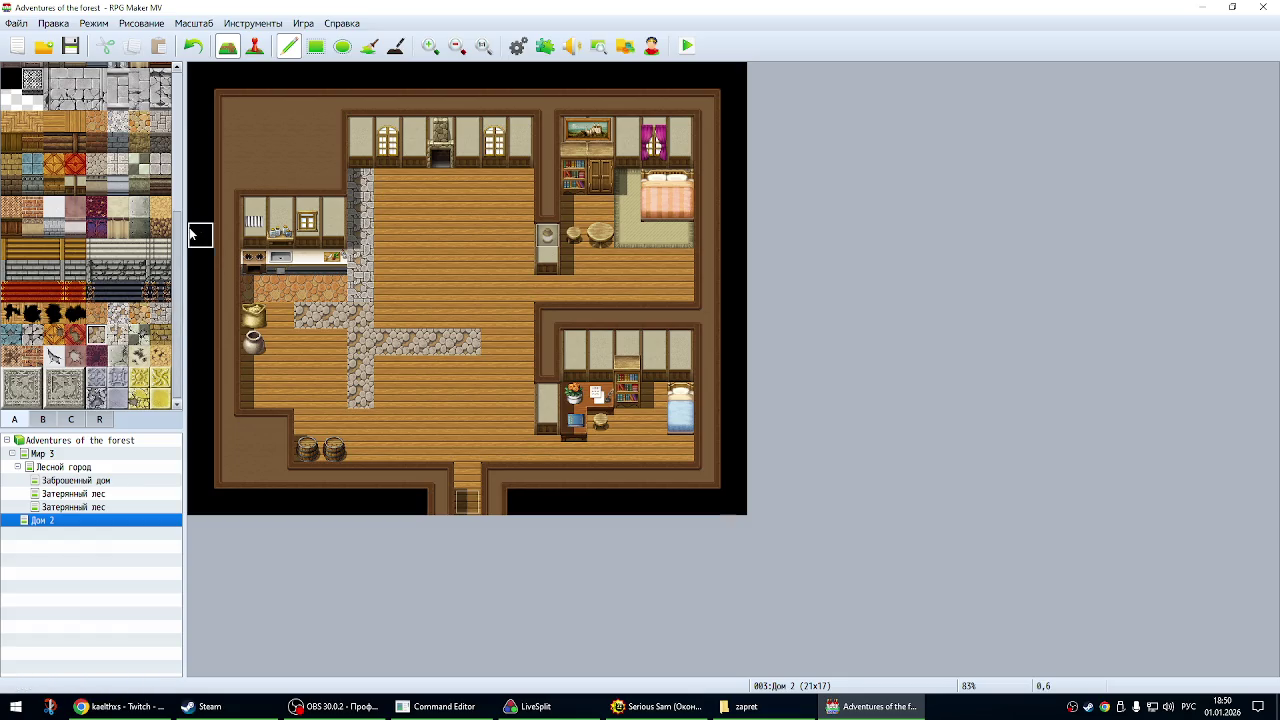
# - Cover the kitchen's left area with orange cobblestone and repaint the rest of the main room as wooden floor
pyautogui.scroll(3, 178, 238)
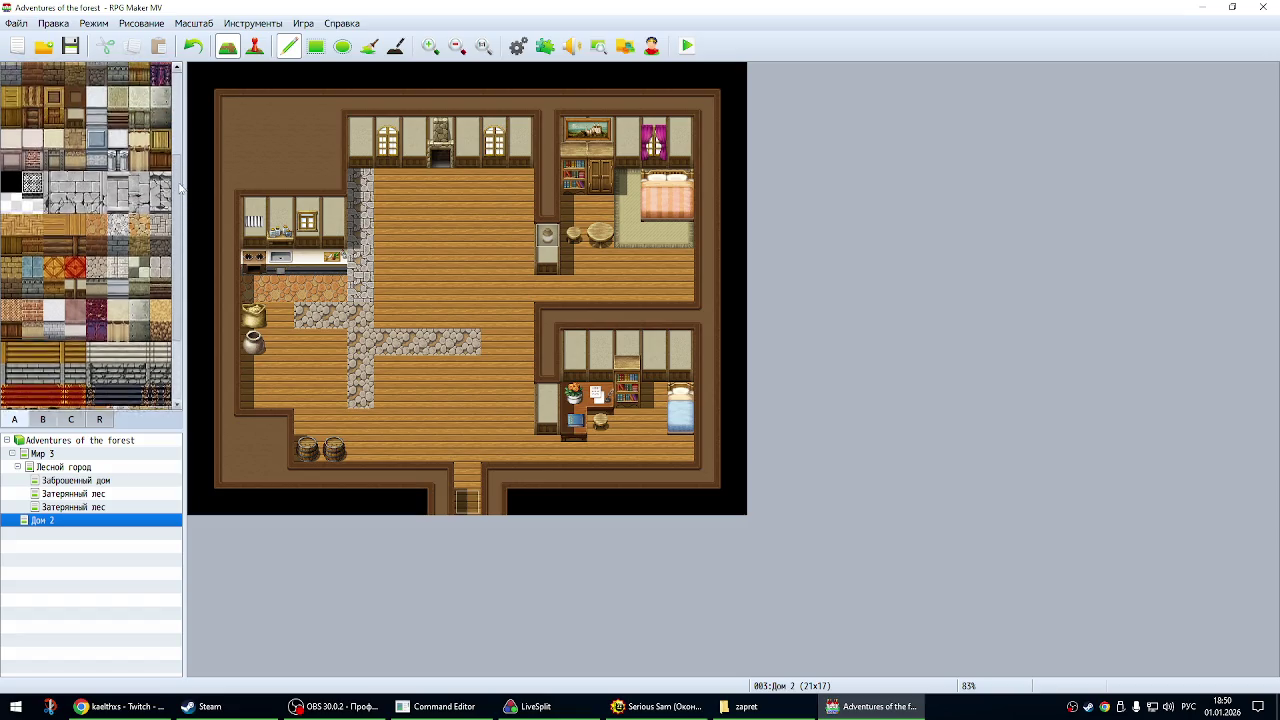
pyautogui.moveTo(269, 292)
pyautogui.mouseDown()
pyautogui.moveTo(254, 318)
pyautogui.moveTo(258, 392)
pyautogui.moveTo(283, 310)
pyautogui.moveTo(307, 395)
pyautogui.moveTo(330, 345)
pyautogui.moveTo(412, 320)
pyautogui.moveTo(365, 390)
pyautogui.moveTo(405, 322)
pyautogui.moveTo(360, 258)
pyautogui.moveTo(380, 186)
pyautogui.moveTo(491, 180)
pyautogui.moveTo(518, 247)
pyautogui.moveTo(491, 340)
pyautogui.moveTo(385, 290)
pyautogui.moveTo(468, 312)
pyautogui.moveTo(386, 281)
pyautogui.moveTo(457, 206)
pyautogui.moveTo(440, 257)
pyautogui.moveTo(462, 311)
pyautogui.moveTo(515, 345)
pyautogui.moveTo(445, 345)
pyautogui.moveTo(468, 337)
pyautogui.moveTo(512, 366)
pyautogui.moveTo(440, 394)
pyautogui.moveTo(517, 394)
pyautogui.moveTo(491, 397)
pyautogui.mouseUp()
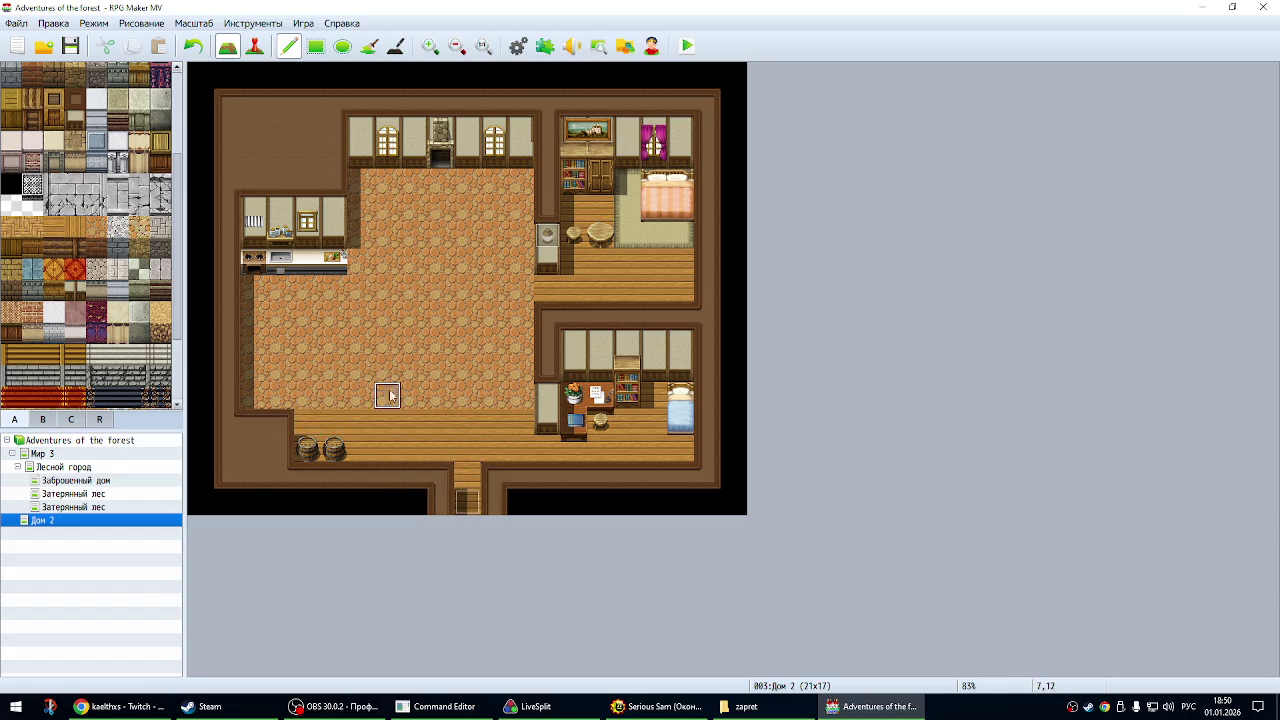
pyautogui.moveTo(362, 260)
pyautogui.mouseDown()
pyautogui.moveTo(366, 194)
pyautogui.moveTo(361, 404)
pyautogui.moveTo(262, 397)
pyautogui.moveTo(510, 397)
pyautogui.mouseUp()
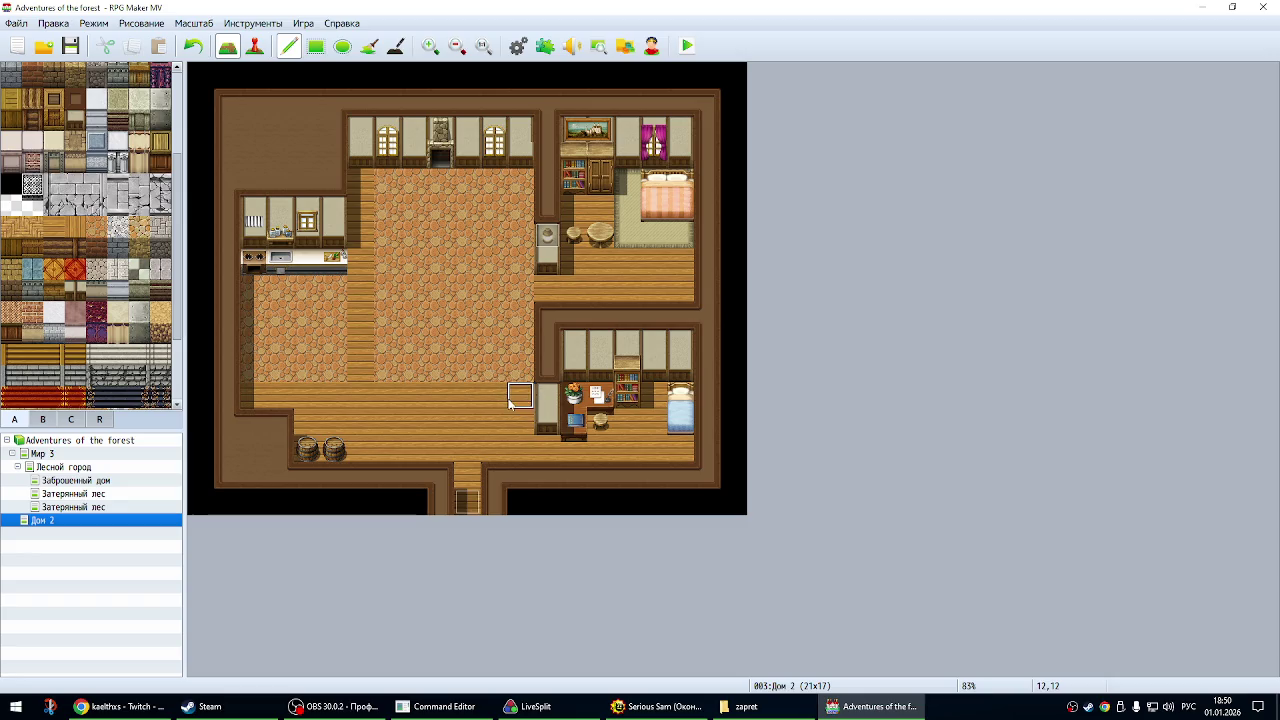
pyautogui.moveTo(386, 366)
pyautogui.mouseDown()
pyautogui.moveTo(517, 366)
pyautogui.moveTo(513, 190)
pyautogui.moveTo(397, 190)
pyautogui.moveTo(394, 340)
pyautogui.moveTo(491, 340)
pyautogui.moveTo(437, 286)
pyautogui.moveTo(443, 311)
pyautogui.moveTo(437, 234)
pyautogui.moveTo(409, 206)
pyautogui.moveTo(491, 217)
pyautogui.moveTo(474, 302)
pyautogui.moveTo(430, 320)
pyautogui.mouseUp()
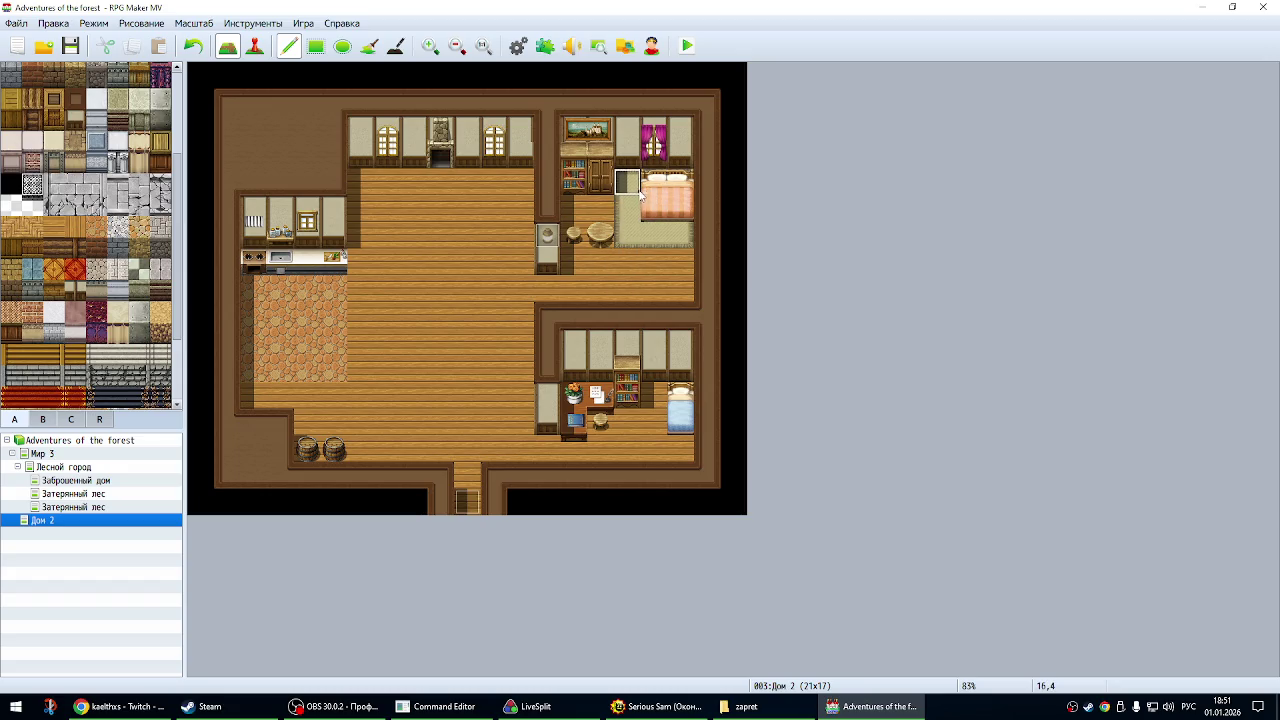
# - Replace the upper-right bed and rug with floor, then place a desk, stool, flower pot and bookshelf there
pyautogui.moveTo(628, 184); pyautogui.dragTo(674, 206)
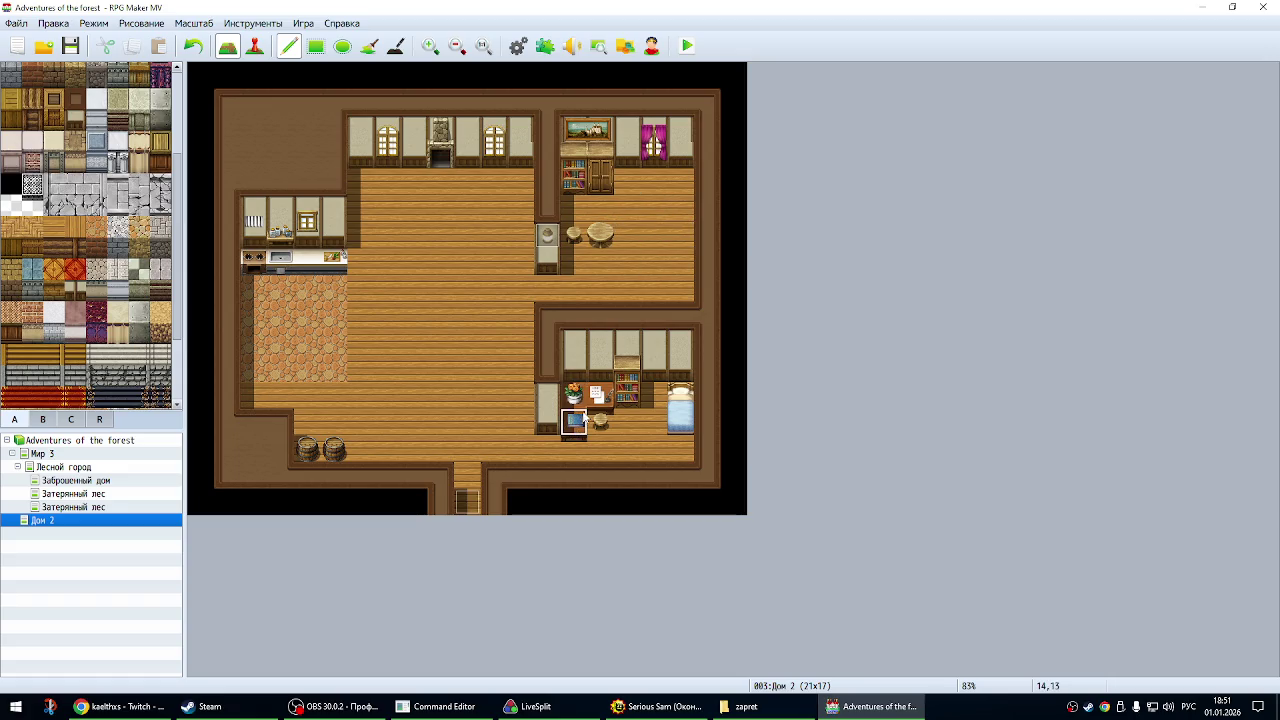
pyautogui.click(681, 183)
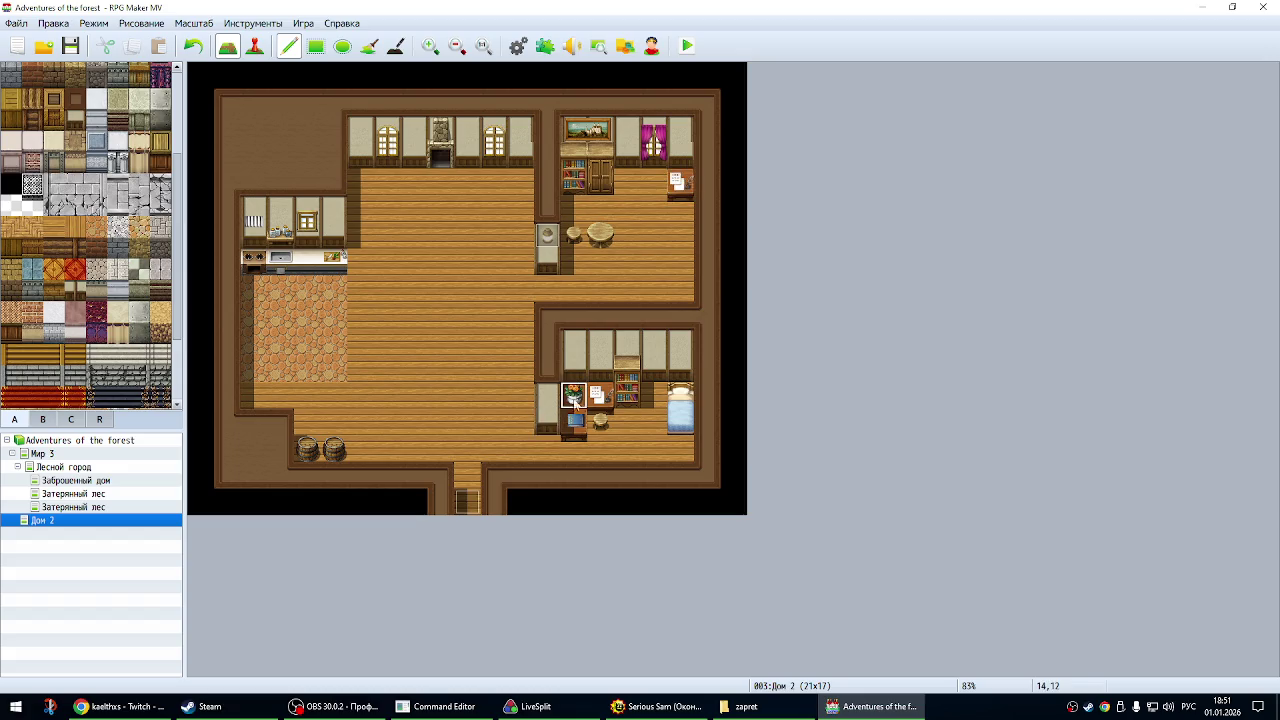
pyautogui.click(681, 208)
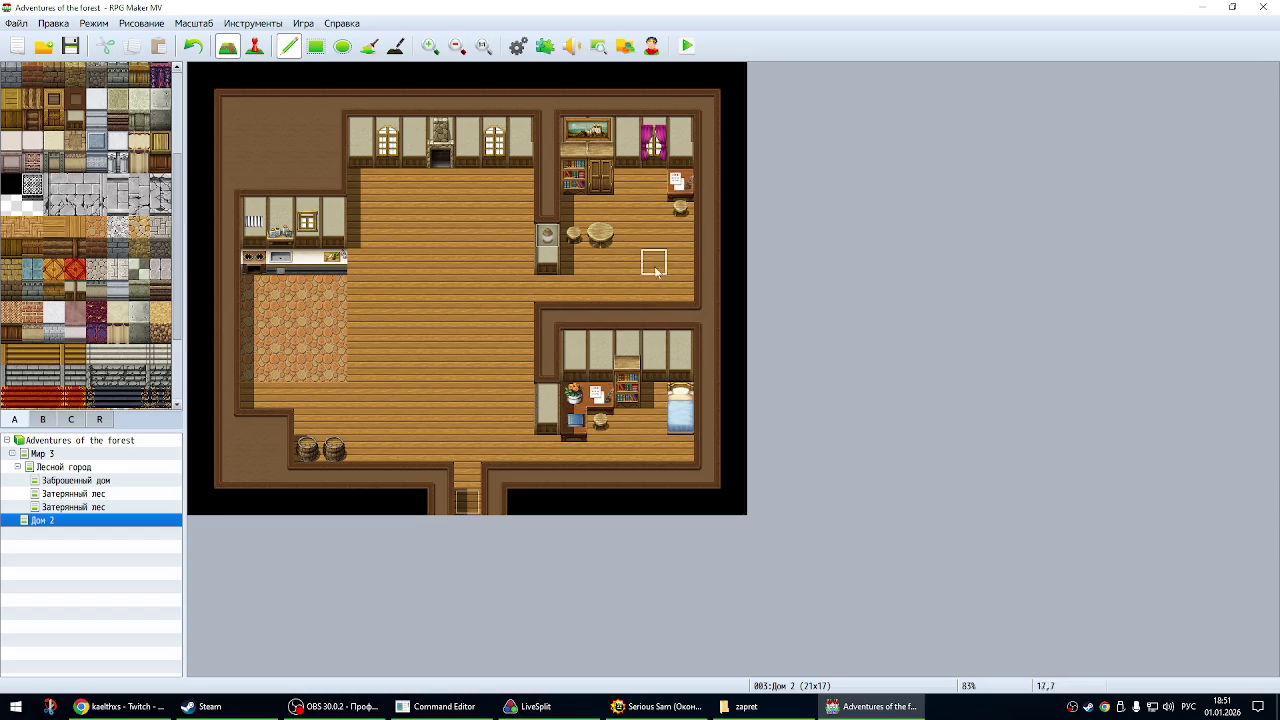
pyautogui.click(654, 180)
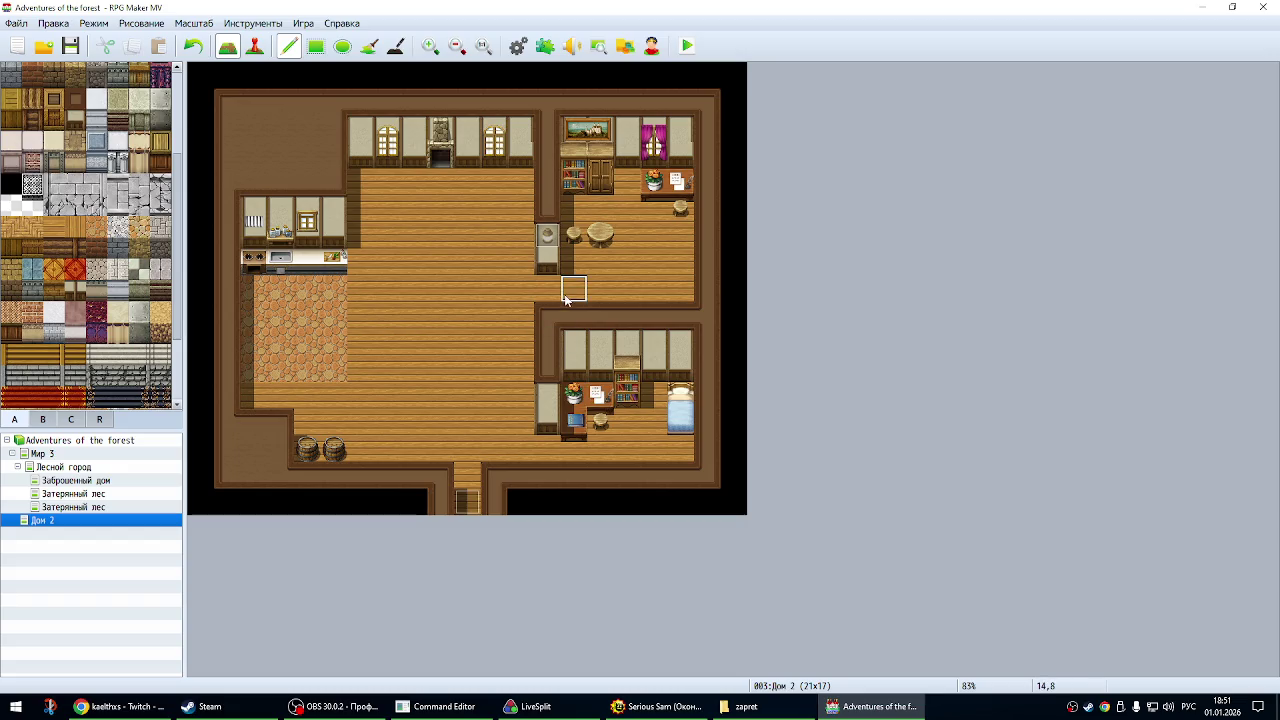
pyautogui.click(628, 182)
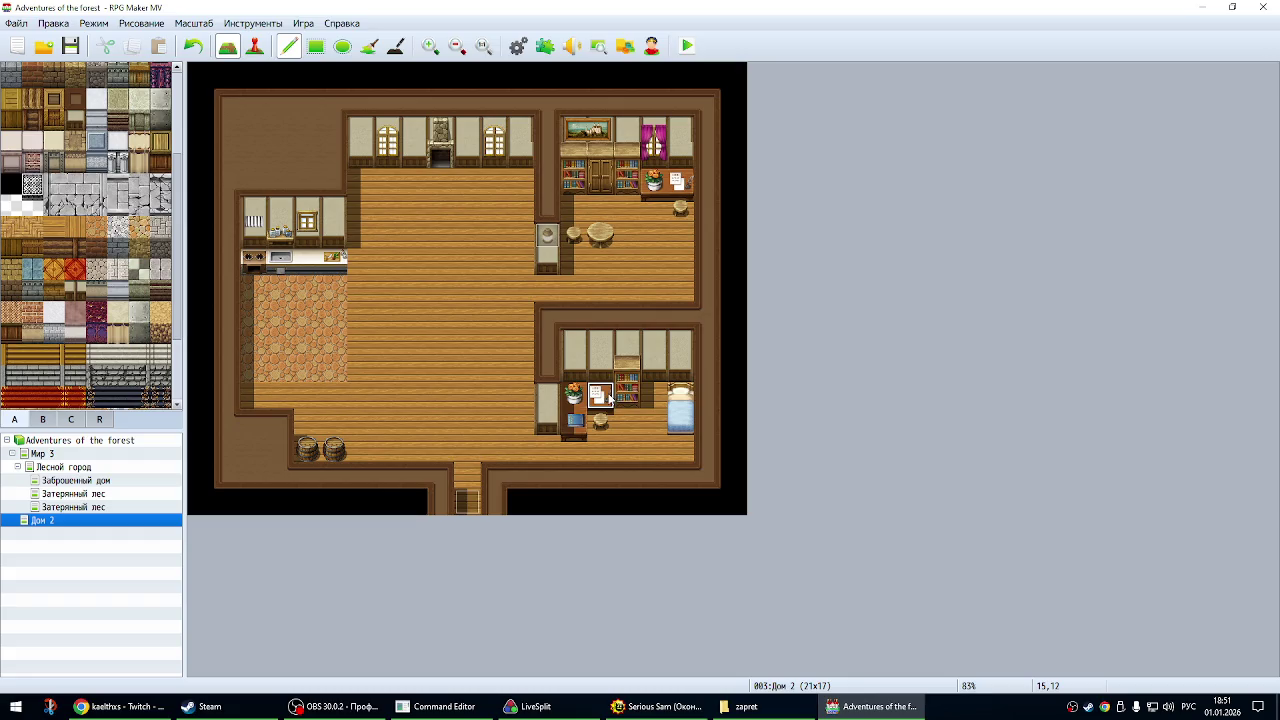
# - Clear the desk items from the lower-right room and replace its bookshelf with plain wall
pyautogui.moveTo(600, 420)
pyautogui.mouseDown()
pyautogui.moveTo(575, 420)
pyautogui.moveTo(573, 395)
pyautogui.moveTo(613, 418)
pyautogui.moveTo(598, 396)
pyautogui.moveTo(628, 399)
pyautogui.moveTo(600, 394)
pyautogui.mouseUp()
pyautogui.rightClick(607, 370)
pyautogui.click(630, 368)
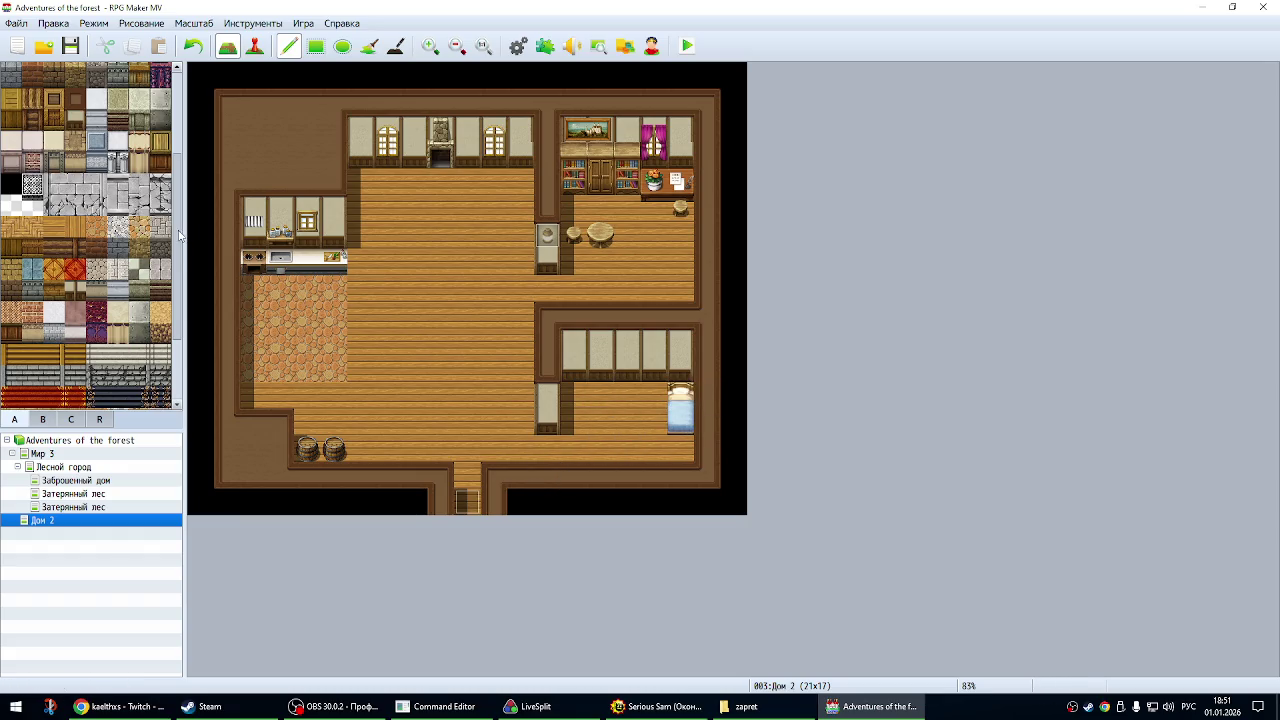
pyautogui.scroll(-3, 178, 300)
pyautogui.moveTo(181, 367); pyautogui.dragTo(182, 195)
pyautogui.moveTo(680, 449)
pyautogui.mouseDown()
pyautogui.moveTo(573, 449)
pyautogui.moveTo(600, 405)
pyautogui.moveTo(654, 417)
pyautogui.moveTo(601, 423)
pyautogui.mouseUp()
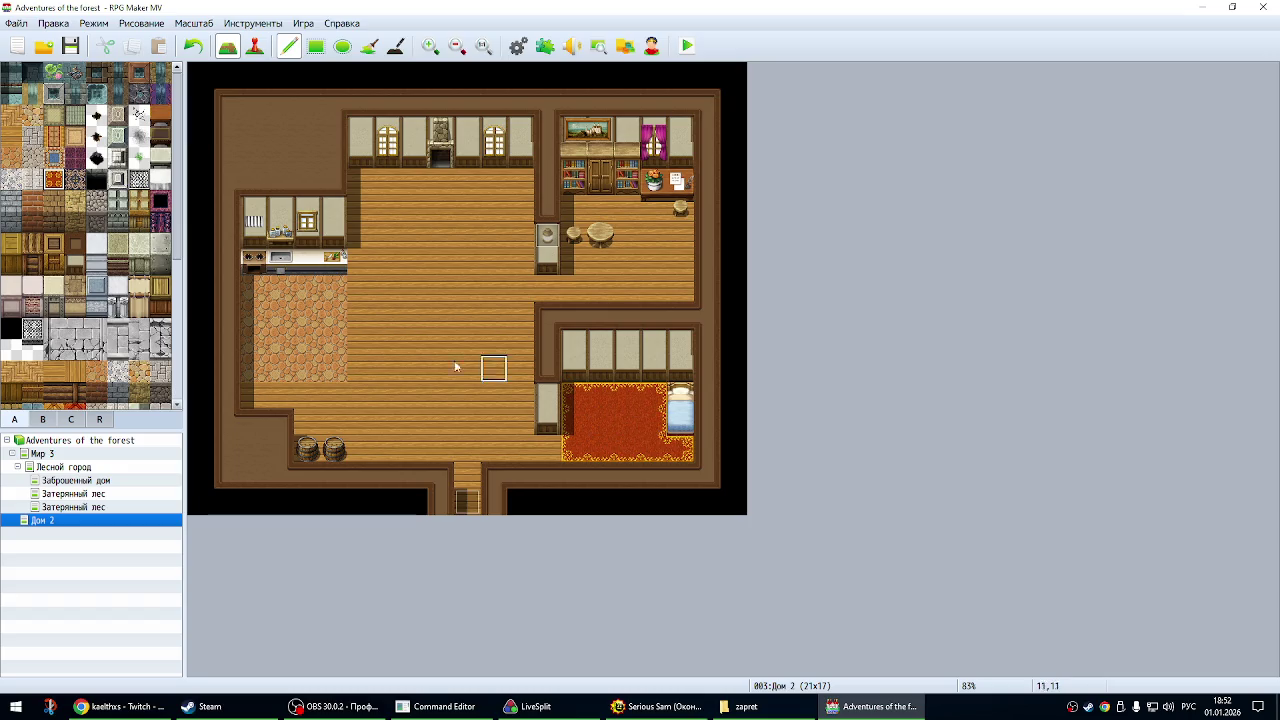
pyautogui.moveTo(628, 422)
pyautogui.mouseDown()
pyautogui.moveTo(575, 425)
pyautogui.moveTo(590, 395)
pyautogui.moveTo(650, 400)
pyautogui.mouseUp()
pyautogui.moveTo(548, 448); pyautogui.dragTo(682, 448)
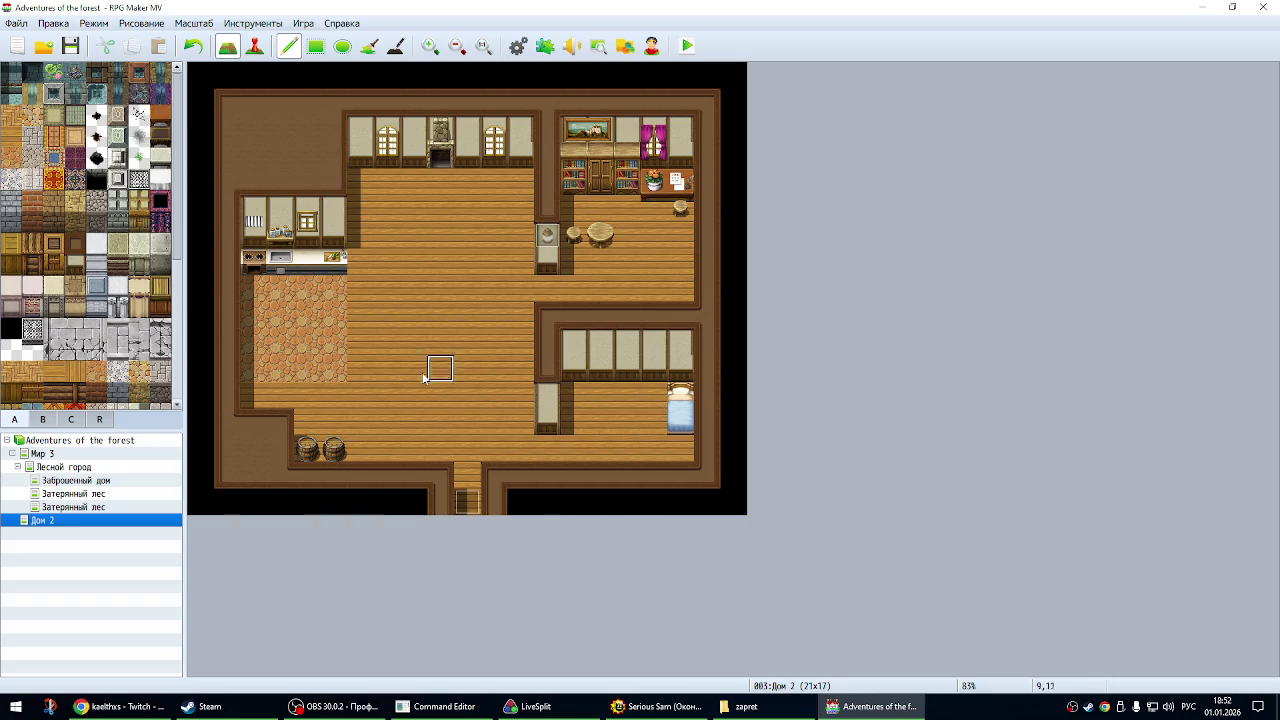
pyautogui.scroll(-3, 170, 270)
pyautogui.scroll(-2, 165, 310)
pyautogui.scroll(2, 160, 345)
pyautogui.scroll(-2, 168, 354)
pyautogui.scroll(2, 150, 350)
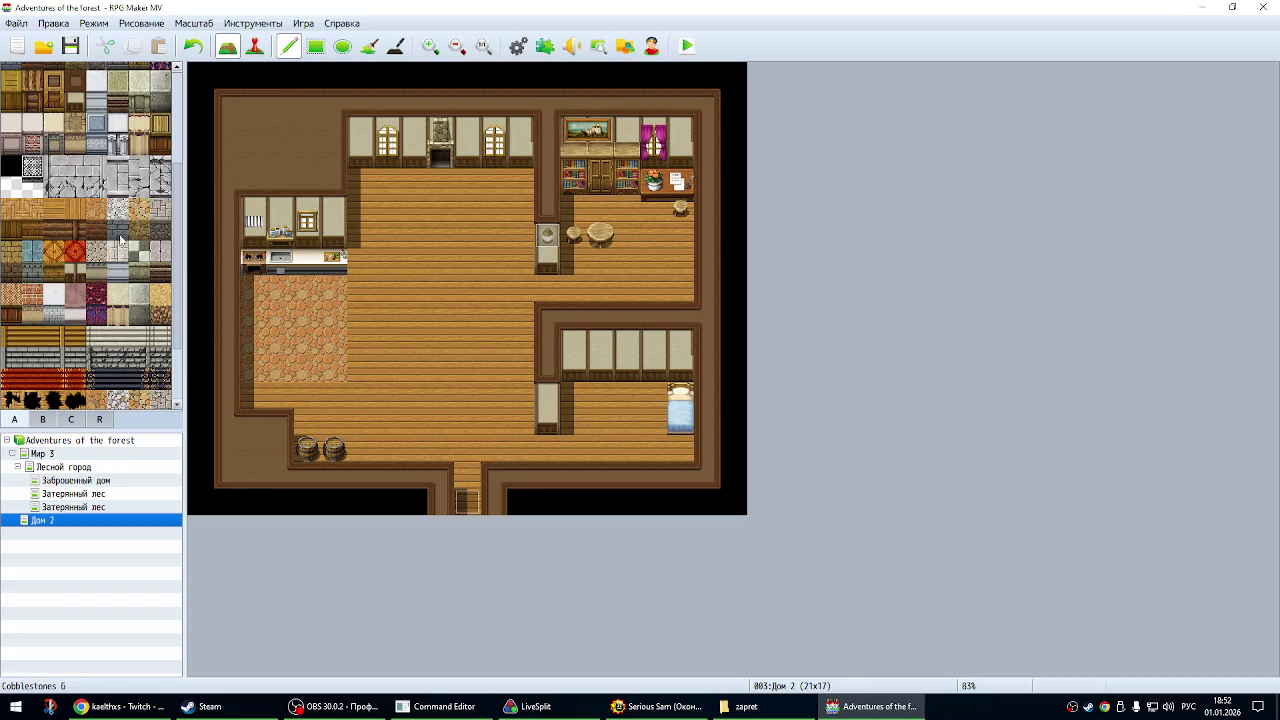
pyautogui.scroll(-3, 170, 250)
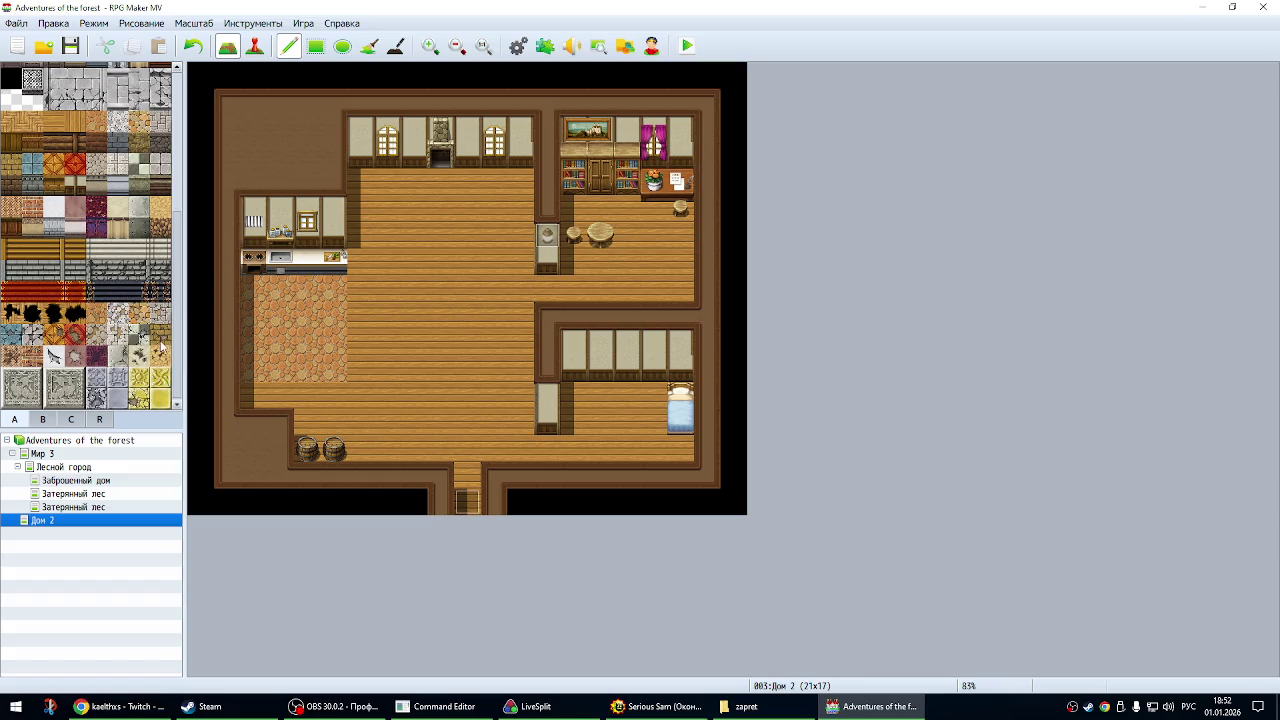
pyautogui.scroll(7, 175, 300)
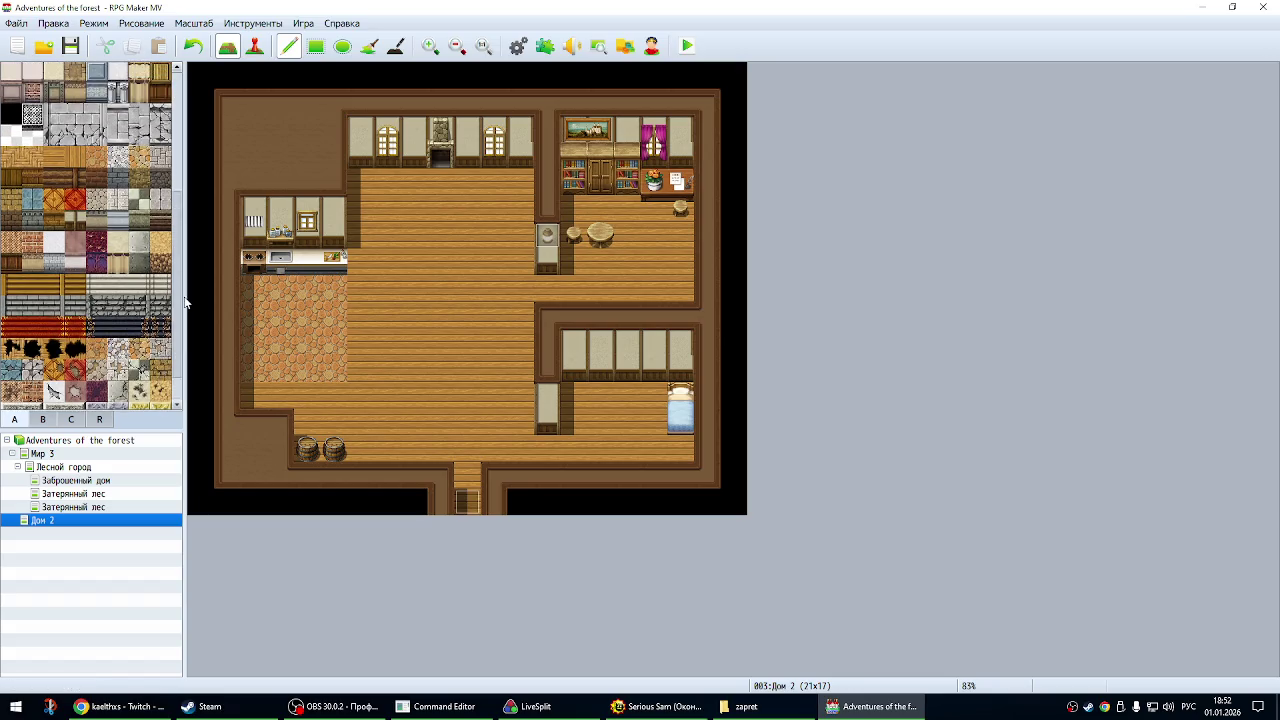
pyautogui.scroll(1, 168, 200)
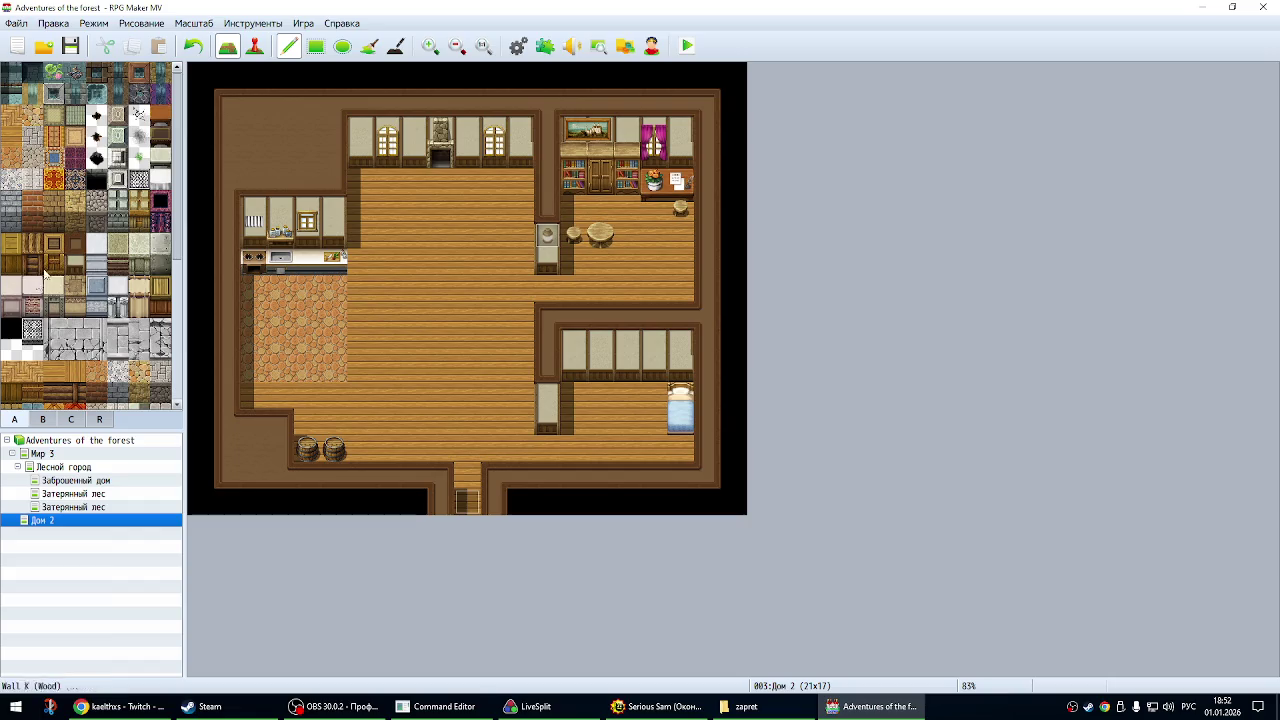
pyautogui.click(32, 338)
pyautogui.click(467, 369)
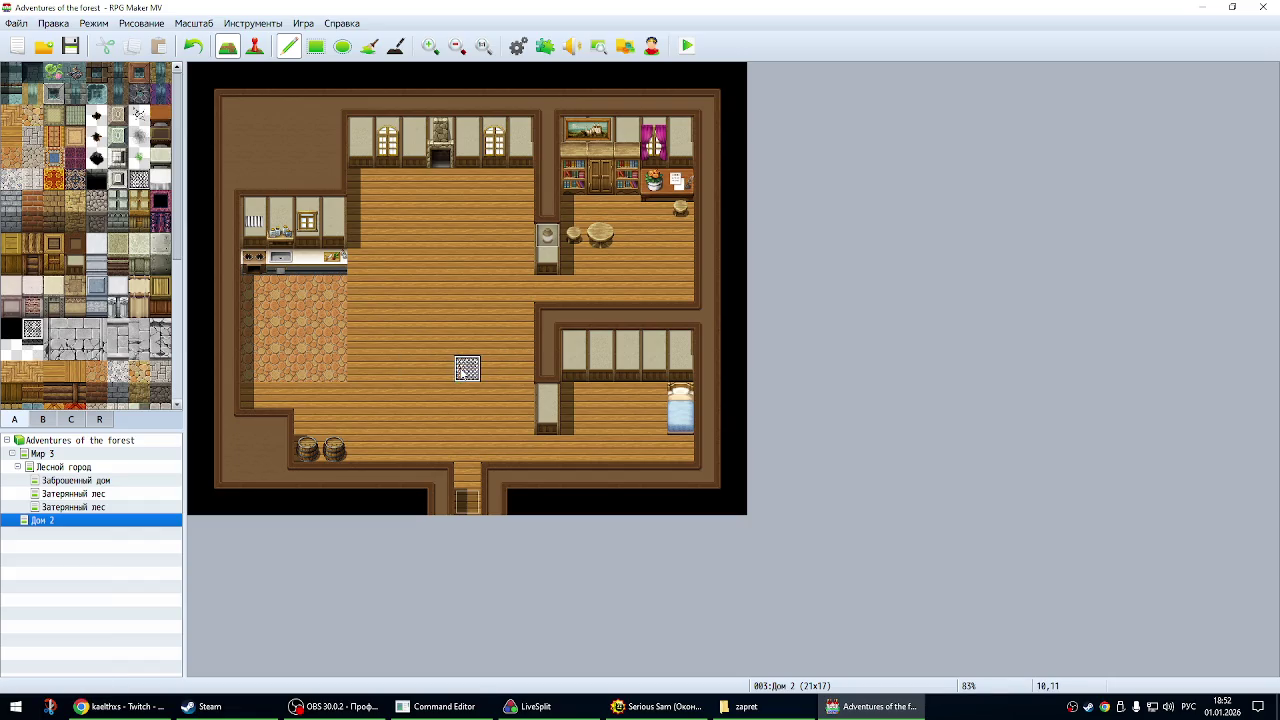
pyautogui.click(441, 370)
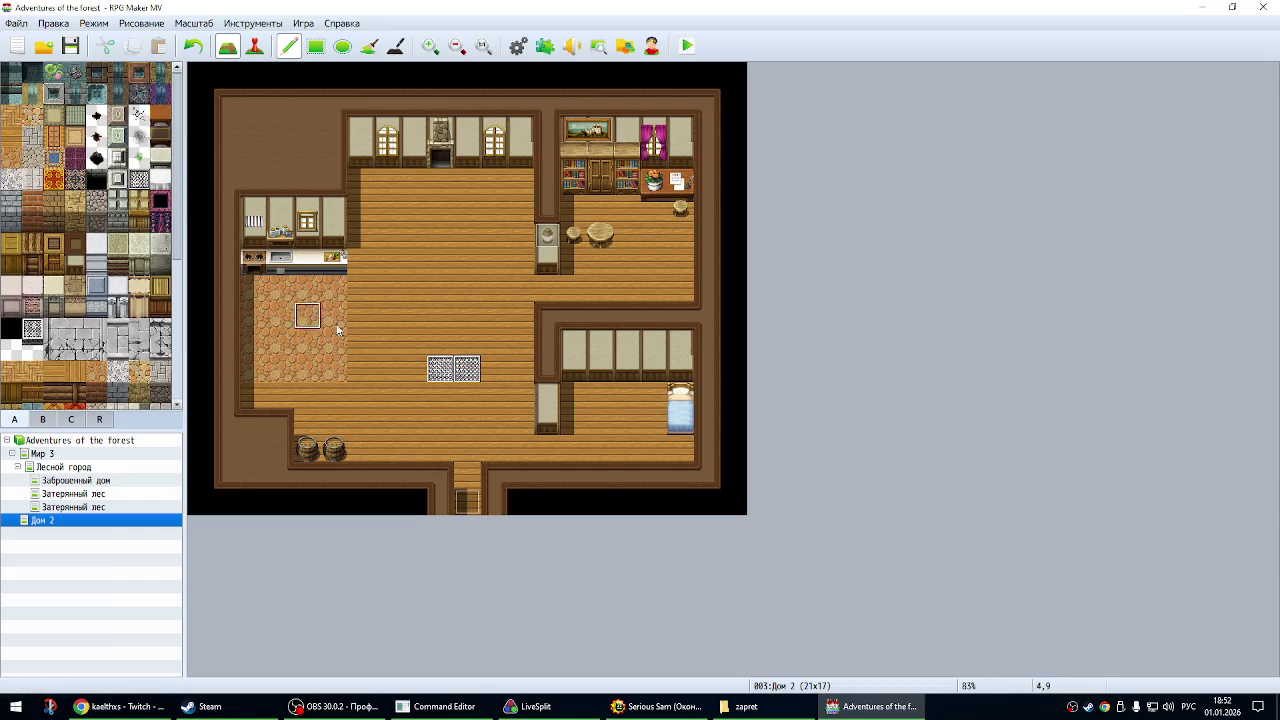
pyautogui.hotkey('ctrl', 'z')
pyautogui.hotkey('ctrl', 'z')
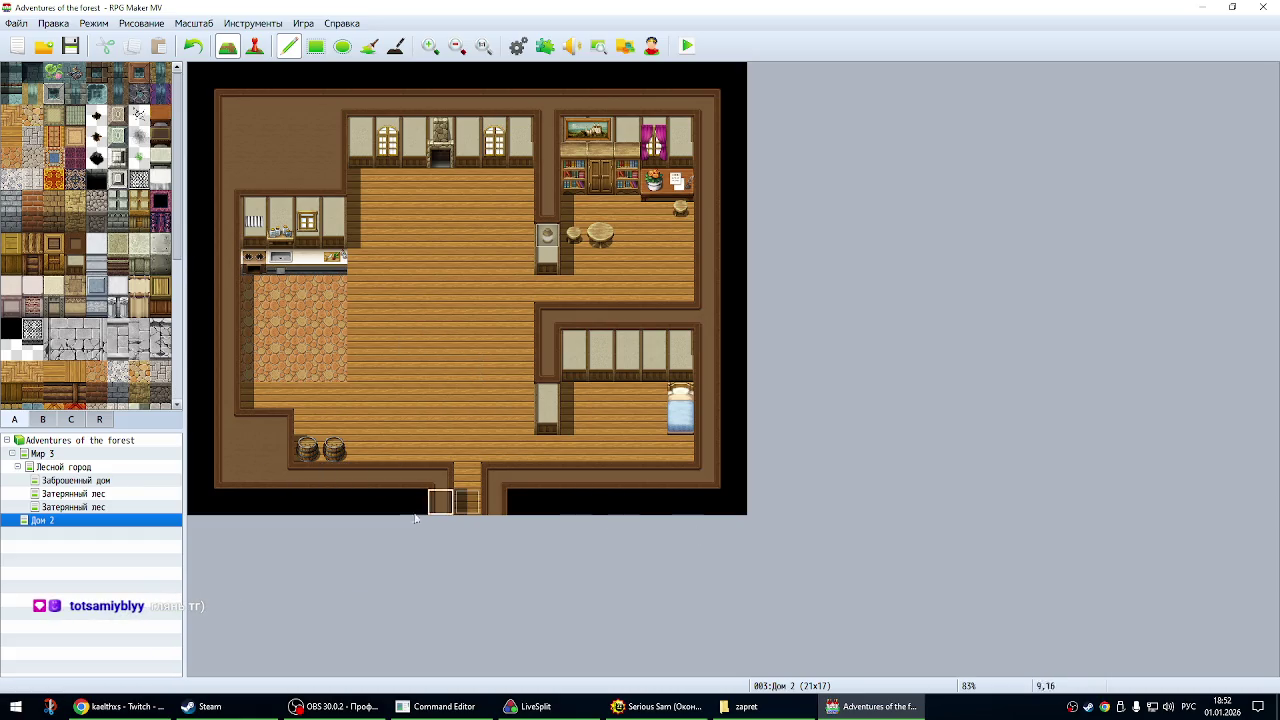
pyautogui.click(335, 706)
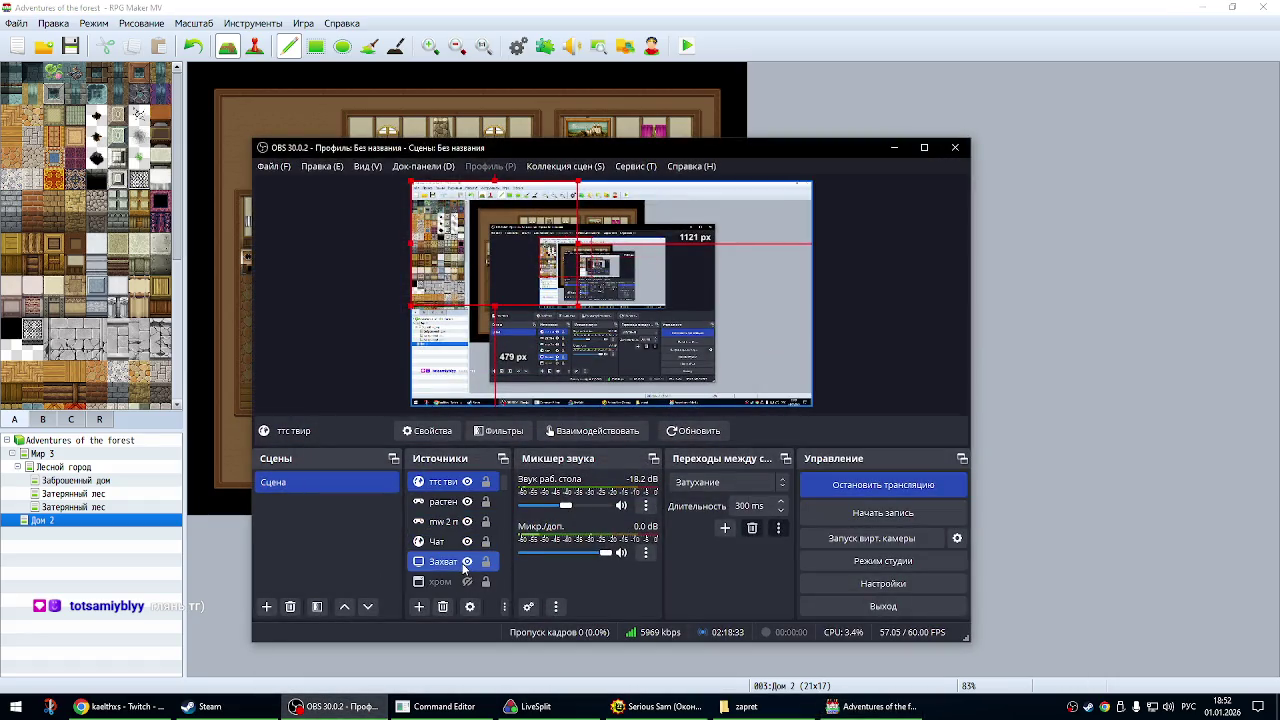
# - Switch the OBS stream source from the desktop to the Serious Sam game capture
pyautogui.click(467, 562)
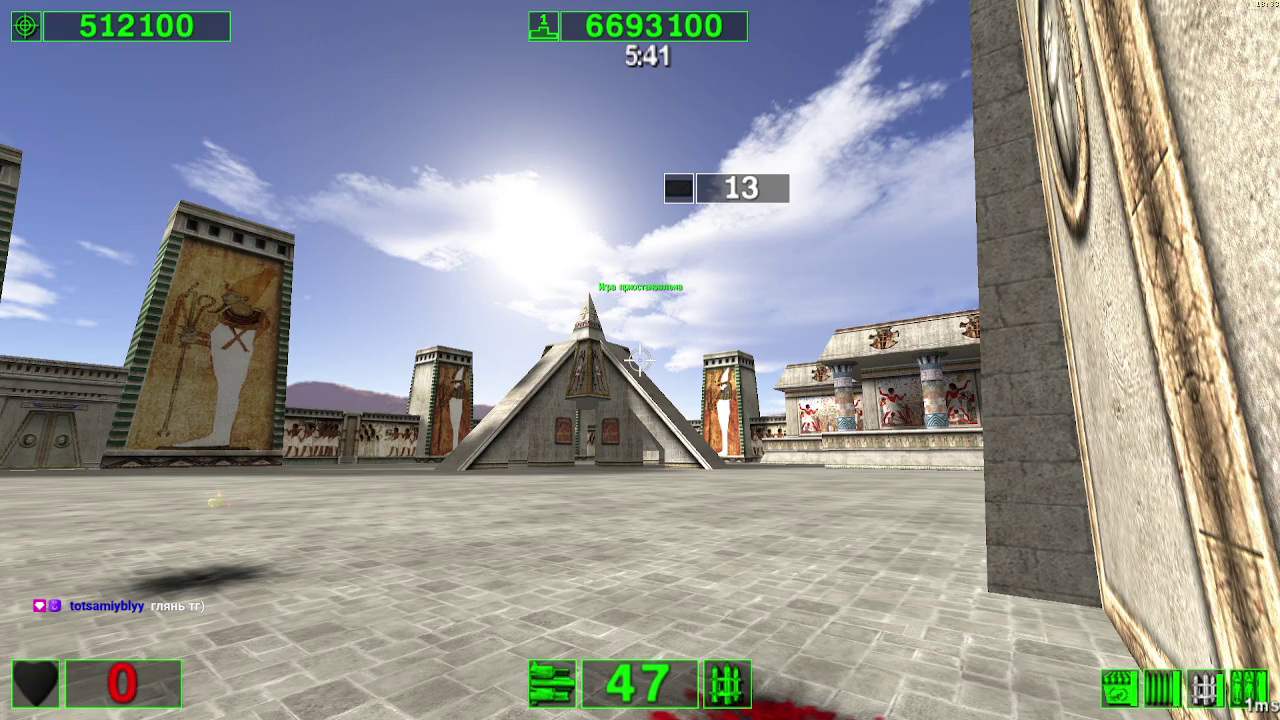
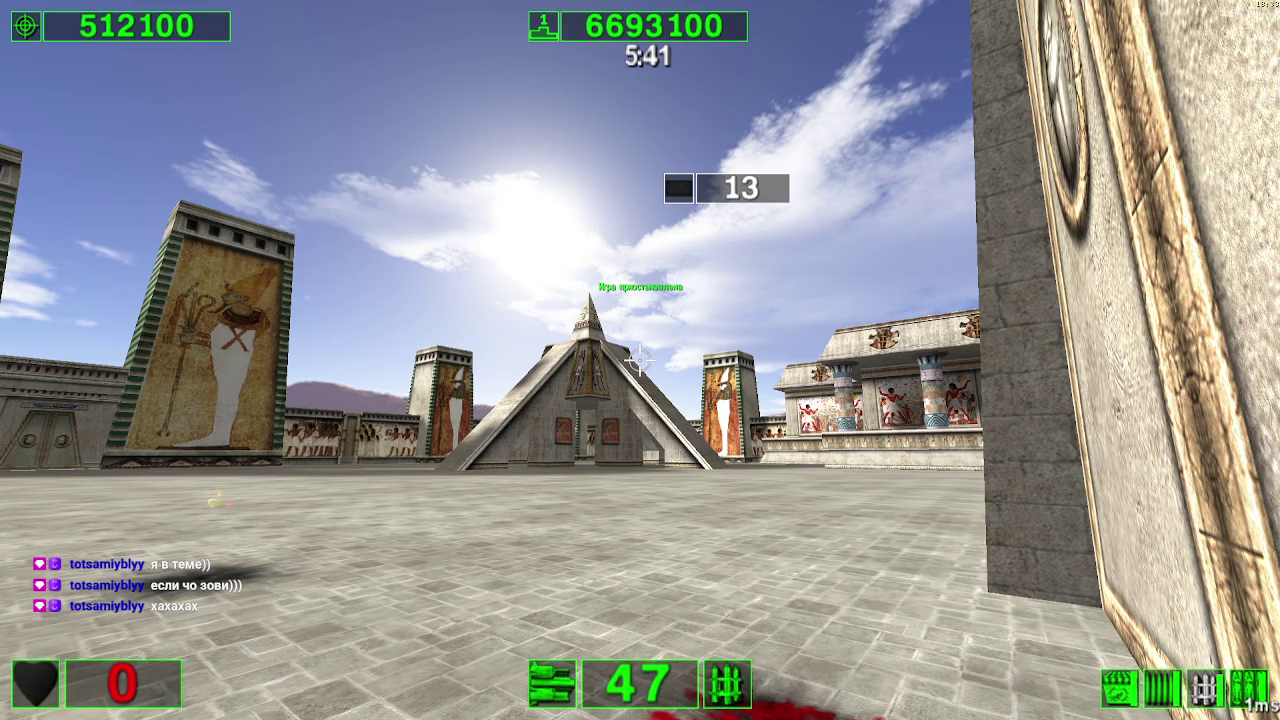
# - Alt-tab out of fullscreen Serious Sam and bring the RPG Maker MV window to the front
pyautogui.hotkey('alt', 'Tab')
pyautogui.click(511, 8)
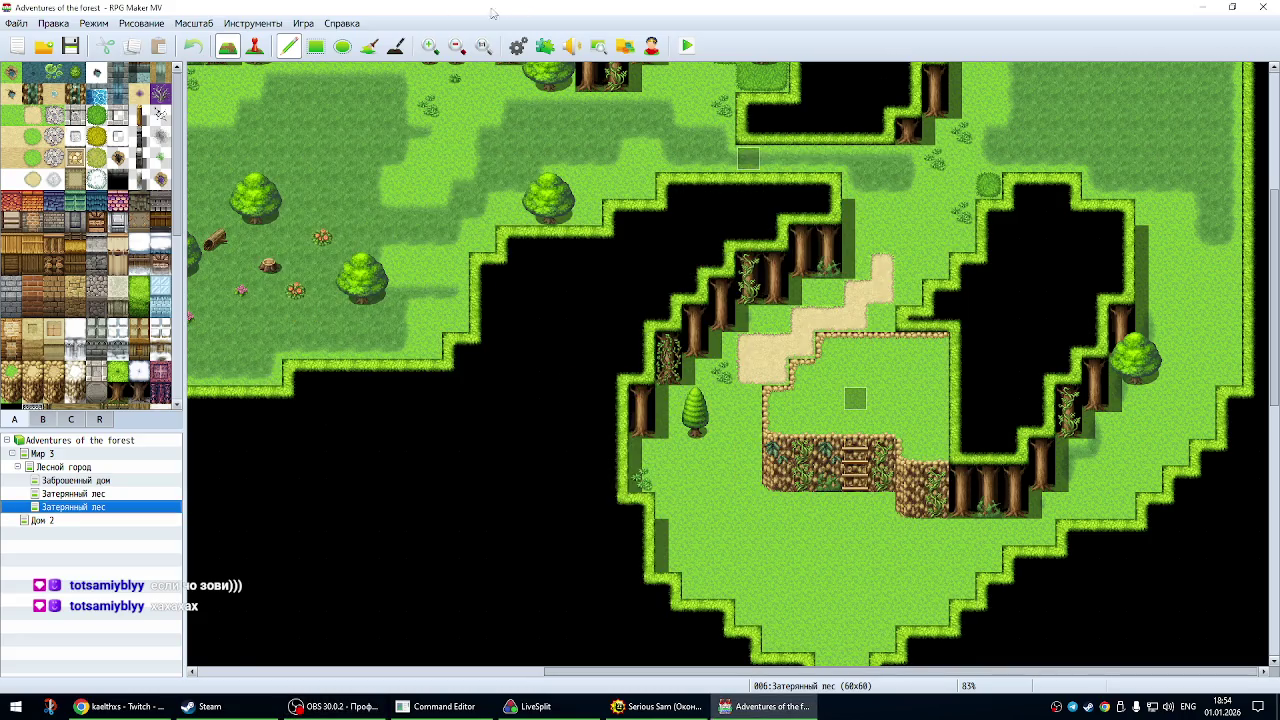
# - Open the Database, select enemy 0002 blu and set its battle picture to blu1
pyautogui.click(250, 22)
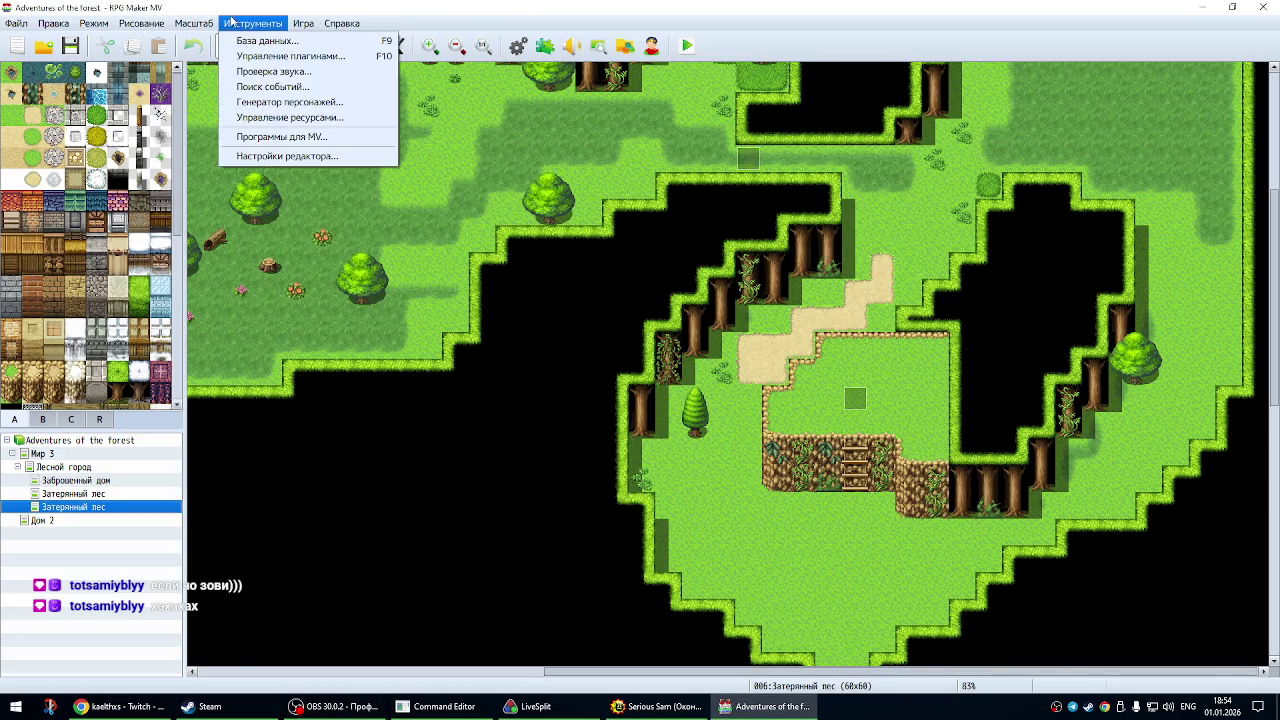
pyautogui.click(255, 41)
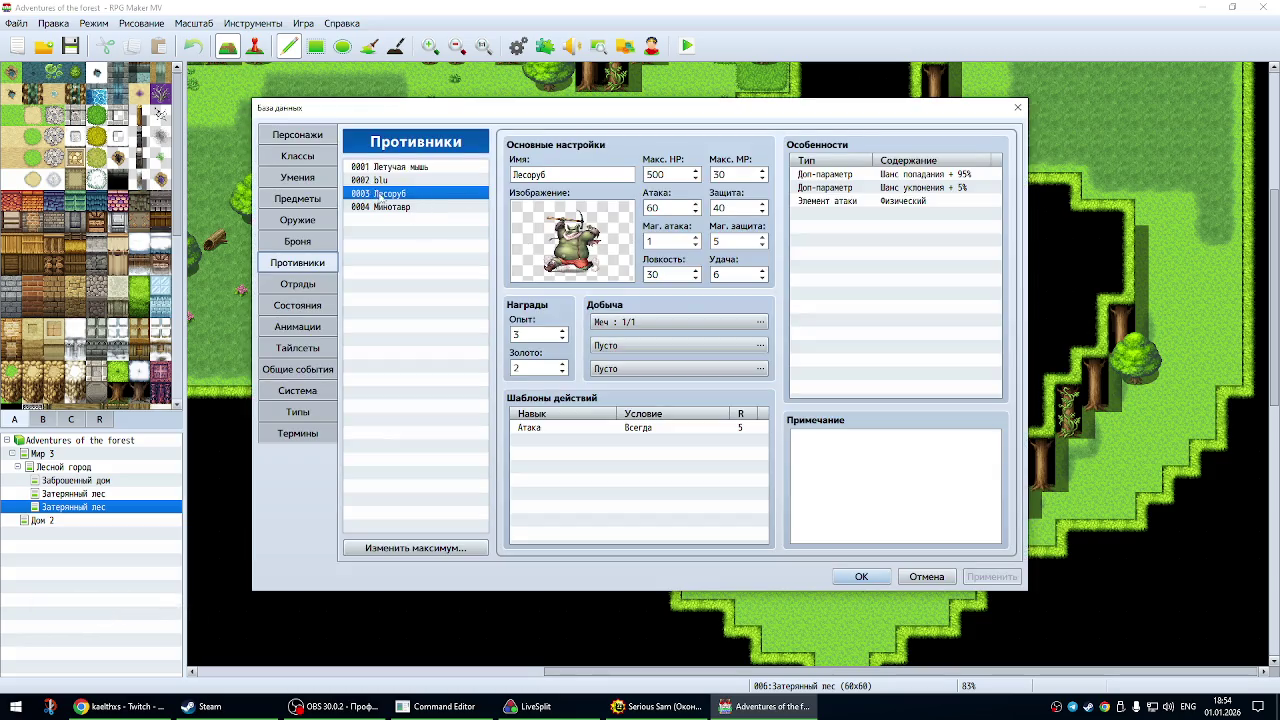
pyautogui.click(380, 180)
pyautogui.doubleClick(561, 238)
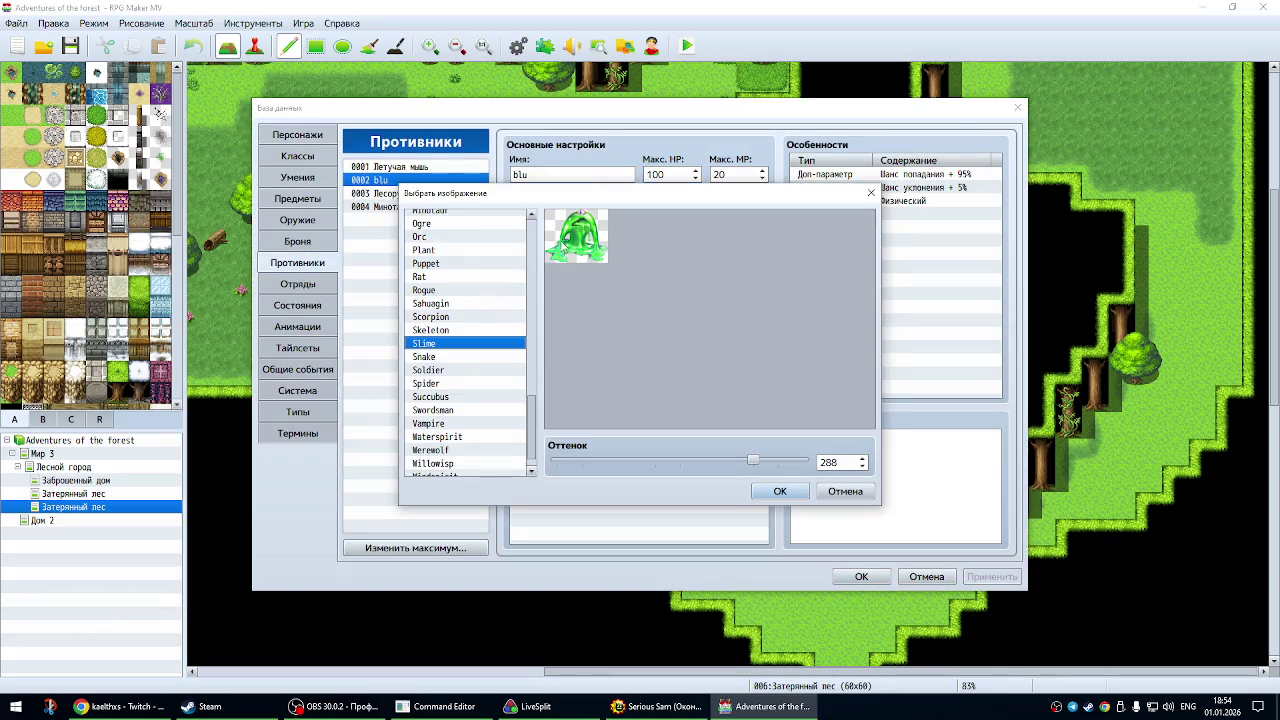
pyautogui.doubleClick(561, 238)
pyautogui.doubleClick(566, 268)
pyautogui.moveTo(536, 428)
pyautogui.mouseDown()
pyautogui.moveTo(531, 490)
pyautogui.moveTo(528, 210)
pyautogui.mouseUp()
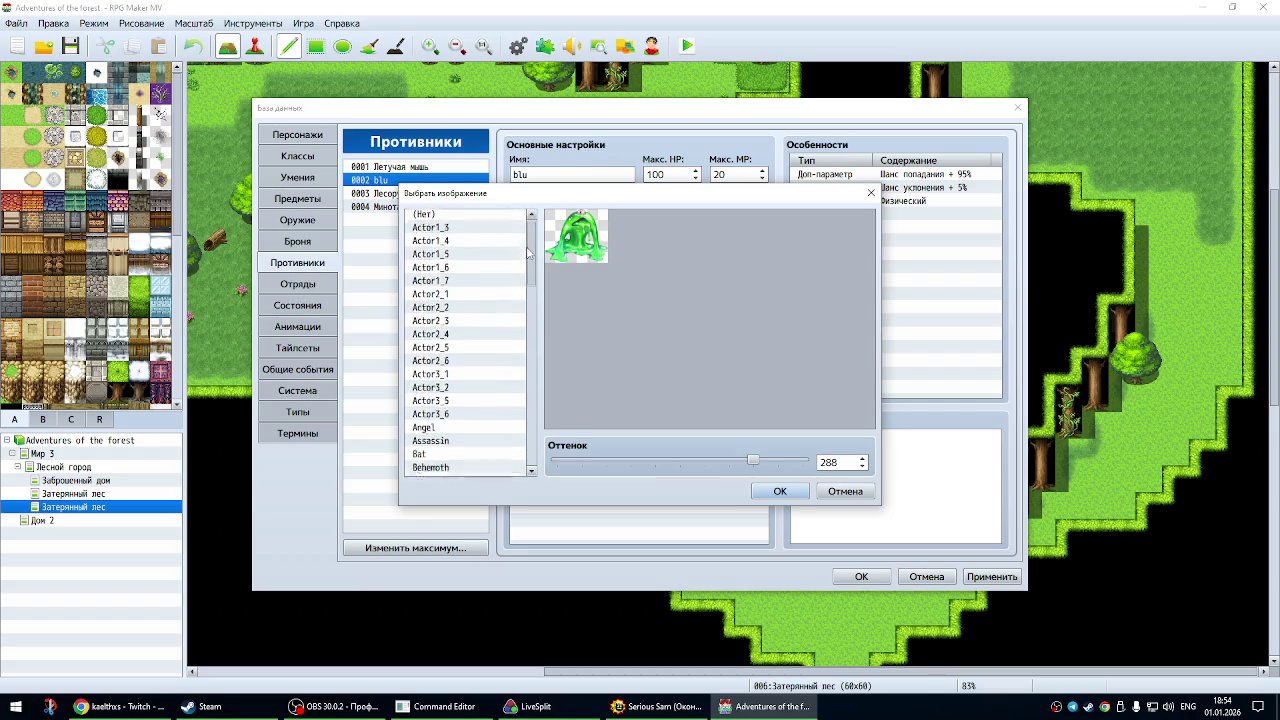
pyautogui.scroll(-4, 441, 341)
pyautogui.doubleClick(441, 341)
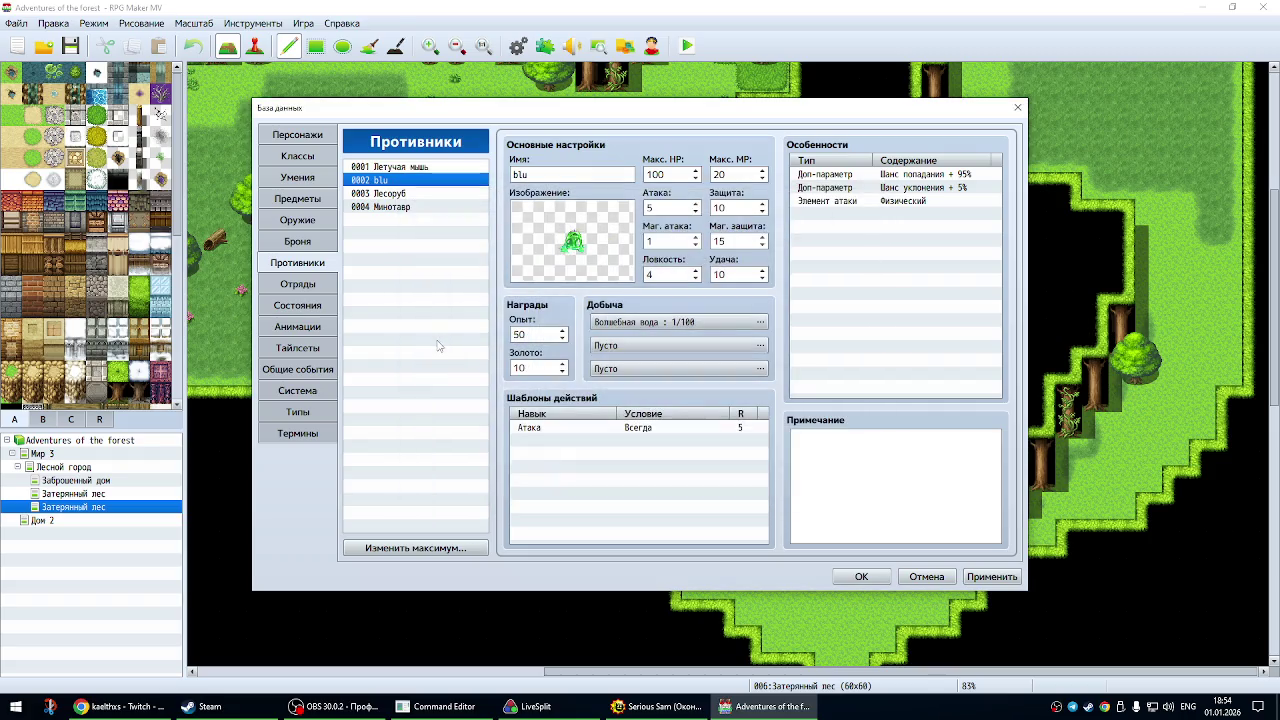
# - Retint the blu1 picture's hue, then switch blu's picture to blu2
pyautogui.doubleClick(551, 259)
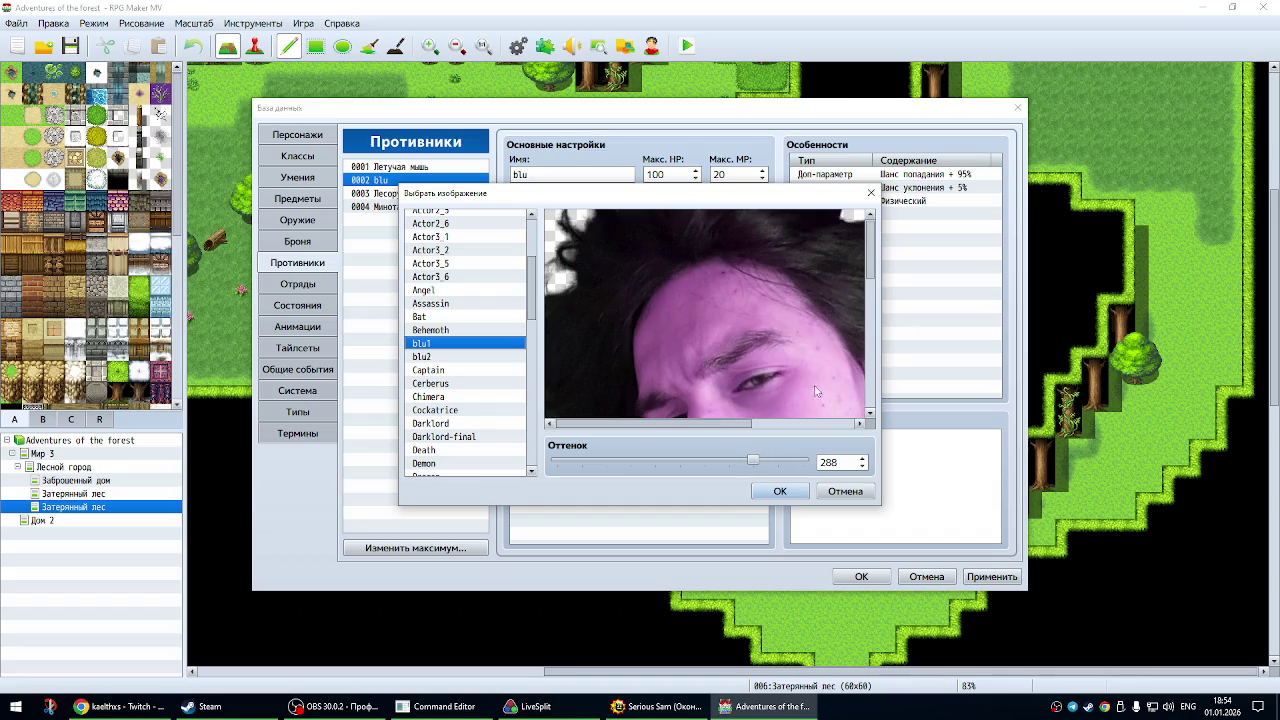
pyautogui.moveTo(753, 460)
pyautogui.mouseDown()
pyautogui.moveTo(582, 462)
pyautogui.moveTo(658, 468)
pyautogui.moveTo(610, 475)
pyautogui.moveTo(632, 479)
pyautogui.moveTo(850, 484)
pyautogui.moveTo(557, 460)
pyautogui.moveTo(777, 462)
pyautogui.moveTo(613, 468)
pyautogui.moveTo(747, 475)
pyautogui.moveTo(617, 467)
pyautogui.moveTo(729, 465)
pyautogui.mouseUp()
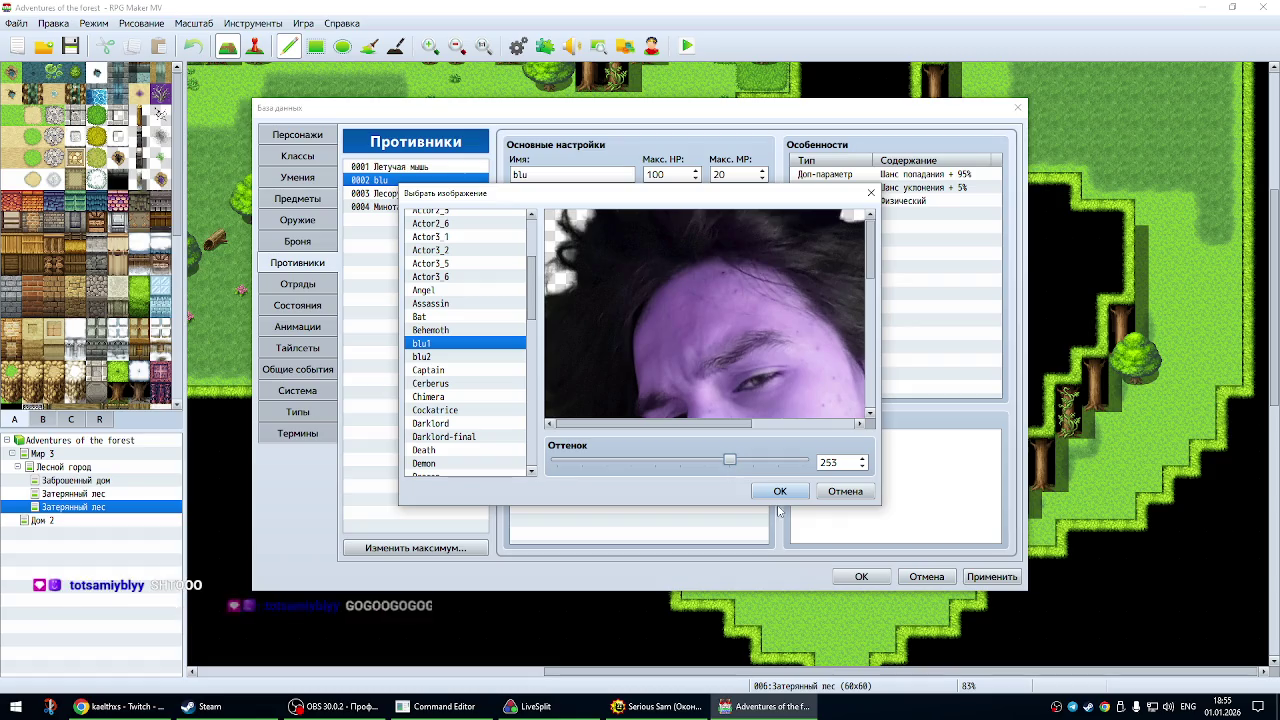
pyautogui.click(780, 491)
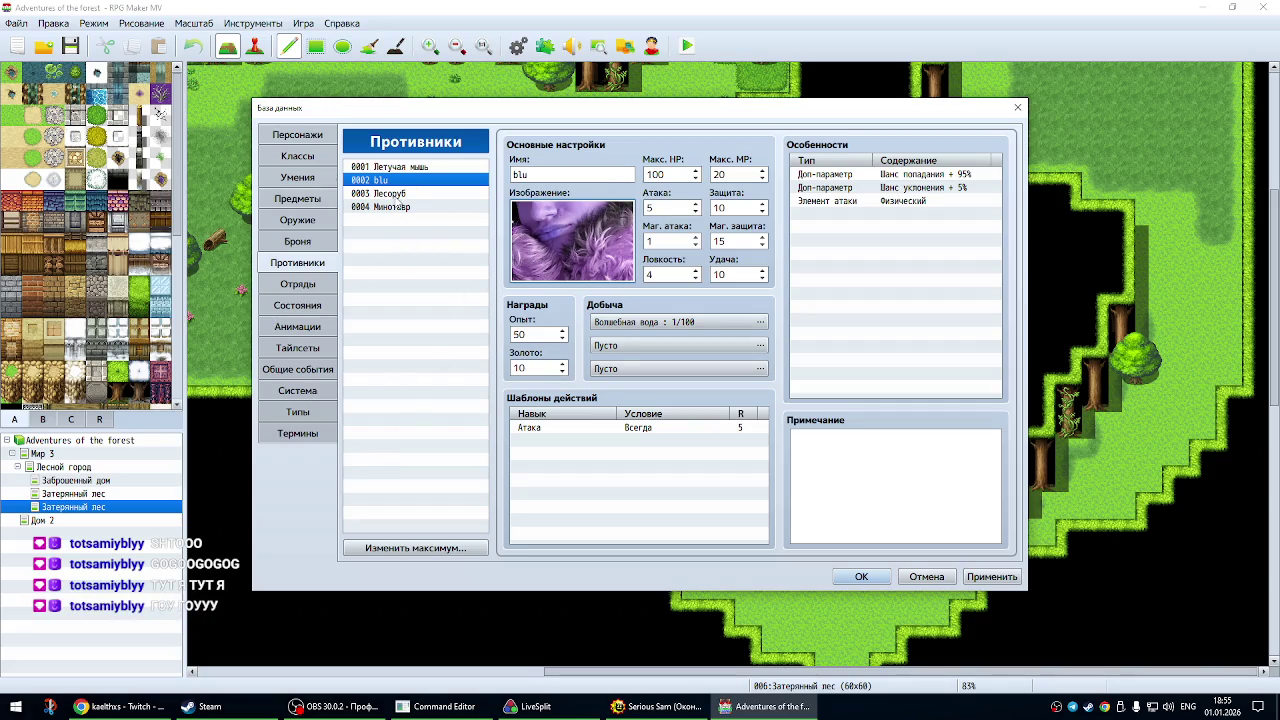
pyautogui.doubleClick(531, 218)
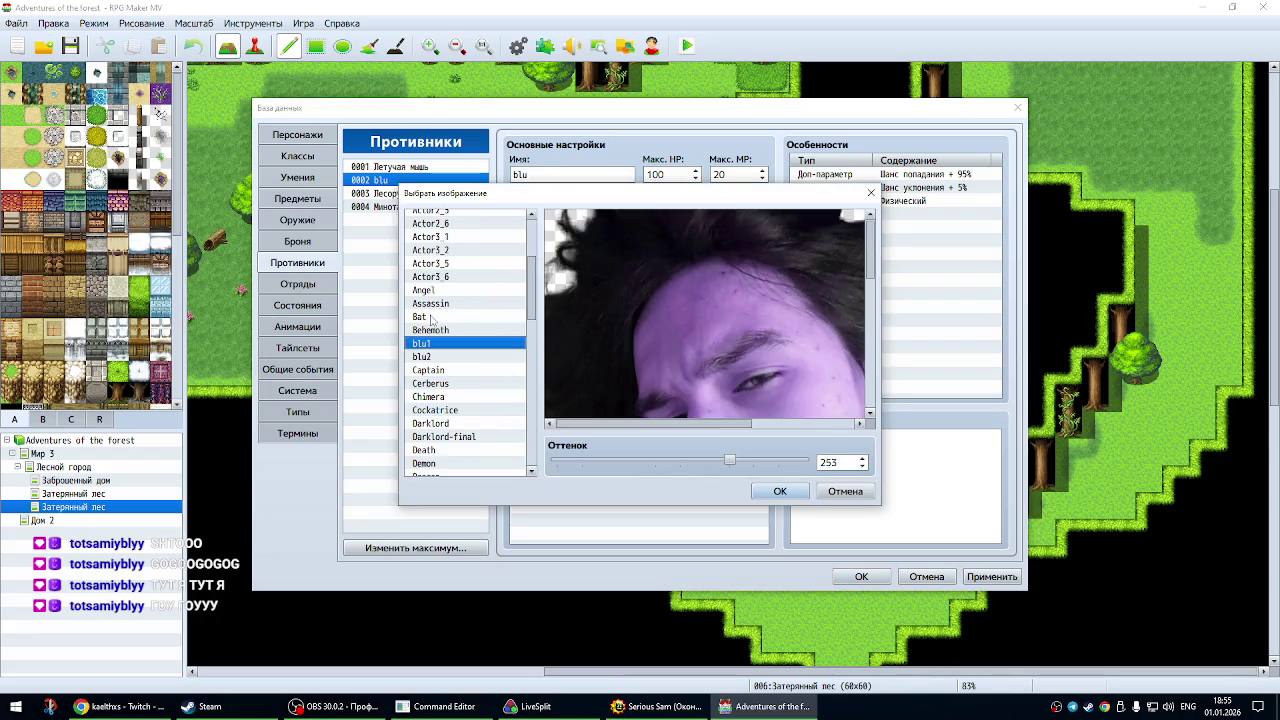
pyautogui.doubleClick(437, 356)
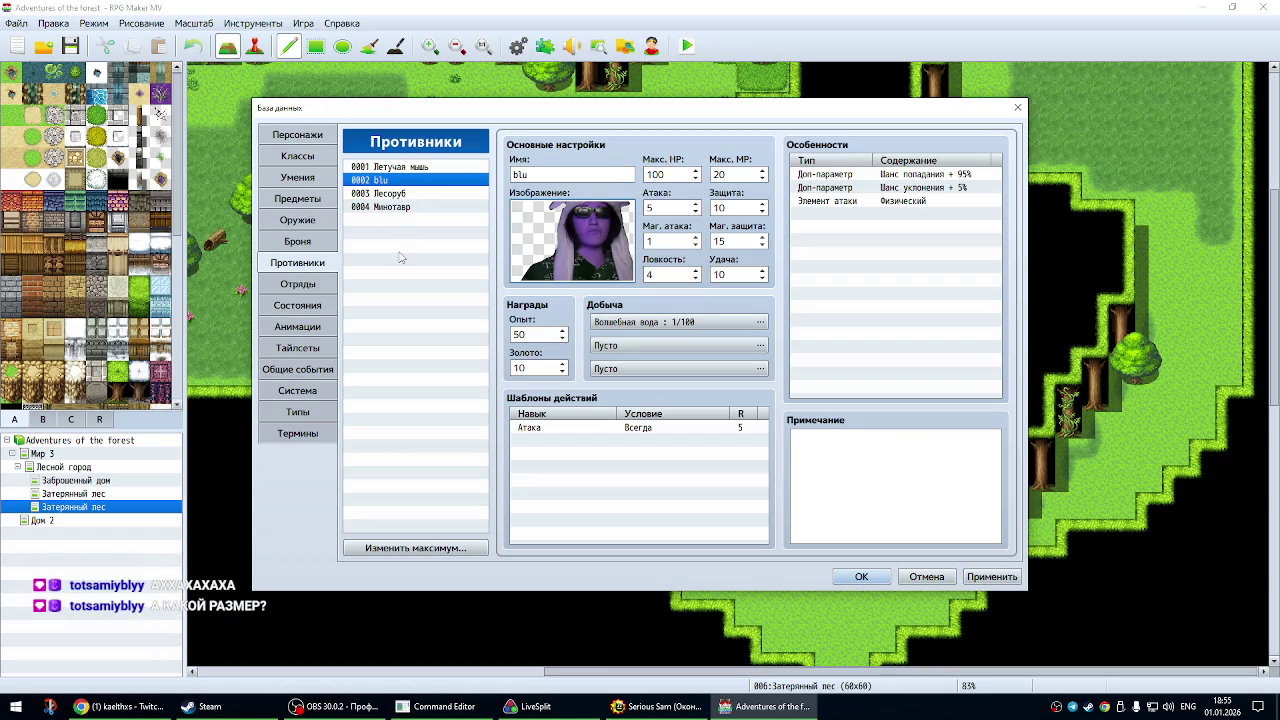
# - Switch to the Twitch stream in Chrome and check the notifications
pyautogui.click(120, 706)
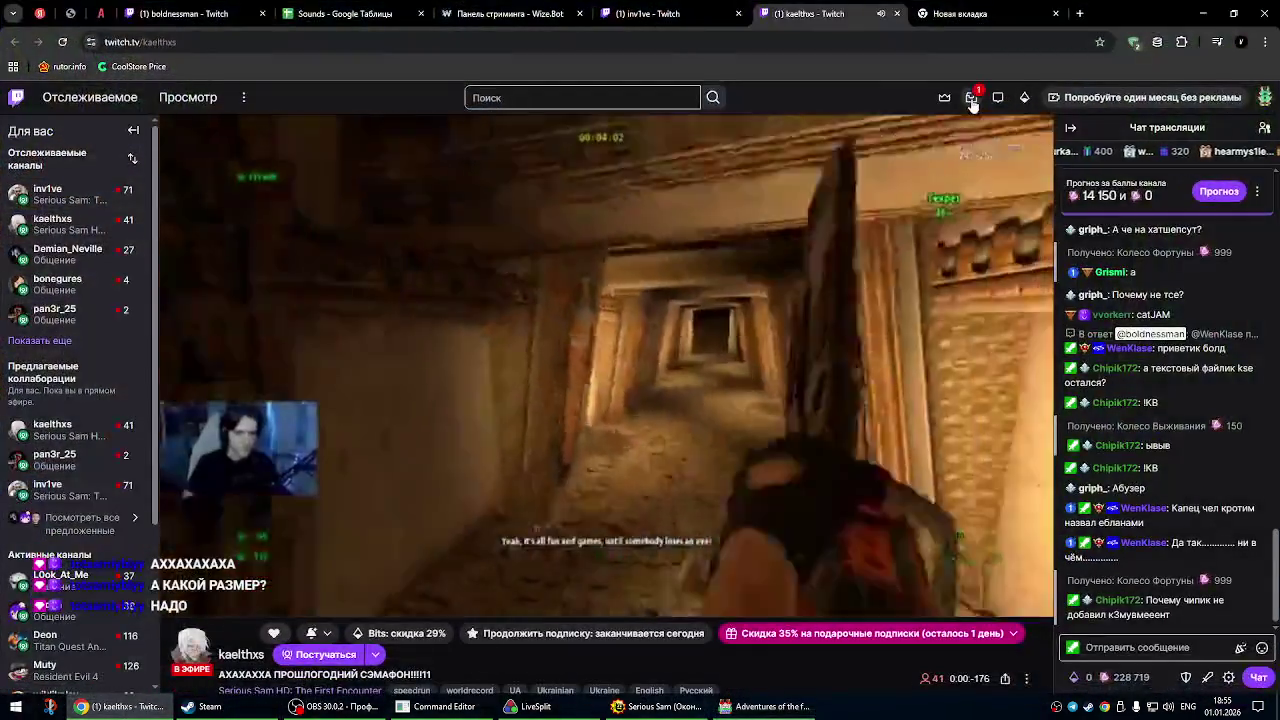
pyautogui.click(971, 100)
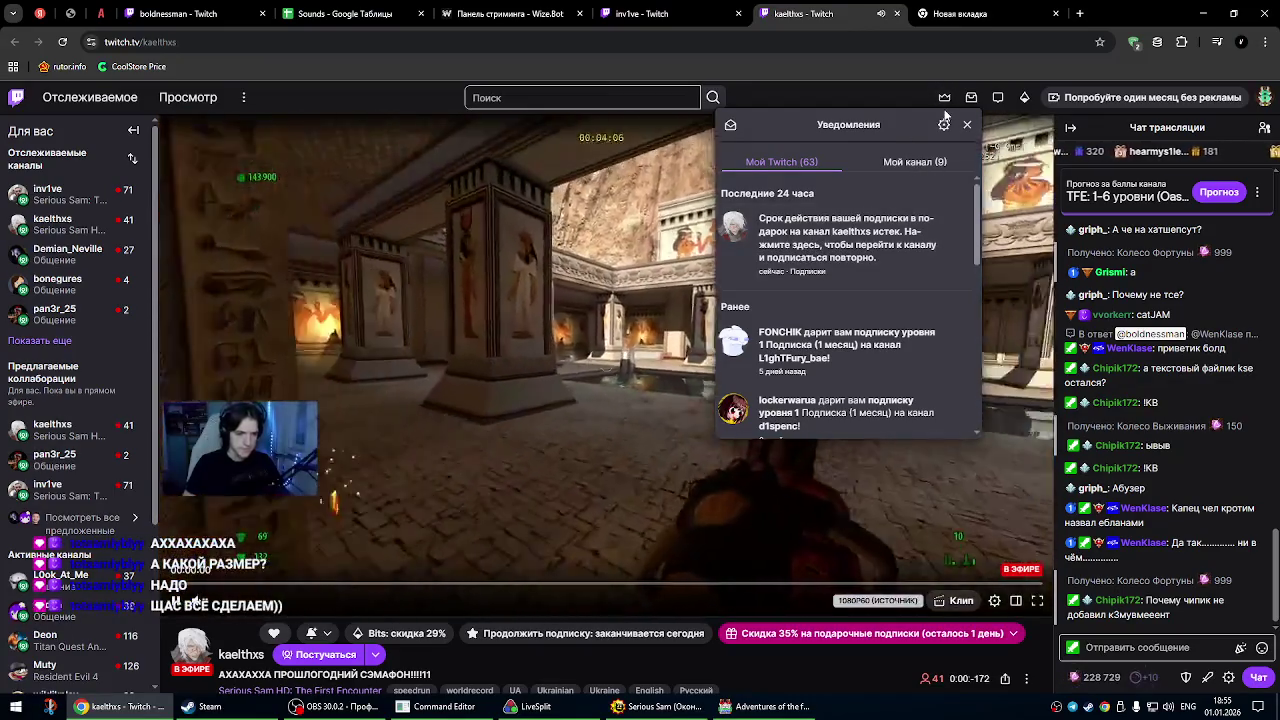
pyautogui.click(967, 124)
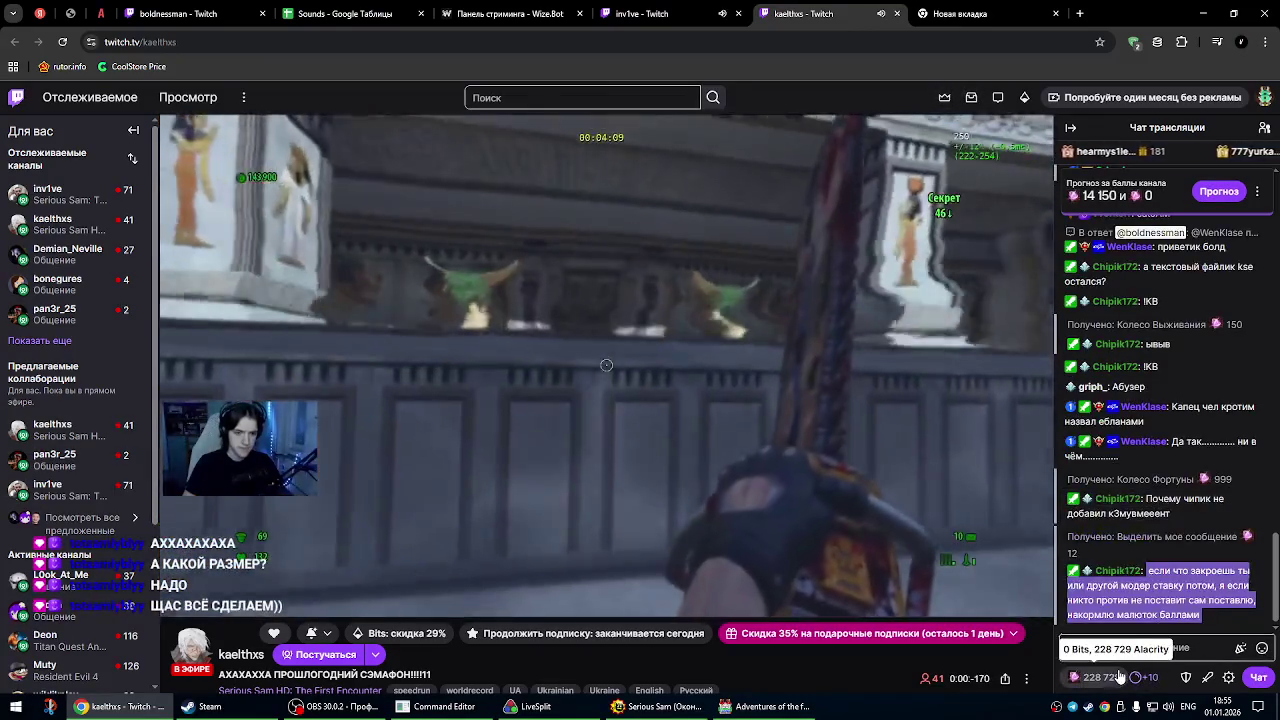
# - Redeem the Колесо Фортуны channel-points reward with the message 'ache', then return to RPG Maker
pyautogui.click(1105, 677)
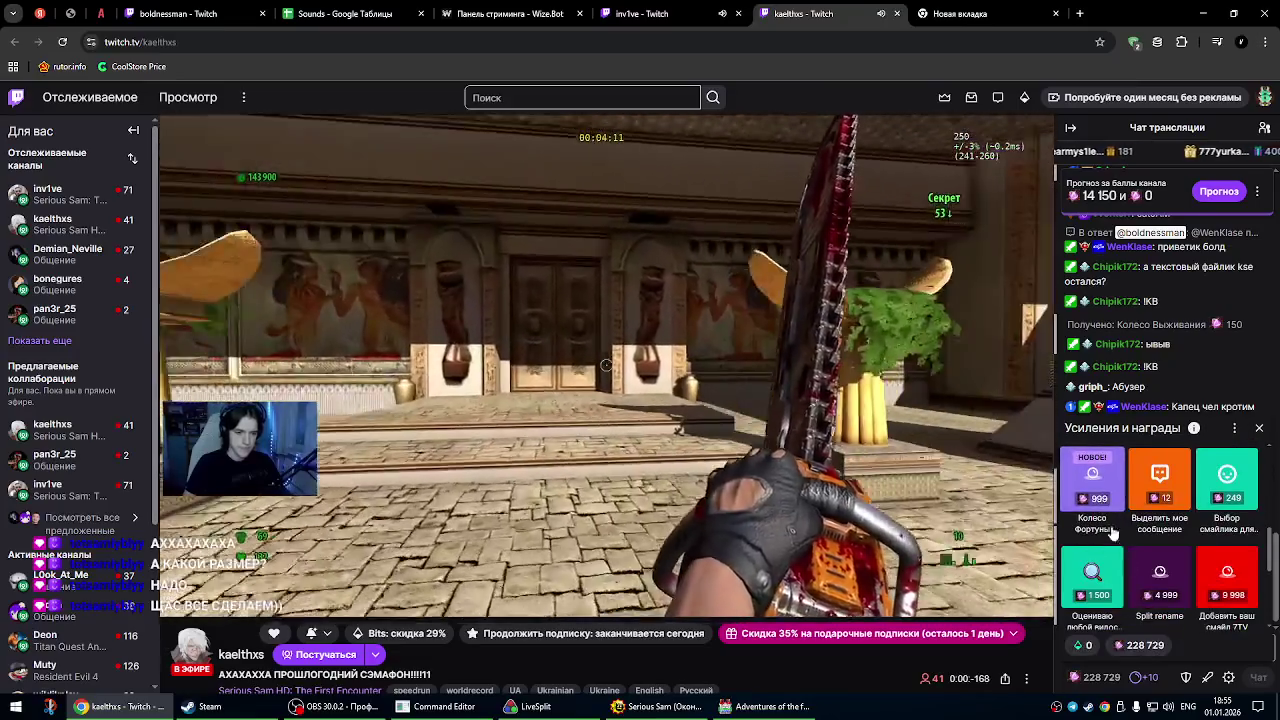
pyautogui.click(1107, 516)
pyautogui.write('ach')
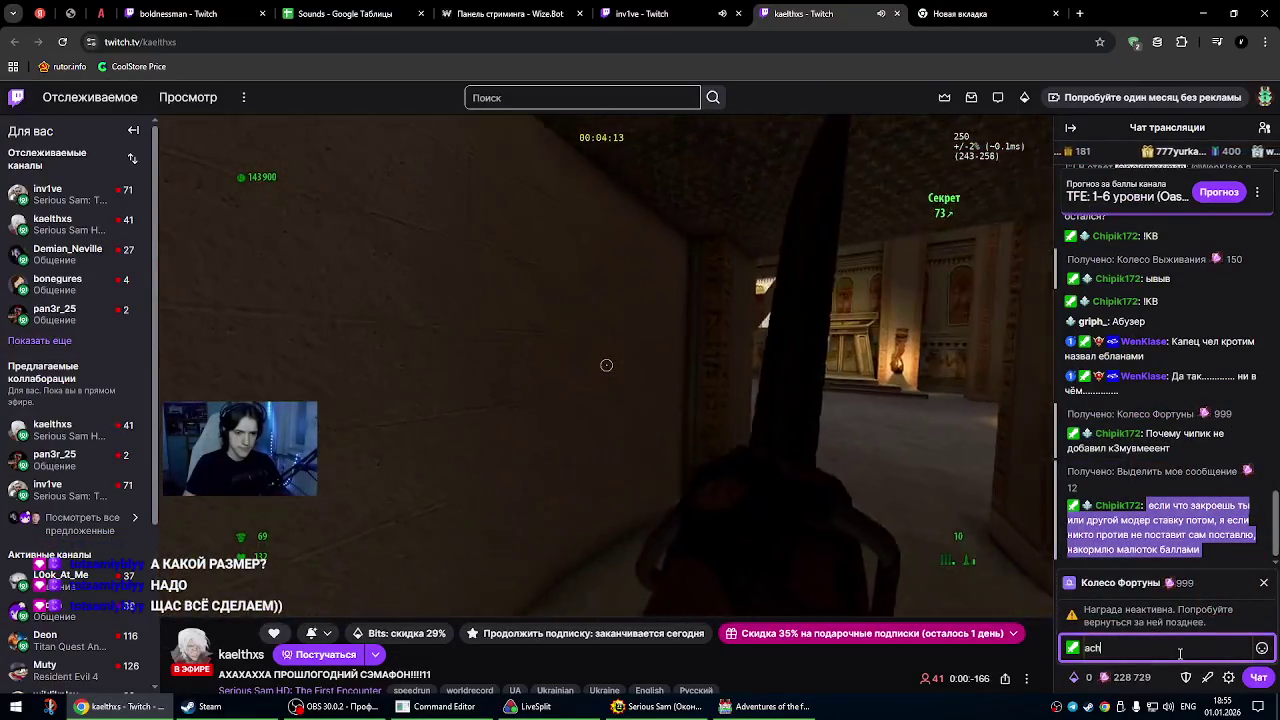
pyautogui.write('e')
pyautogui.press('Return')
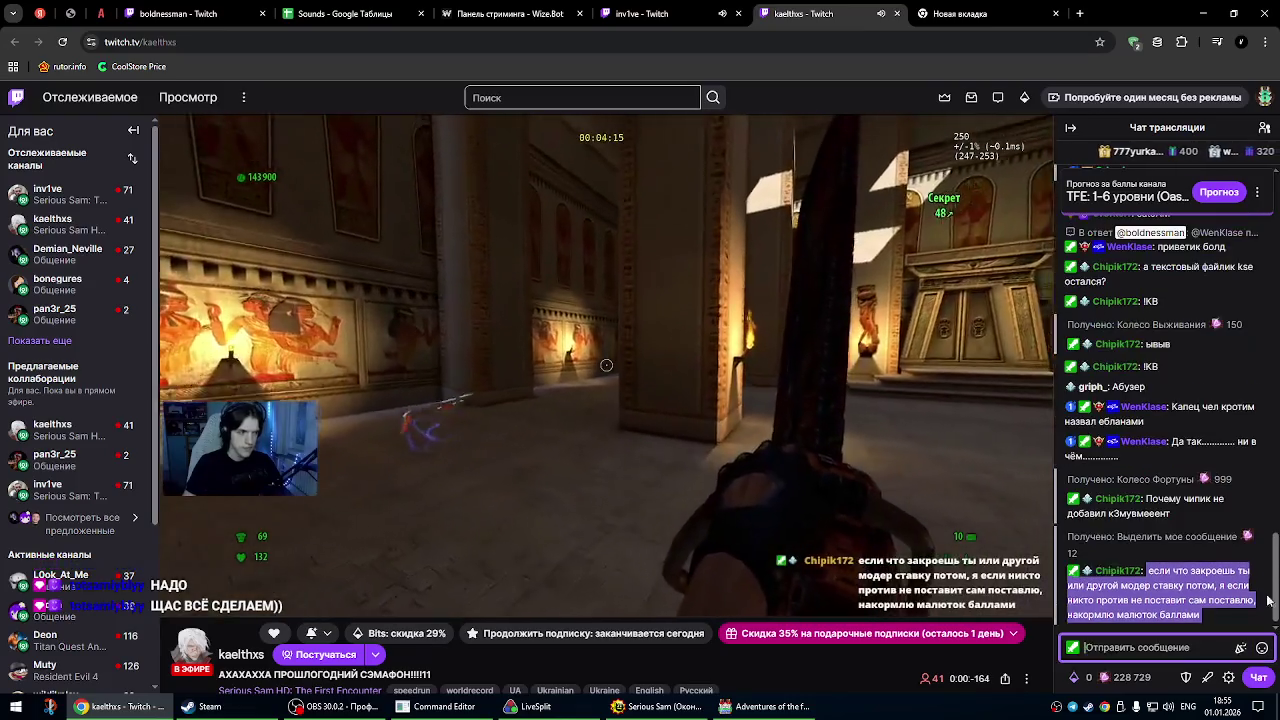
pyautogui.hotkey('alt', 'Tab')
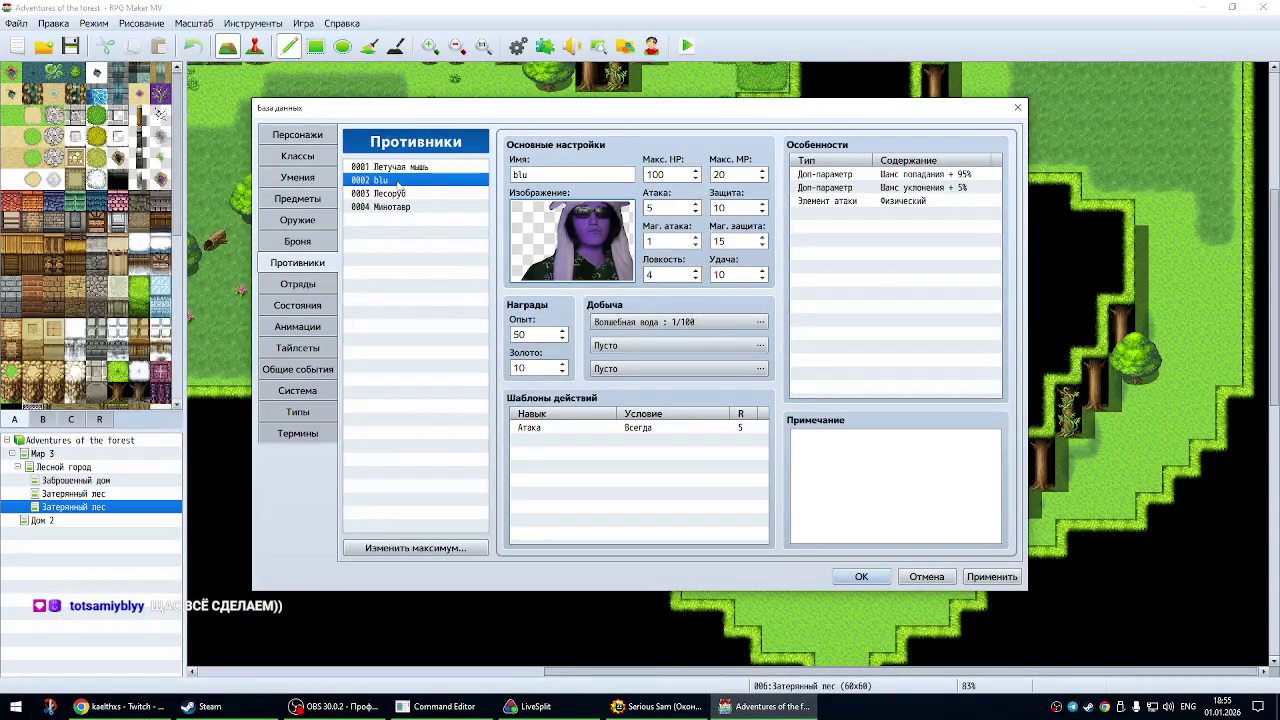
# - Adjust the blu1 picture's hue slider, shifting its tint toward blue
pyautogui.doubleClick(571, 240)
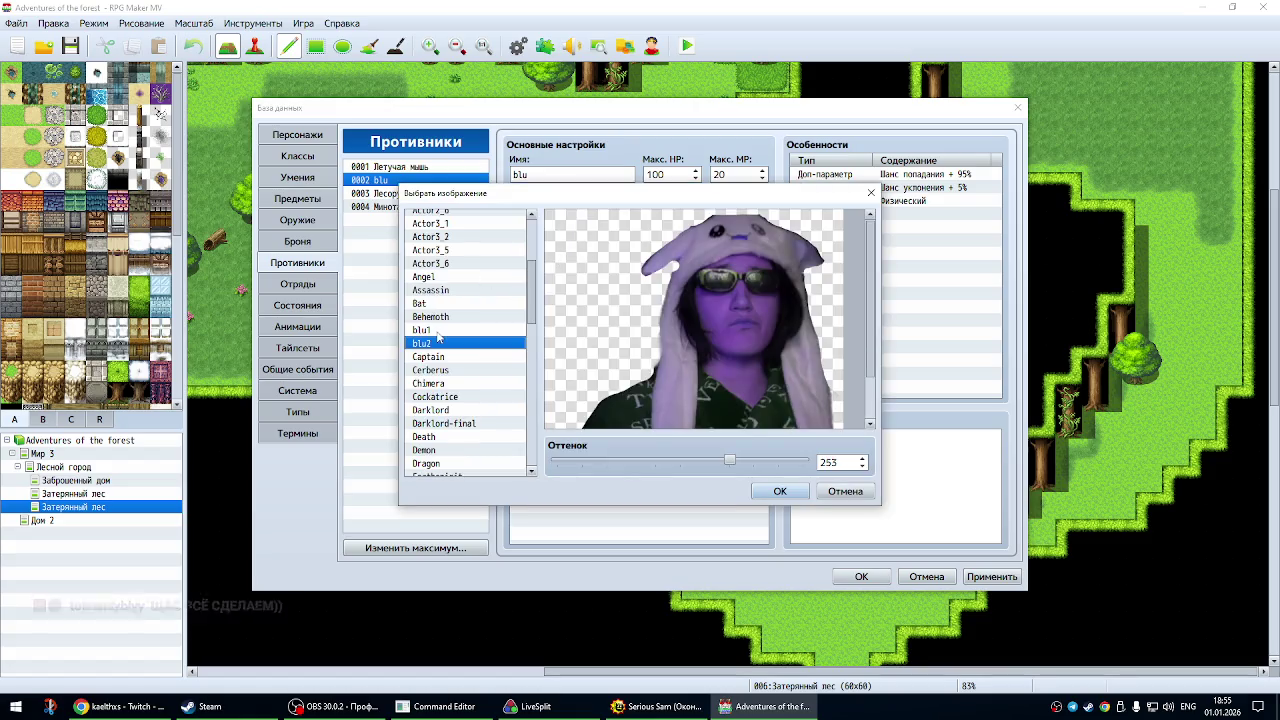
pyautogui.click(437, 330)
pyautogui.moveTo(730, 461); pyautogui.dragTo(505, 482)
pyautogui.click(799, 486)
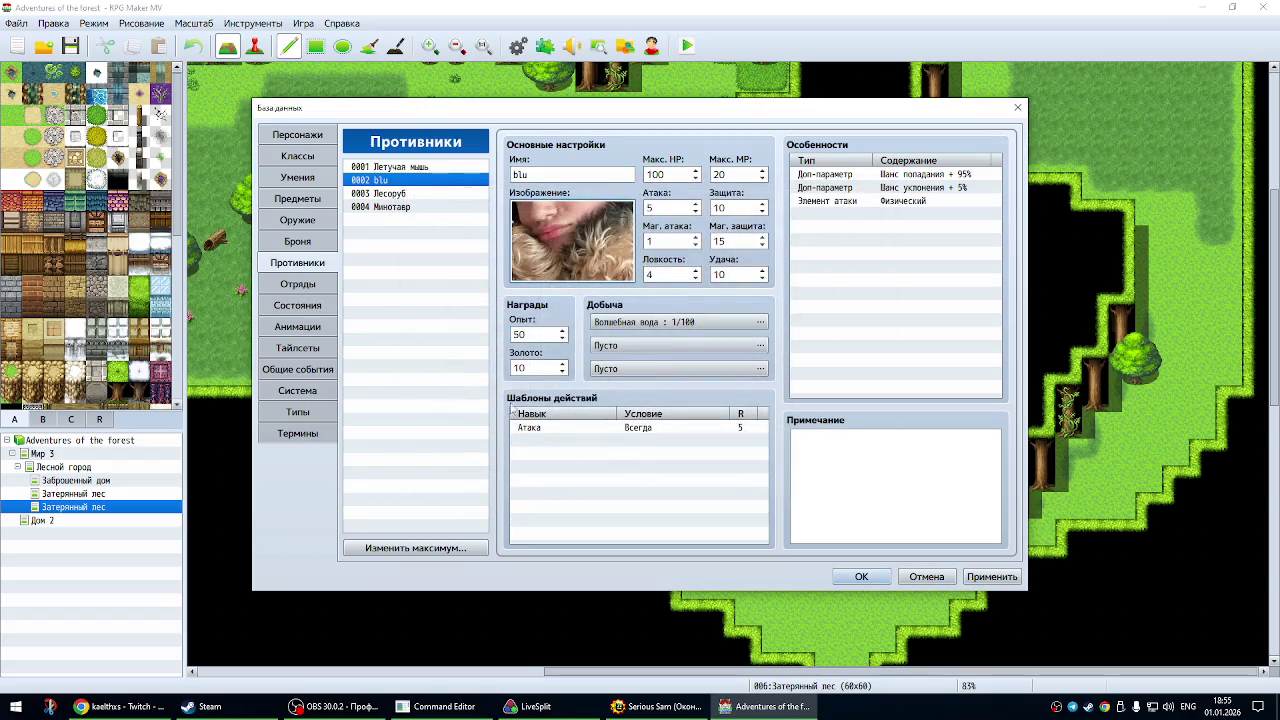
pyautogui.doubleClick(613, 233)
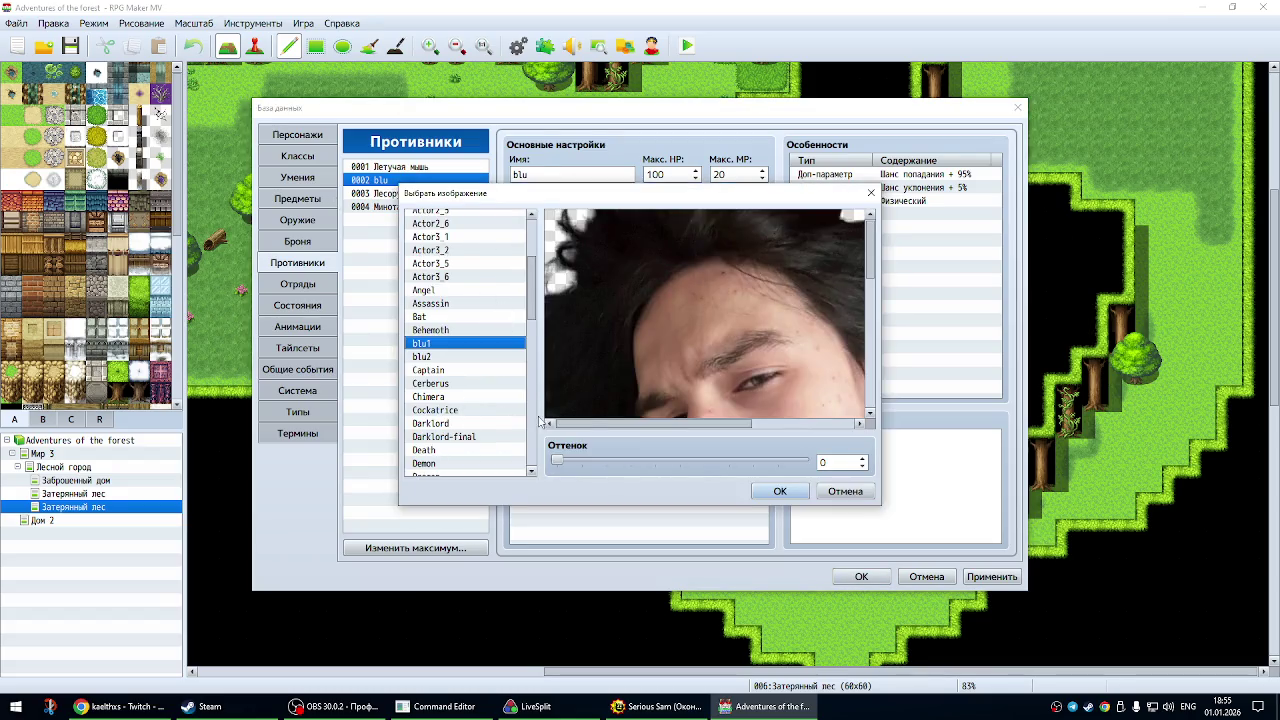
pyautogui.moveTo(558, 461); pyautogui.dragTo(682, 462)
pyautogui.click(758, 487)
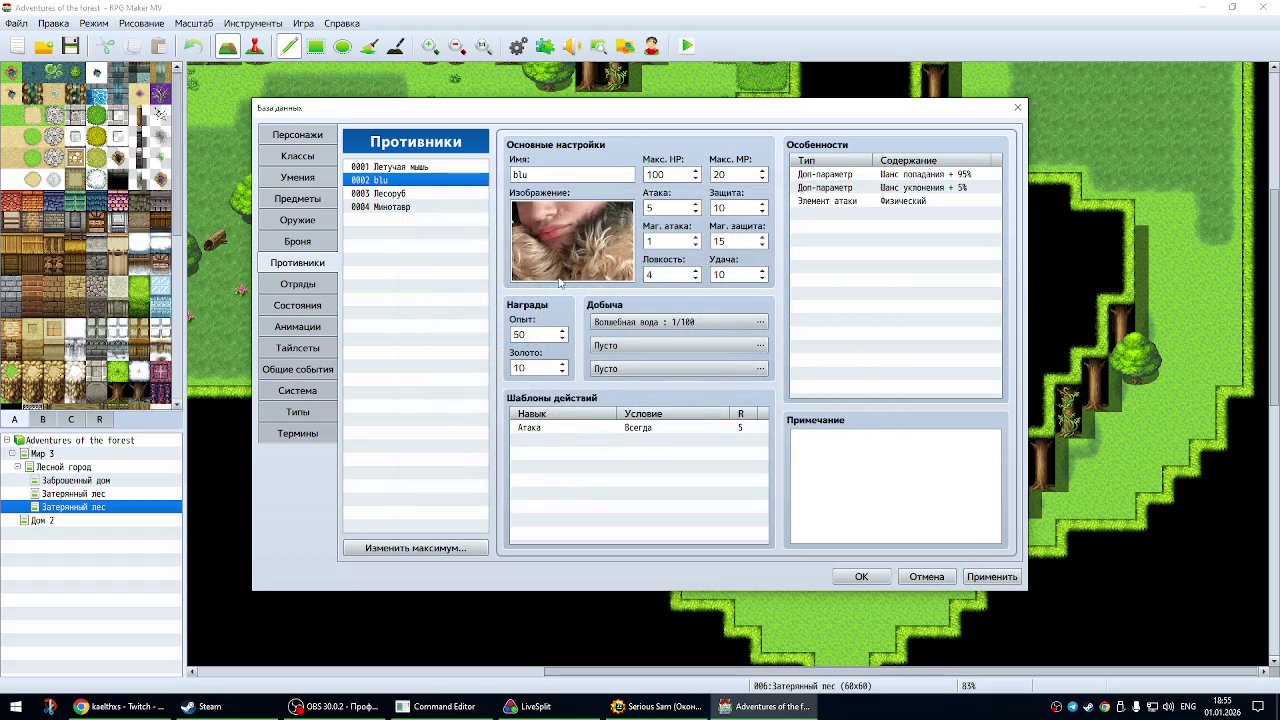
# - Choose the blue-tinted blu2 as blu's picture, then apply and close the Database
pyautogui.doubleClick(560, 282)
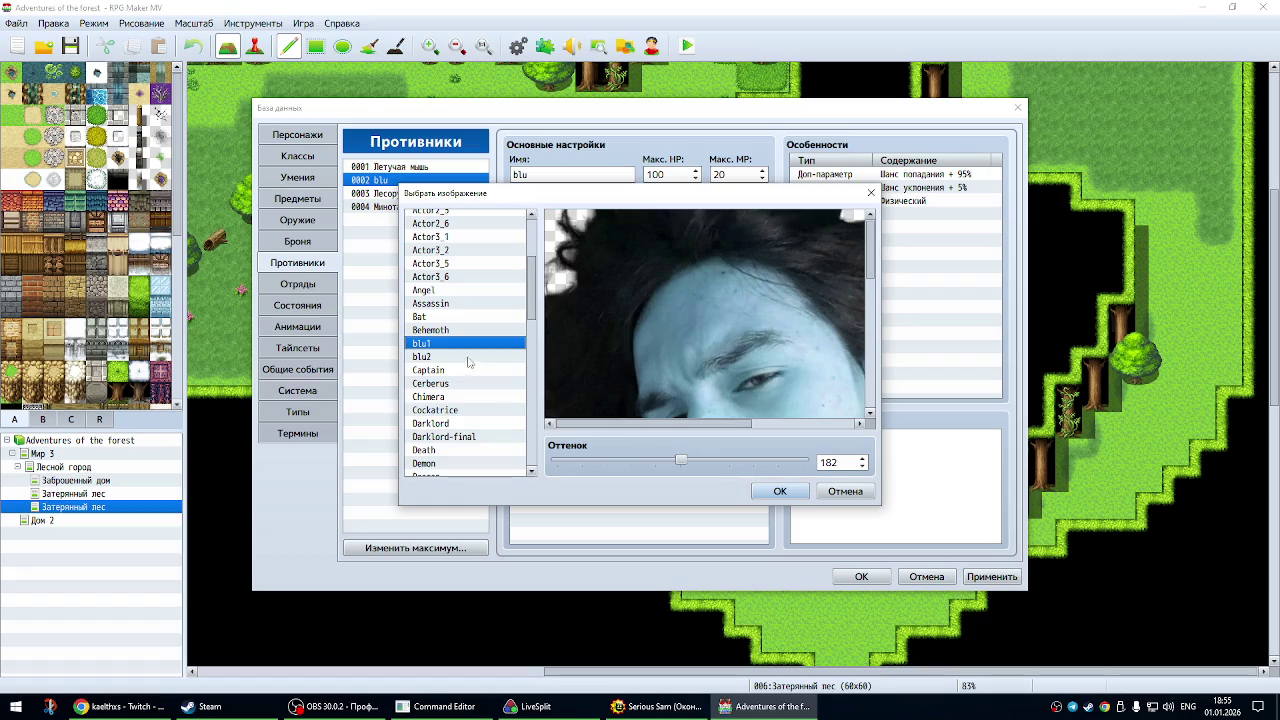
pyautogui.click(422, 358)
pyautogui.doubleClick(422, 358)
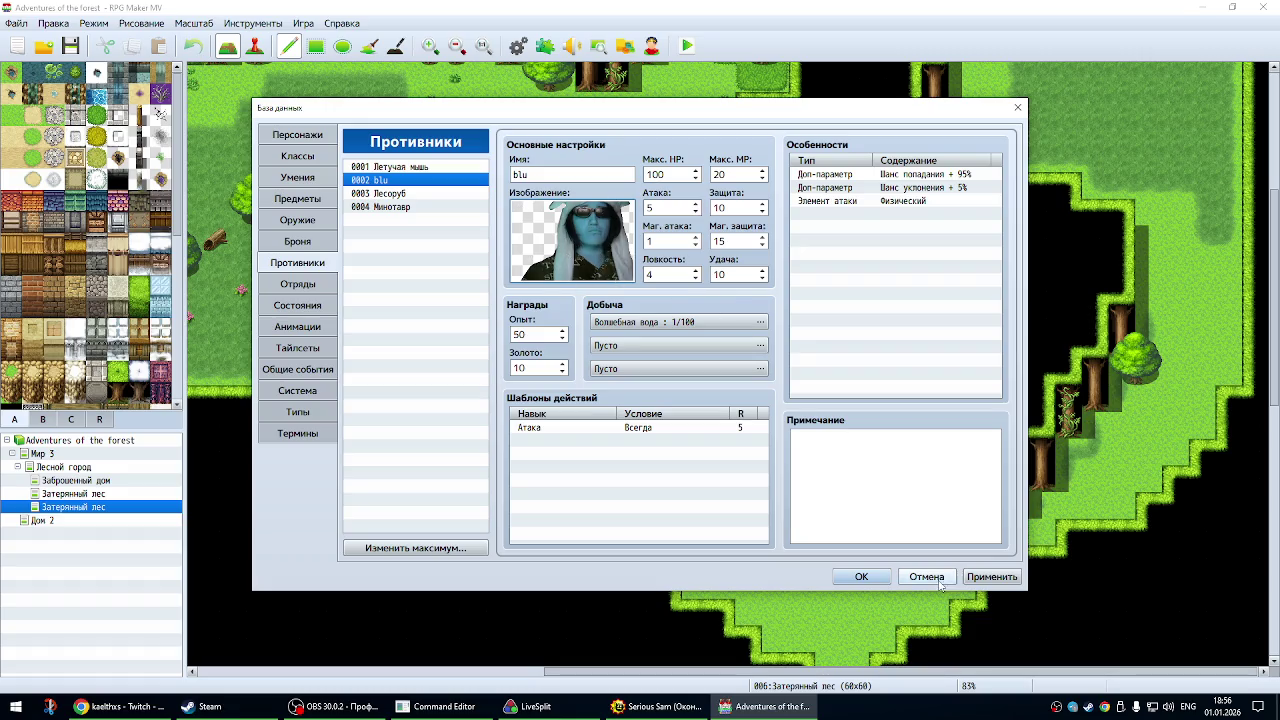
pyautogui.click(991, 578)
pyautogui.click(866, 577)
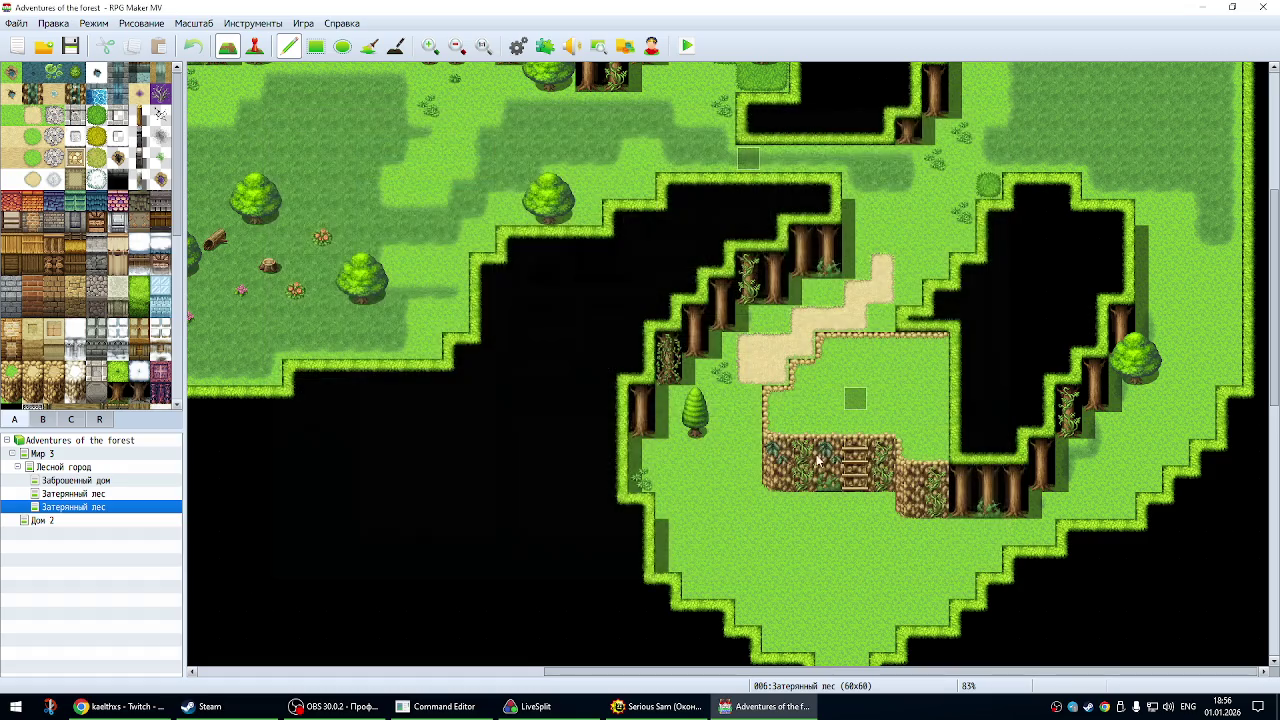
# - Save the project, start a playtest and walk the hero east through town into the forest
pyautogui.click(686, 45)
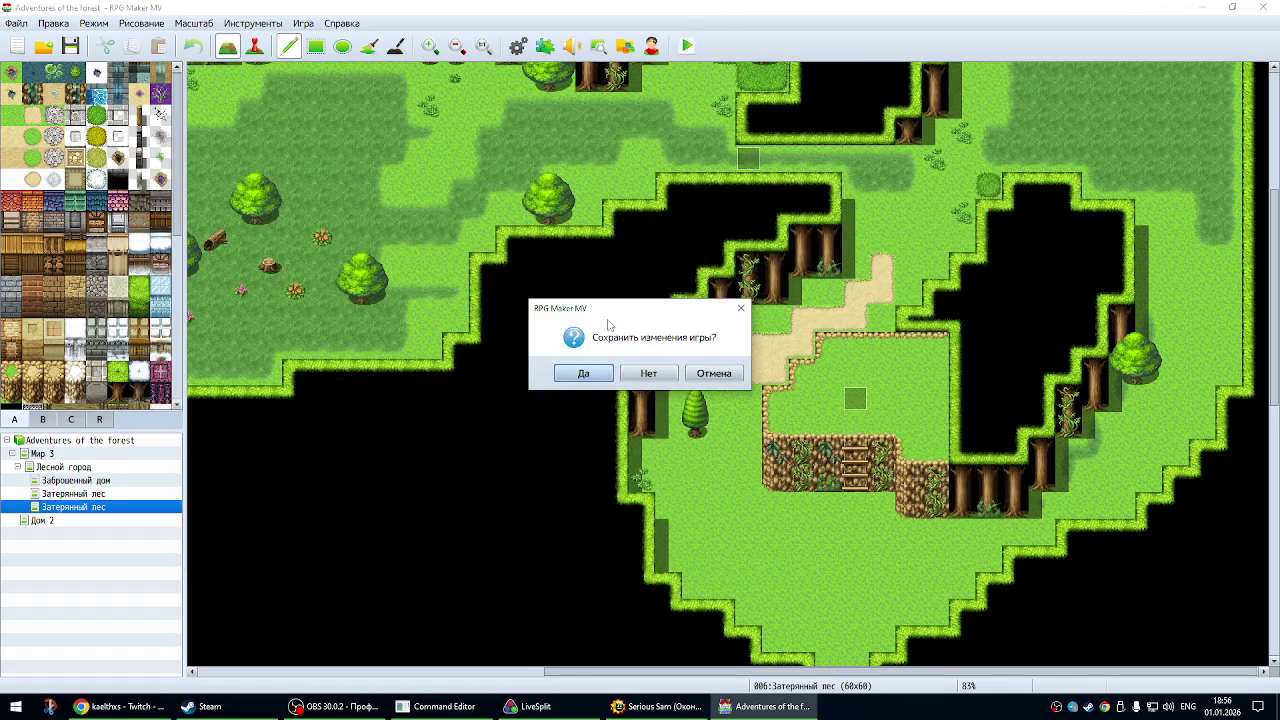
pyautogui.click(562, 378)
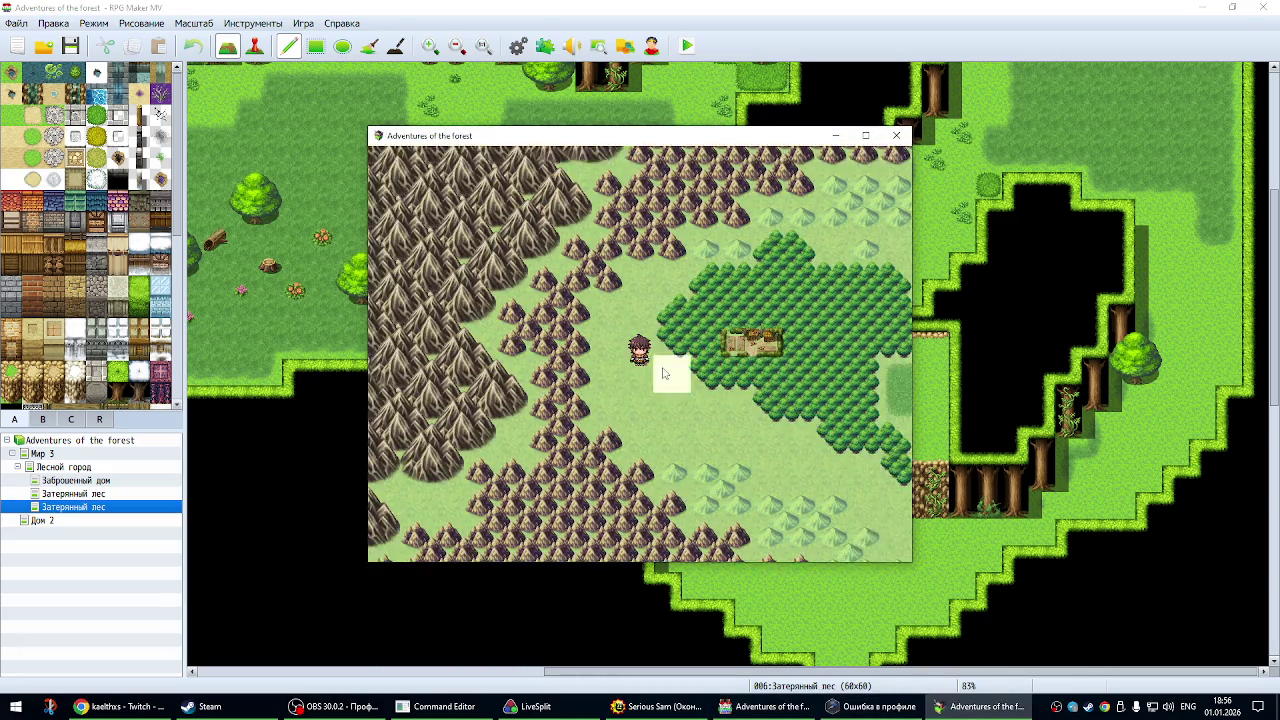
pyautogui.click(760, 356)
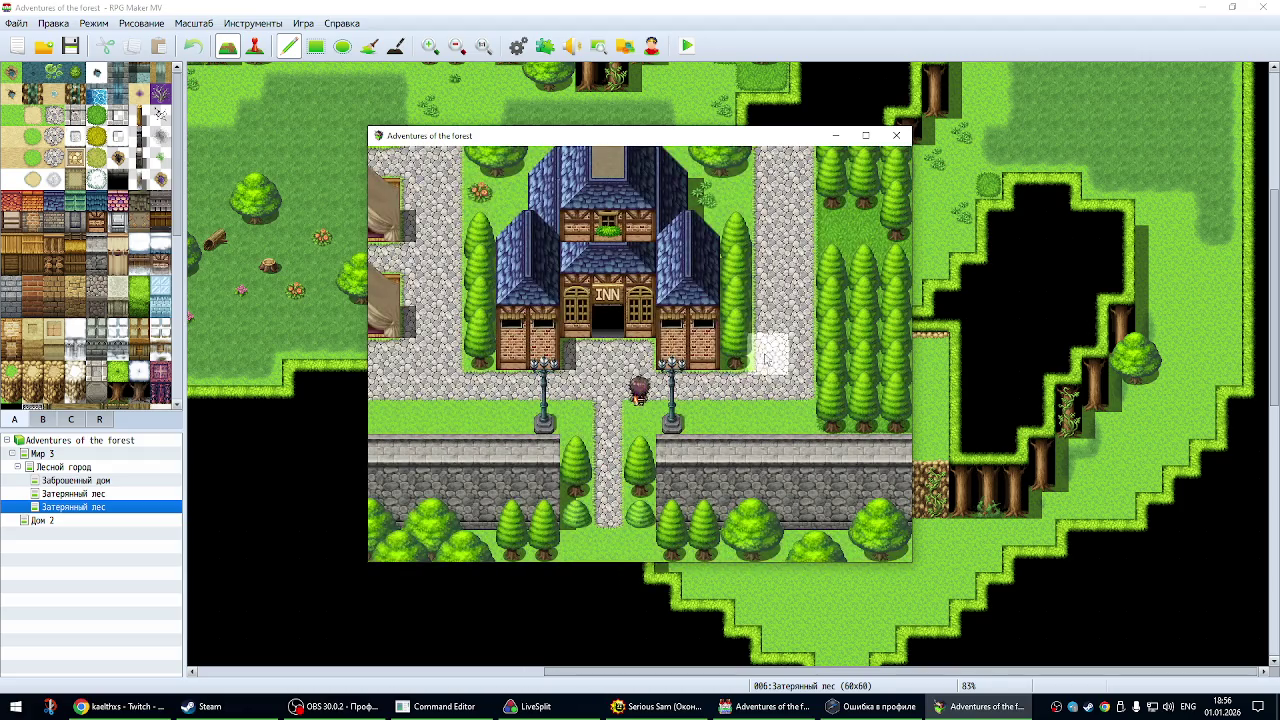
pyautogui.click(745, 265)
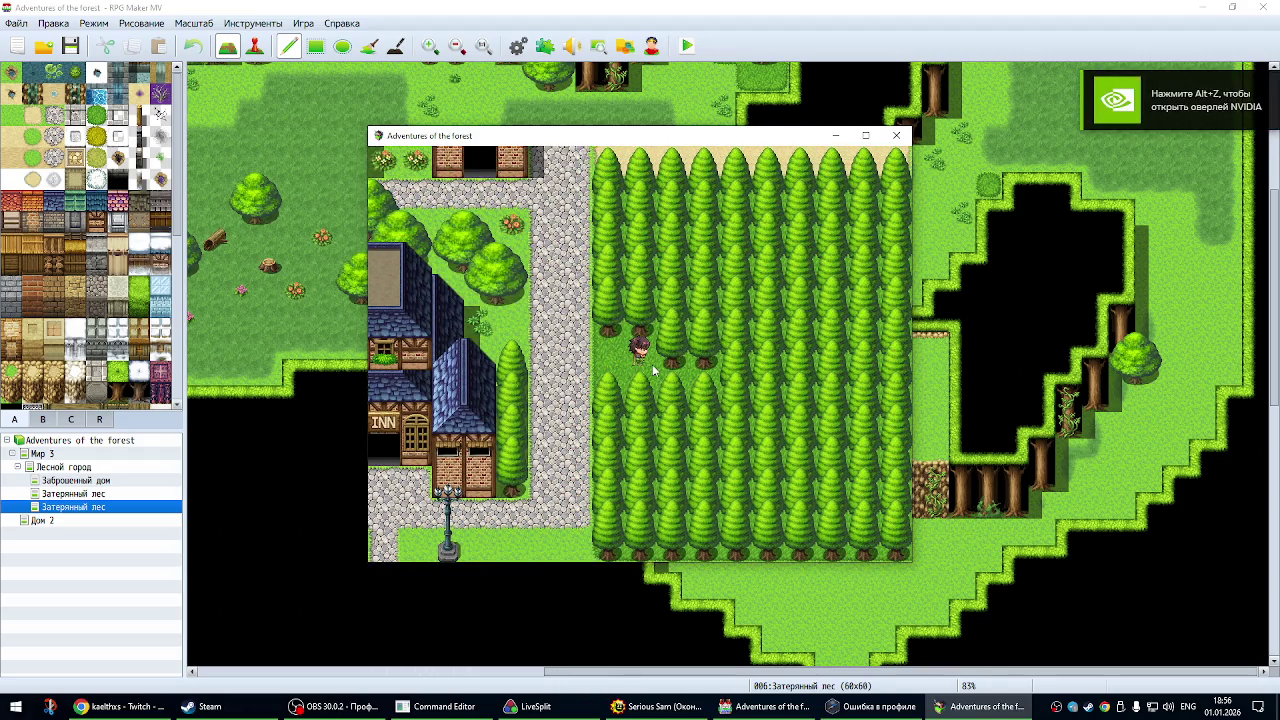
pyautogui.moveTo(700, 358)
pyautogui.mouseDown()
pyautogui.moveTo(757, 350)
pyautogui.moveTo(754, 367)
pyautogui.moveTo(806, 376)
pyautogui.moveTo(803, 355)
pyautogui.moveTo(857, 320)
pyautogui.moveTo(858, 218)
pyautogui.moveTo(895, 254)
pyautogui.moveTo(863, 351)
pyautogui.moveTo(640, 531)
pyautogui.moveTo(516, 488)
pyautogui.moveTo(700, 514)
pyautogui.moveTo(800, 457)
pyautogui.moveTo(720, 251)
pyautogui.moveTo(665, 253)
pyautogui.mouseUp()
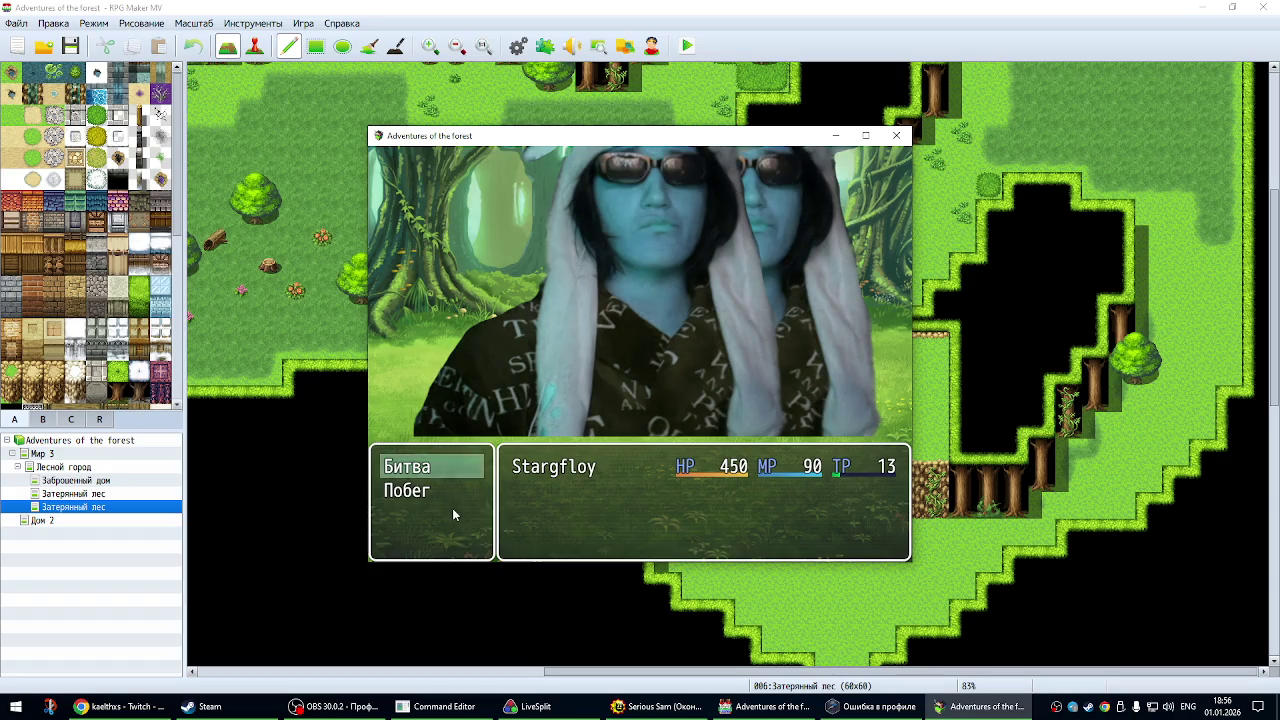
# - Fight several Битва rounds, attacking blu A and then blu B
pyautogui.click(865, 135)
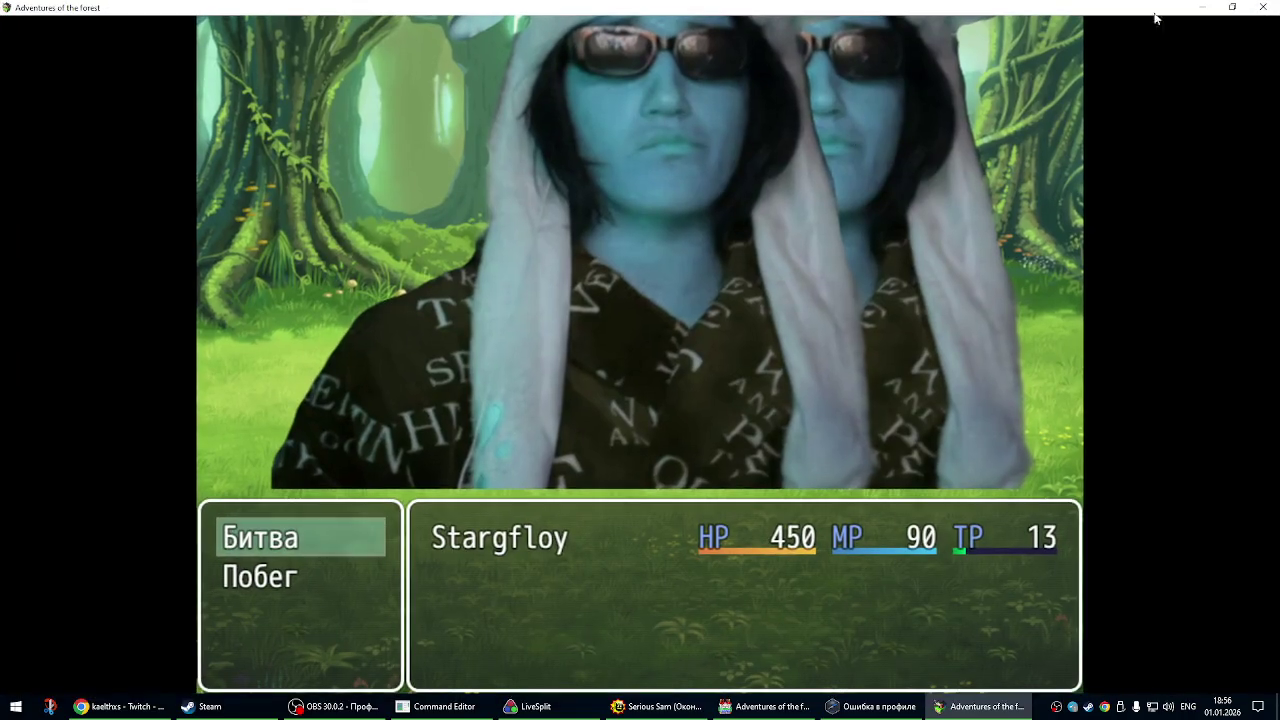
pyautogui.click(1233, 8)
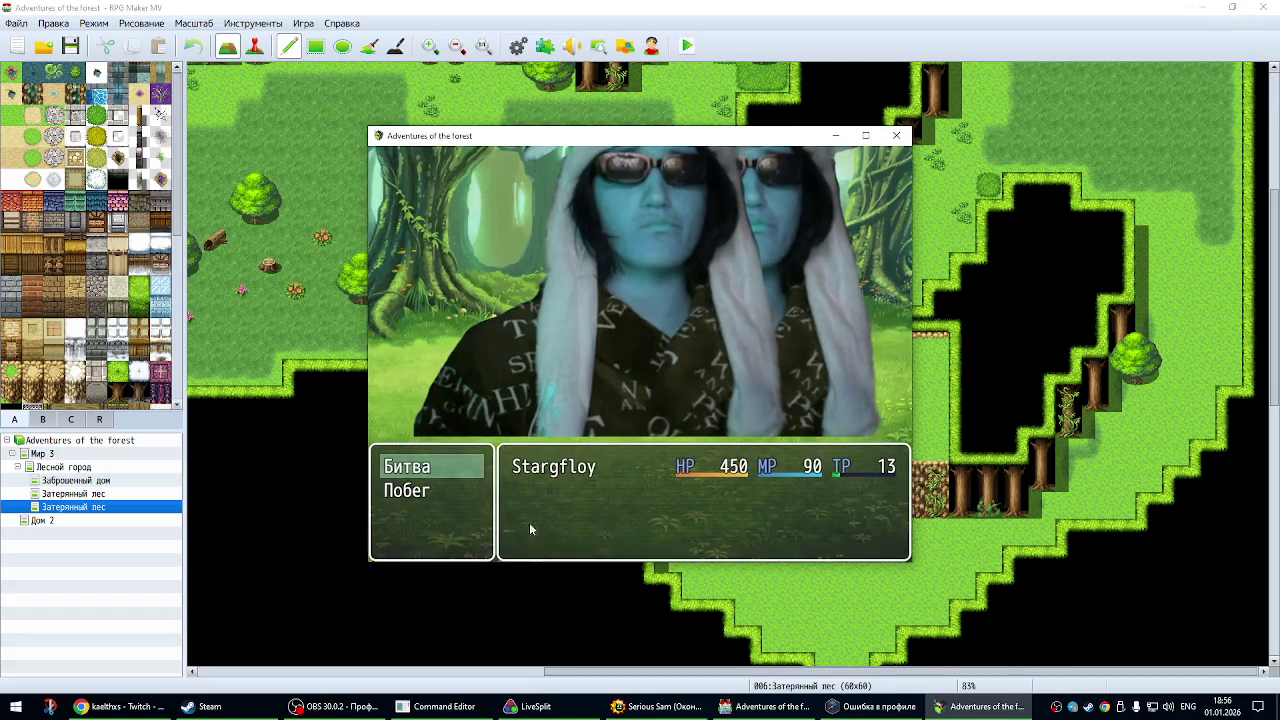
pyautogui.click(427, 478)
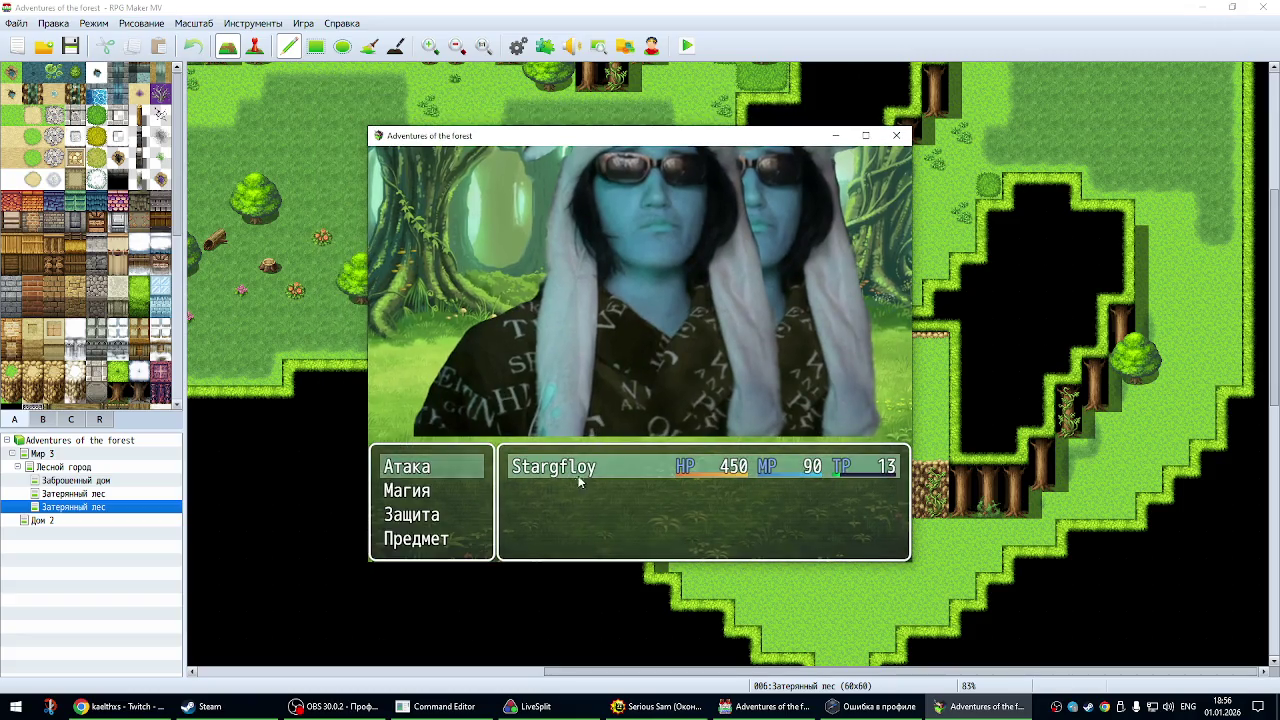
pyautogui.press('Return')
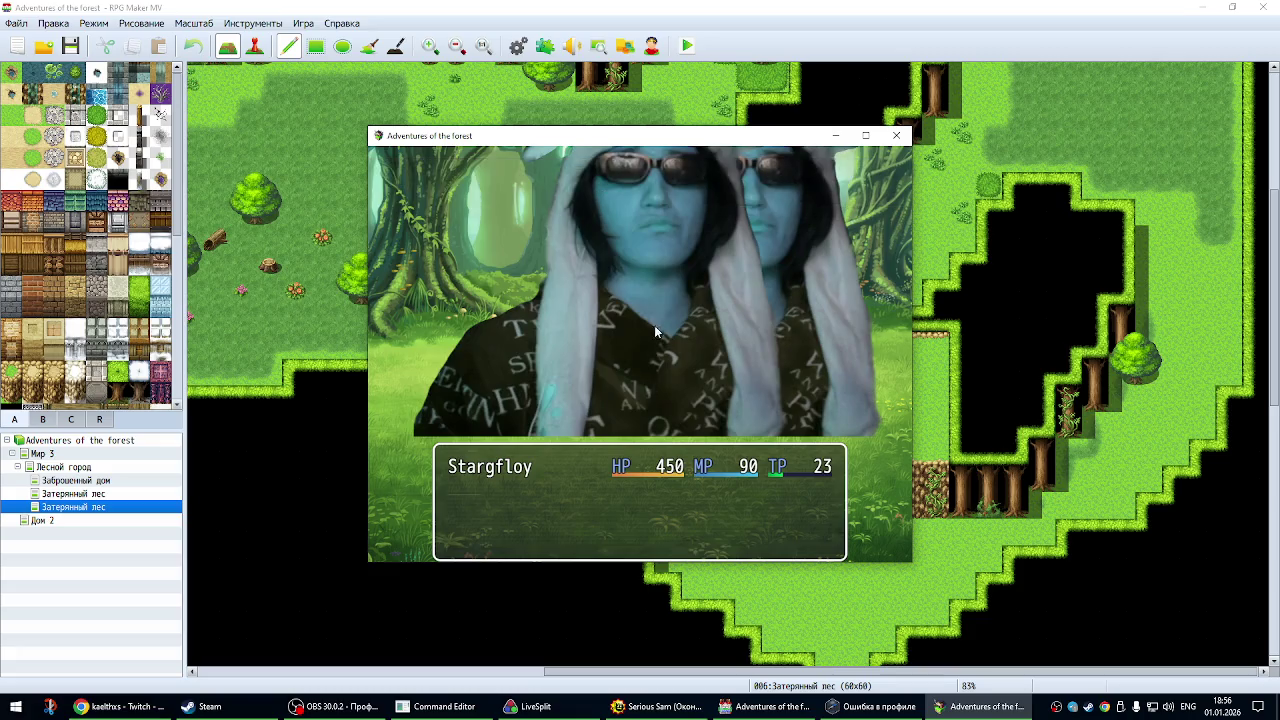
pyautogui.click(441, 466)
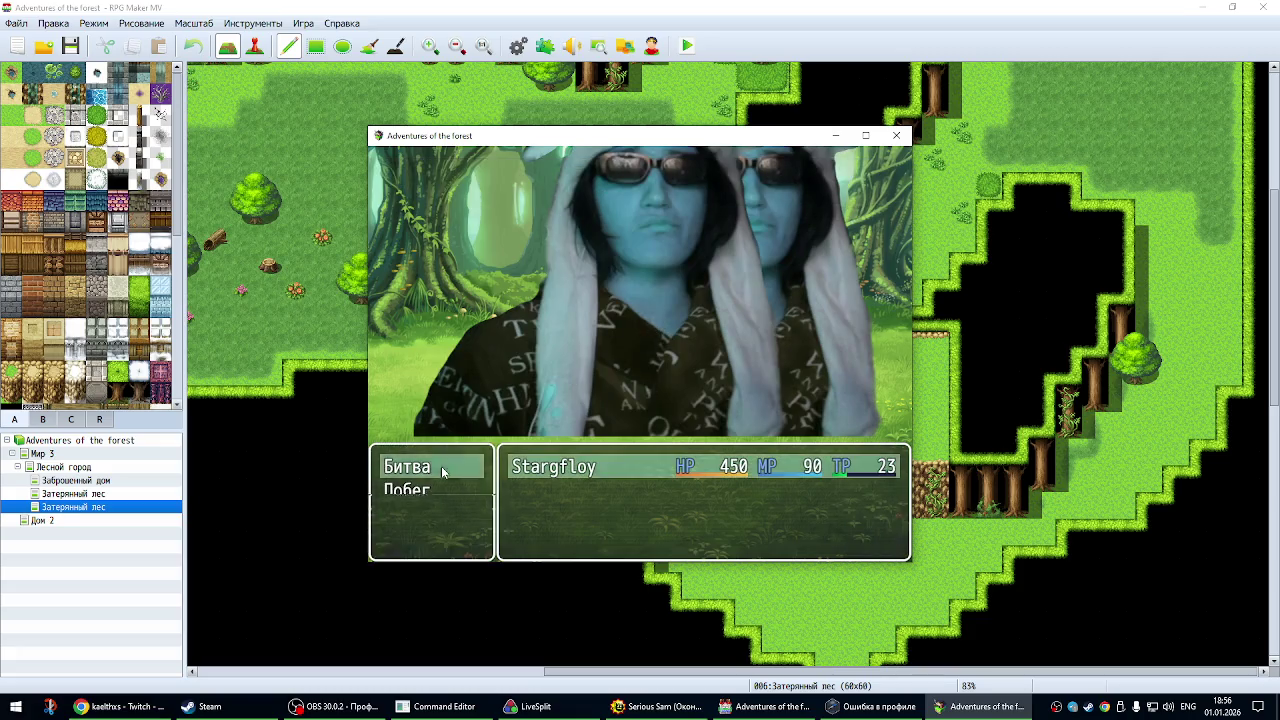
pyautogui.press('Return')
pyautogui.click(574, 464)
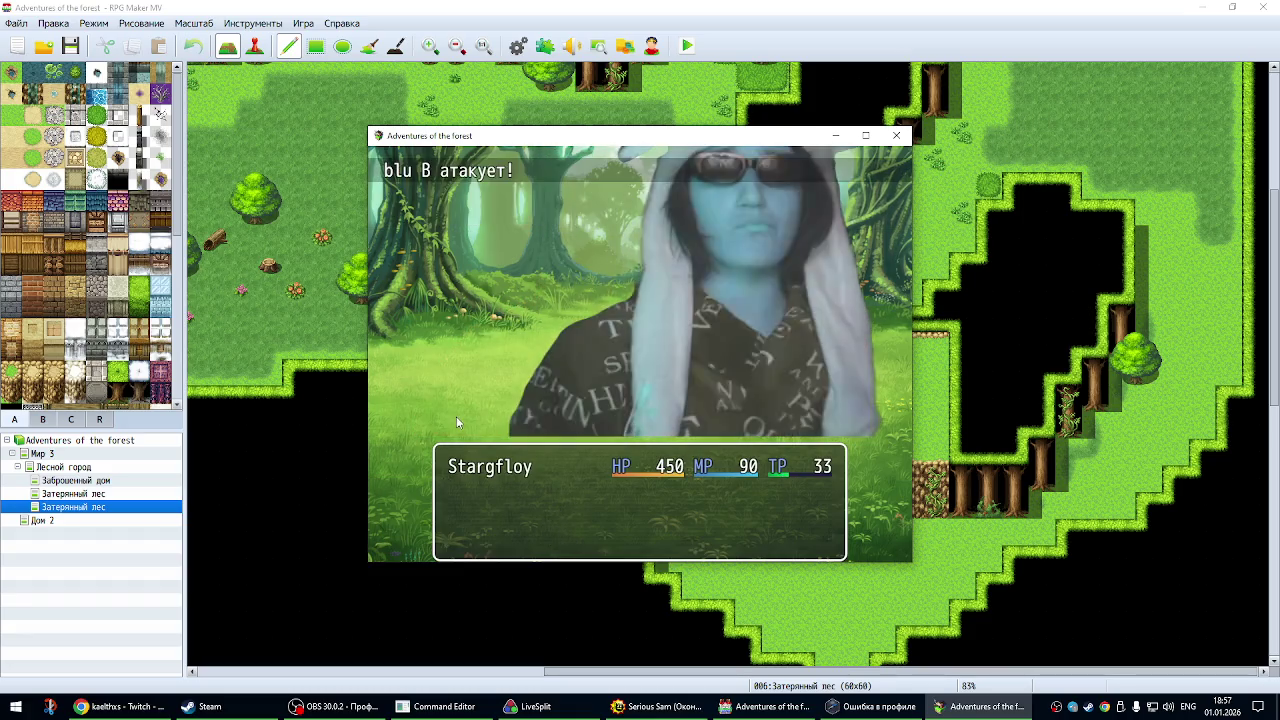
pyautogui.click(414, 458)
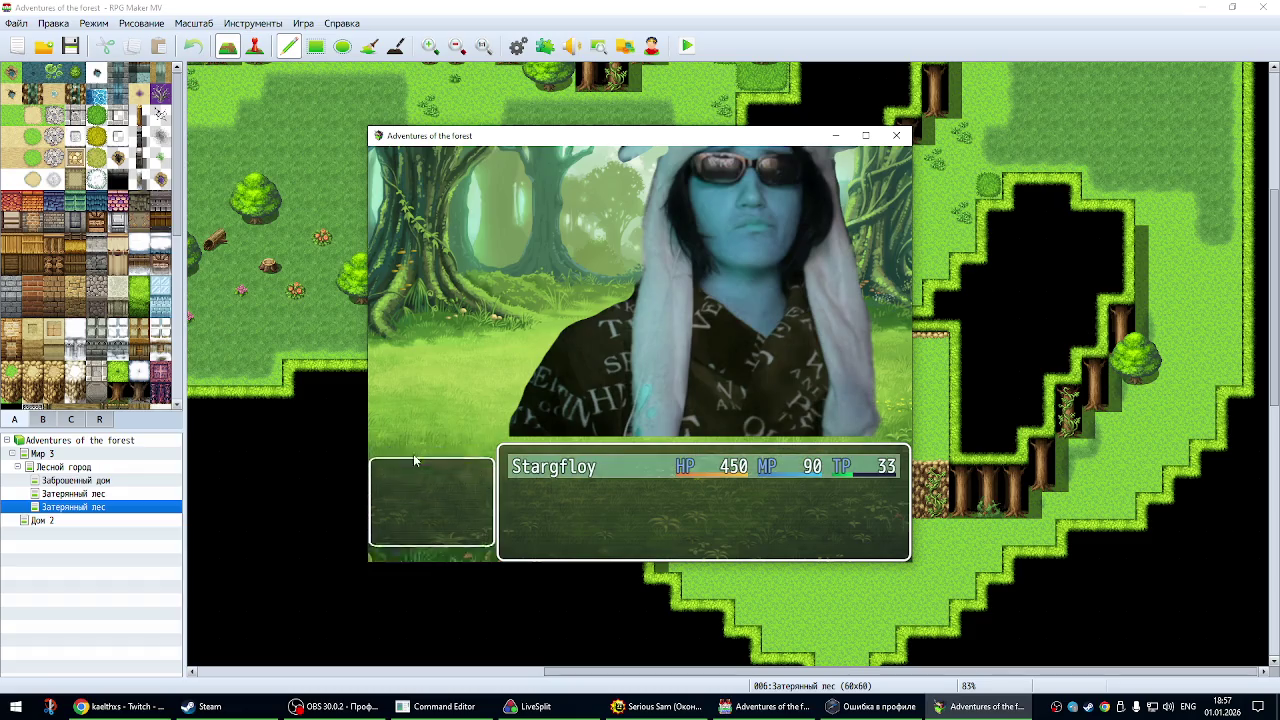
pyautogui.click(460, 466)
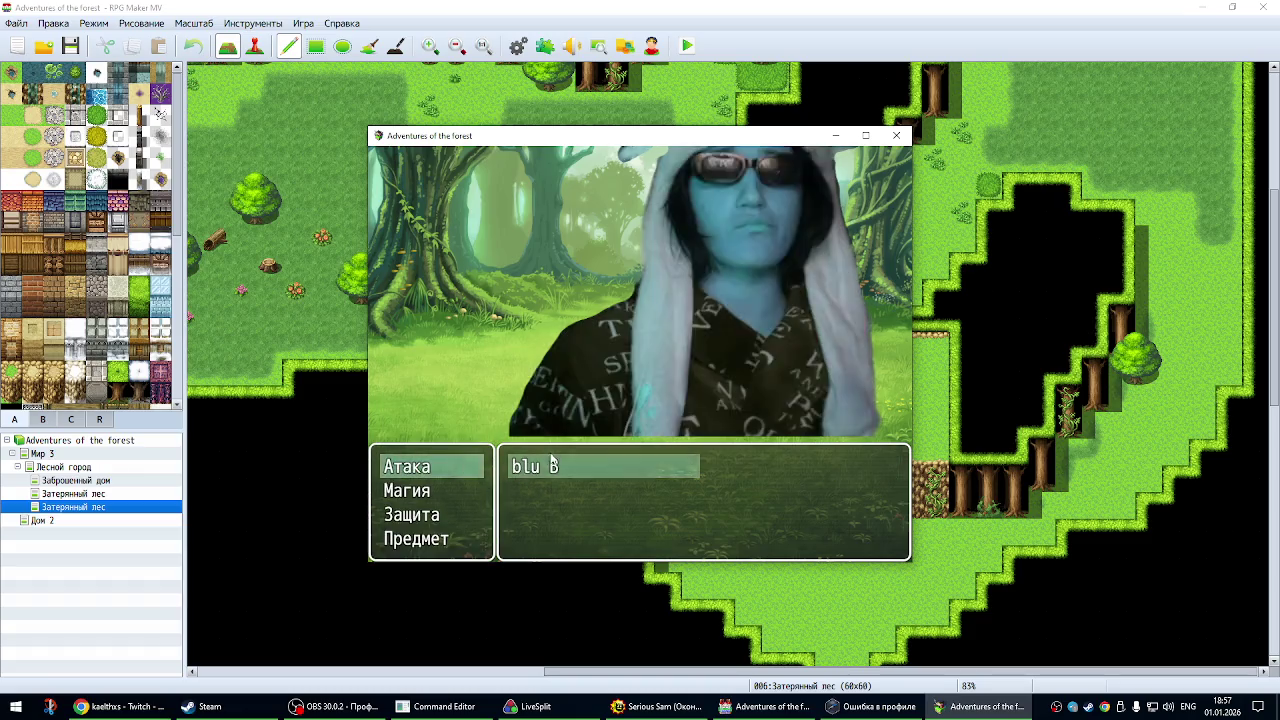
pyautogui.click(552, 466)
# - Finish off blu B with another attack round and dismiss the victory message
pyautogui.click(335, 706)
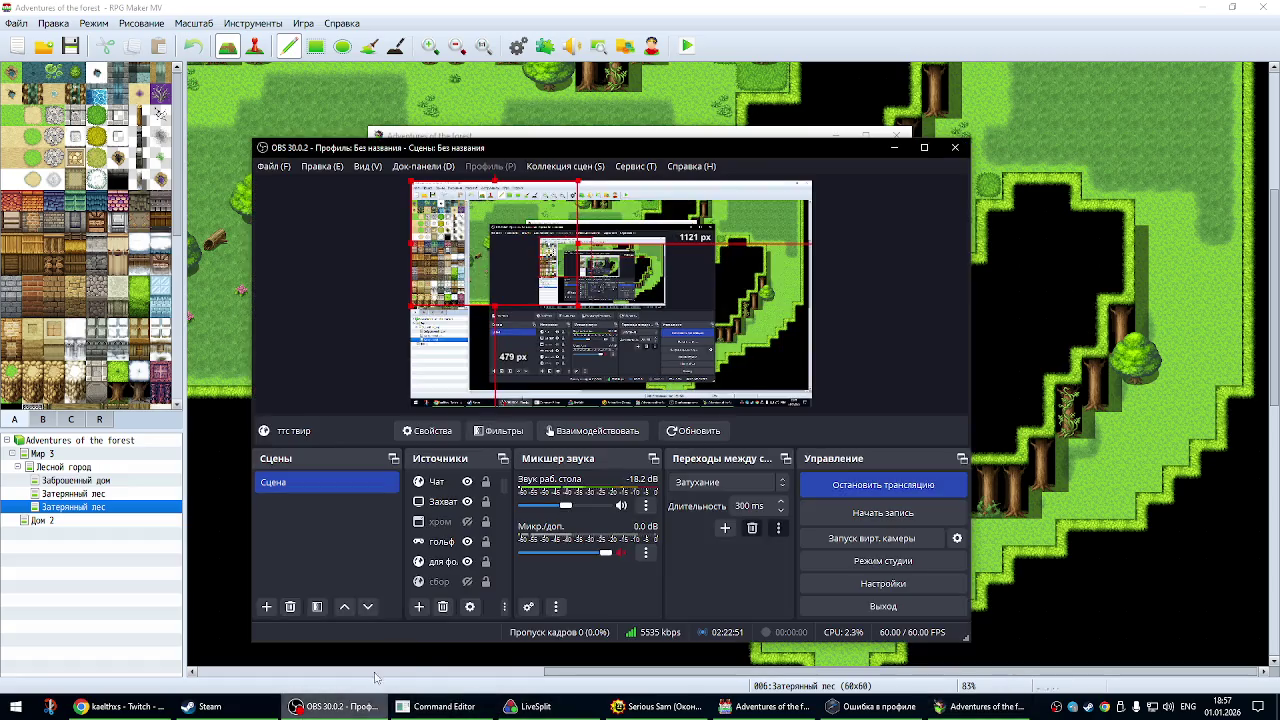
pyautogui.hotkey('alt', 'Tab')
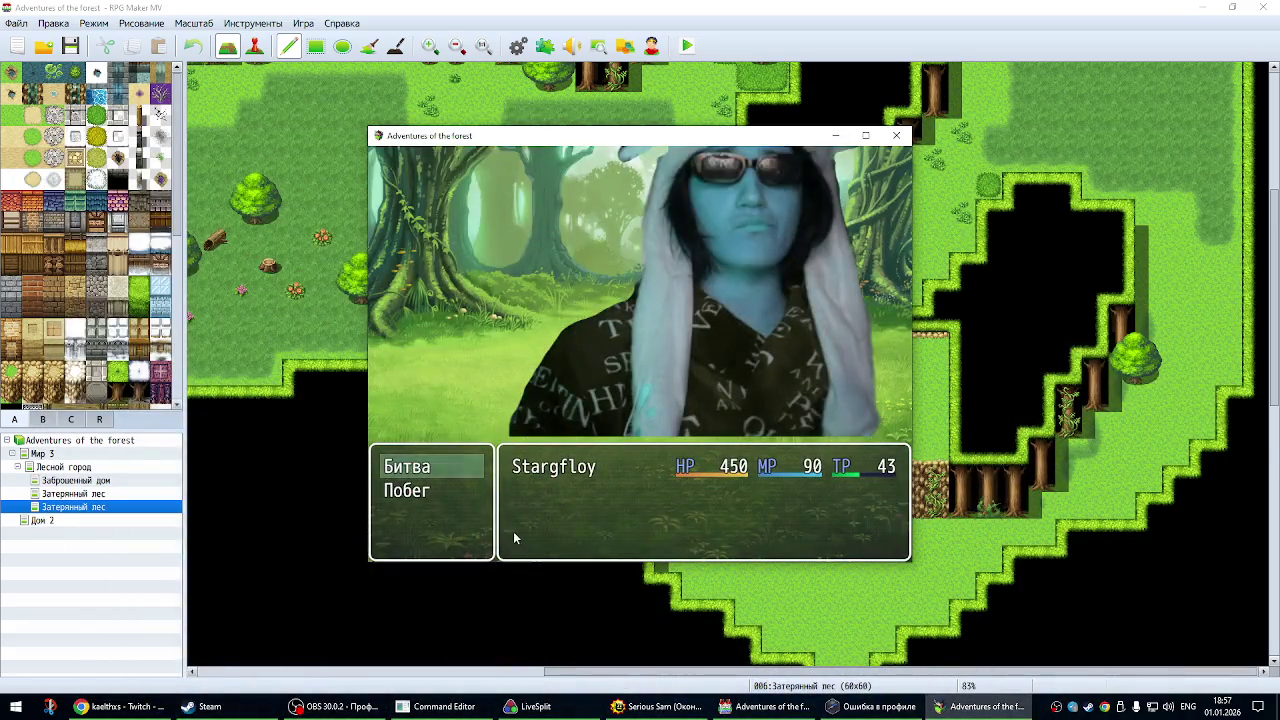
pyautogui.moveTo(352, 713)
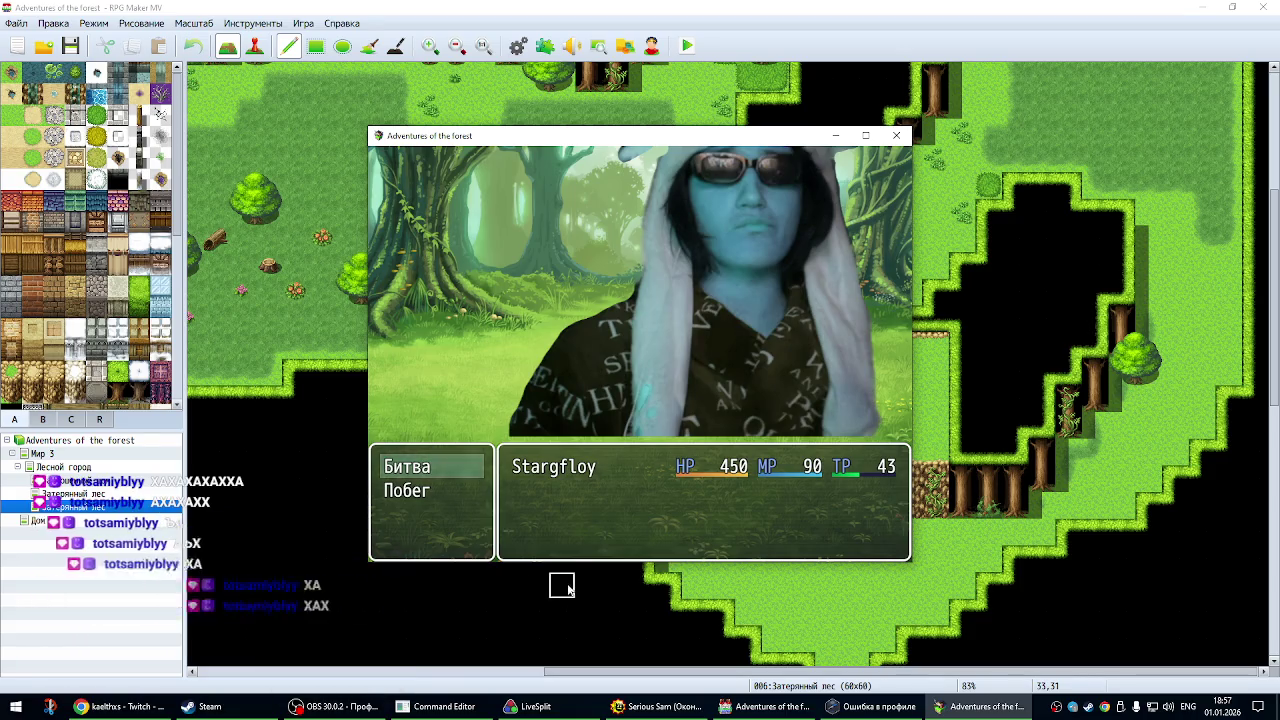
pyautogui.press('Return')
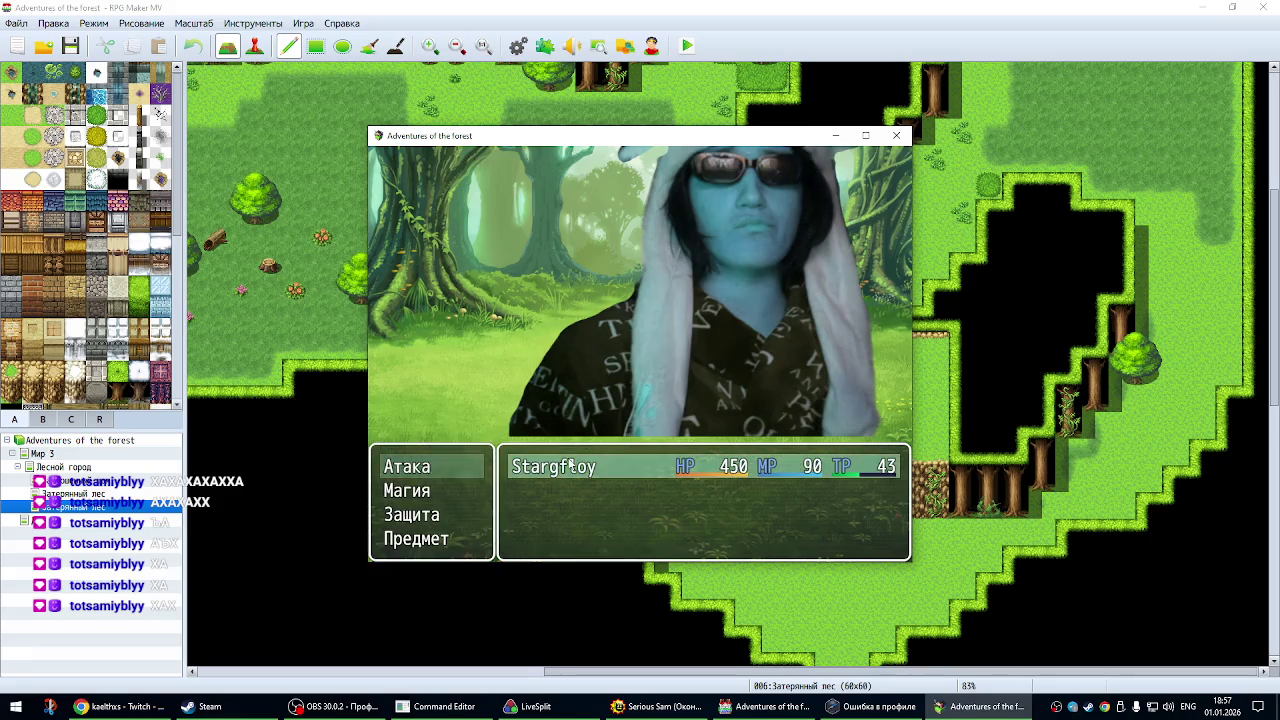
pyautogui.press('Return')
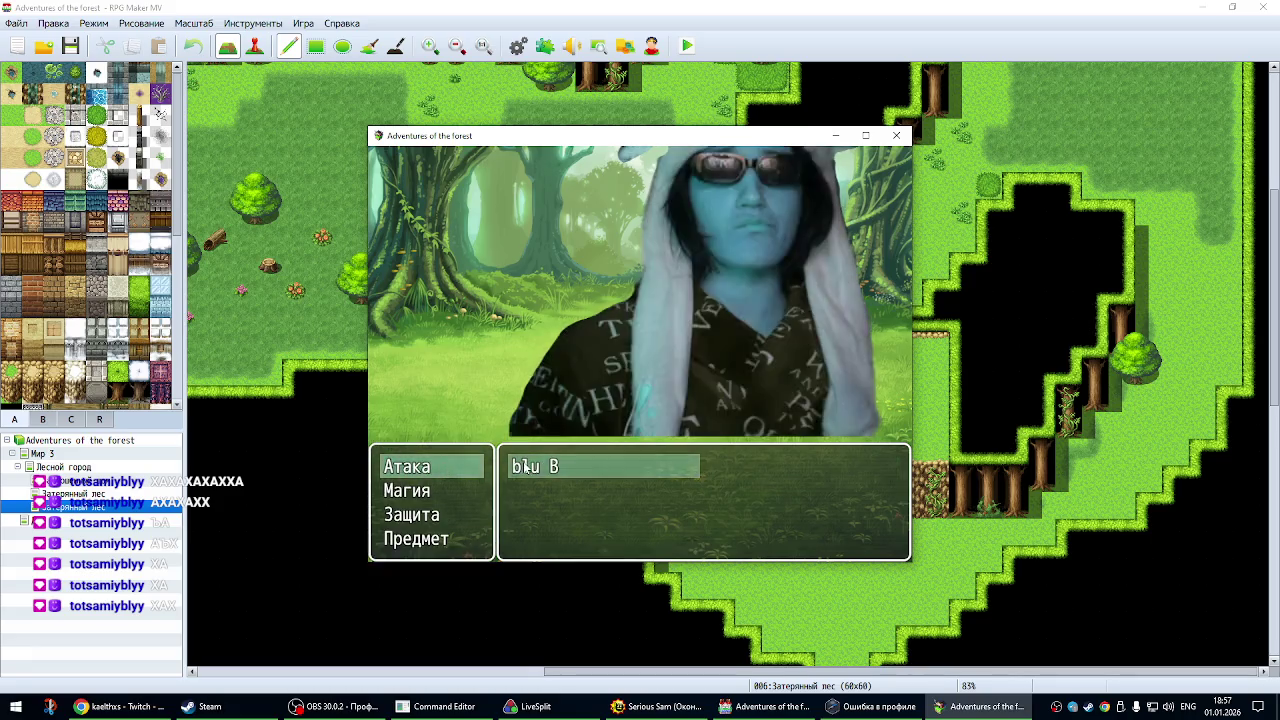
pyautogui.press('Return')
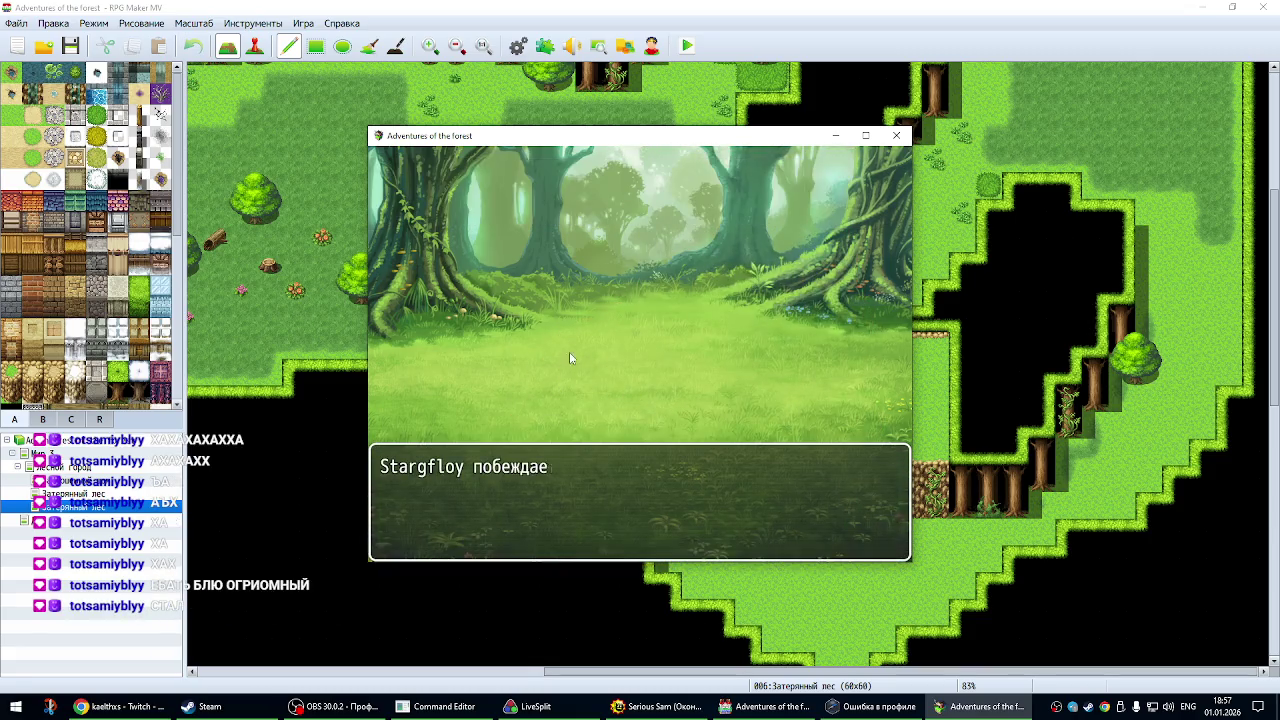
pyautogui.press('Return')
# - Walk on until a second blu encounter begins, then flee with Побег
pyautogui.click(636, 300)
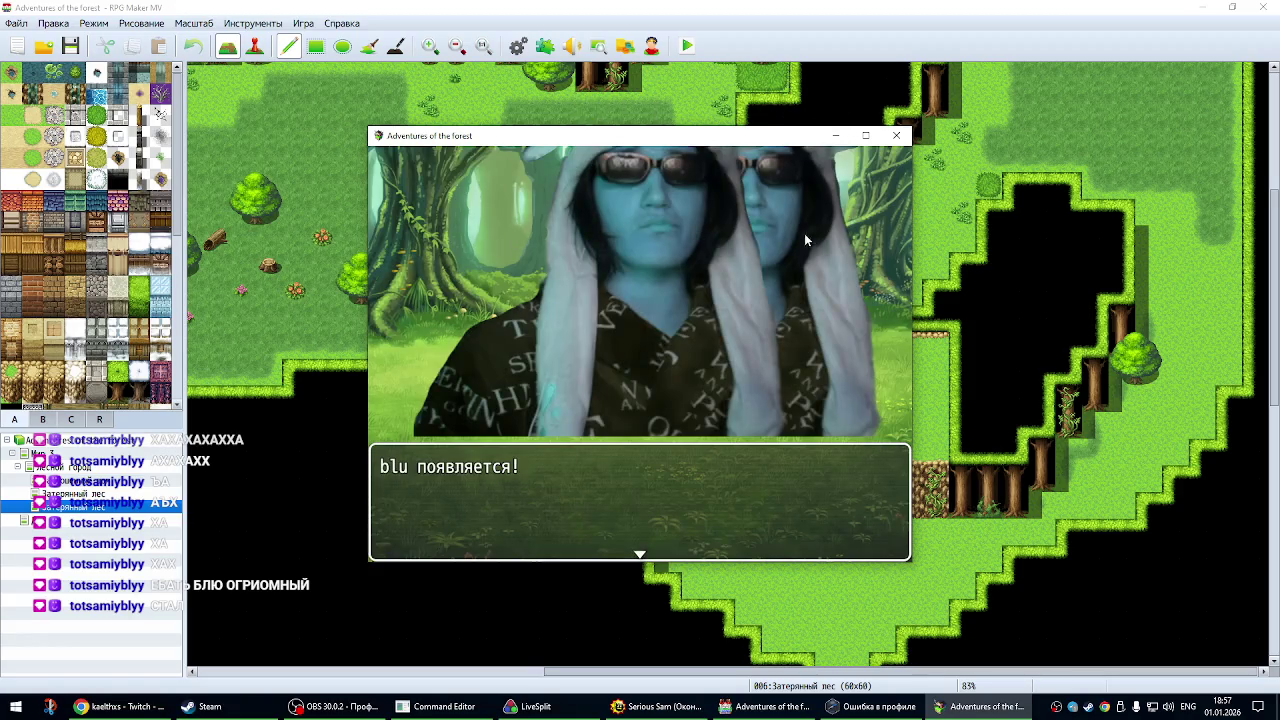
pyautogui.click(605, 441)
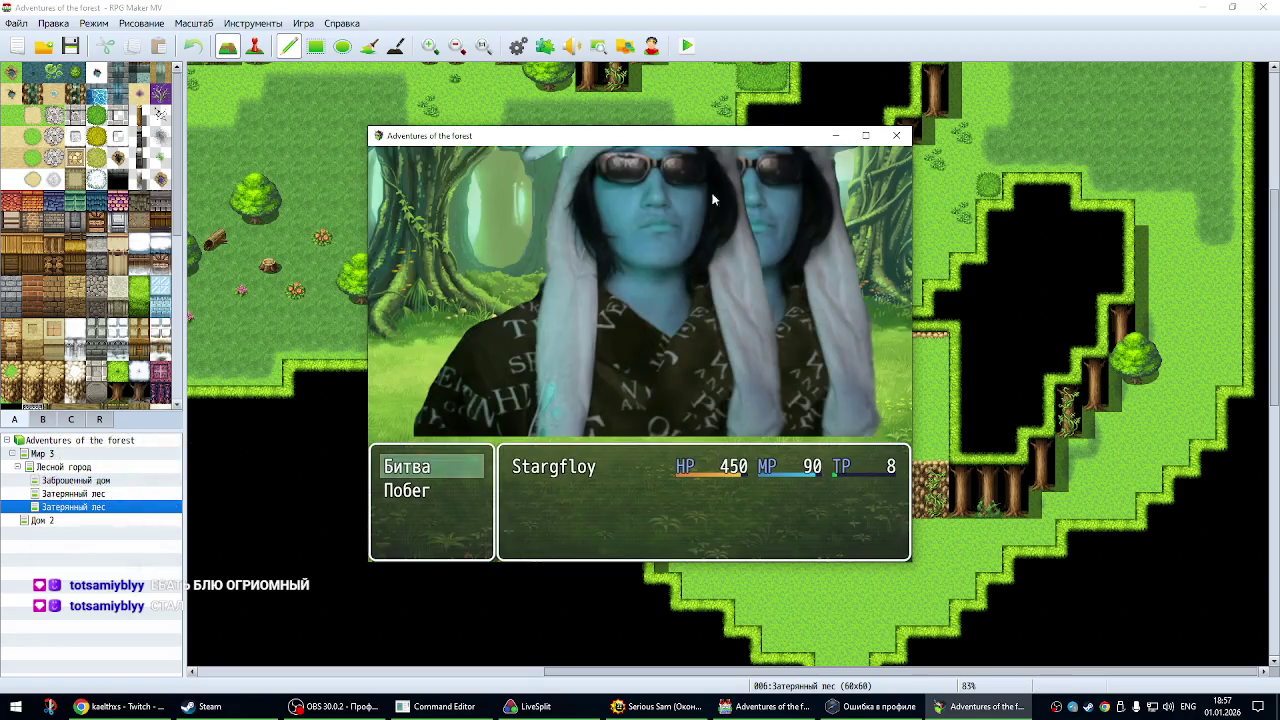
pyautogui.press('F4')
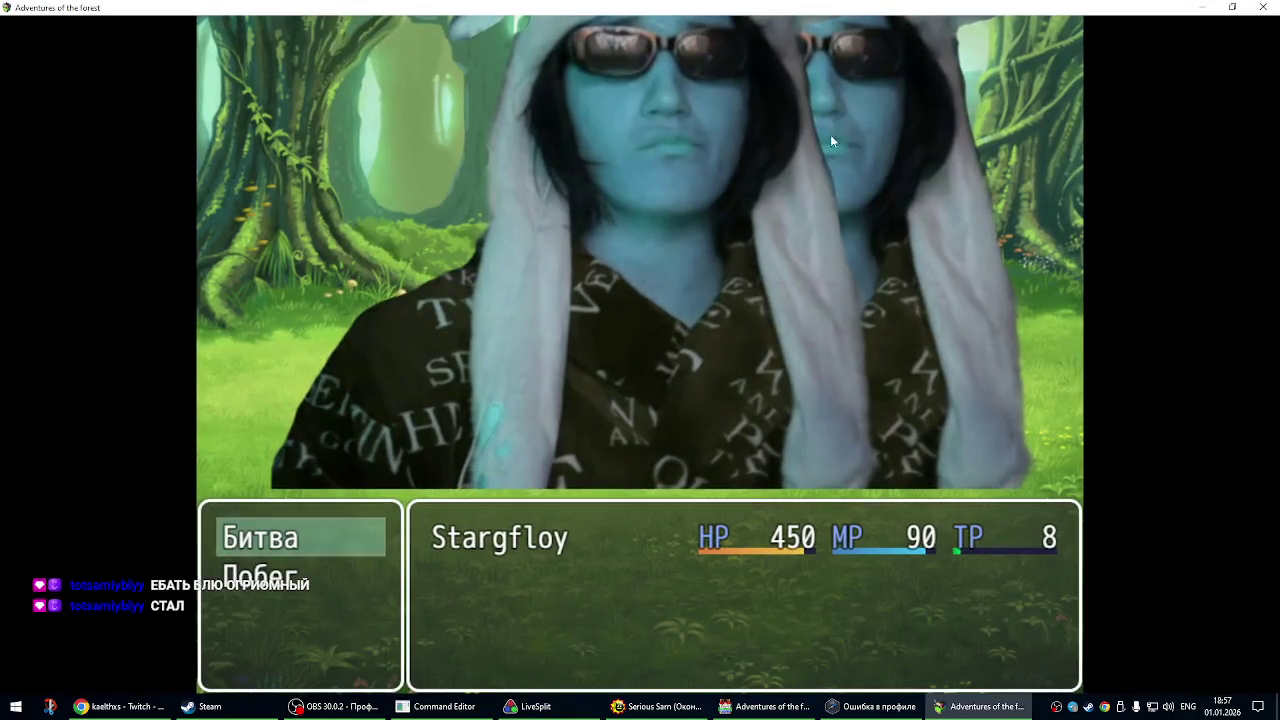
pyautogui.press('F4')
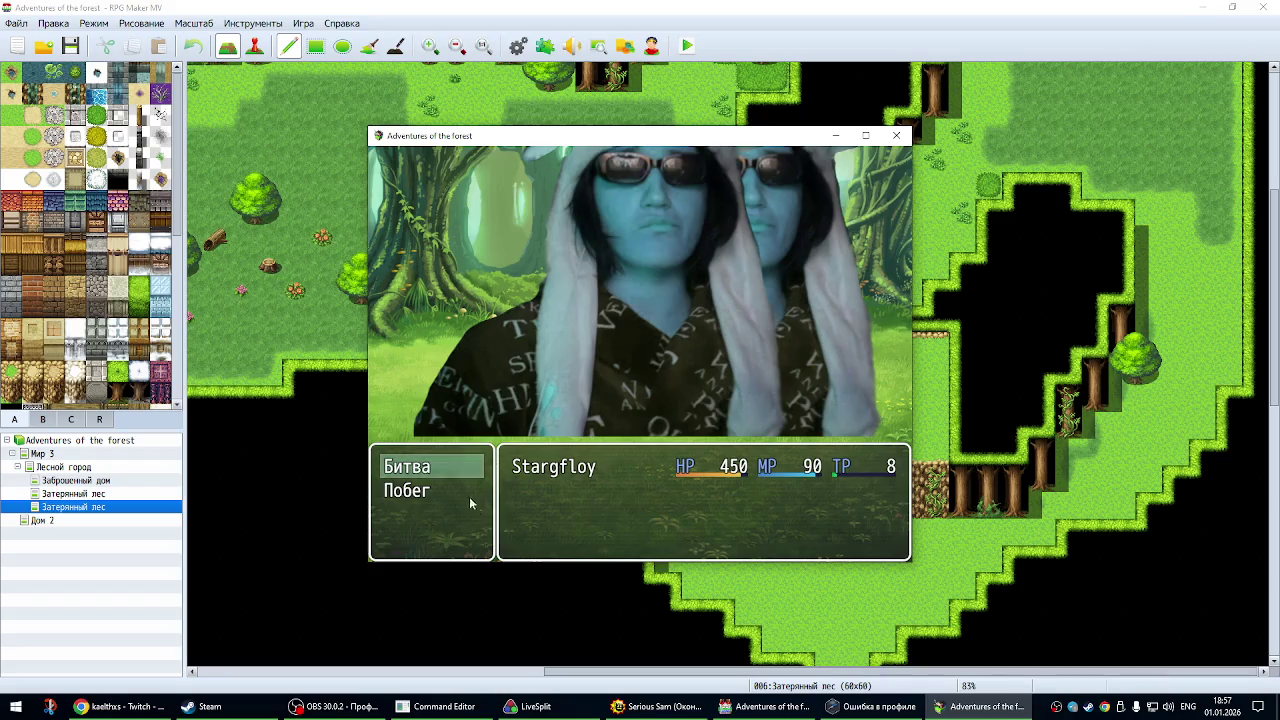
pyautogui.doubleClick(421, 490)
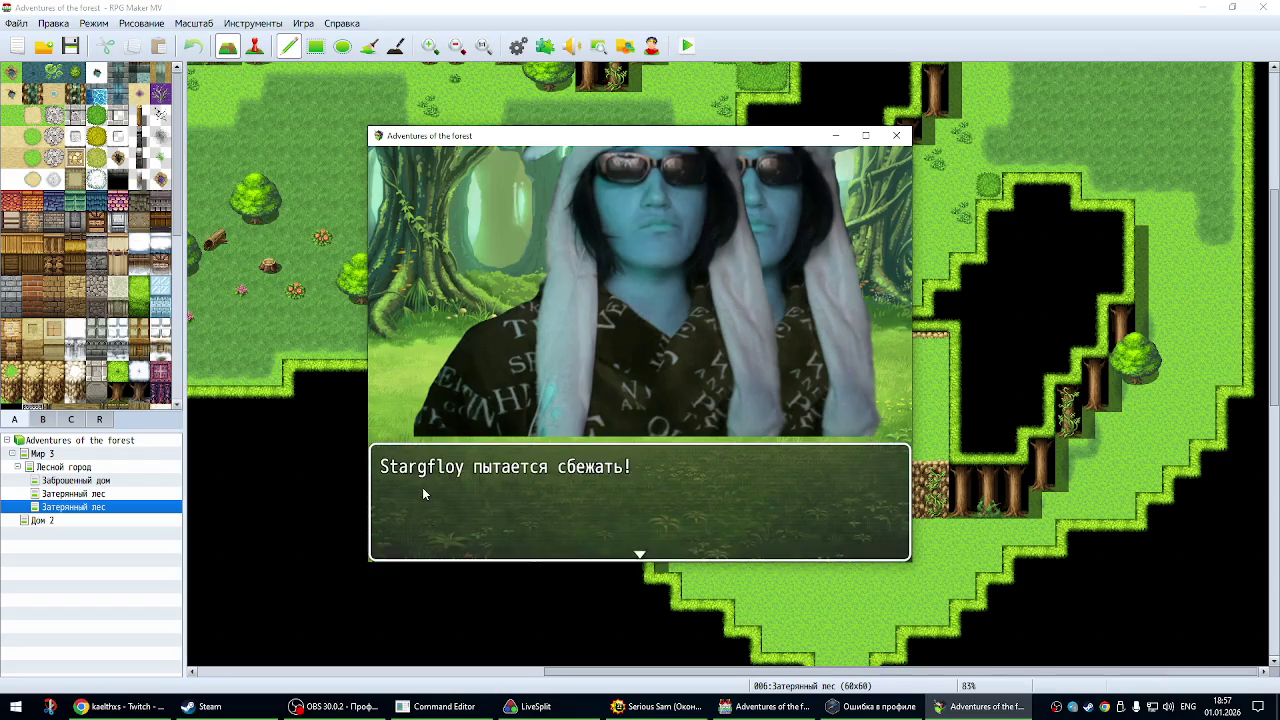
# - Walk the hero around the forest map, then close the playtest window
pyautogui.click(636, 440)
pyautogui.click(563, 290)
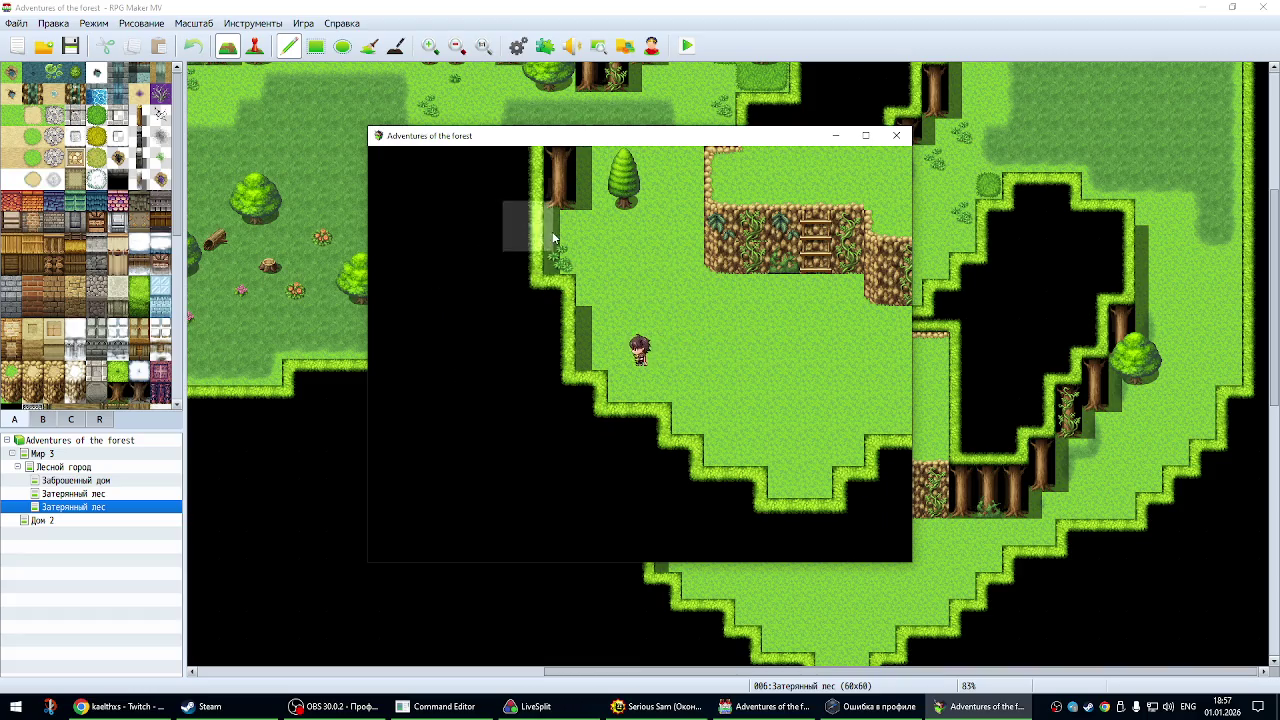
pyautogui.click(722, 353)
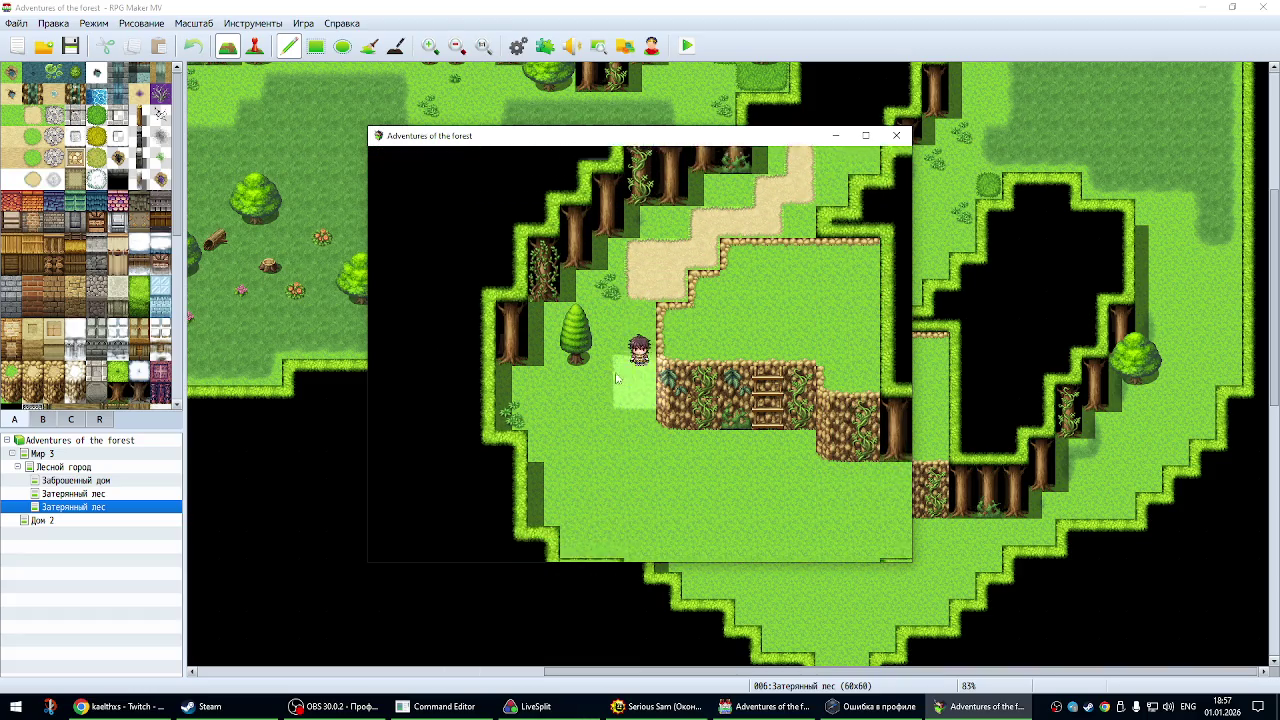
pyautogui.click(896, 135)
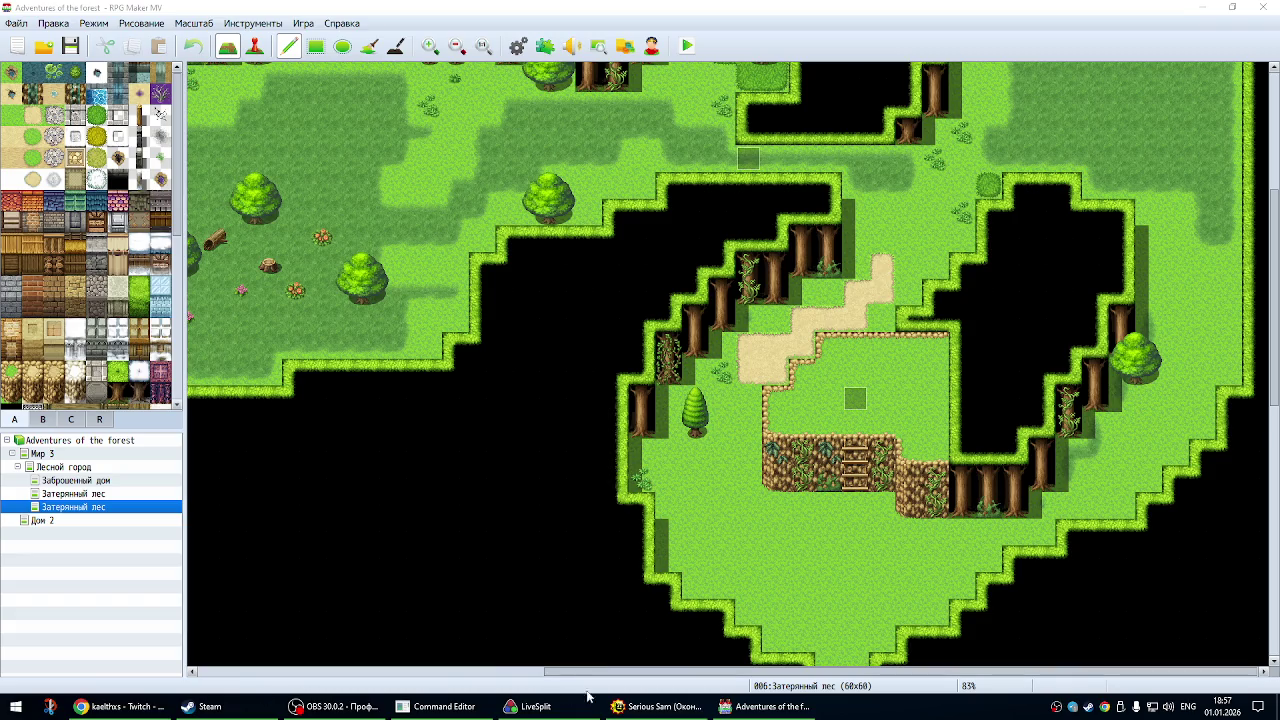
# - Scroll and pan around the forest map, then bring the Twitch stream in Chrome forward
pyautogui.scroll(3, 720, 365)
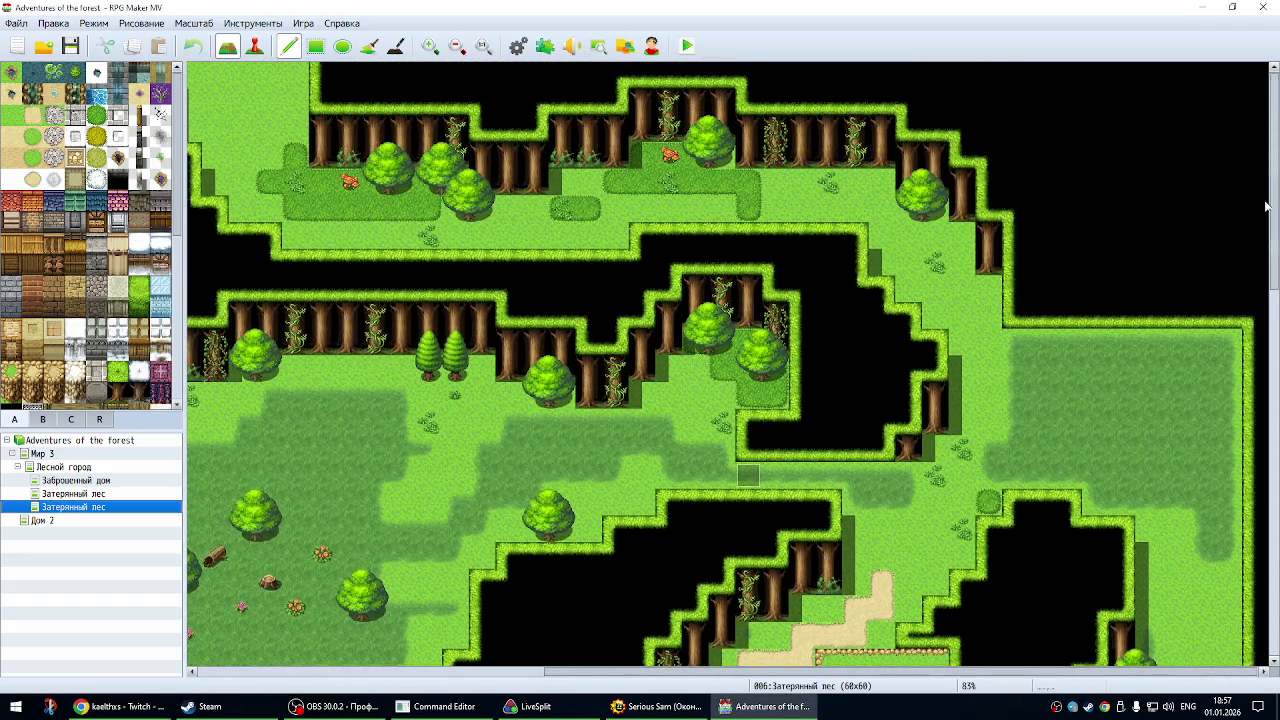
pyautogui.moveTo(690, 672); pyautogui.dragTo(200, 672)
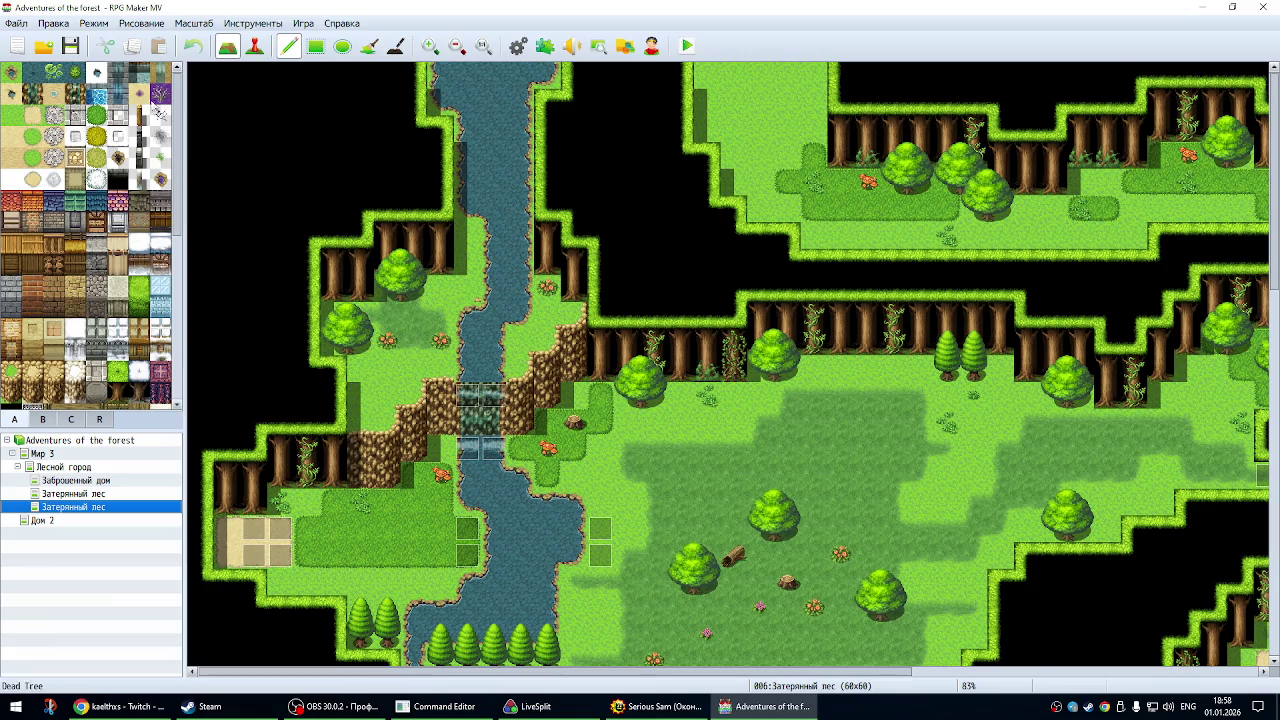
pyautogui.scroll(-1, 1020, 260)
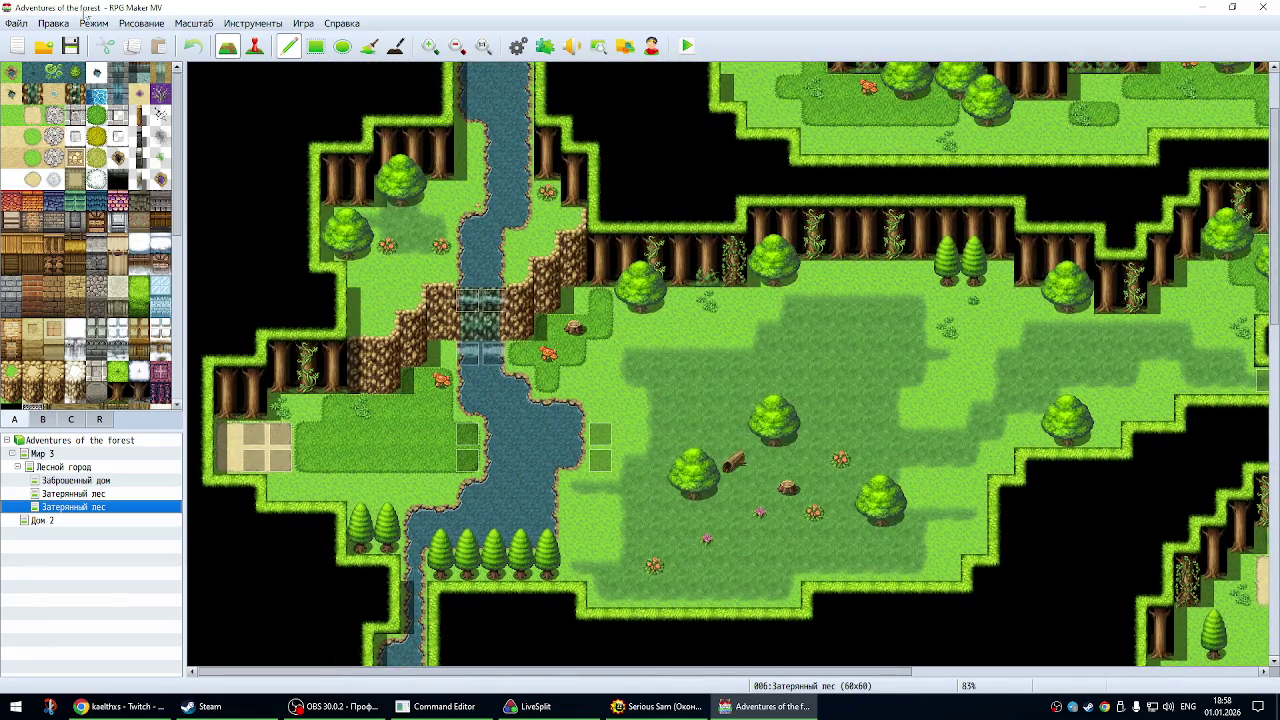
pyautogui.click(245, 23)
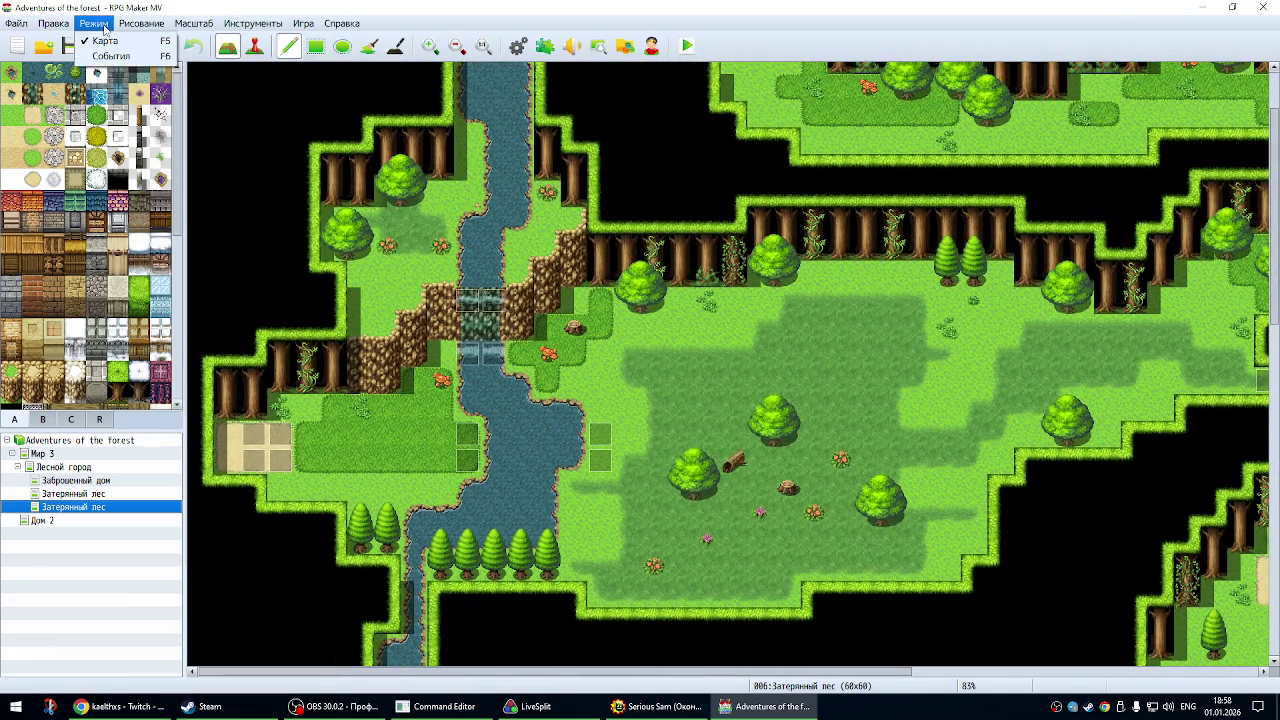
pyautogui.moveTo(205, 27)
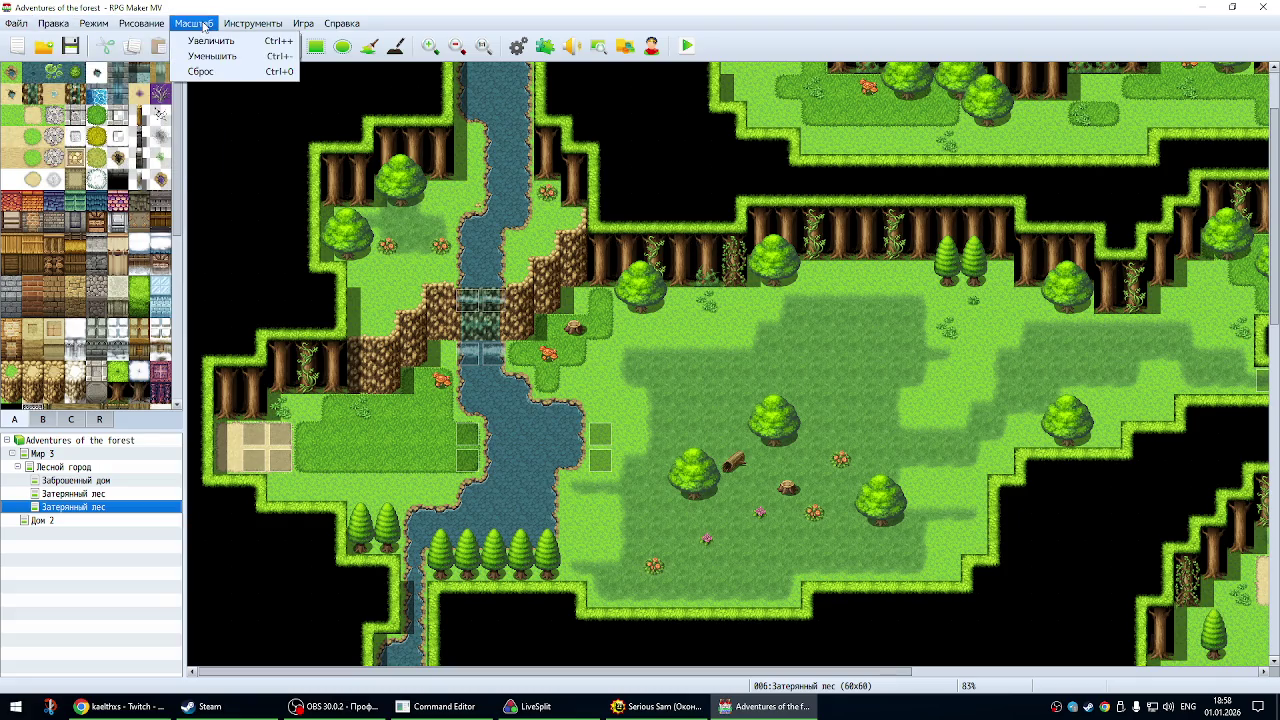
pyautogui.click(118, 706)
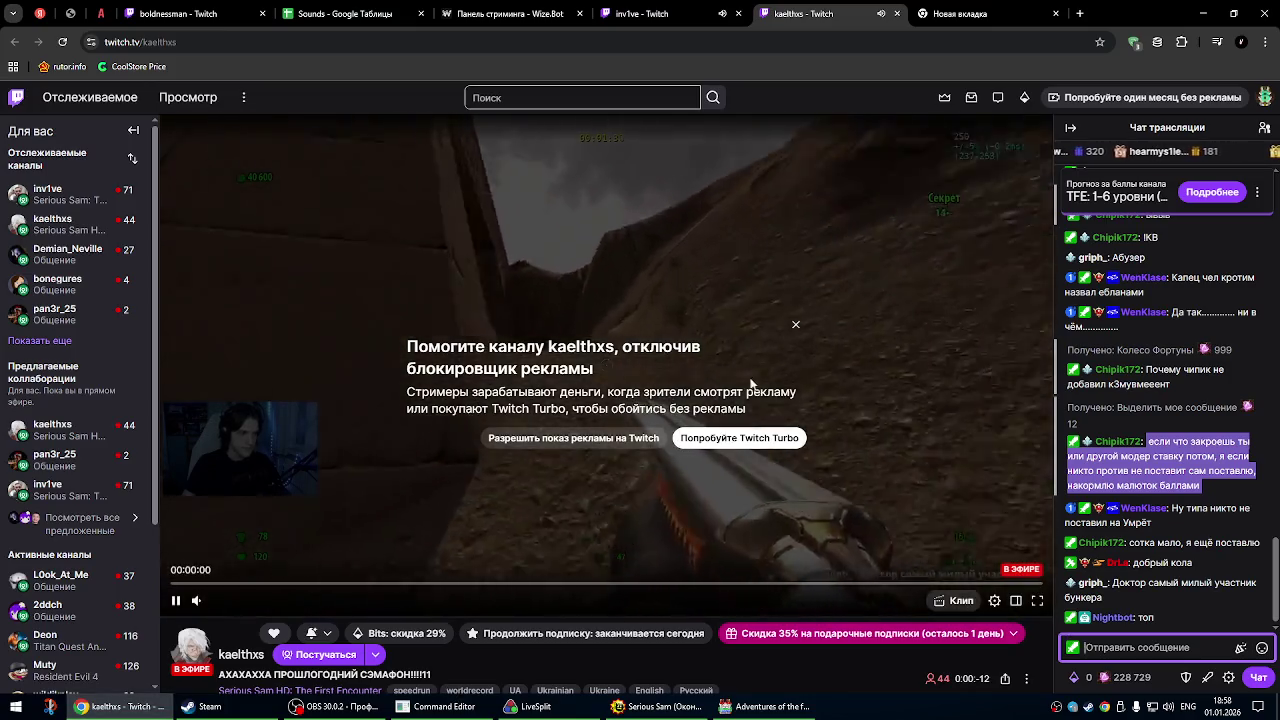
# - Dismiss the ad-blocker notice, start then cancel the Колесо Фортуны redemption, and return to RPG Maker
pyautogui.click(796, 326)
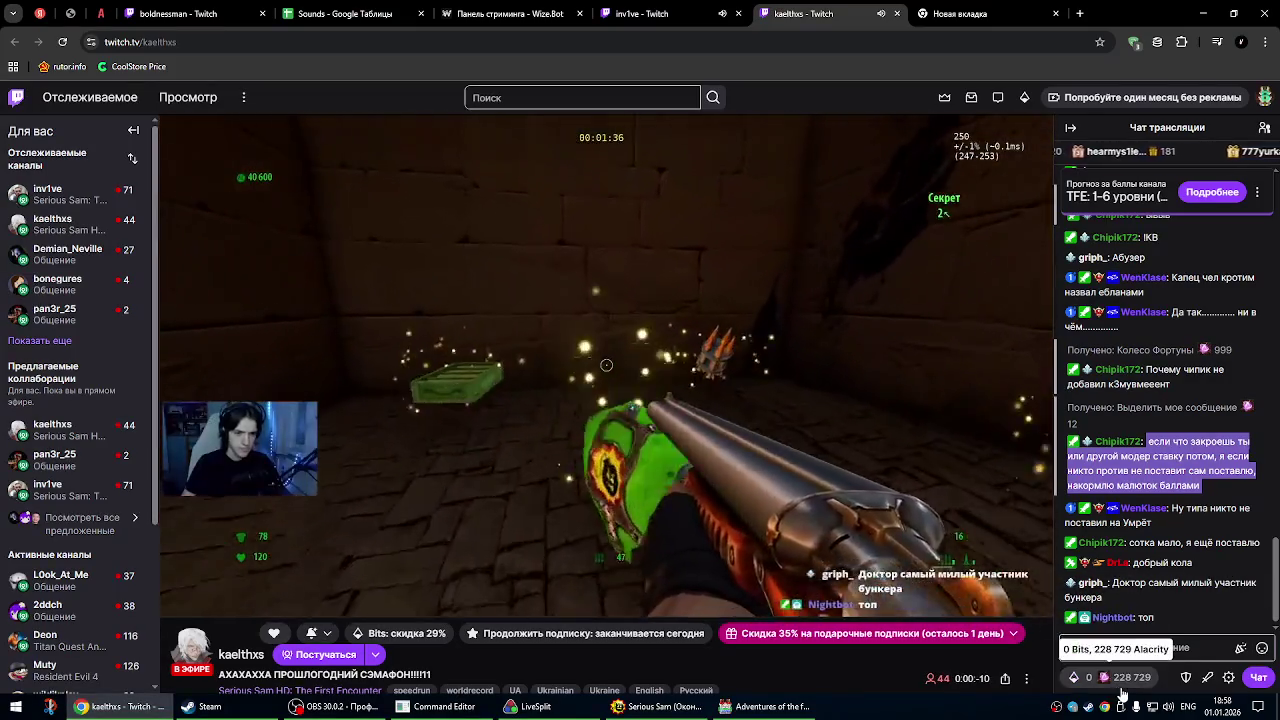
pyautogui.click(1110, 677)
pyautogui.scroll(-3, 1124, 572)
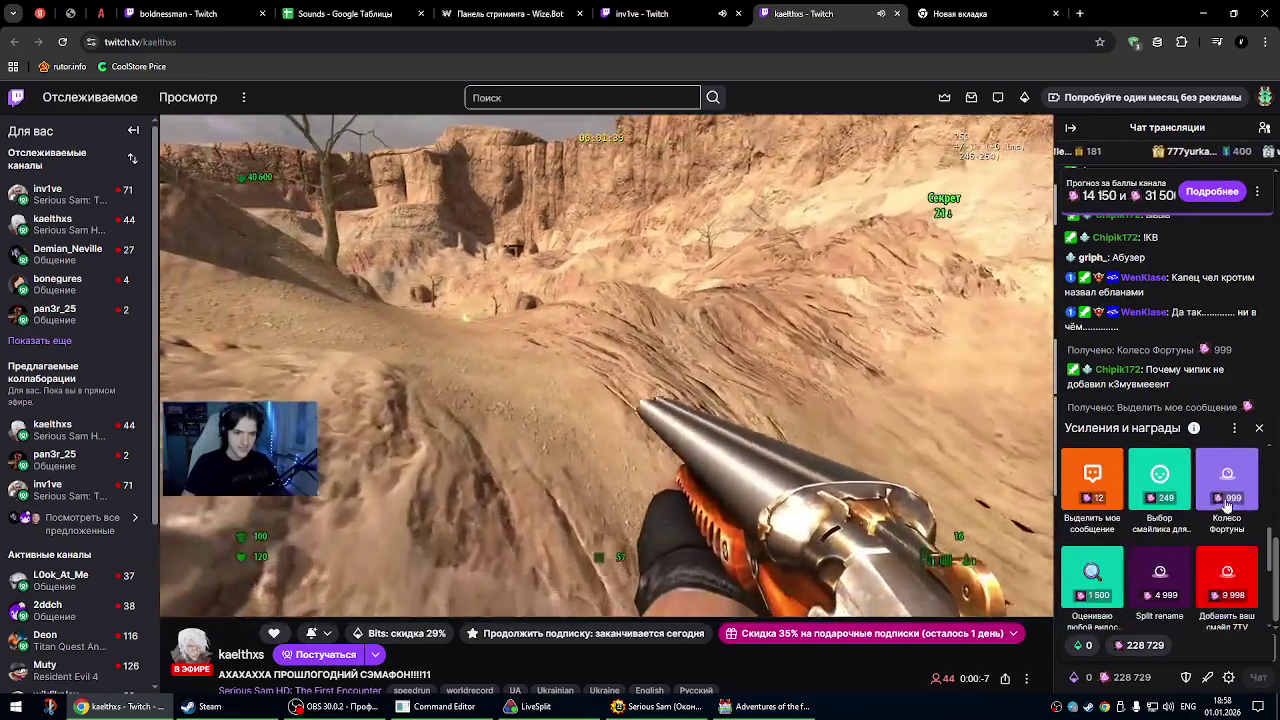
pyautogui.click(1227, 495)
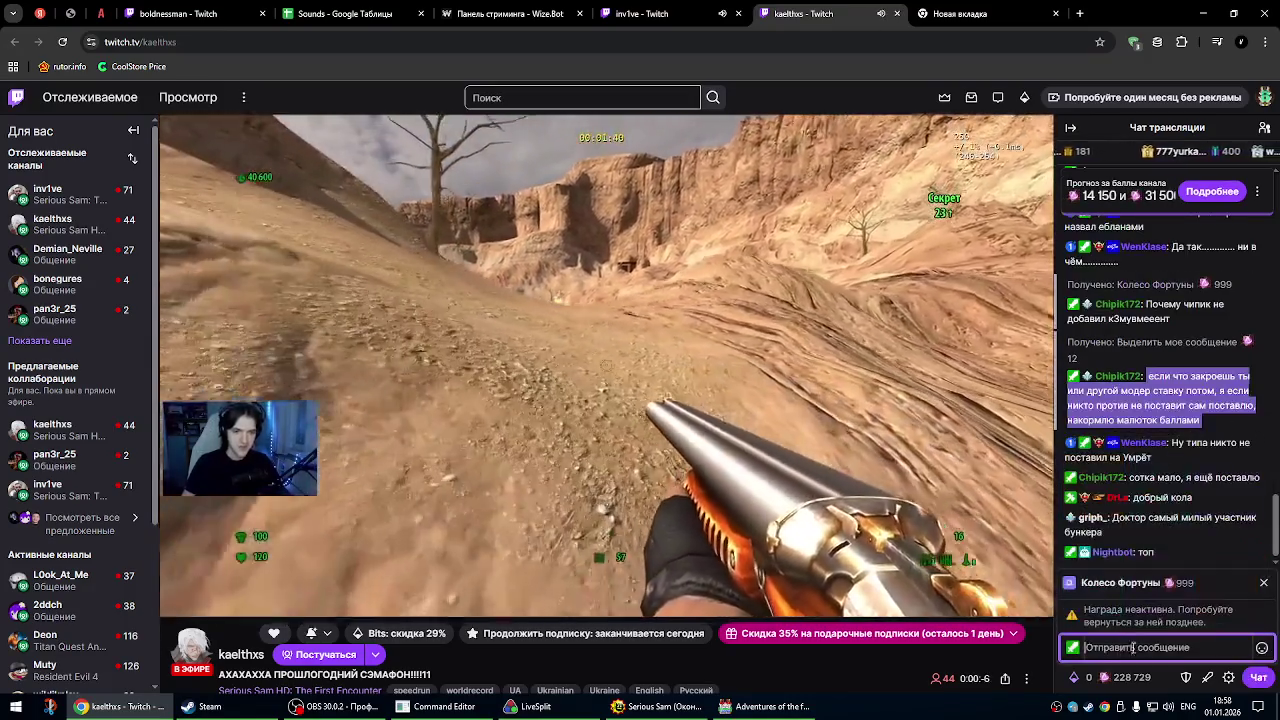
pyautogui.write('ache')
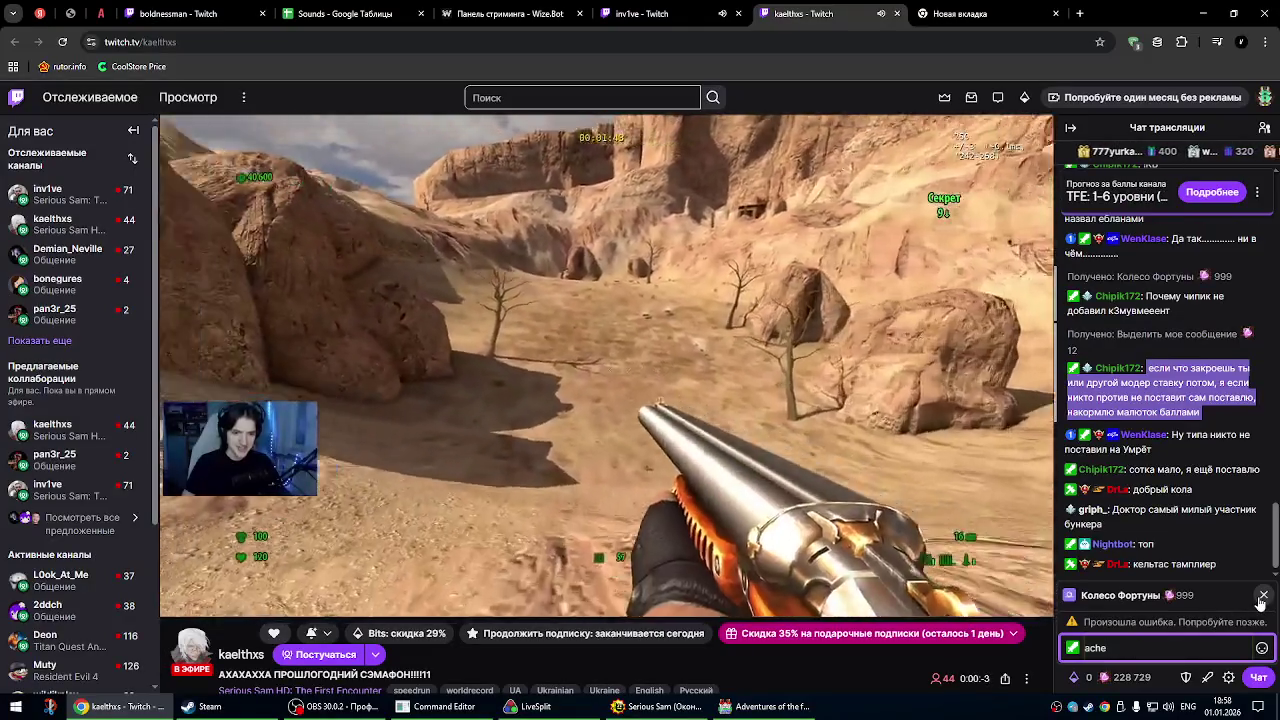
pyautogui.click(1263, 595)
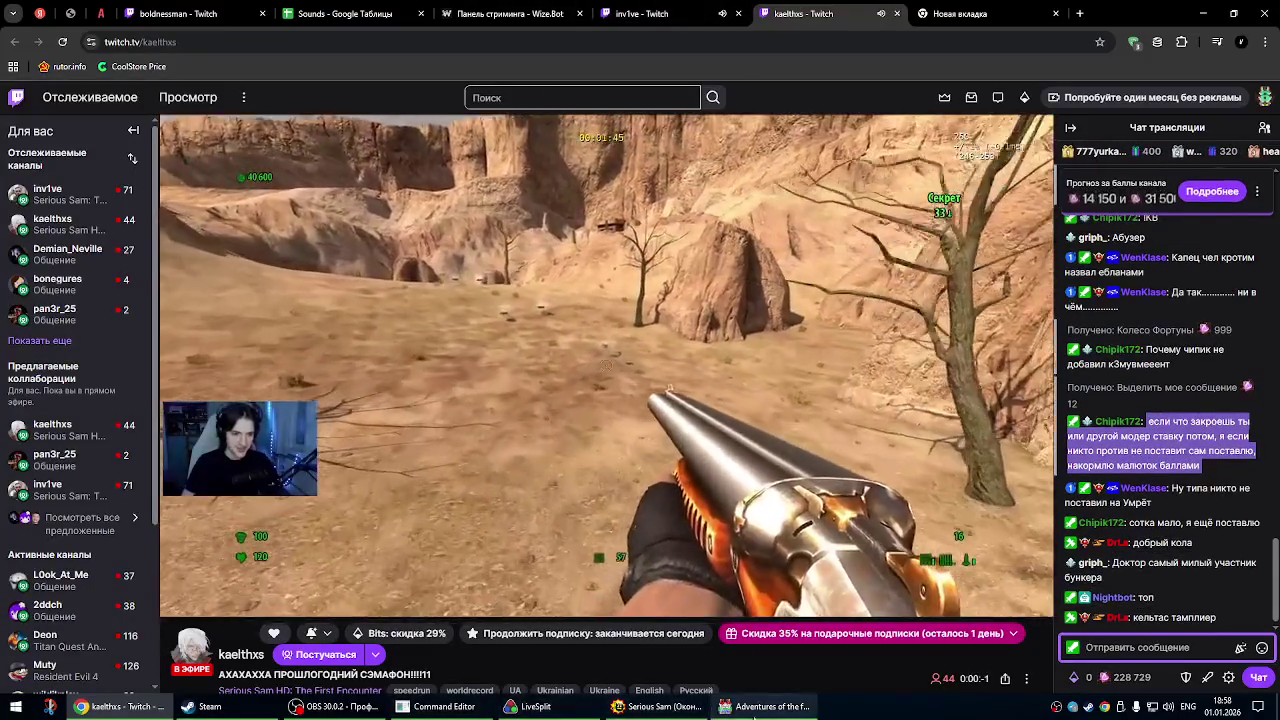
pyautogui.click(766, 706)
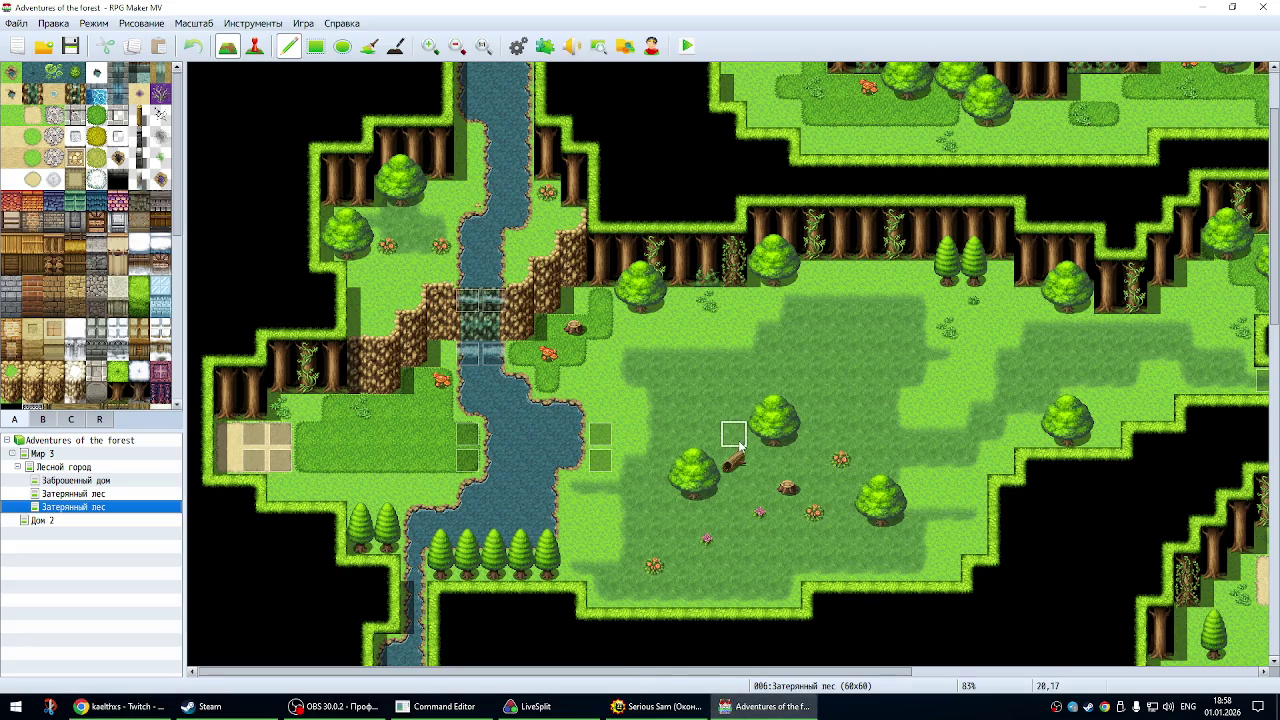
# - In the Database, set blu's Max HP, Attack 15, Agility 5 and Magic Attack 1, then confirm with OK
pyautogui.hscroll(5, 622, 668)
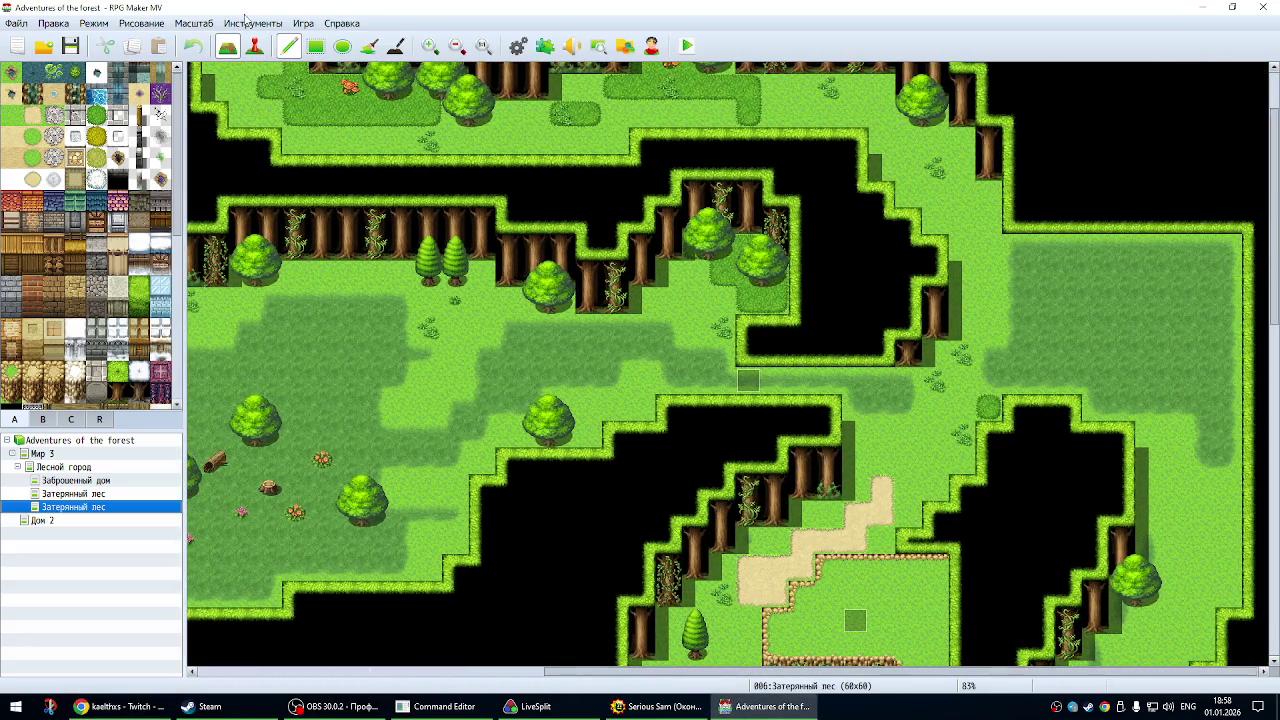
pyautogui.click(245, 17)
pyautogui.click(262, 40)
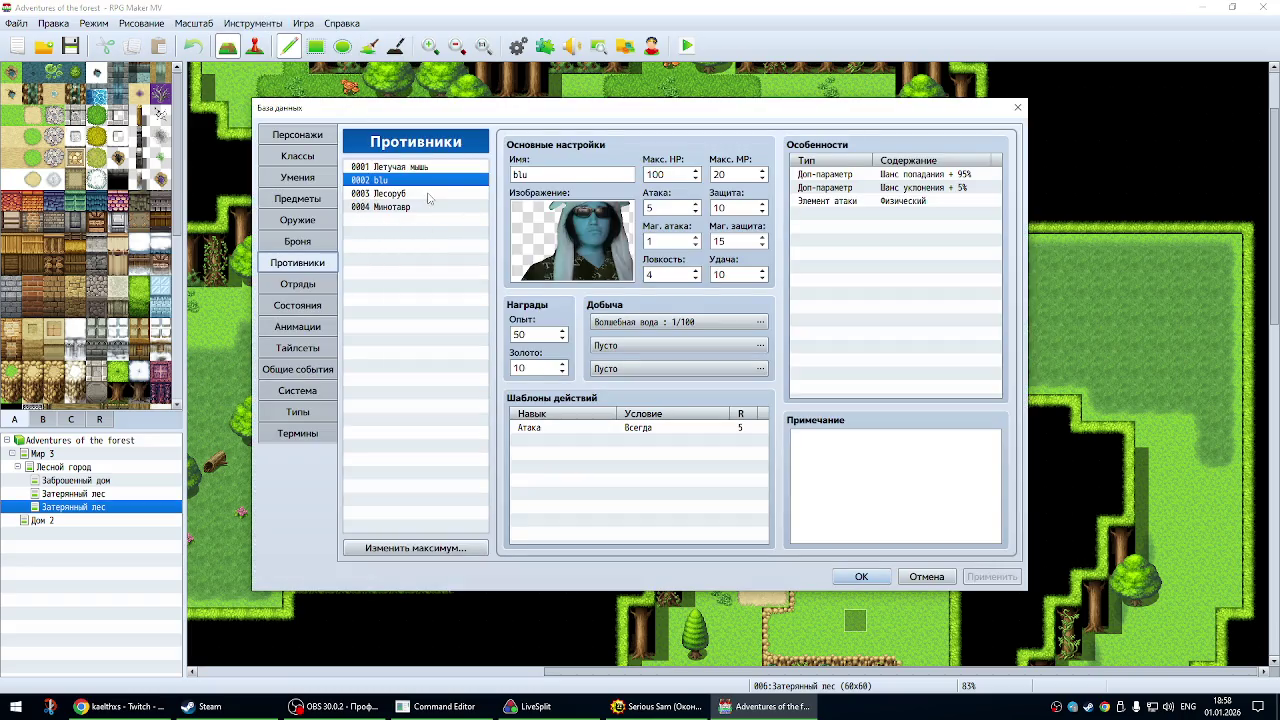
pyautogui.moveTo(679, 175); pyautogui.dragTo(629, 174)
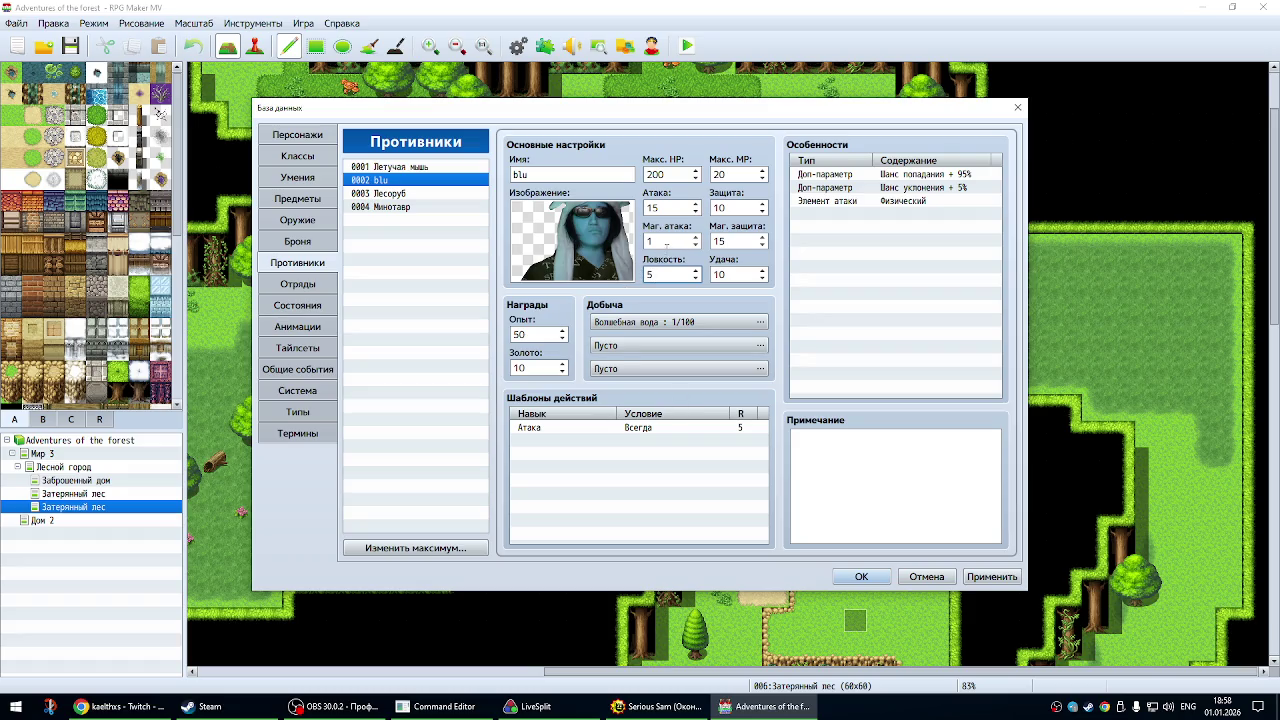
pyautogui.doubleClick(659, 242)
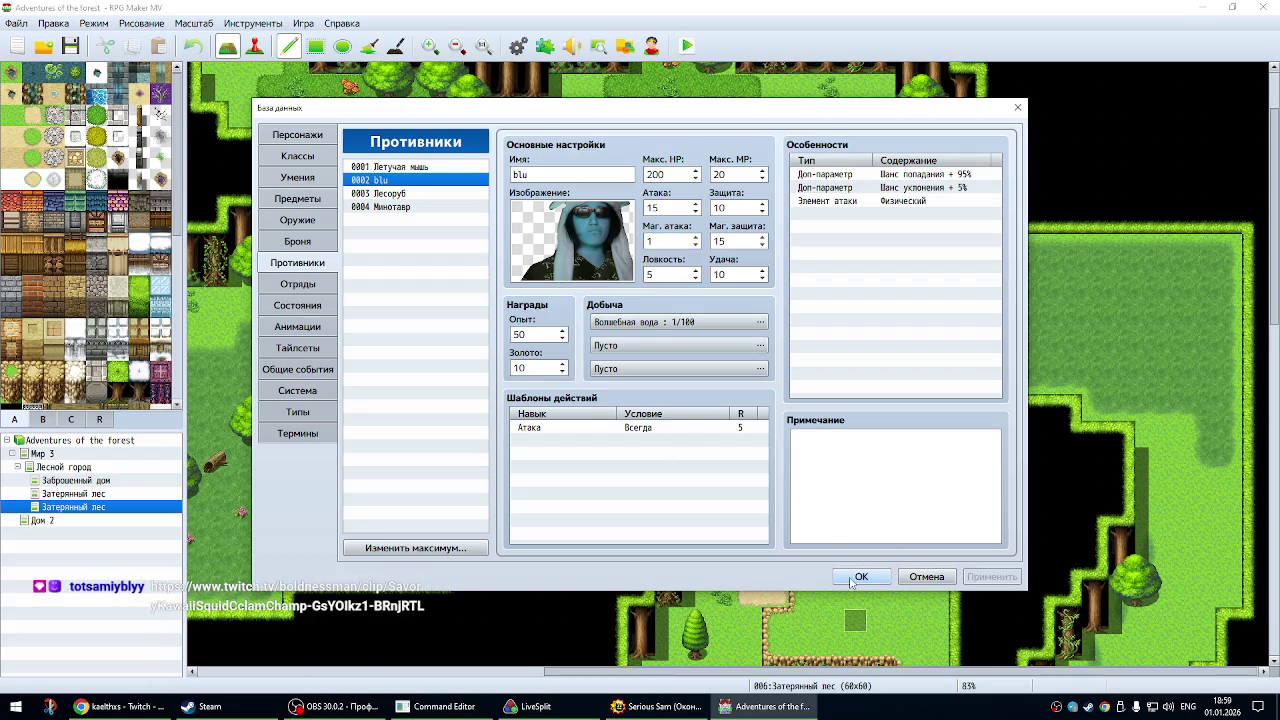
pyautogui.click(861, 577)
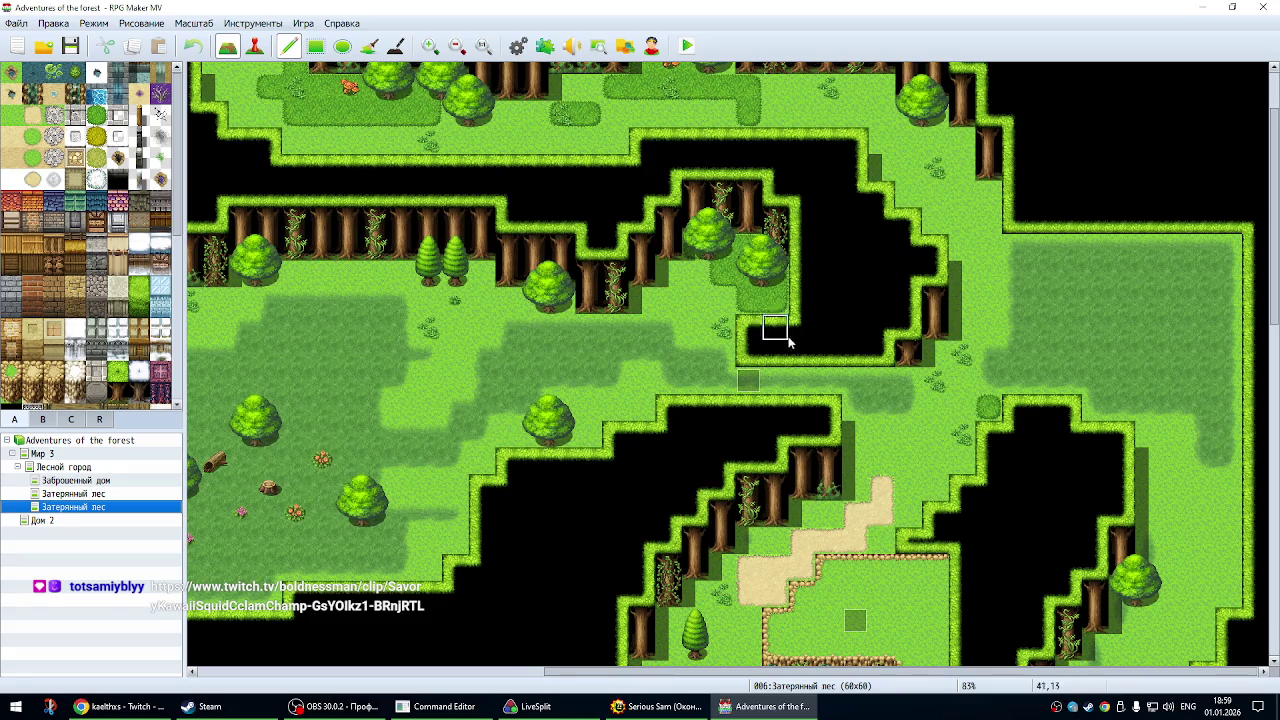
# - Scroll around the forest map, then open the Дом 2 house map
pyautogui.scroll(-5, 1131, 403)
pyautogui.scroll(4, 1256, 406)
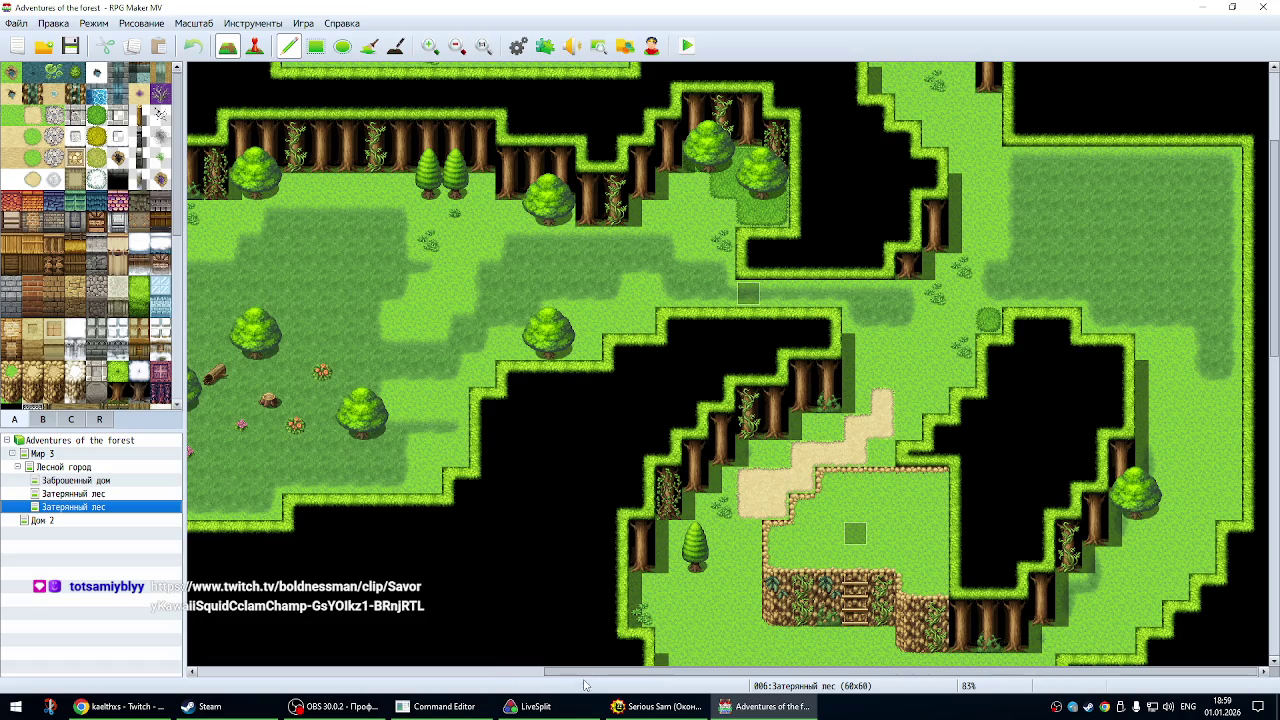
pyautogui.moveTo(575, 680)
pyautogui.mouseDown()
pyautogui.moveTo(323, 642)
pyautogui.moveTo(250, 650)
pyautogui.mouseUp()
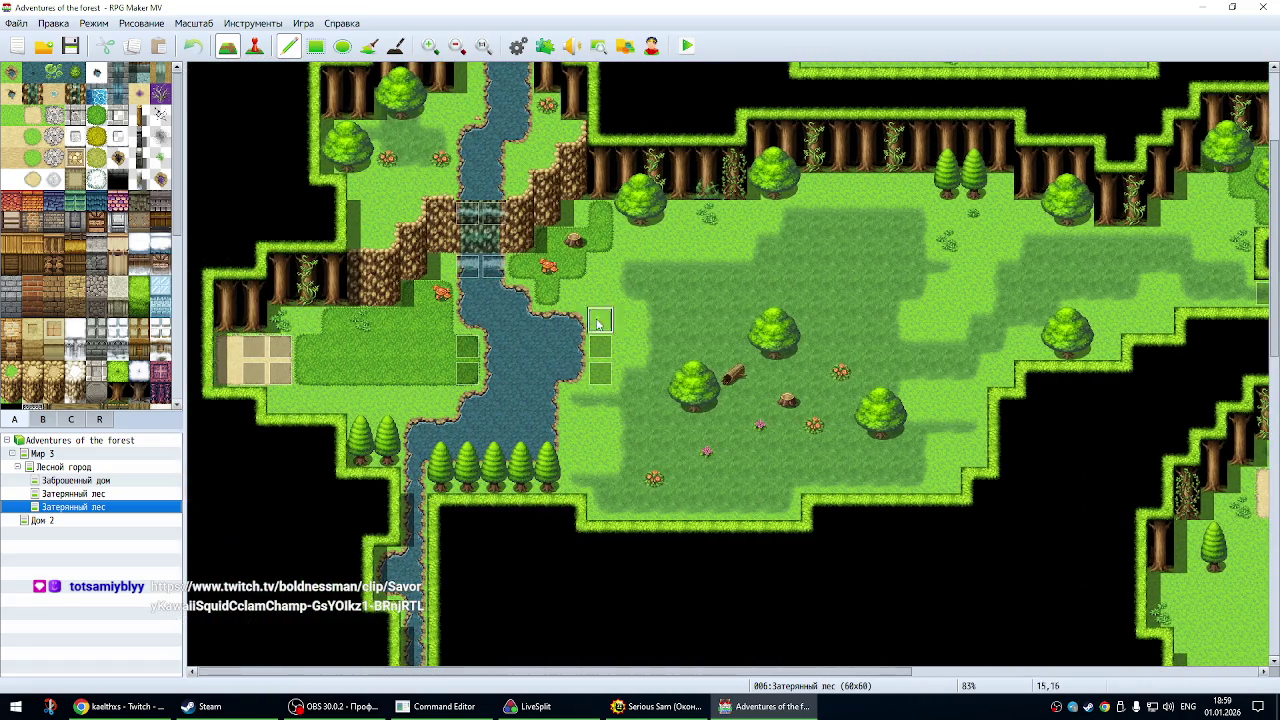
pyautogui.scroll(3, 1262, 320)
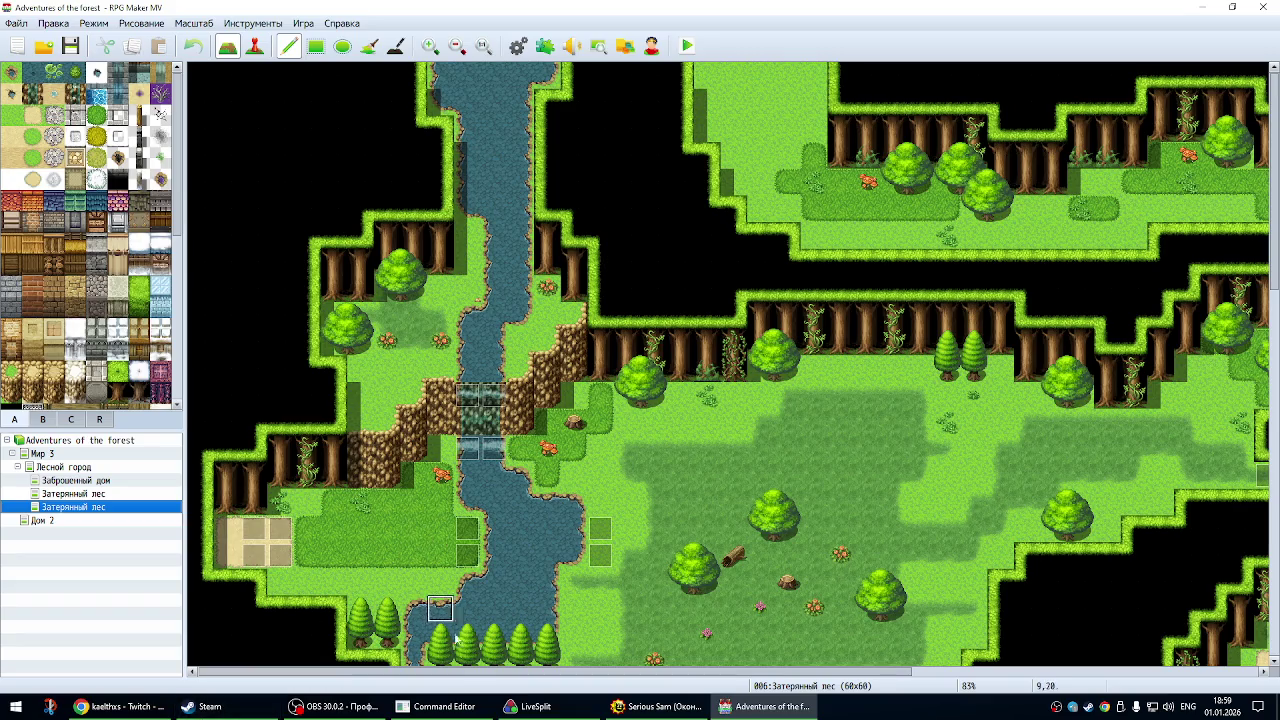
pyautogui.moveTo(475, 672); pyautogui.dragTo(826, 655)
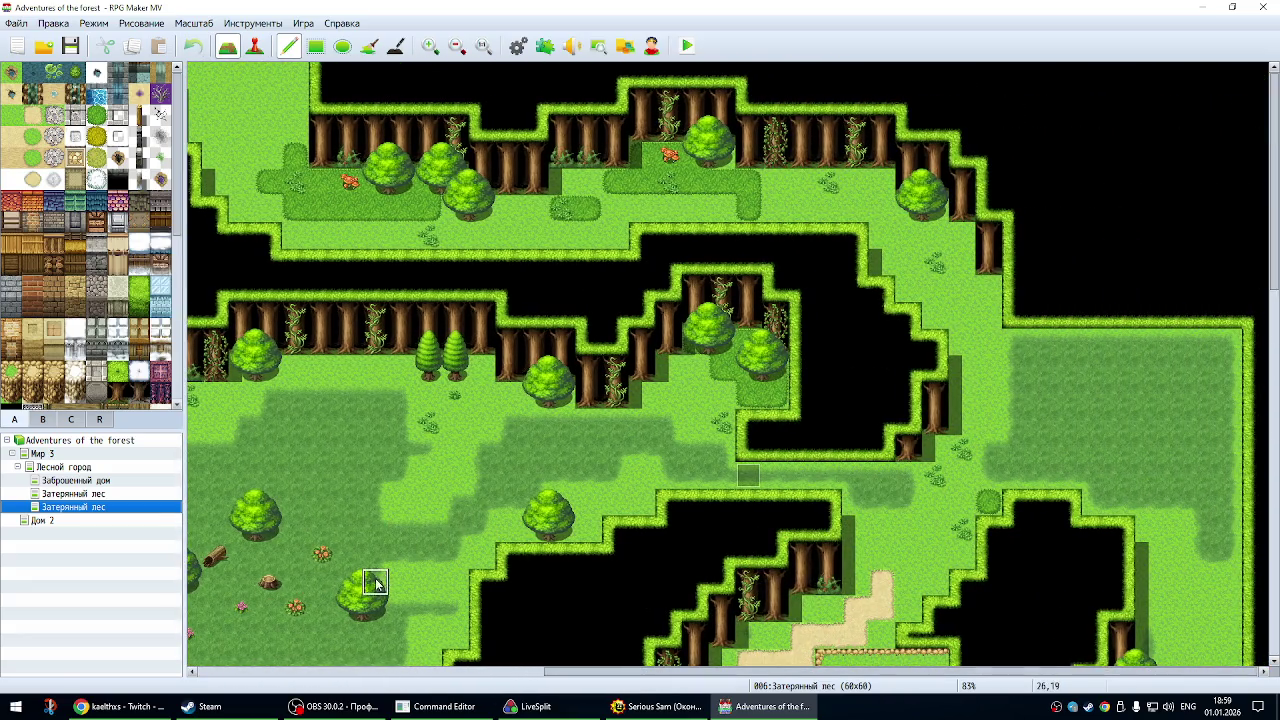
pyautogui.click(76, 521)
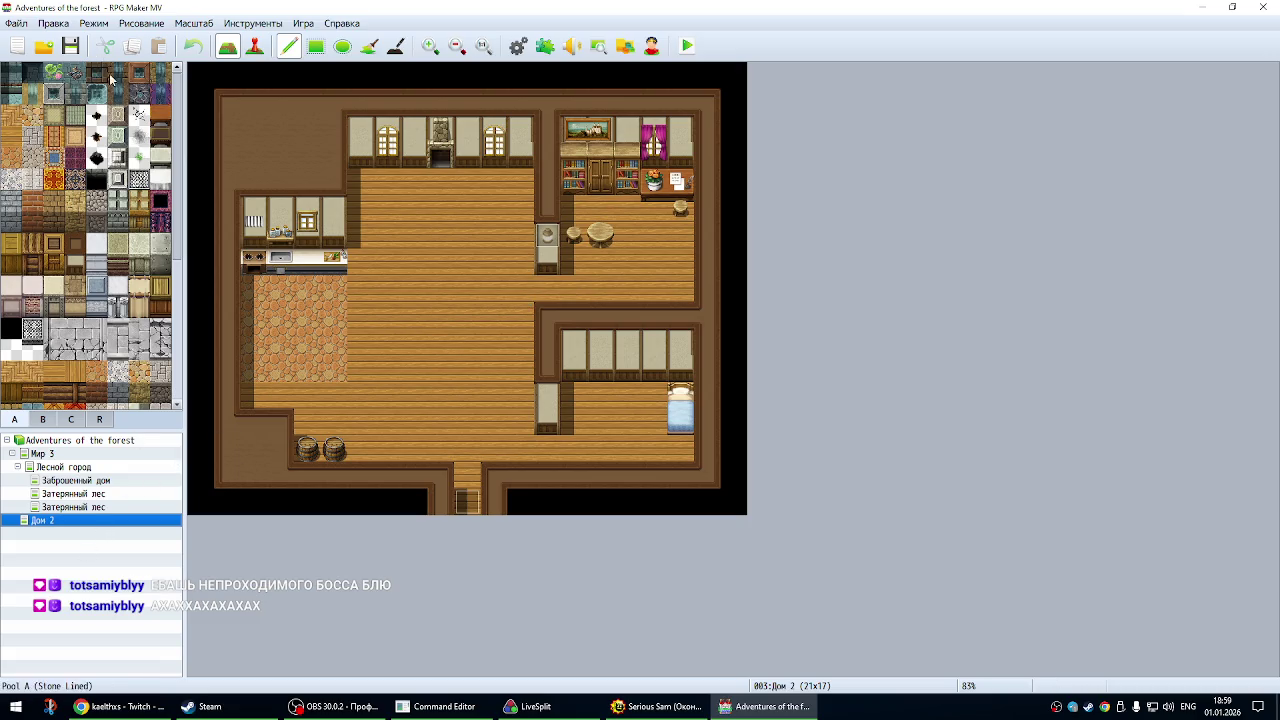
# - Return to the Затерянный лес map and reopen the Database with F9
pyautogui.click(55, 506)
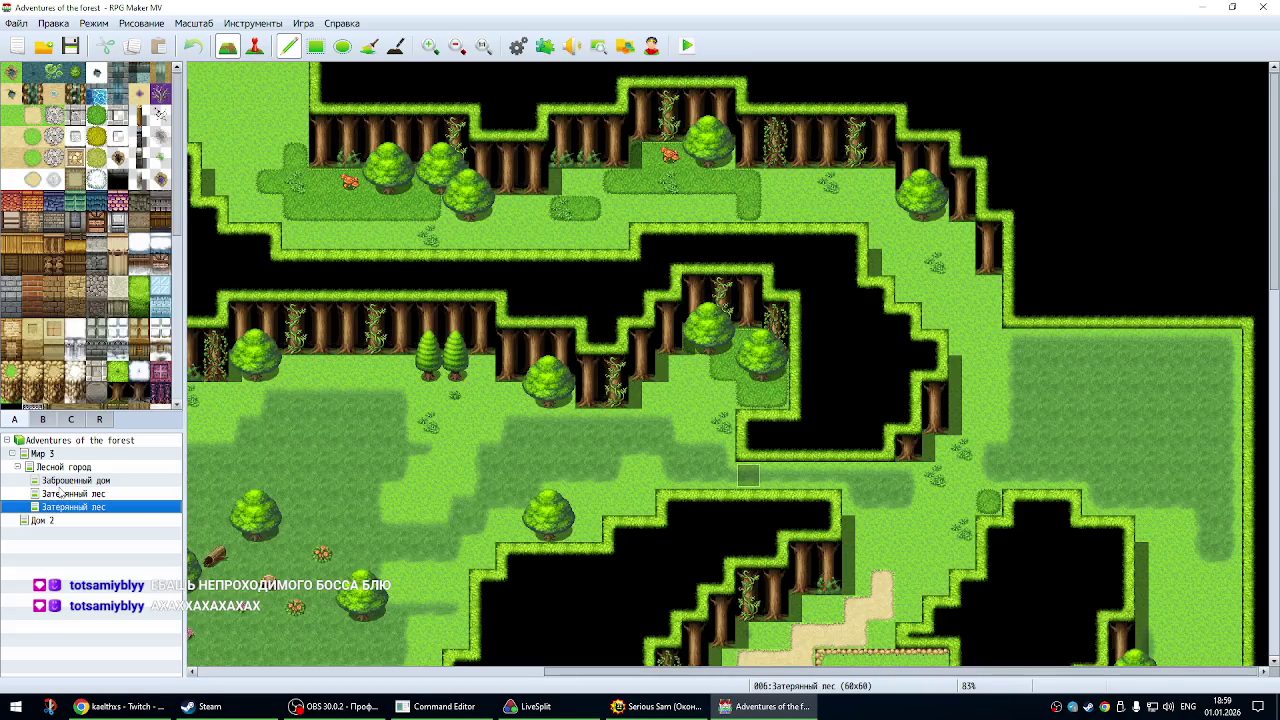
pyautogui.click(63, 493)
pyautogui.click(63, 507)
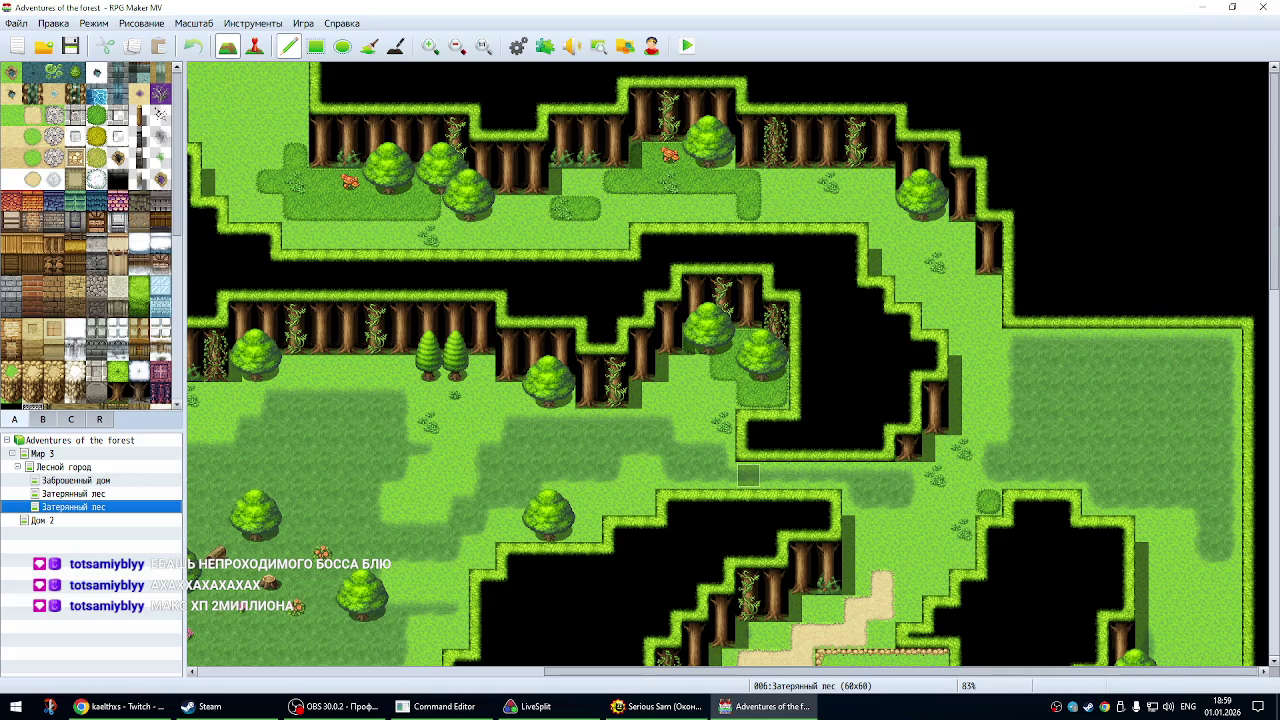
pyautogui.scroll(-5, 515, 108)
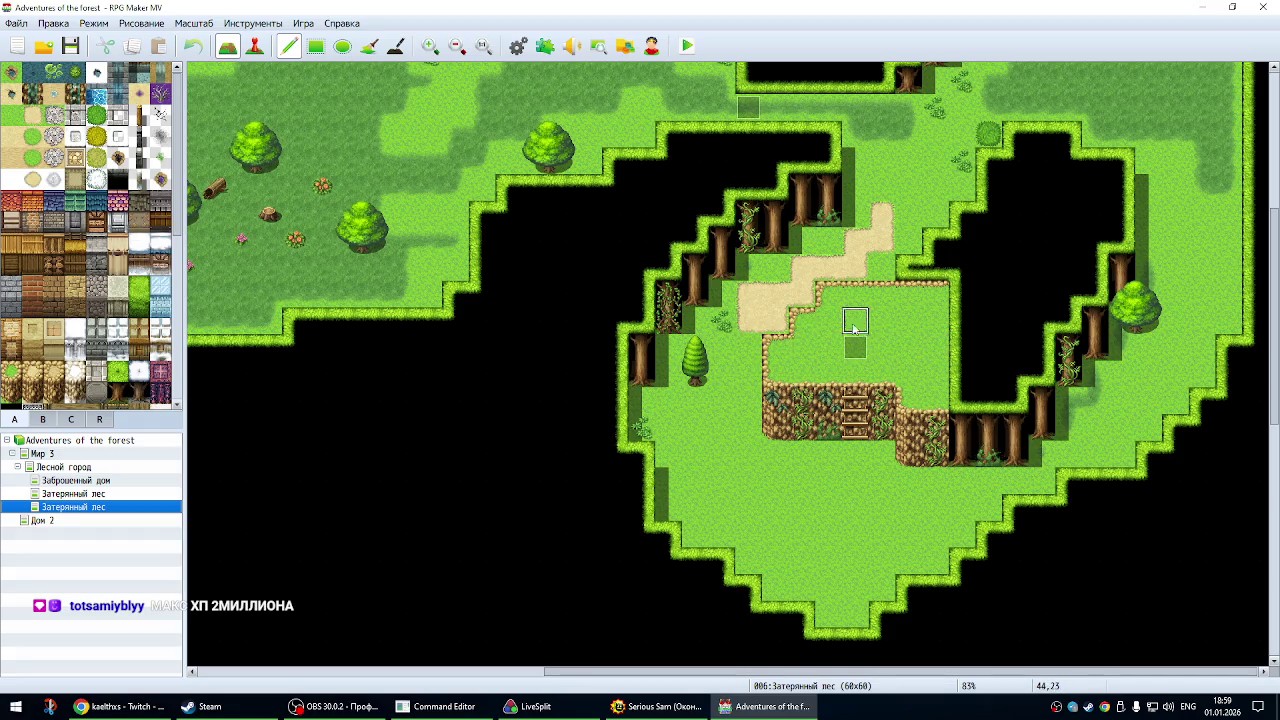
pyautogui.press('F9')
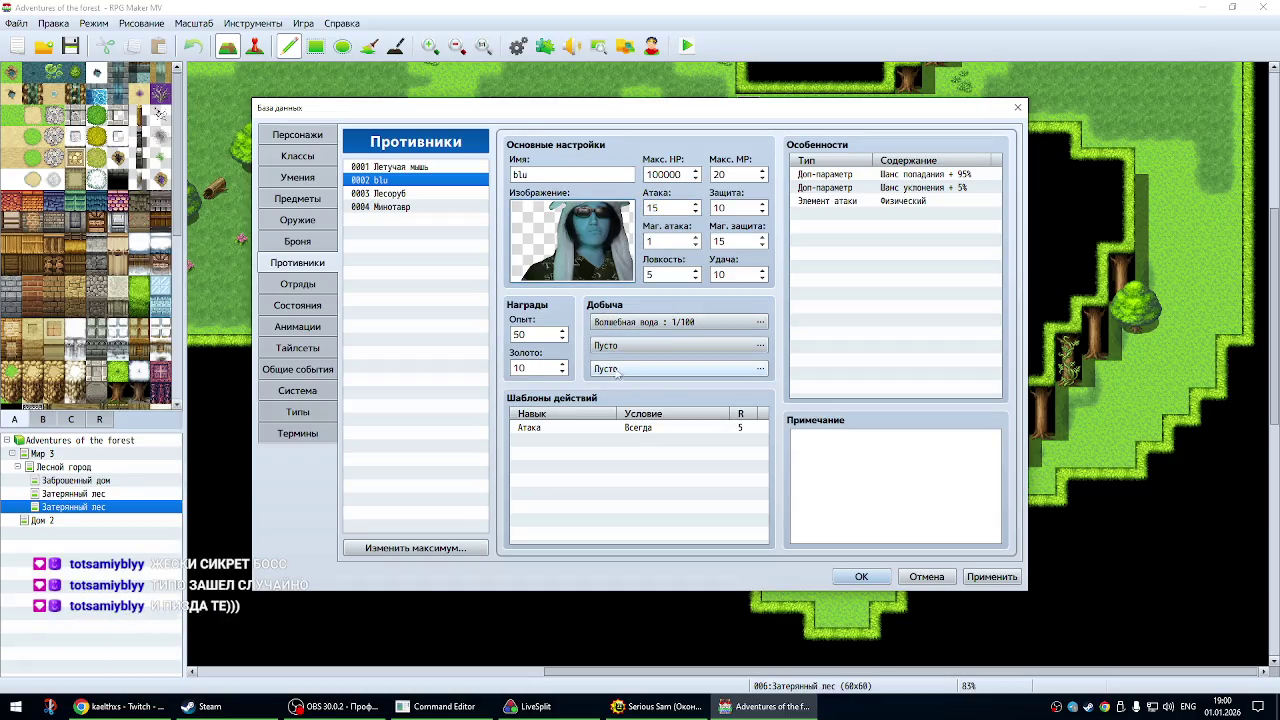
# - Set blu's Exp reward to 1000000, then change its first drop from Волшебная вода to a weapon
pyautogui.click(541, 333)
pyautogui.write('000000')
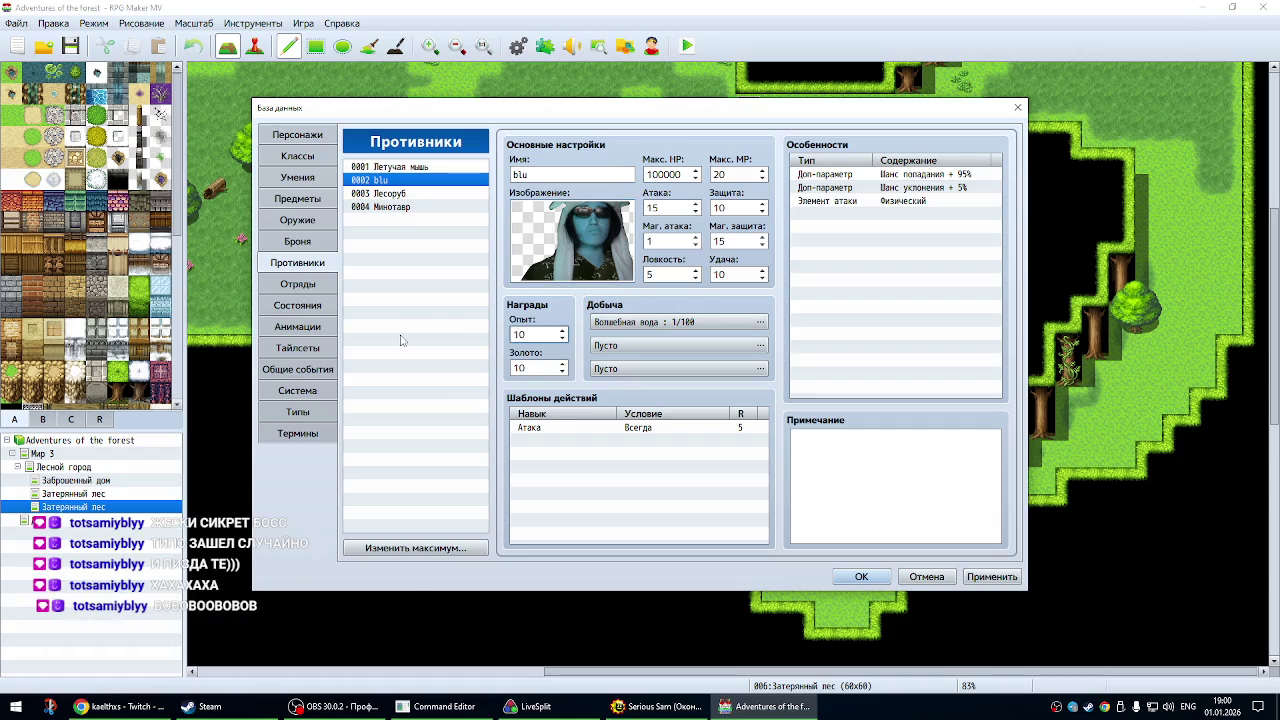
pyautogui.press('Tab')
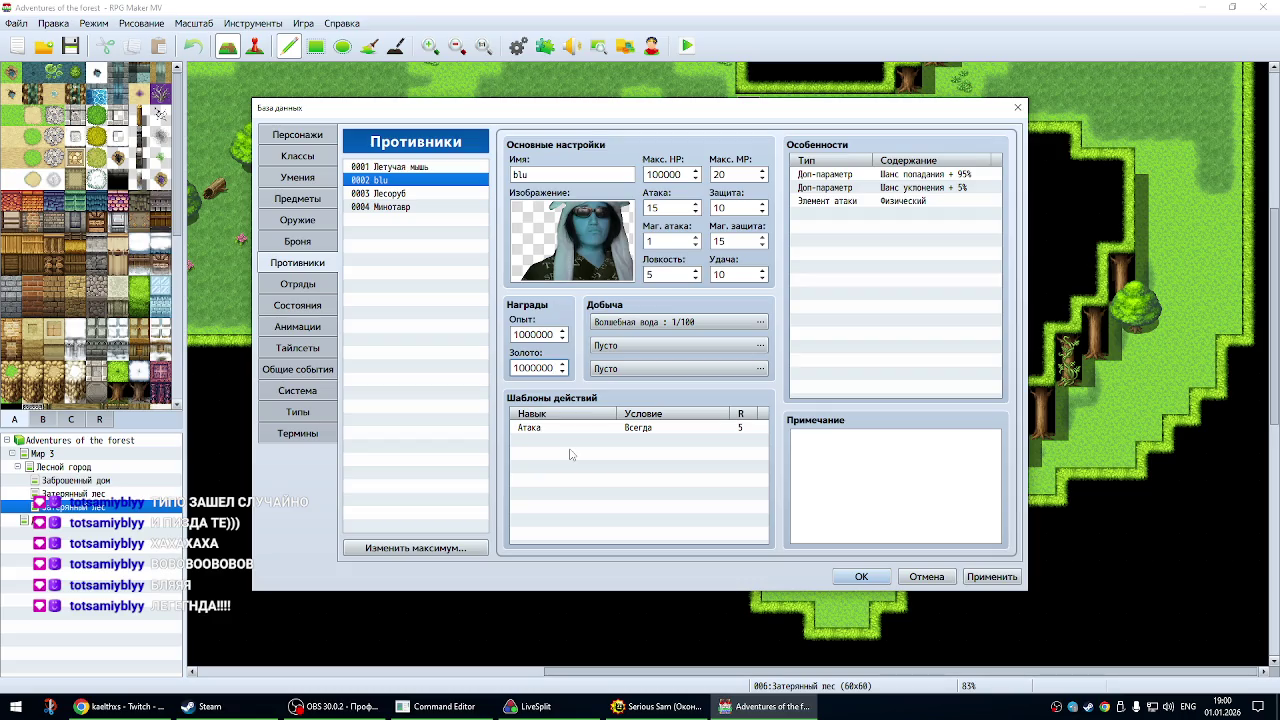
pyautogui.doubleClick(685, 322)
pyautogui.click(578, 337)
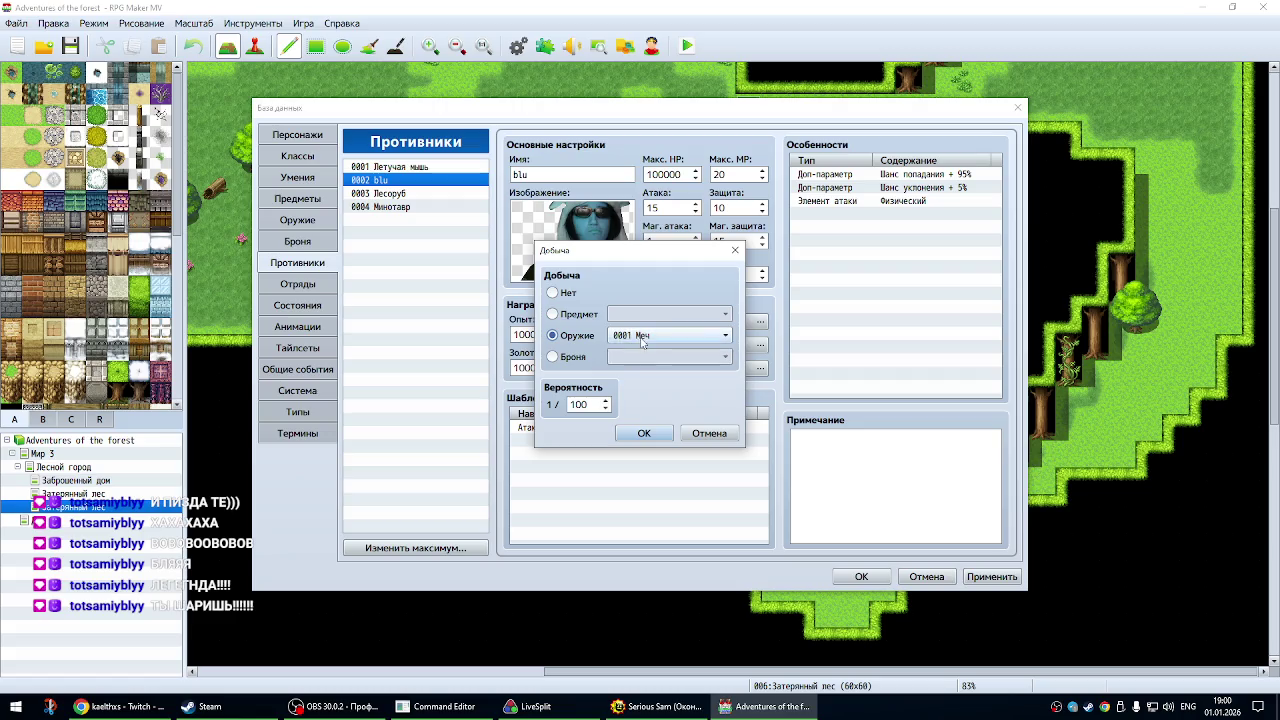
# - Make blu's first drop the Посох weapon
pyautogui.click(643, 338)
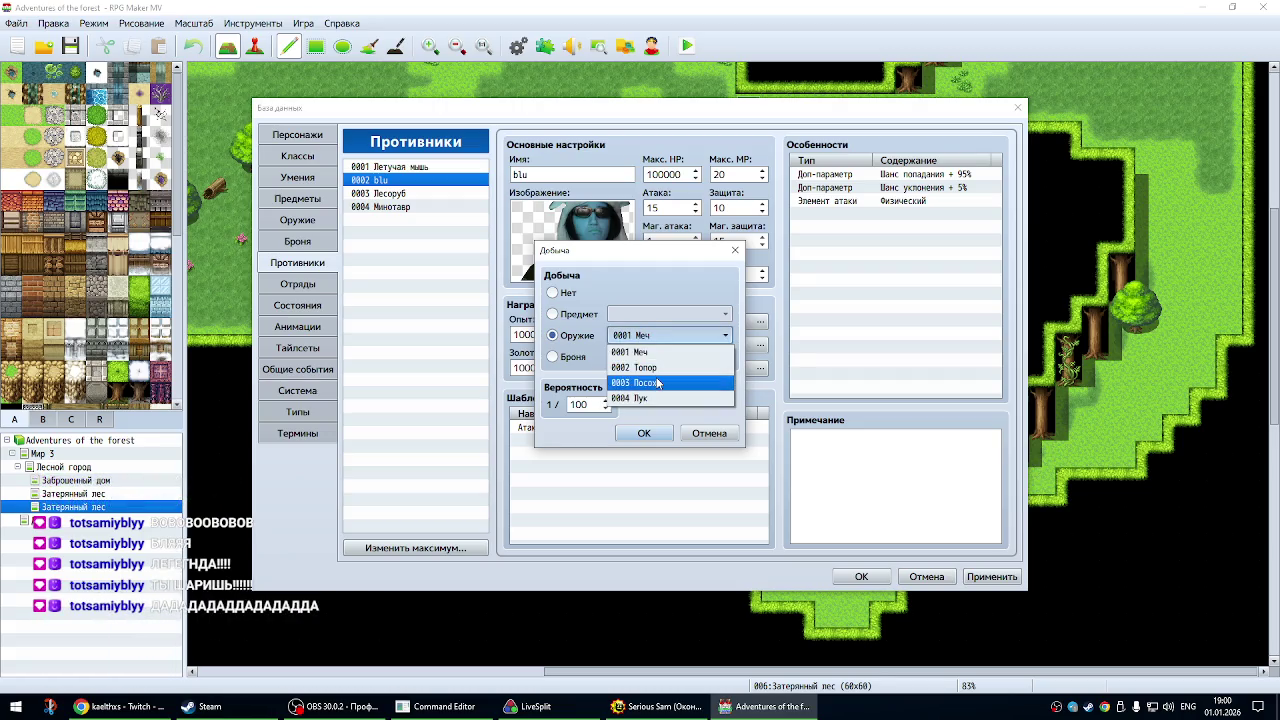
pyautogui.click(658, 383)
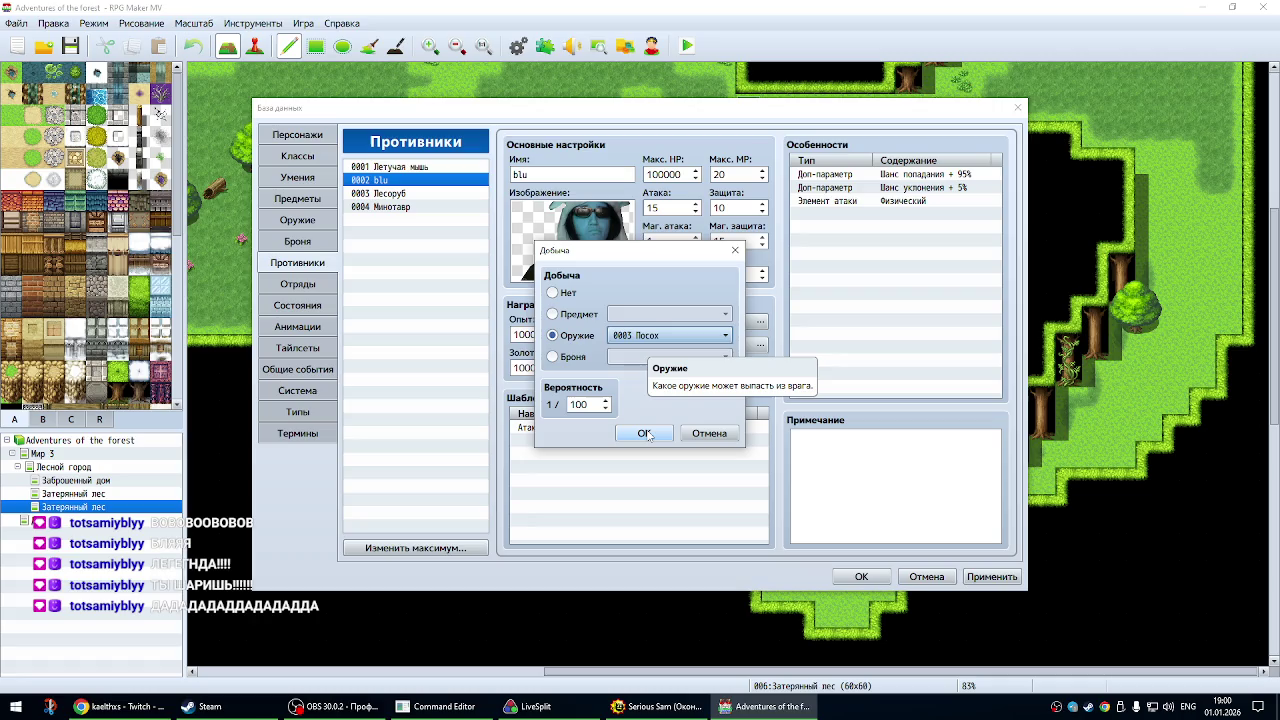
pyautogui.click(644, 433)
# - Change the drop to armor 0004 Кольцо with Вероятность 1
pyautogui.doubleClick(628, 330)
pyautogui.click(552, 356)
pyautogui.click(655, 356)
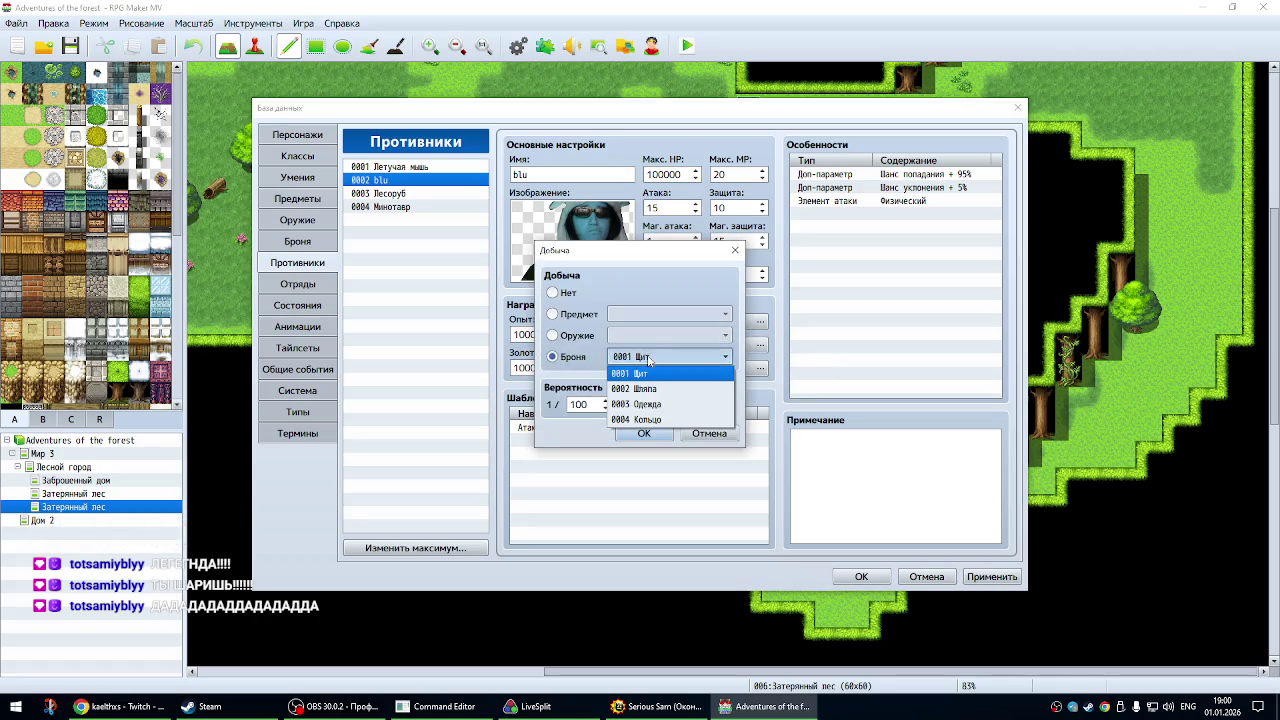
pyautogui.click(648, 419)
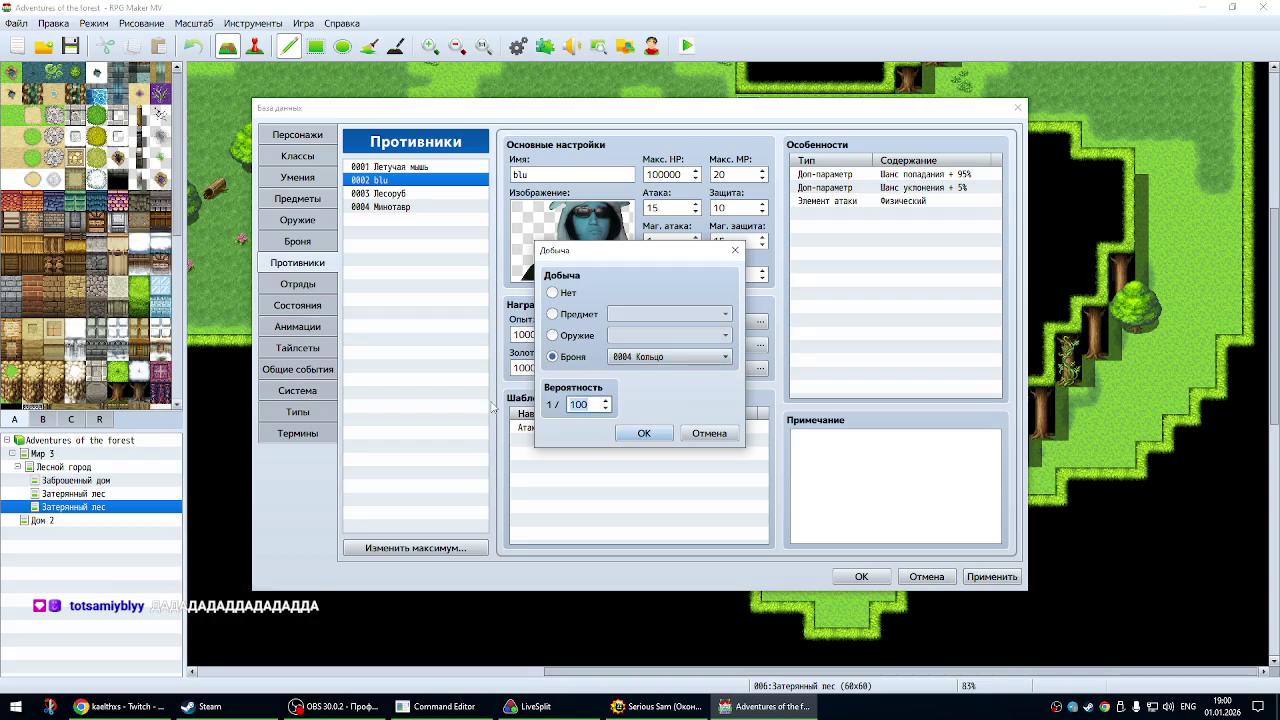
pyautogui.write('1')
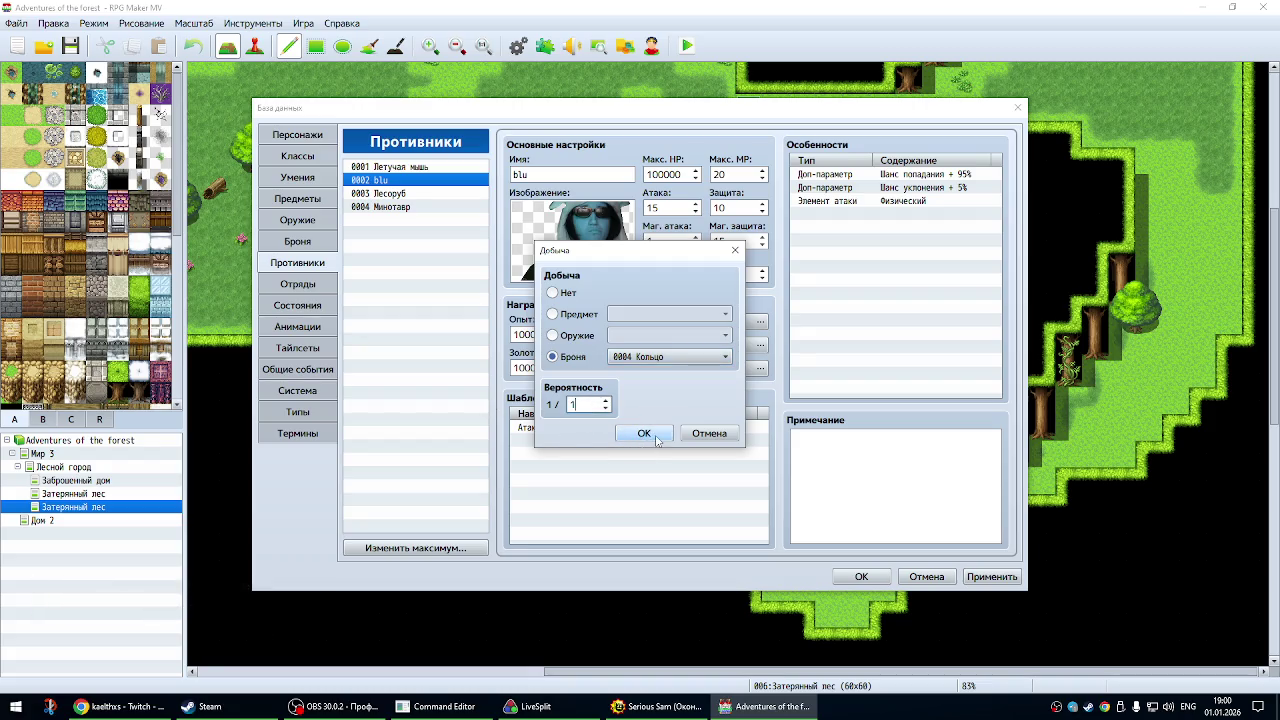
pyautogui.click(646, 435)
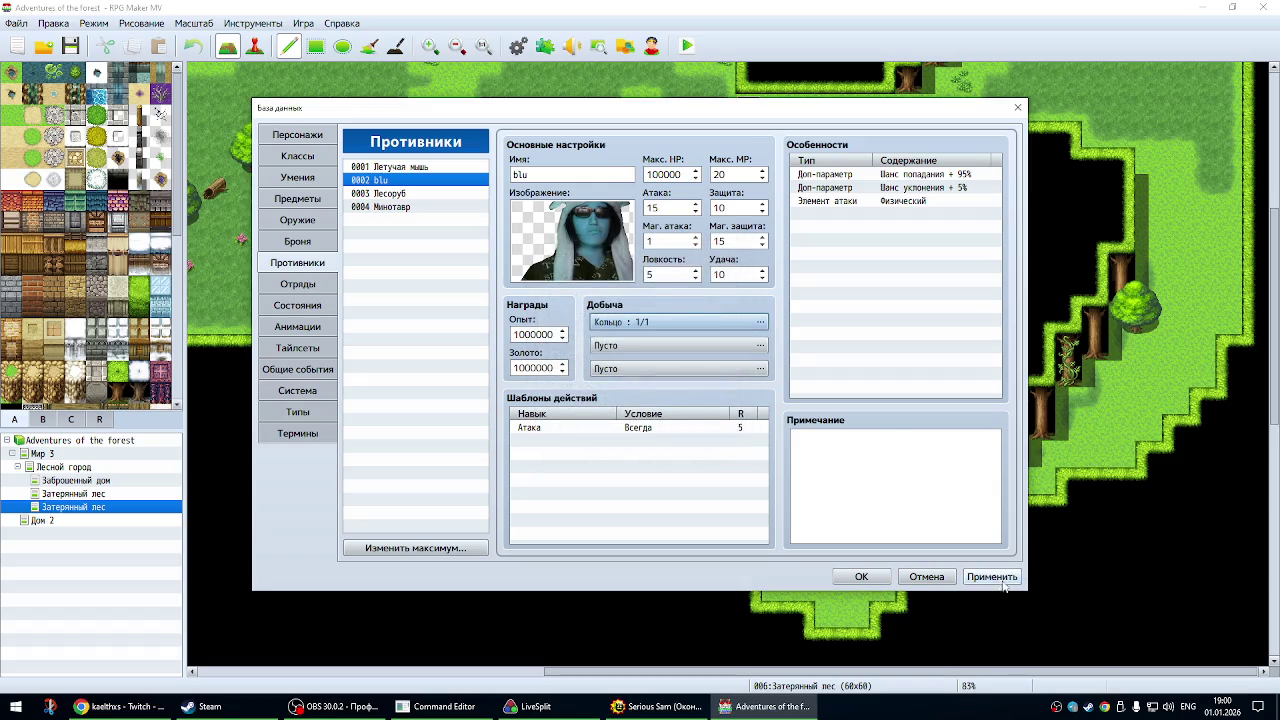
# - Close the Database with OK, then save the project and start a playtest
pyautogui.click(861, 577)
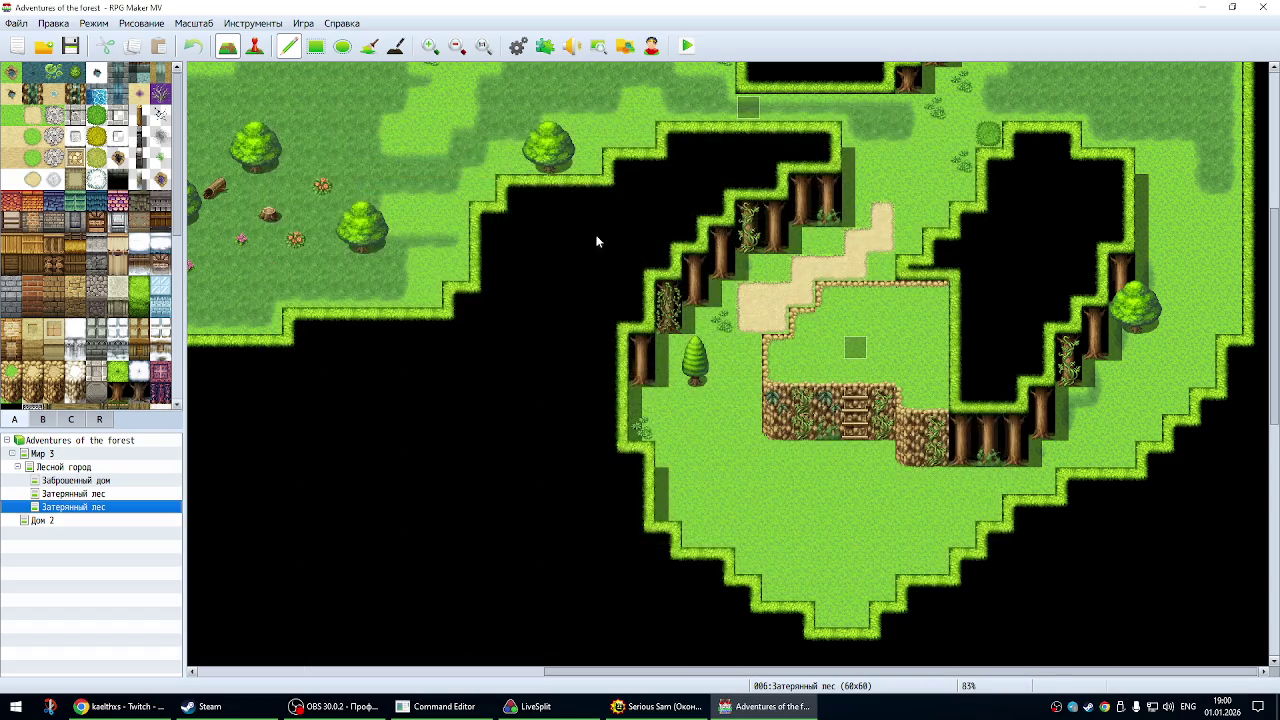
pyautogui.click(686, 46)
pyautogui.click(579, 373)
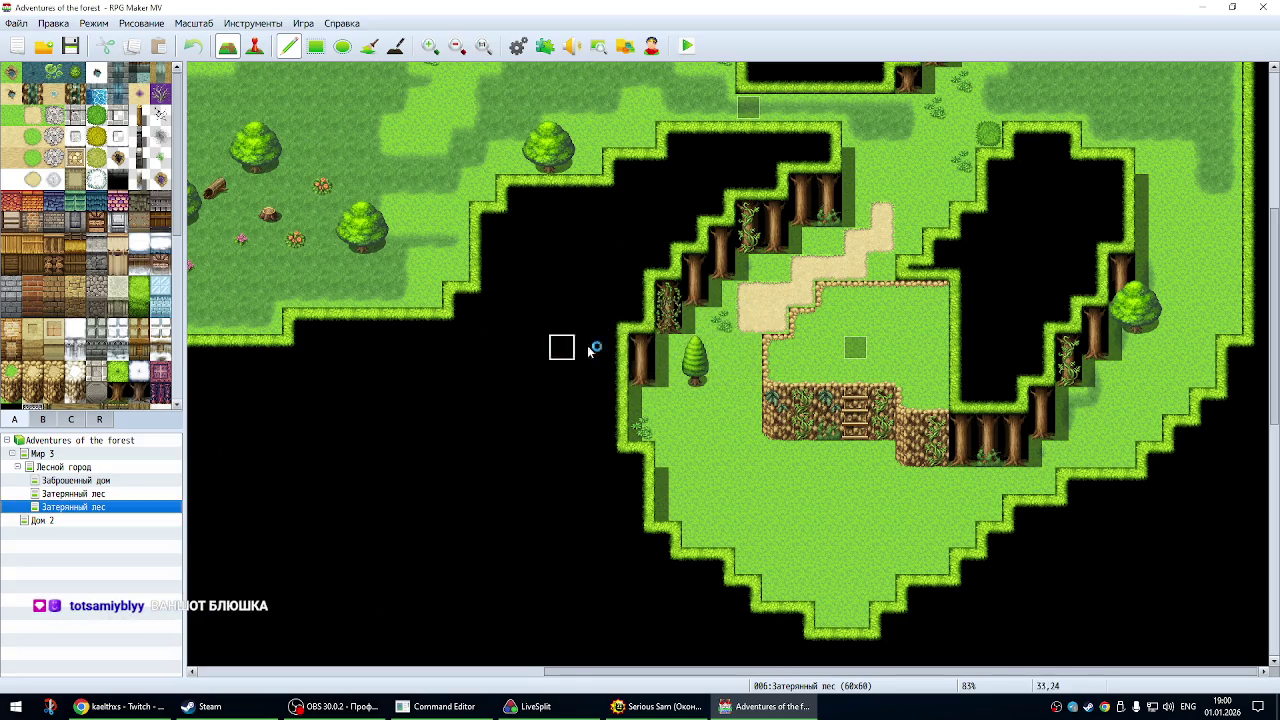
# - Start a new game, enter the town from the world map and walk up its path
pyautogui.click(603, 436)
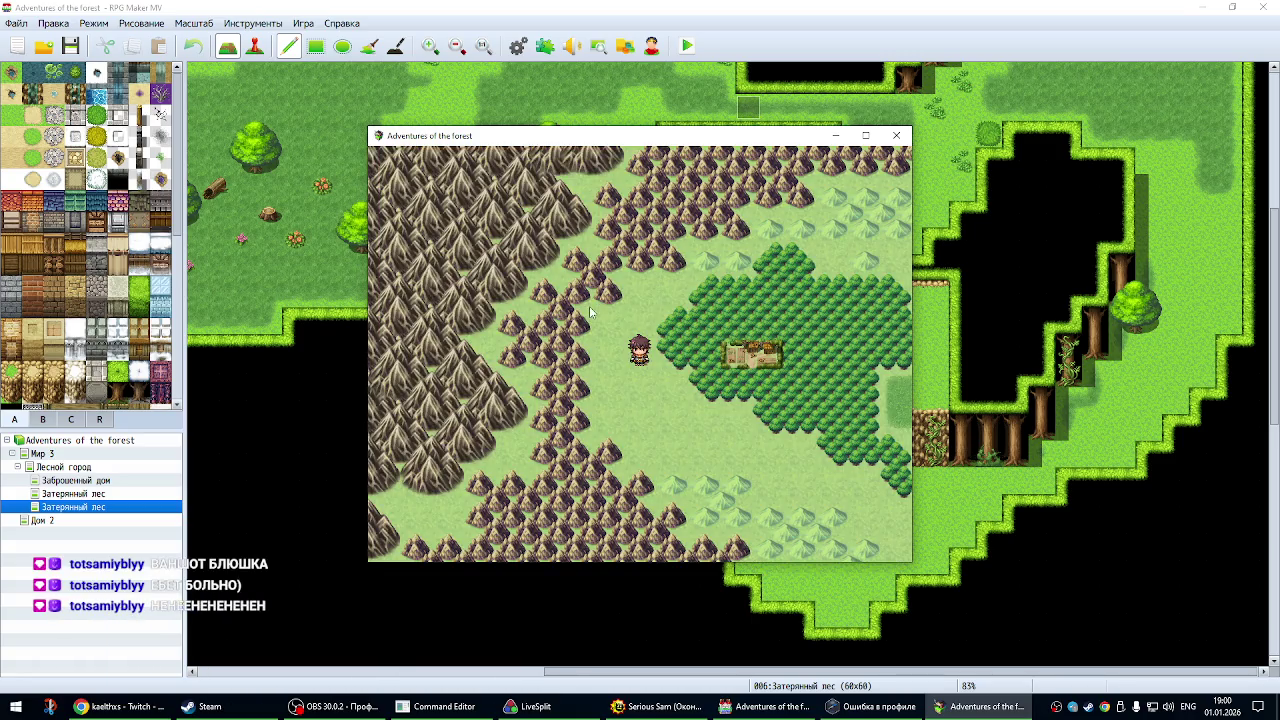
pyautogui.press('Right')
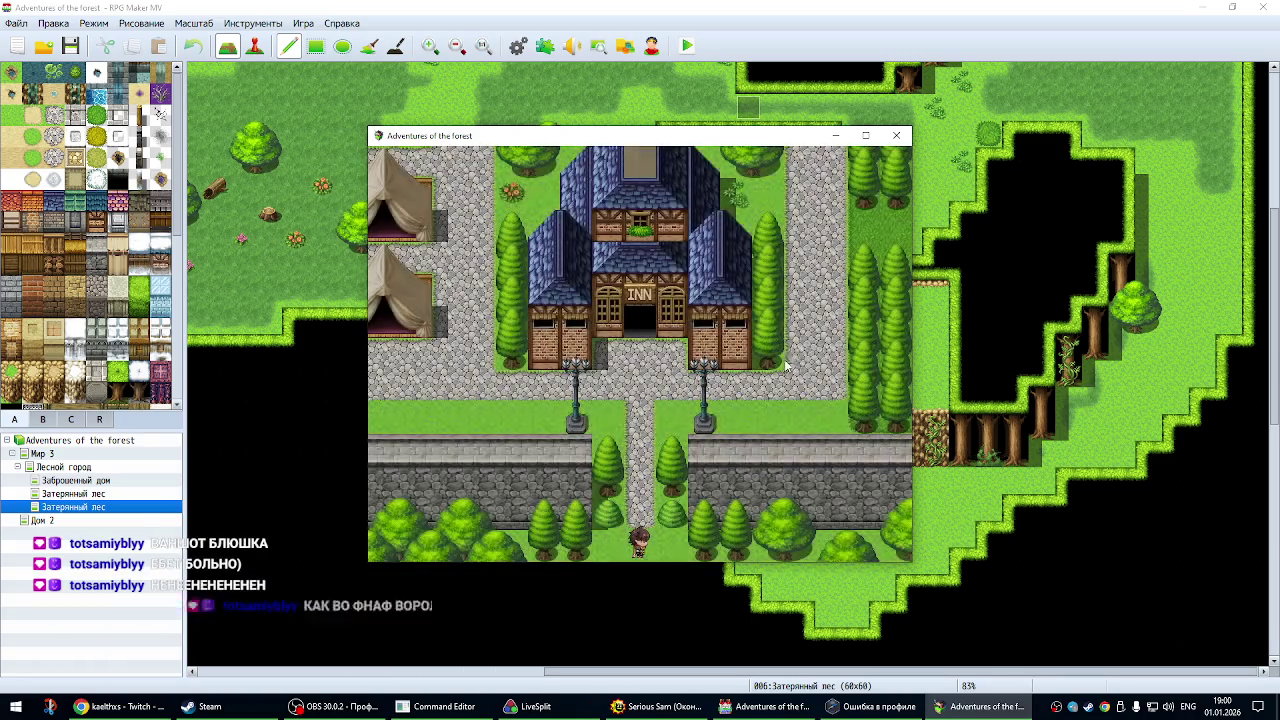
pyautogui.click(806, 335)
pyautogui.click(768, 300)
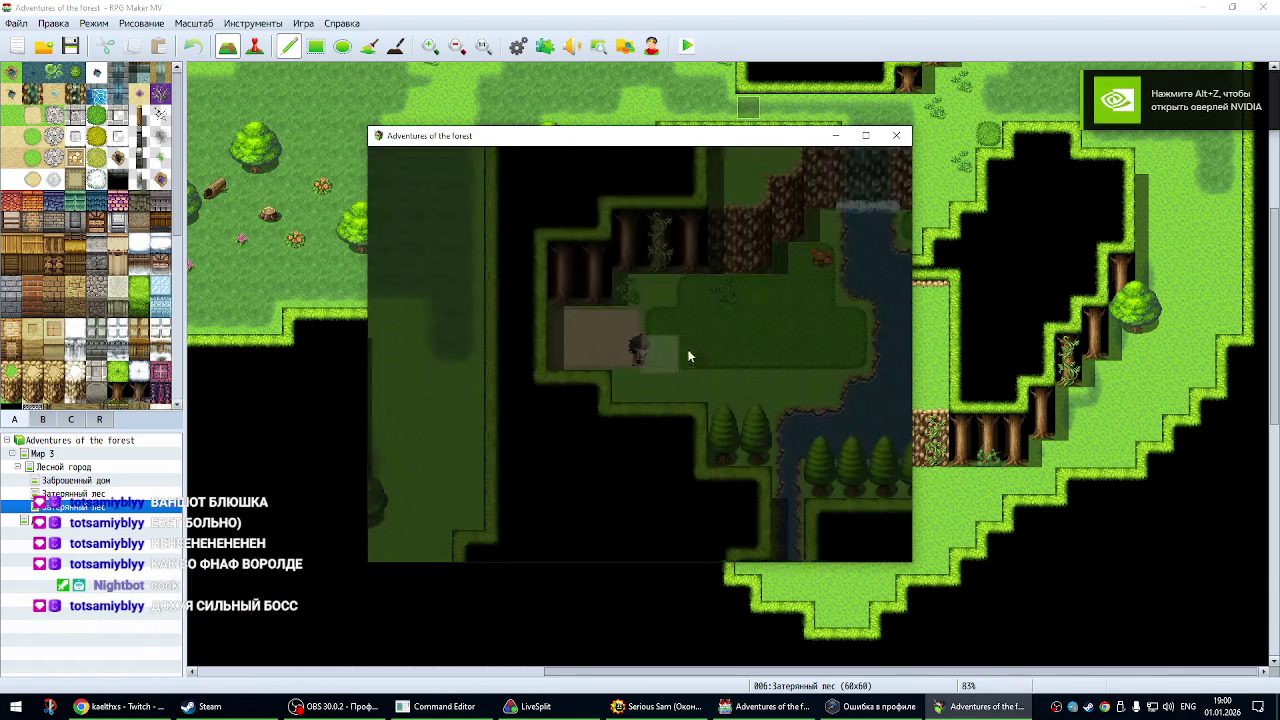
# - Walk the hero east through the forest, along the sandy path and over the ladder
pyautogui.click(757, 354)
pyautogui.click(780, 364)
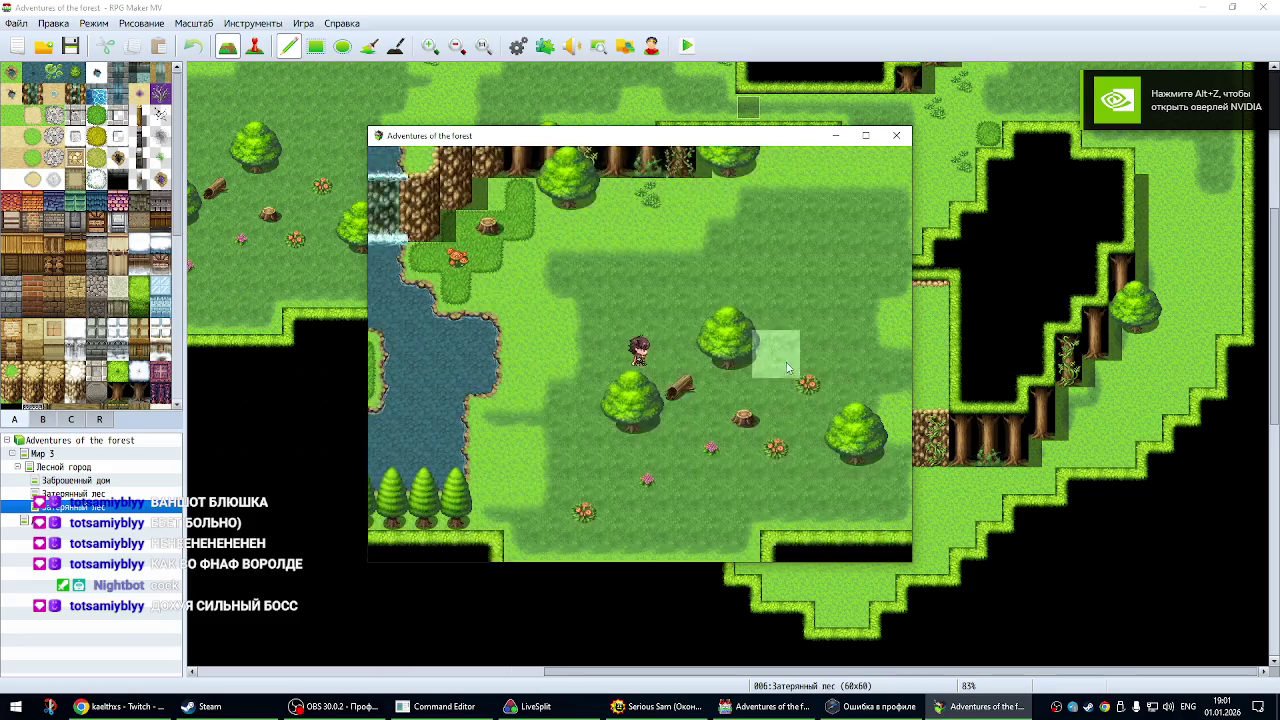
pyautogui.click(770, 405)
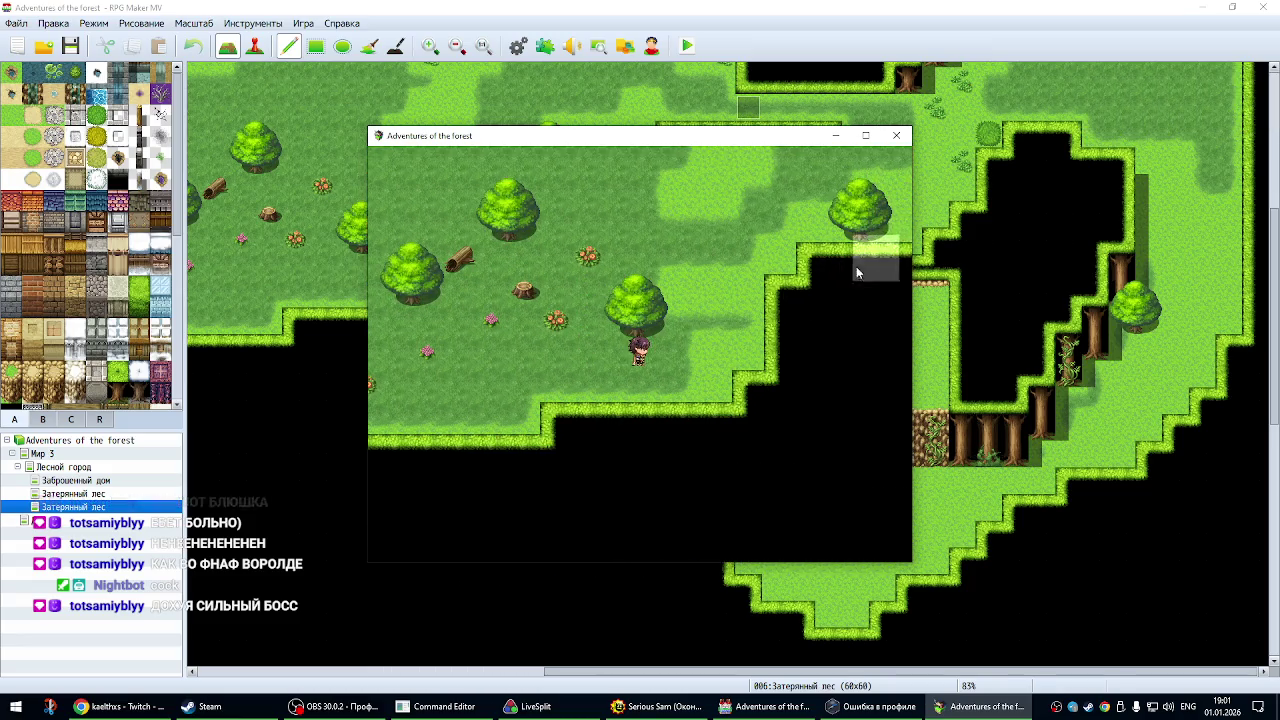
pyautogui.click(857, 223)
pyautogui.click(871, 277)
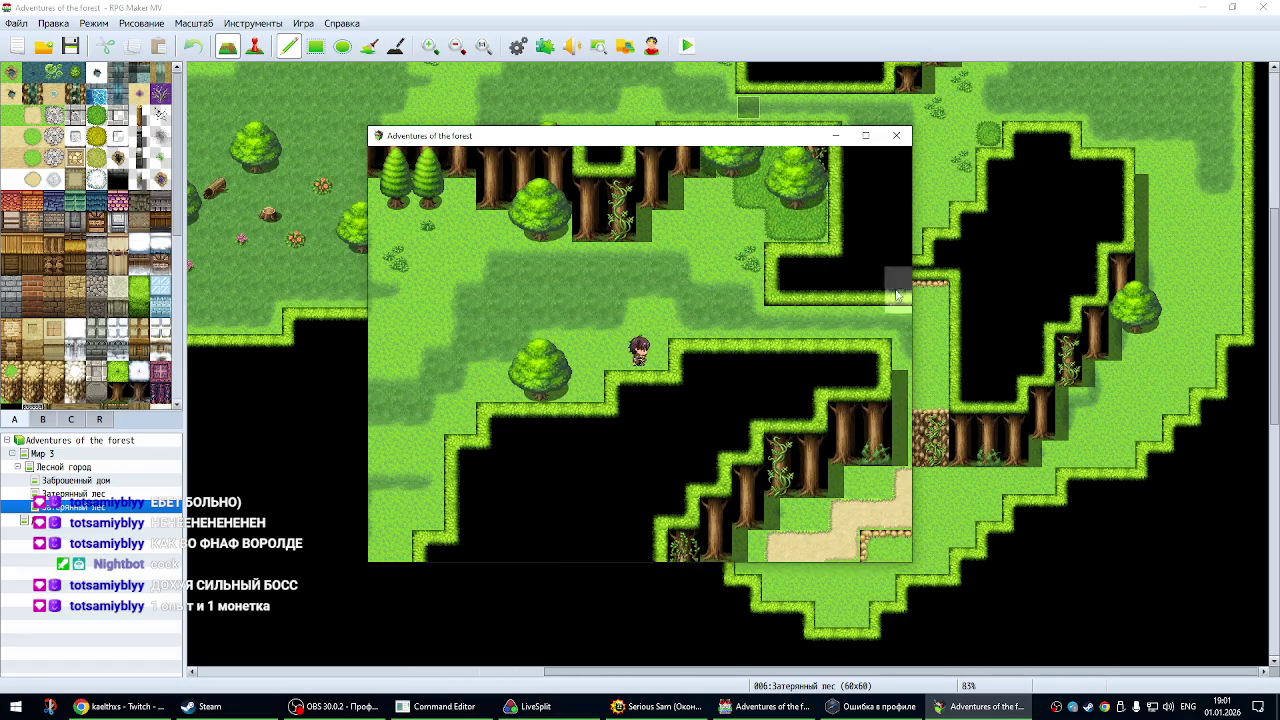
pyautogui.click(800, 414)
pyautogui.click(608, 457)
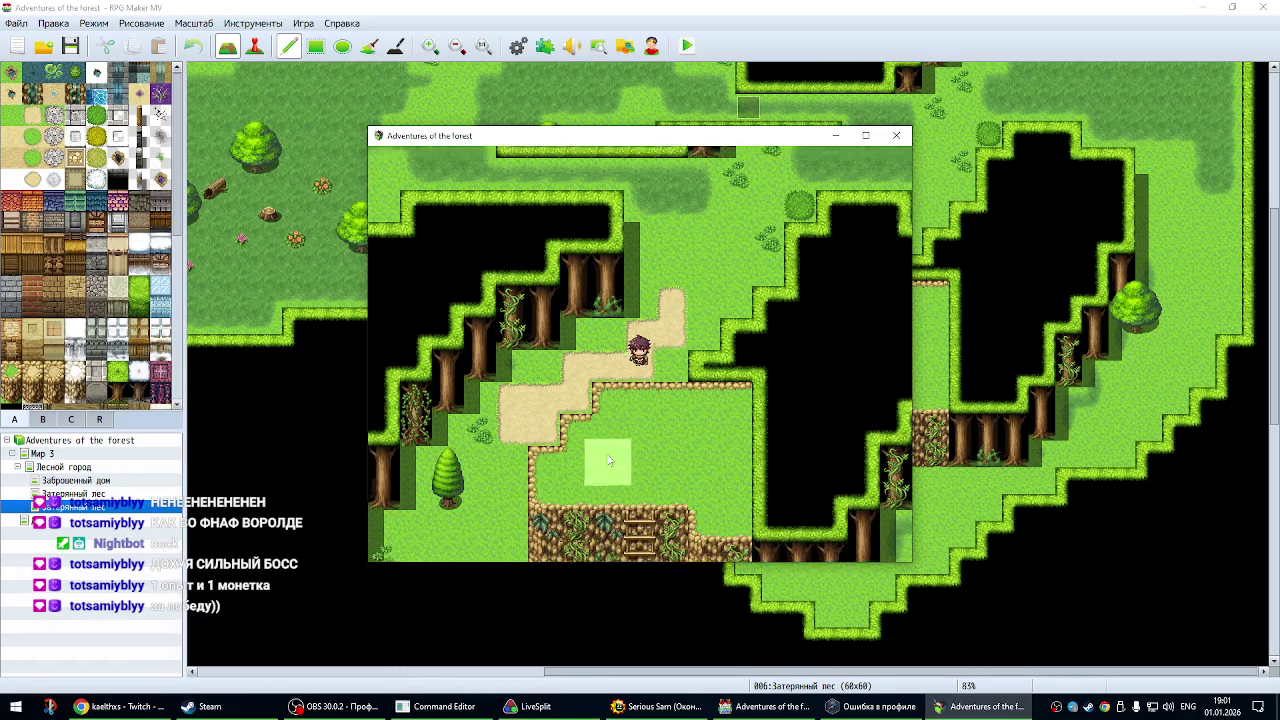
pyautogui.click(764, 369)
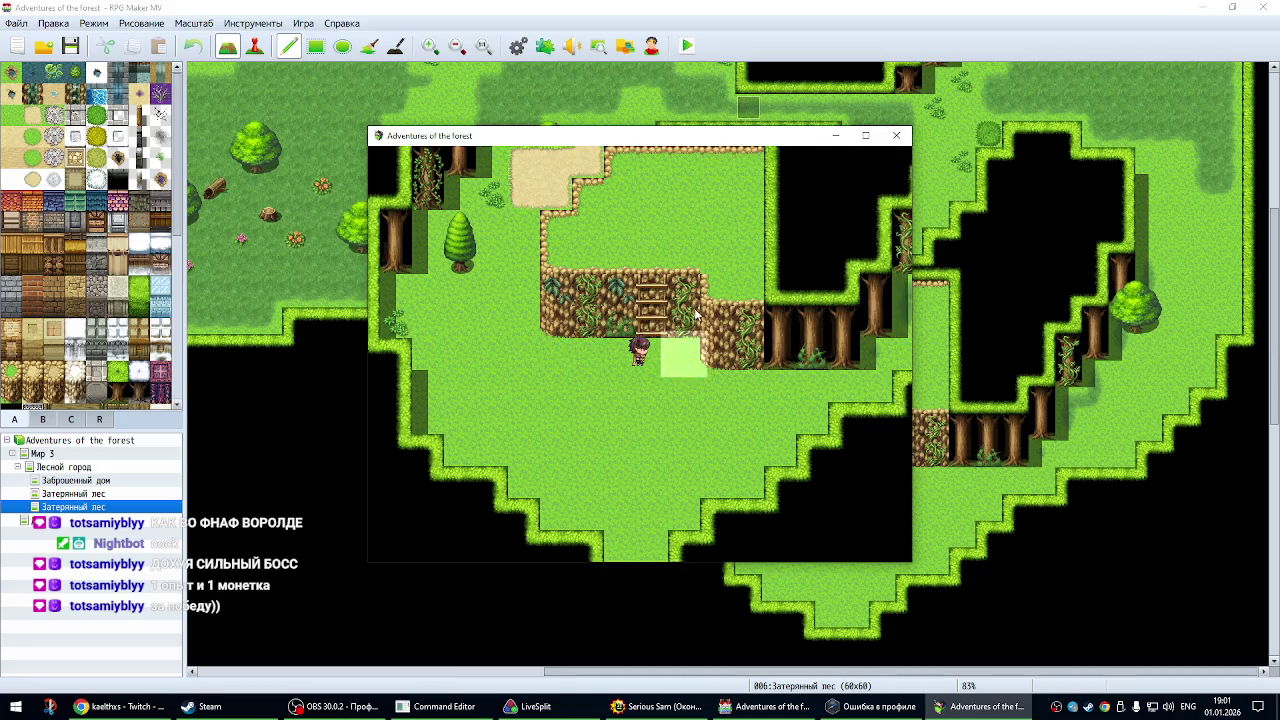
pyautogui.click(610, 278)
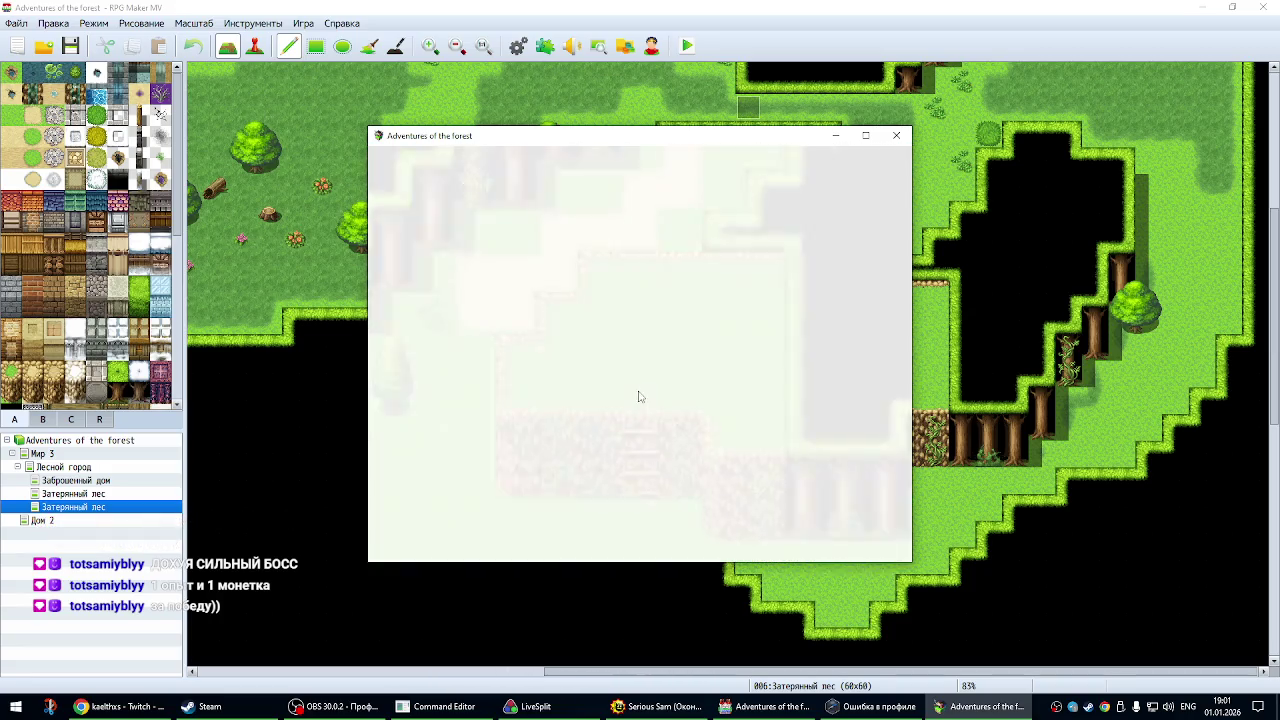
# - Enter the blu encounter and attack blu A for three rounds
pyautogui.click(680, 486)
pyautogui.click(432, 466)
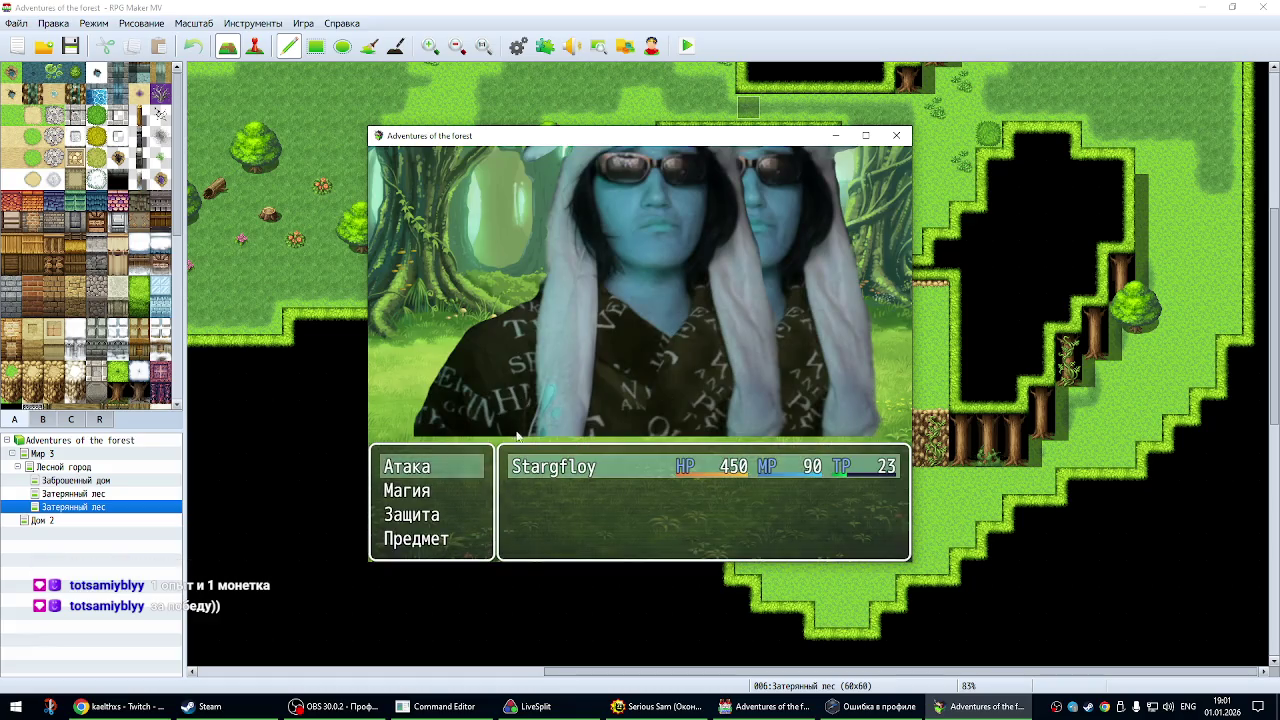
pyautogui.click(460, 480)
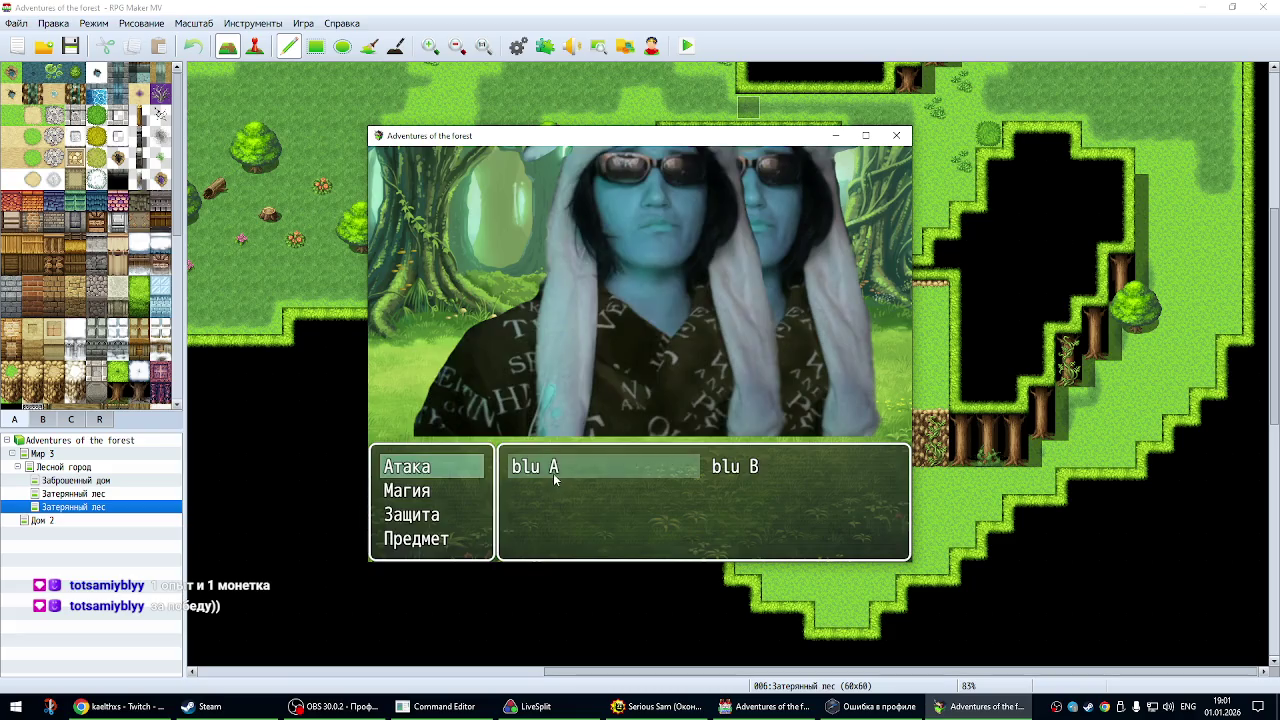
pyautogui.click(553, 474)
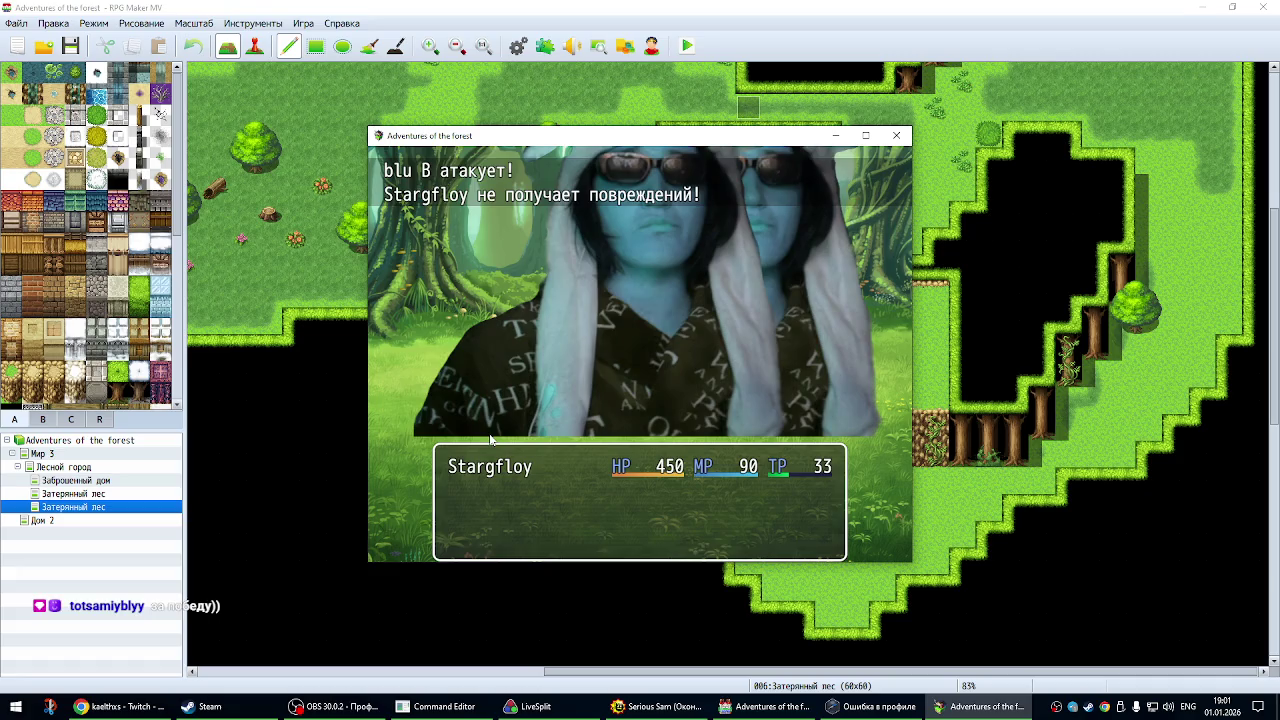
pyautogui.click(485, 466)
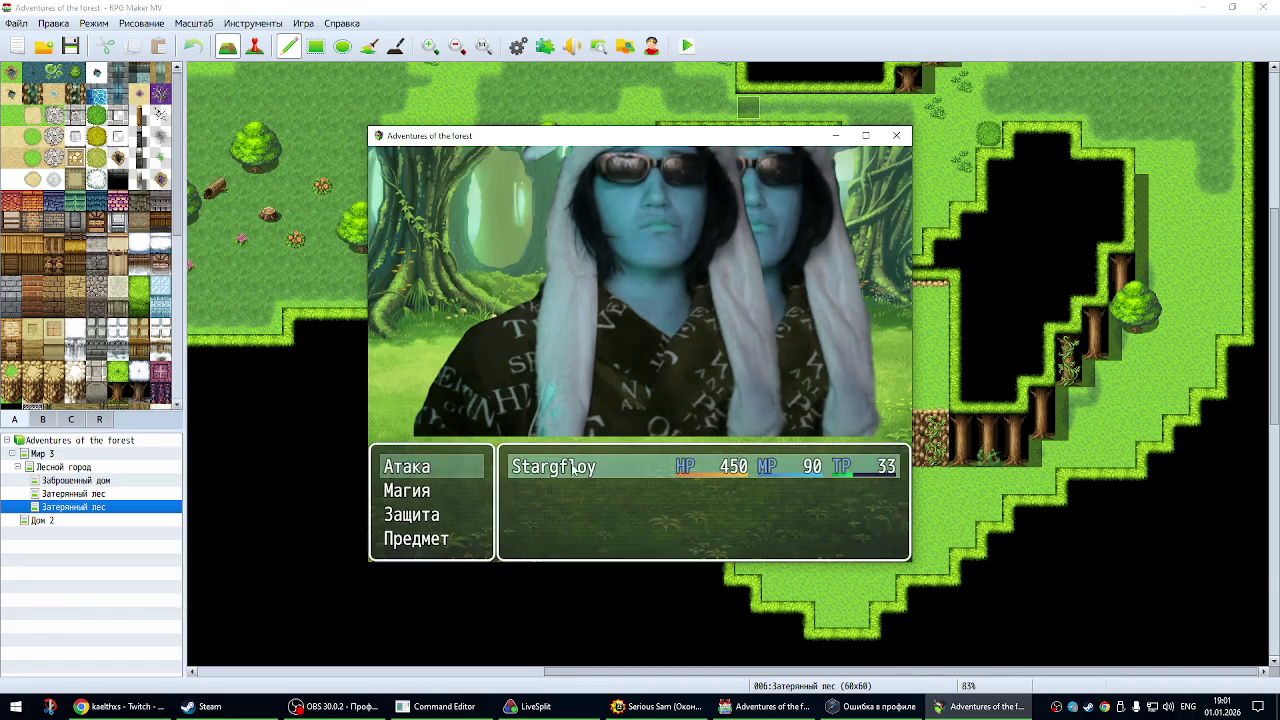
pyautogui.click(430, 466)
pyautogui.click(536, 471)
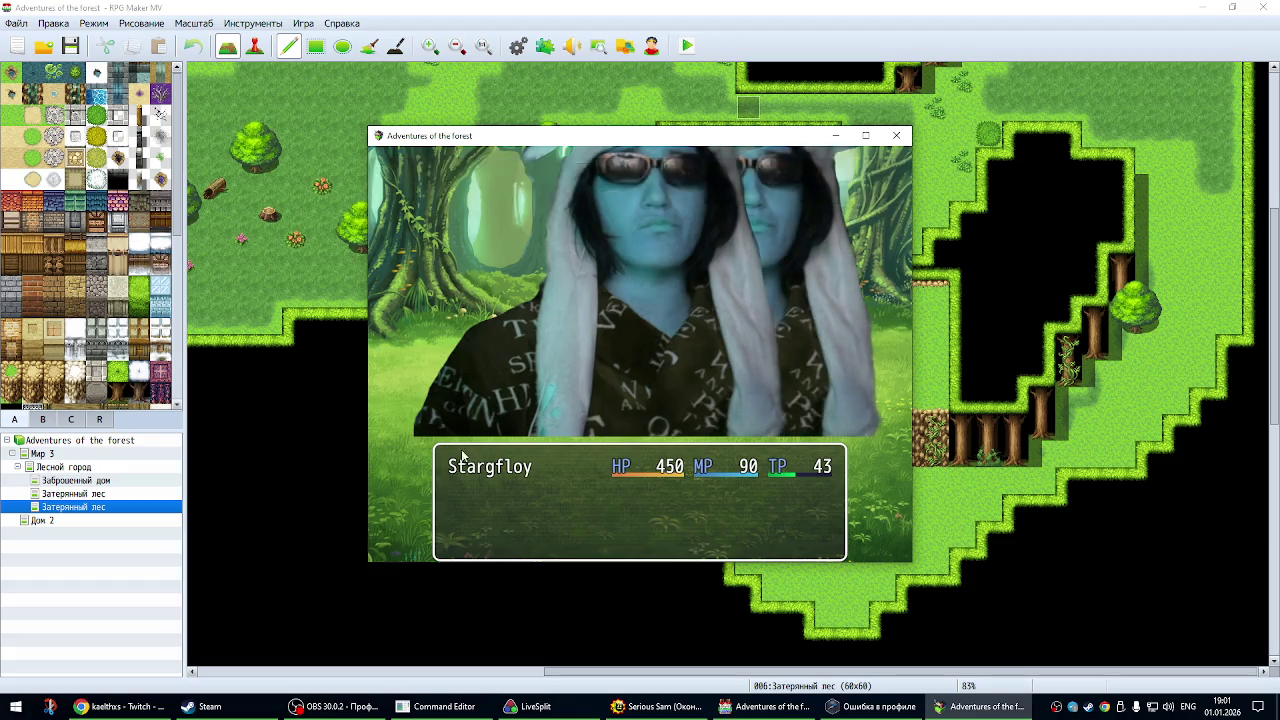
pyautogui.click(443, 466)
pyautogui.click(545, 462)
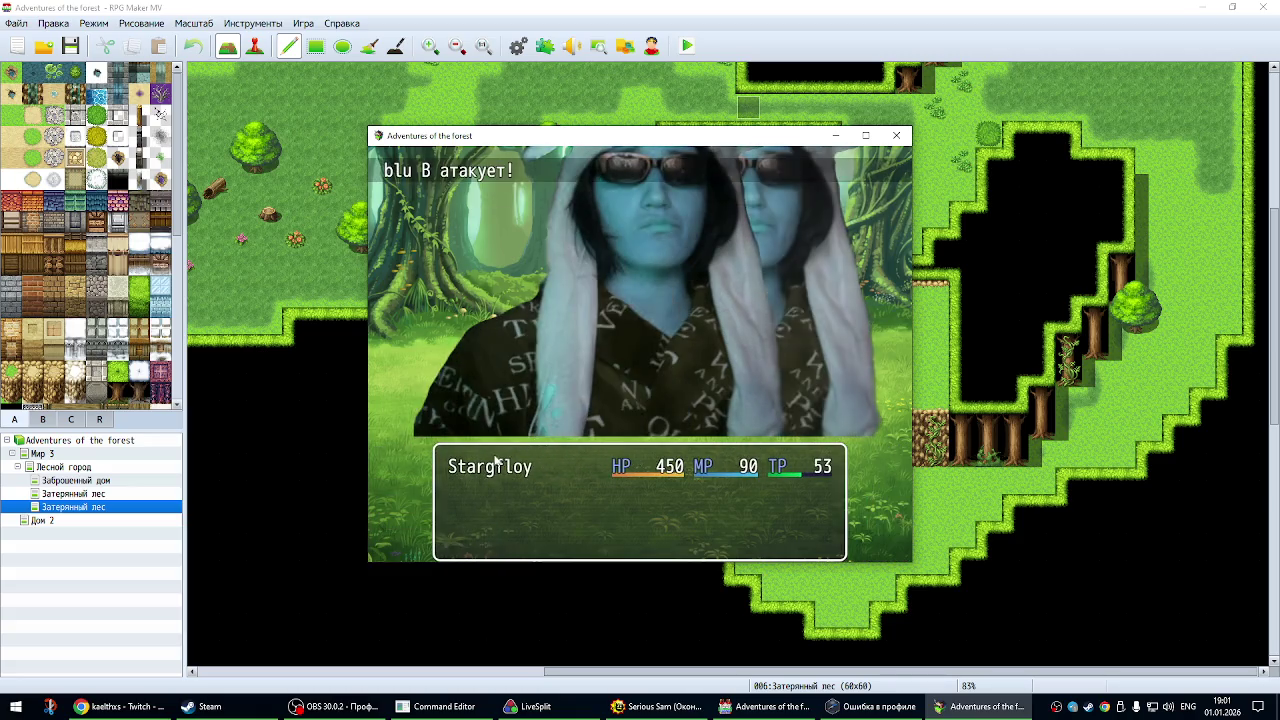
# - Keep fighting with Enter, attacking blu A for two more rounds
pyautogui.press('Return')
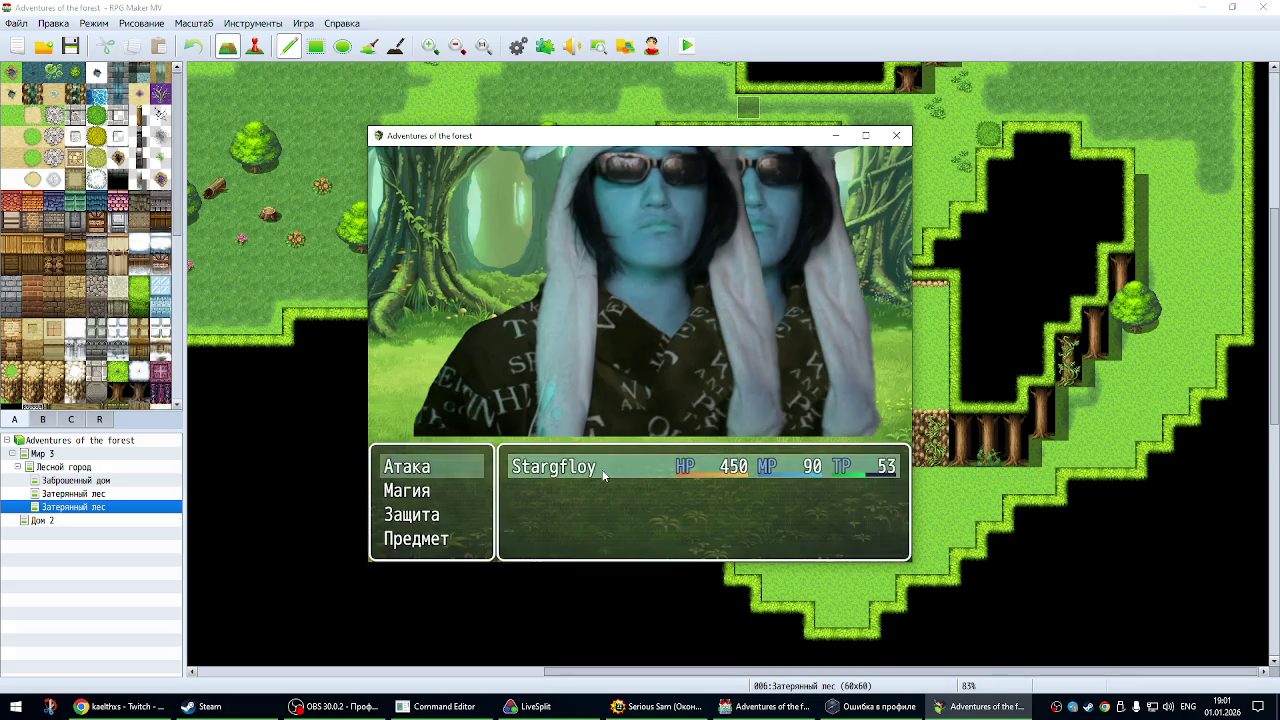
pyautogui.press('Return')
pyautogui.press('Return')
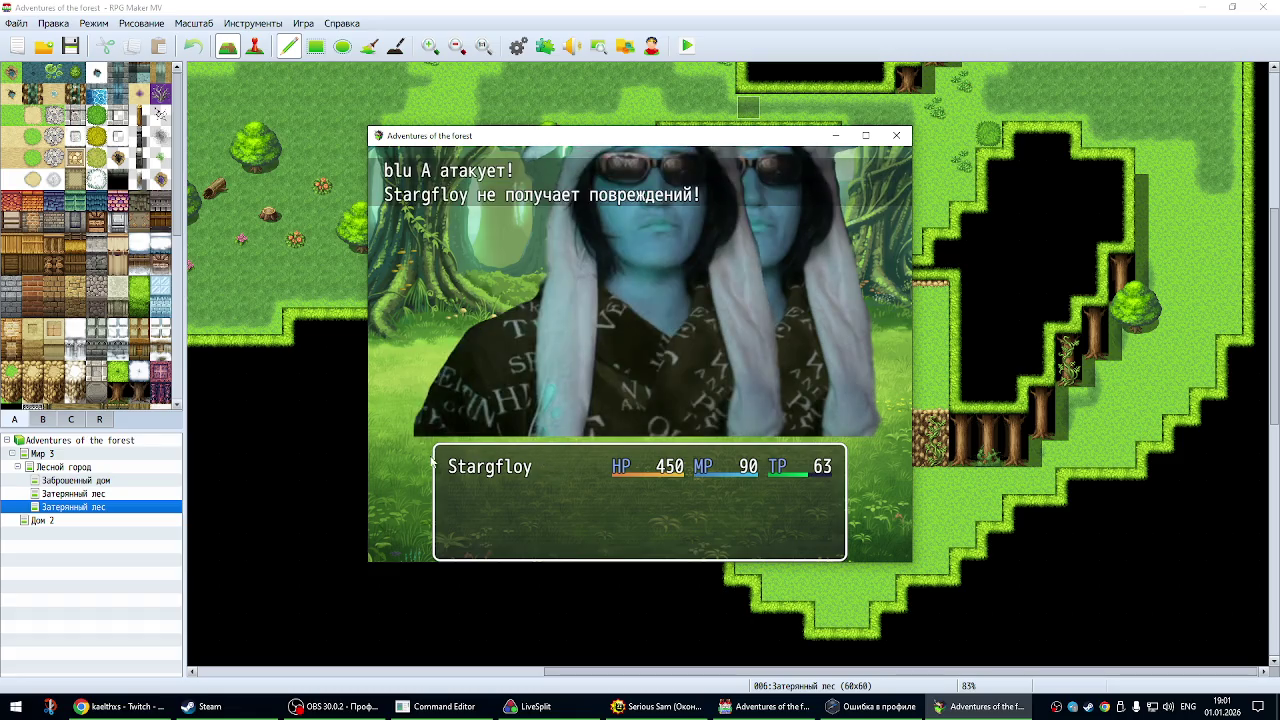
pyautogui.press('Return')
pyautogui.press('Return')
pyautogui.press('Return')
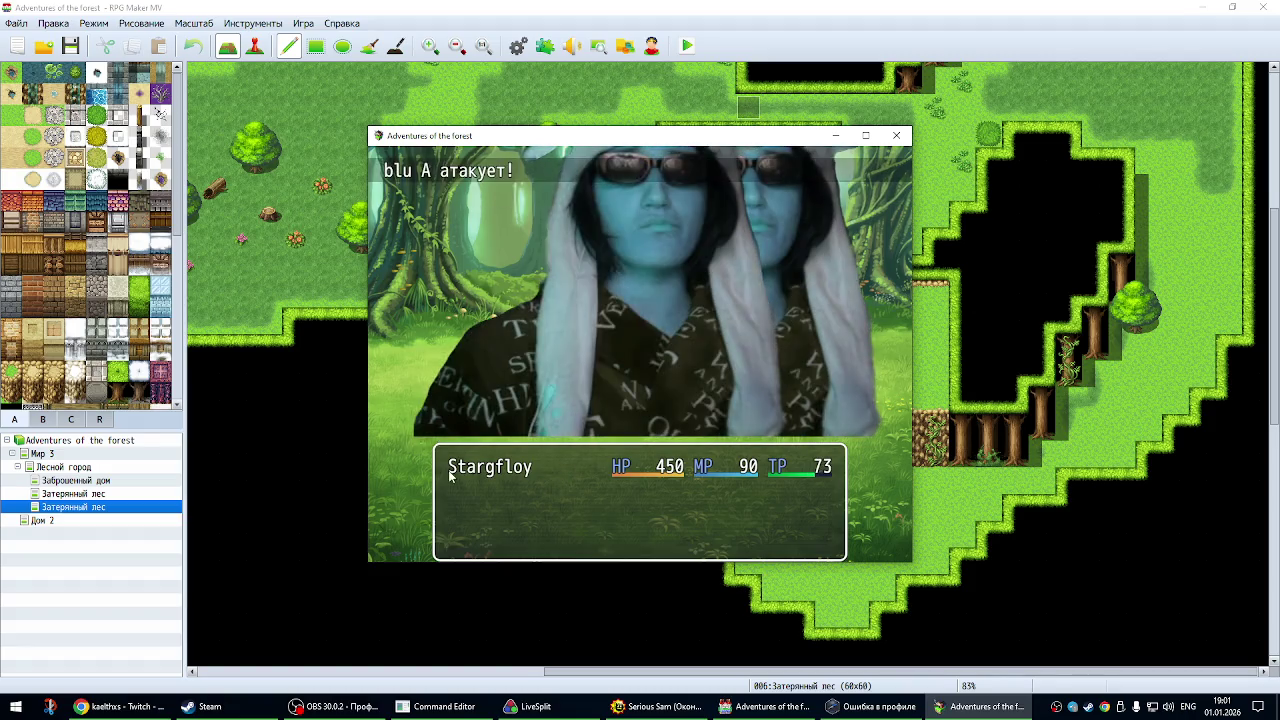
pyautogui.press('Return')
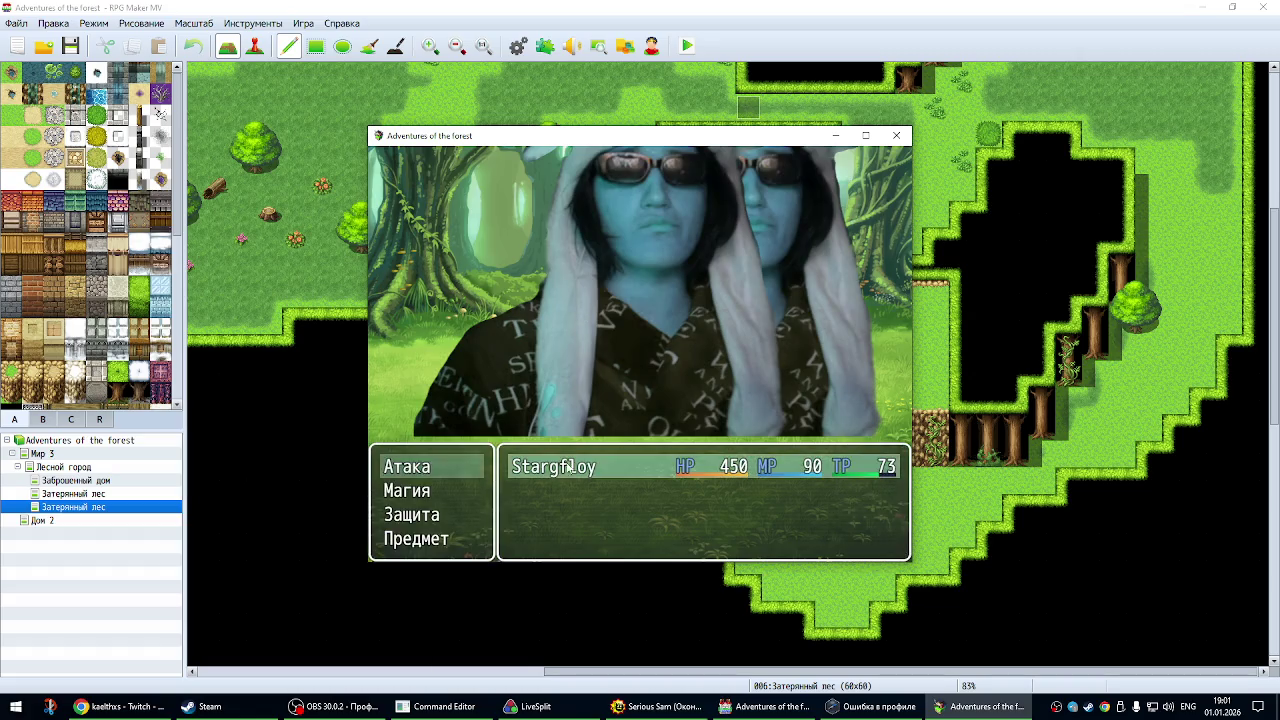
pyautogui.press('Return')
pyautogui.press('Return')
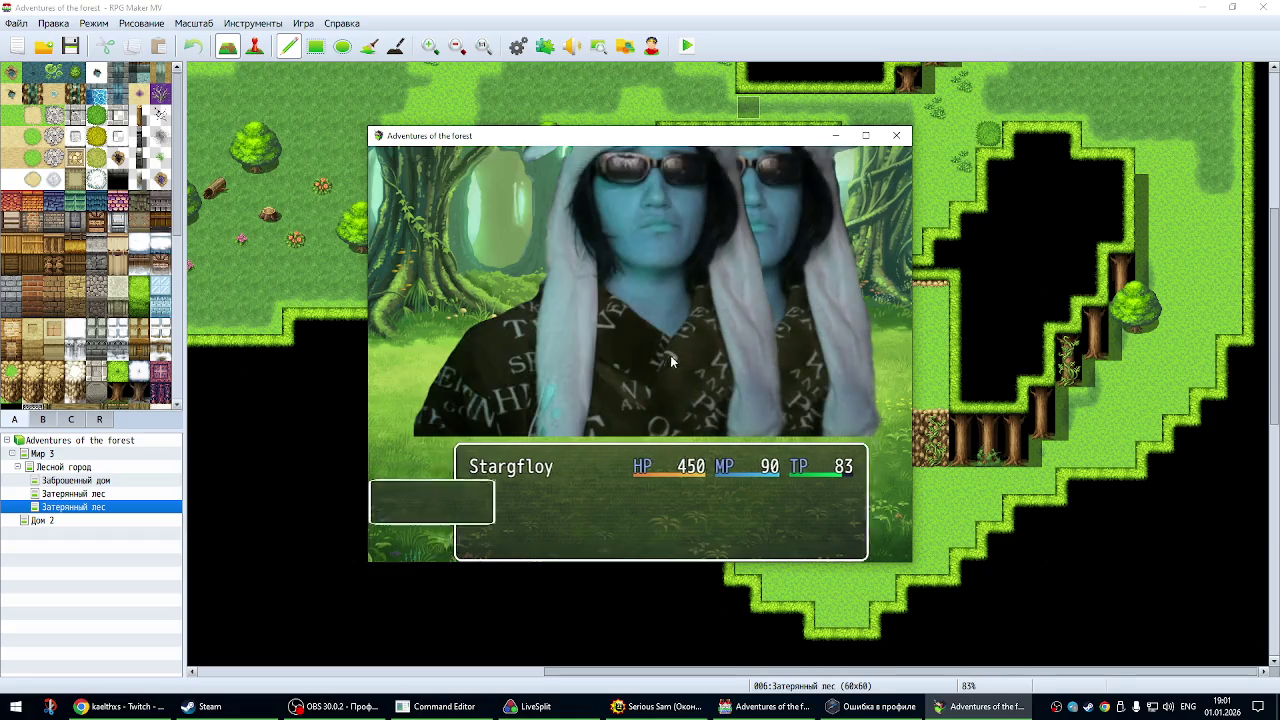
# - Escape the battle, walk below the cliff and close the playtest
pyautogui.doubleClick(426, 491)
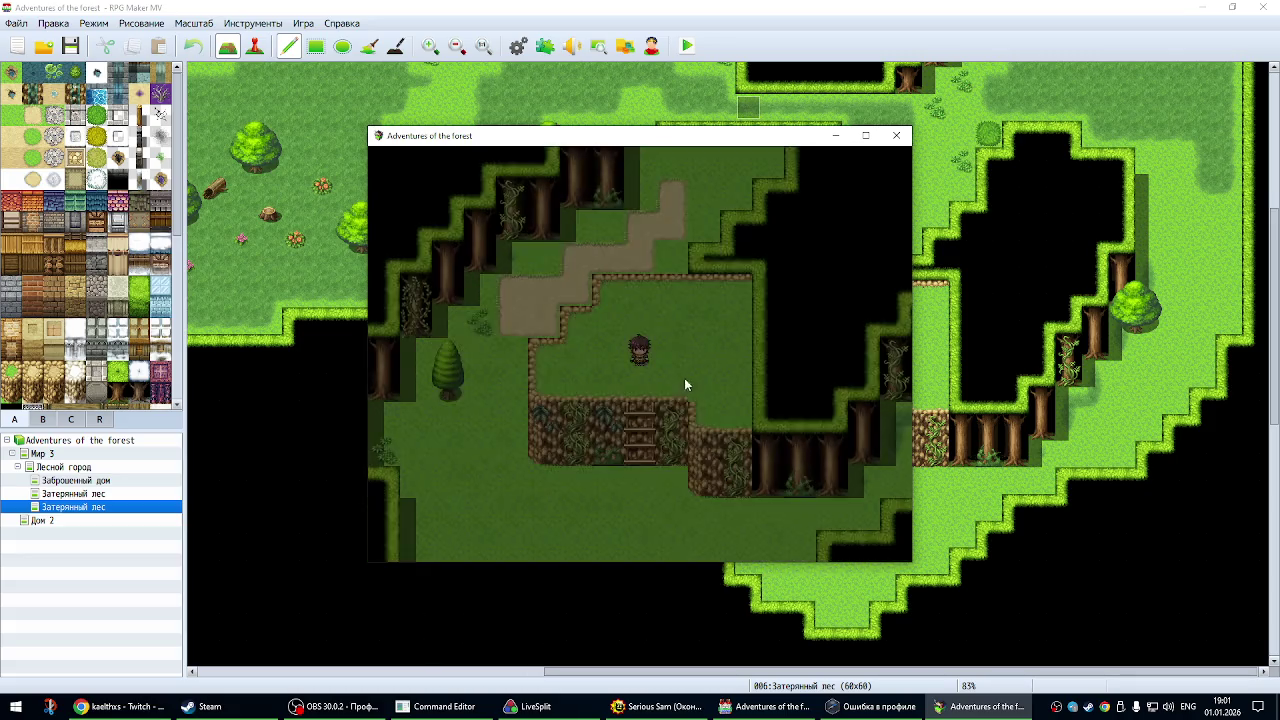
pyautogui.click(642, 452)
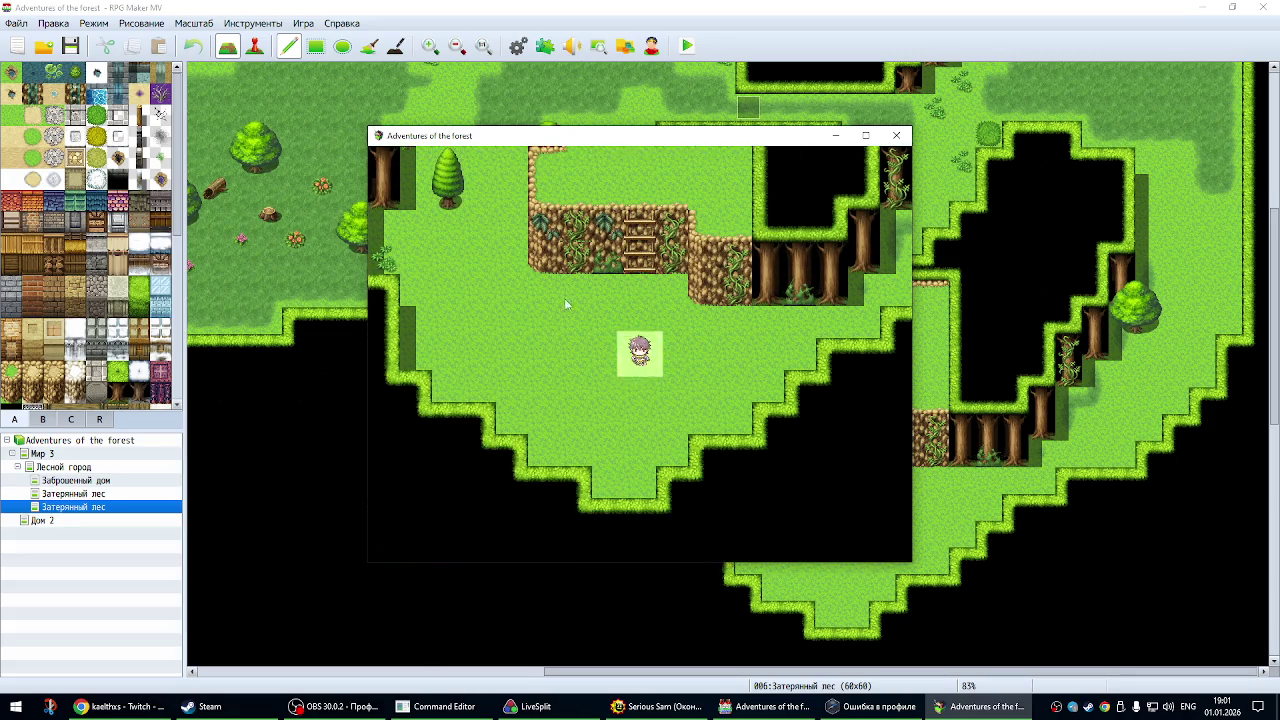
pyautogui.click(892, 139)
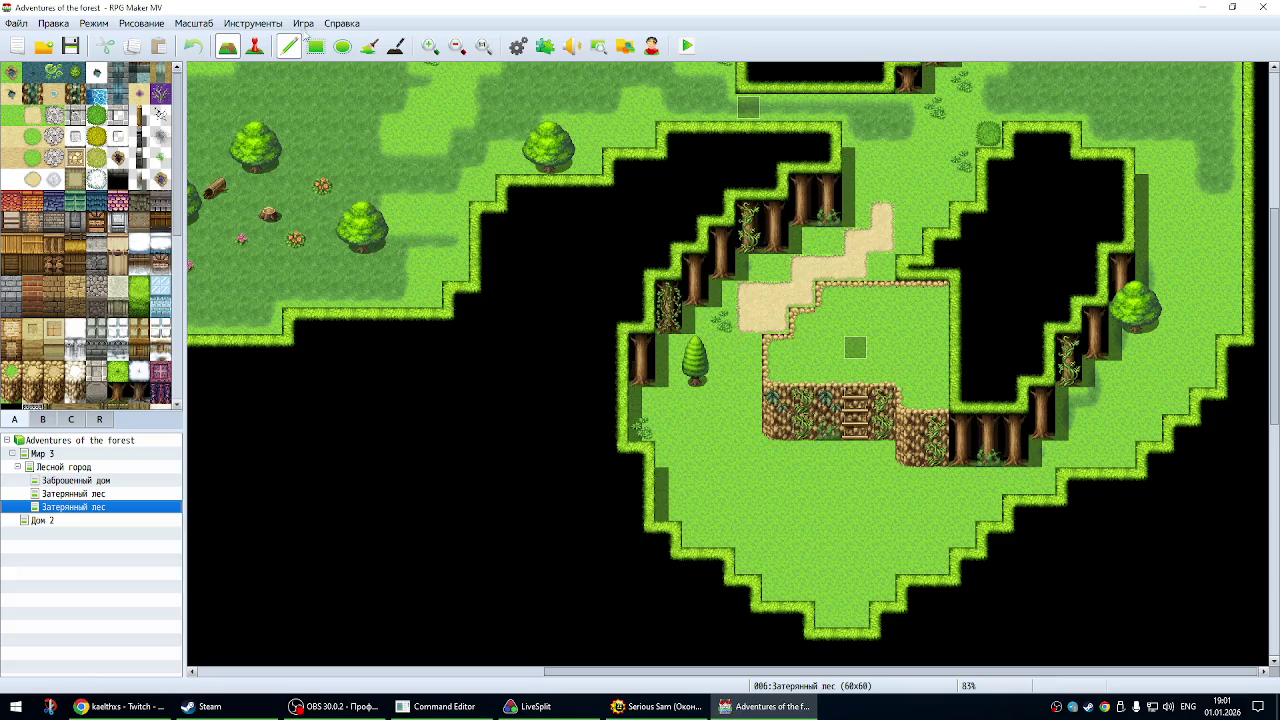
# - Open the Database with F9, set enemy blu's Attack to 900, apply and close
pyautogui.click(229, 24)
pyautogui.click(403, 252)
pyautogui.press('F9')
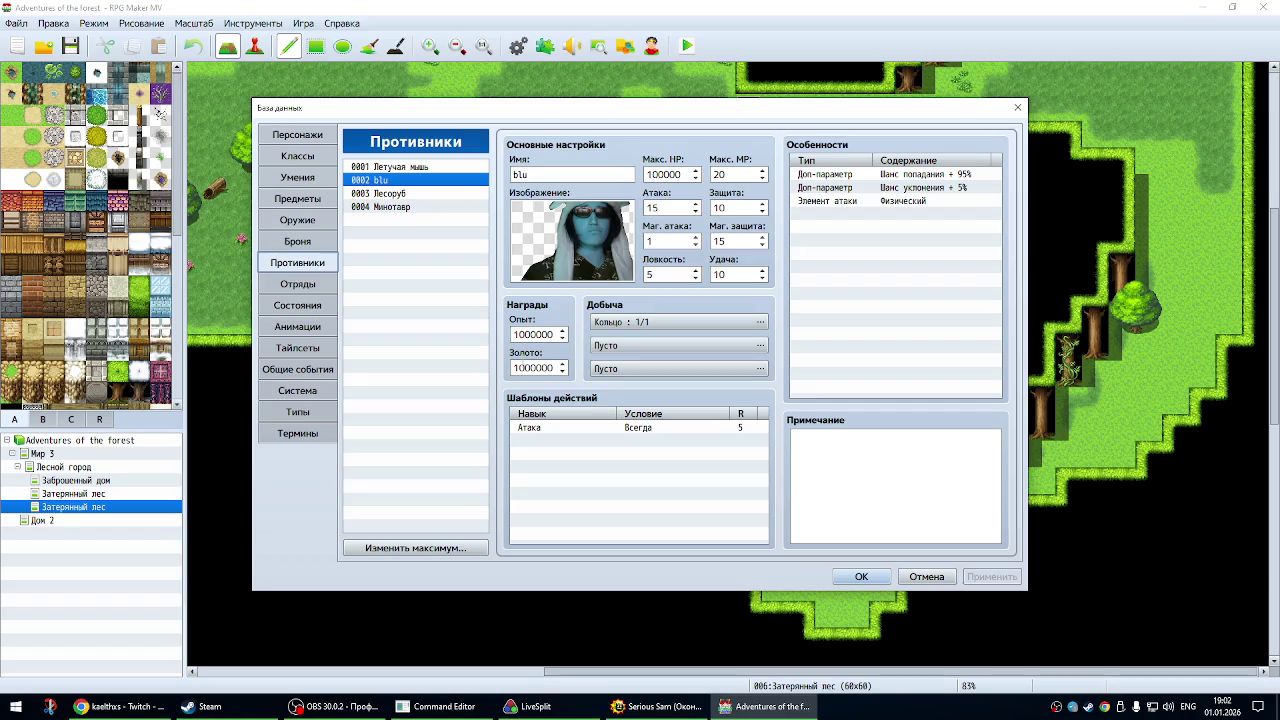
pyautogui.click(670, 207)
pyautogui.write('100')
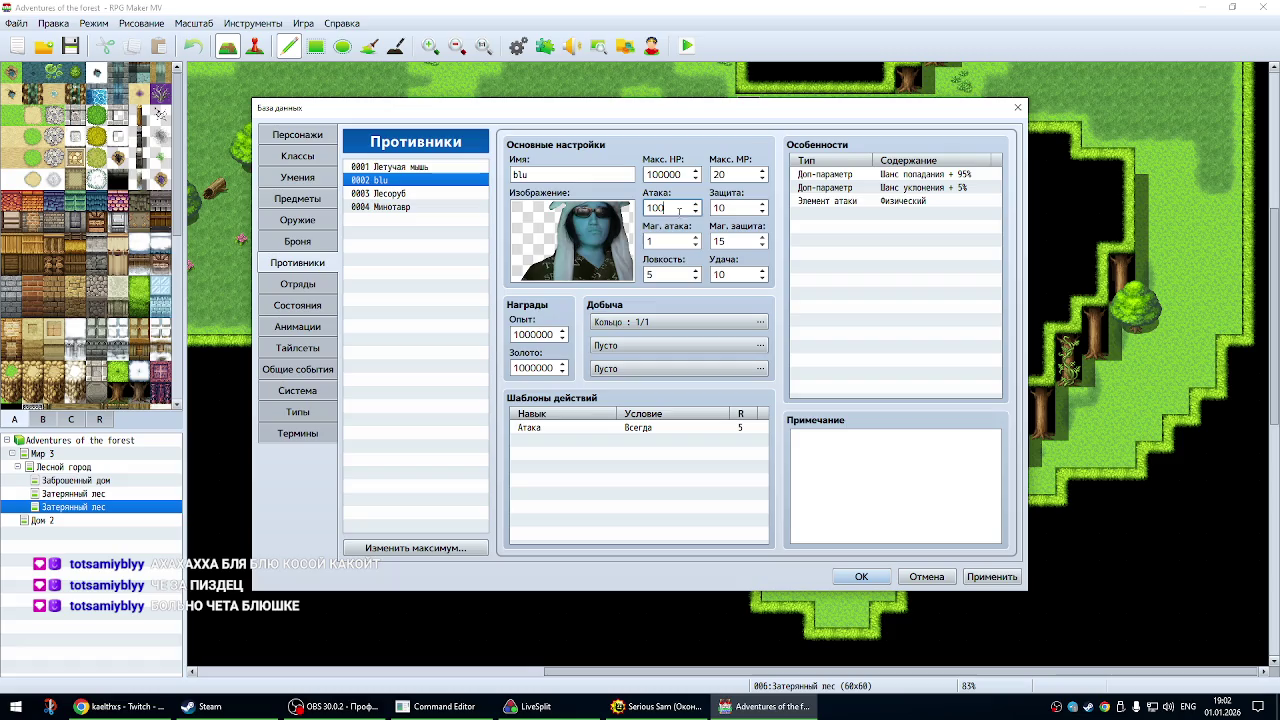
pyautogui.scroll(5, 700, 207)
pyautogui.write('900')
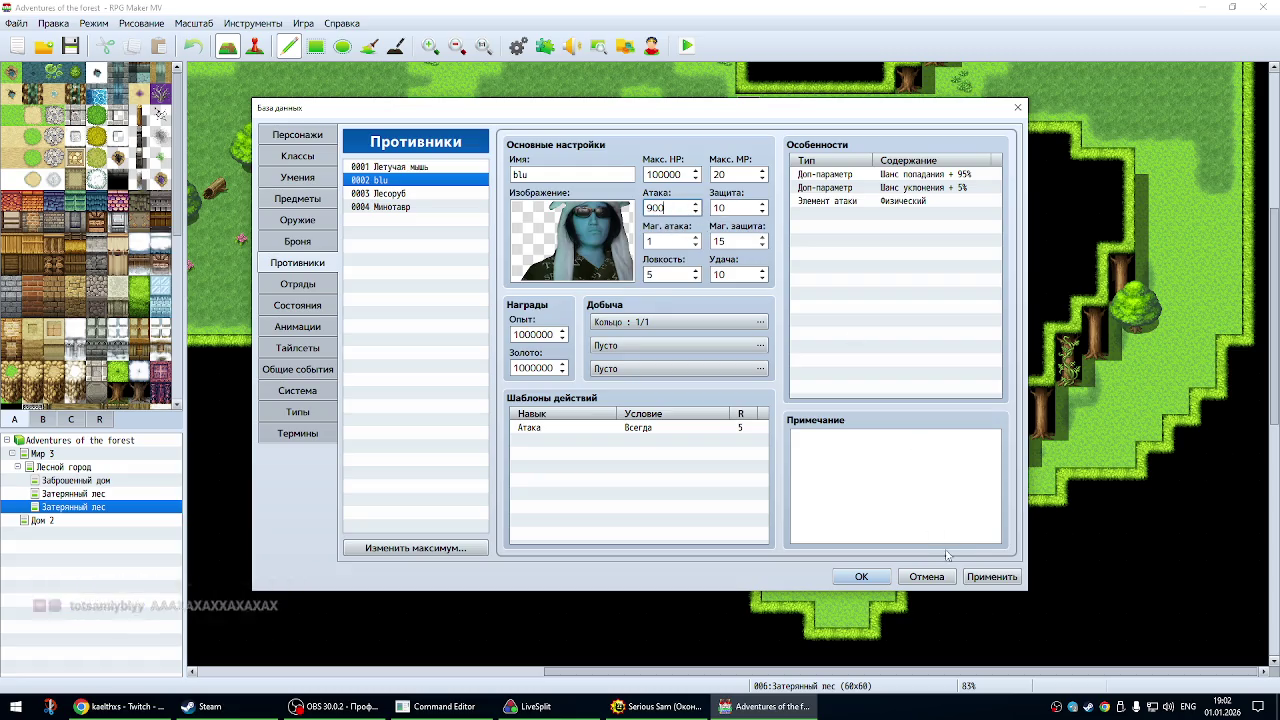
pyautogui.click(993, 582)
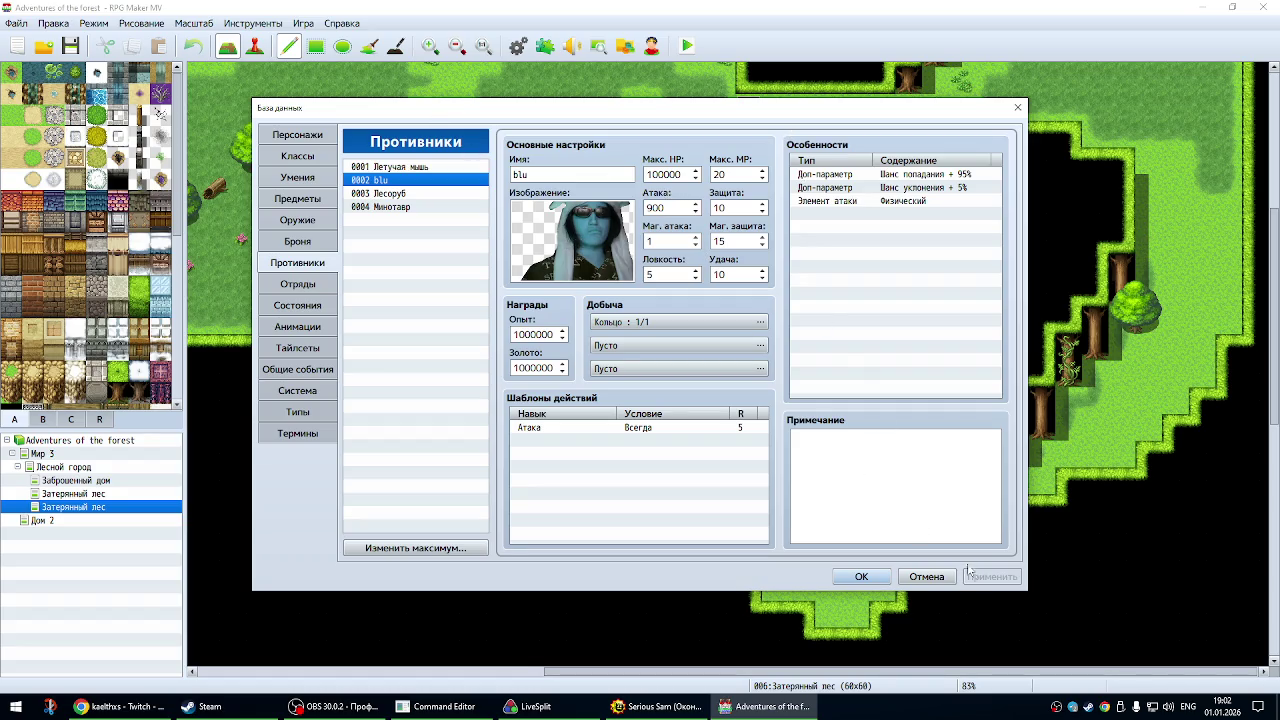
pyautogui.click(861, 576)
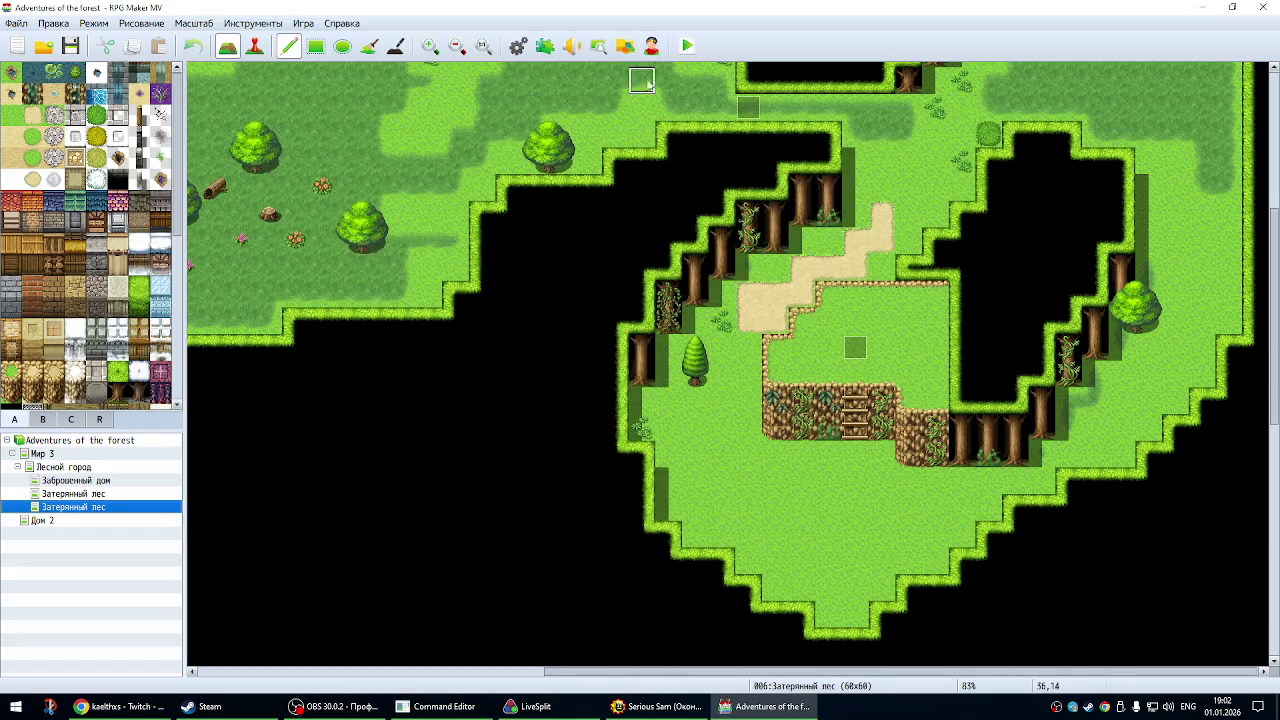
# - Save and playtest with Ctrl+R, then start a New Game
pyautogui.hotkey('ctrl', 'r')
pyautogui.click(583, 375)
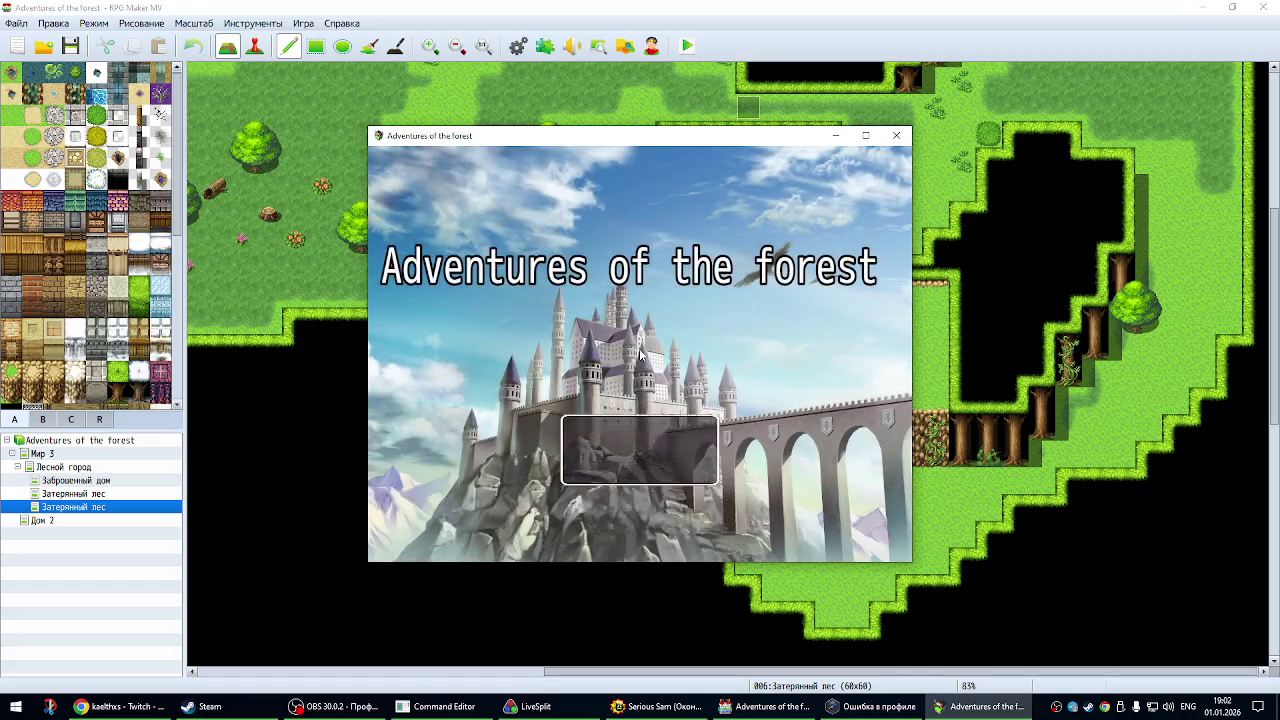
pyautogui.click(631, 428)
pyautogui.click(866, 135)
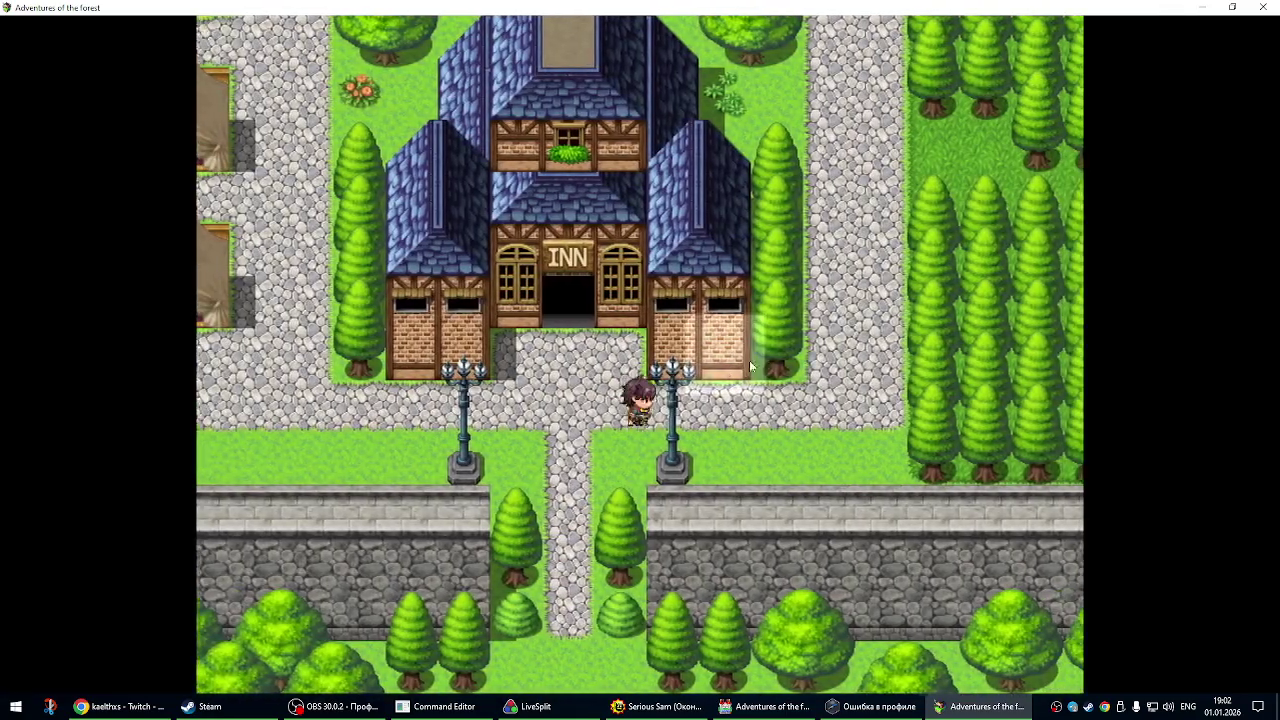
# - Walk the hero along the river into the forest onto the encounter spot
pyautogui.press('Right')
pyautogui.press('Up')
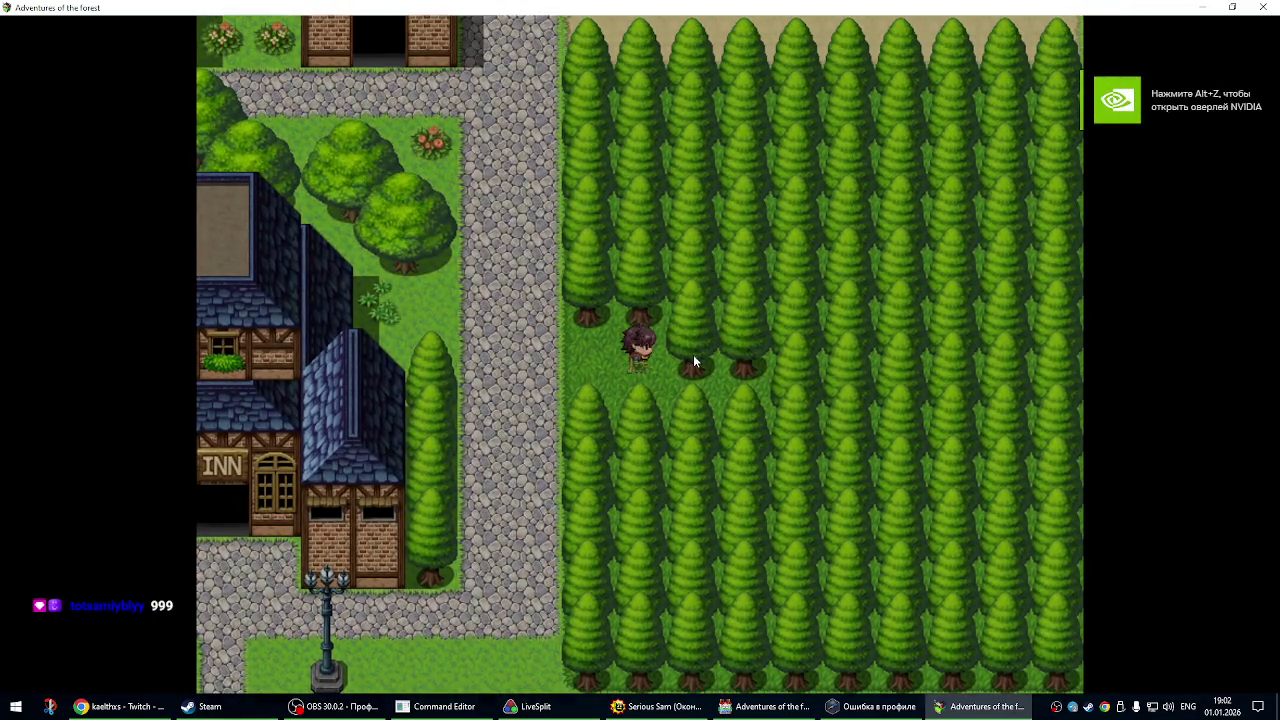
pyautogui.press('Right')
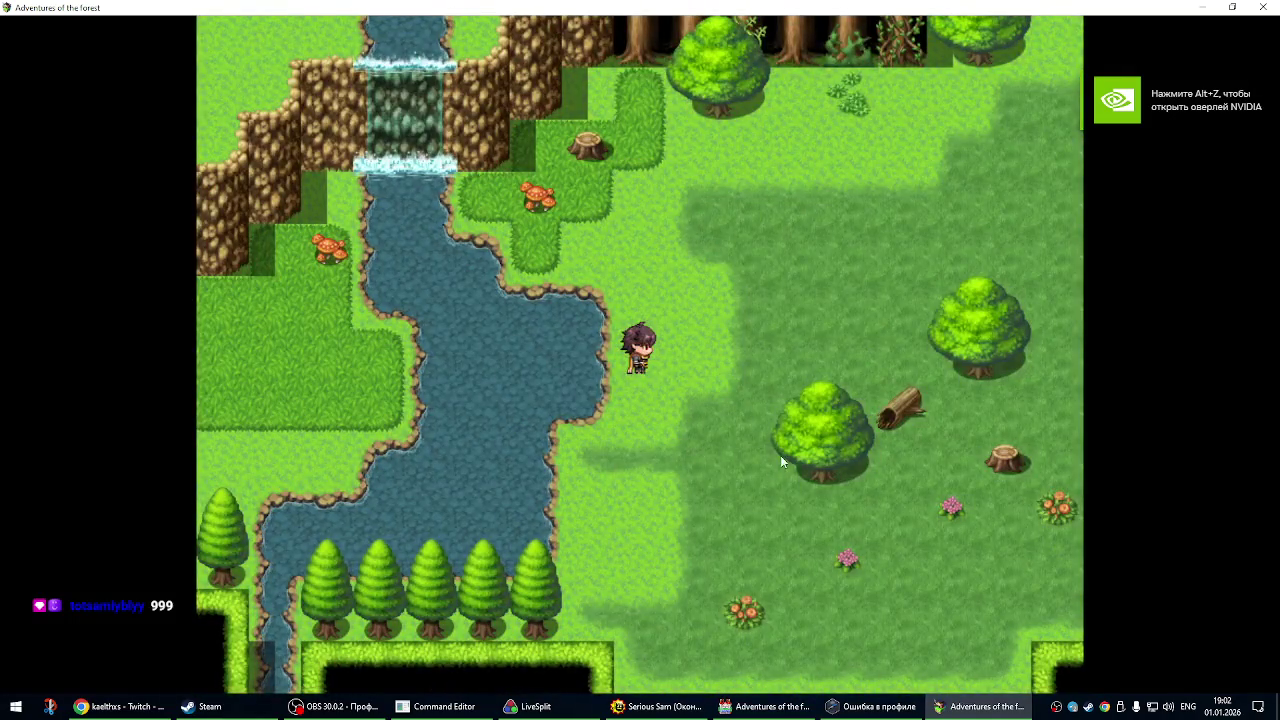
pyautogui.moveTo(780, 455)
pyautogui.mouseDown()
pyautogui.moveTo(849, 397)
pyautogui.moveTo(908, 249)
pyautogui.moveTo(971, 143)
pyautogui.moveTo(850, 79)
pyautogui.moveTo(835, 95)
pyautogui.moveTo(866, 170)
pyautogui.moveTo(853, 288)
pyautogui.moveTo(867, 341)
pyautogui.moveTo(649, 578)
pyautogui.moveTo(429, 506)
pyautogui.moveTo(586, 566)
pyautogui.moveTo(743, 517)
pyautogui.moveTo(869, 379)
pyautogui.moveTo(686, 350)
pyautogui.moveTo(586, 189)
pyautogui.moveTo(637, 229)
pyautogui.moveTo(630, 245)
pyautogui.mouseUp()
pyautogui.click(604, 447)
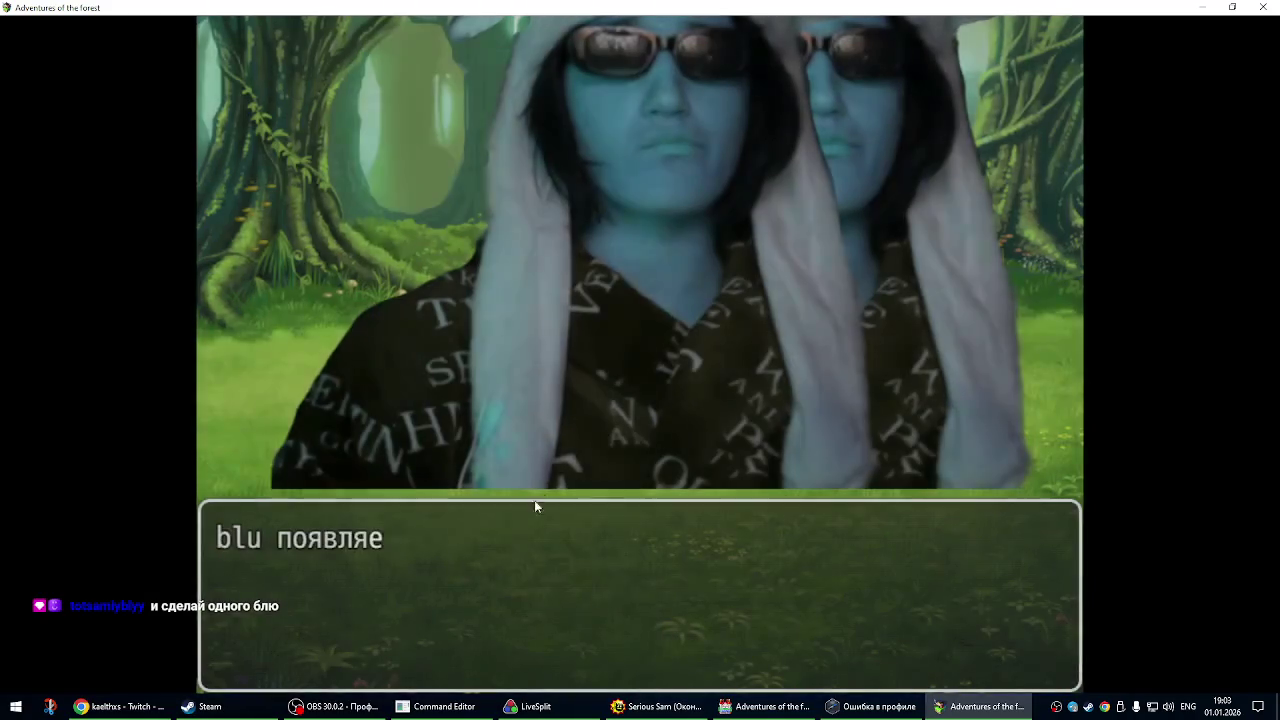
# - Fight and attack blu A, get defeated in one hit, and dismiss the defeat message
pyautogui.click(534, 506)
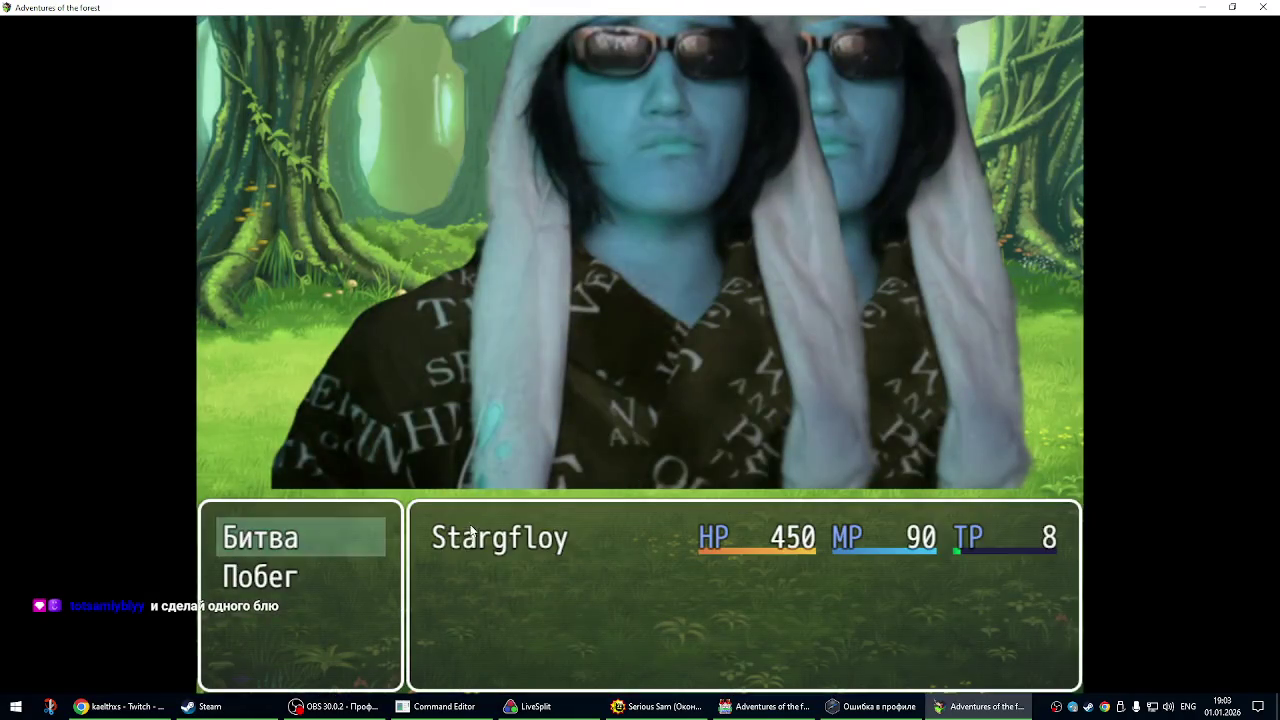
pyautogui.click(350, 534)
pyautogui.click(288, 550)
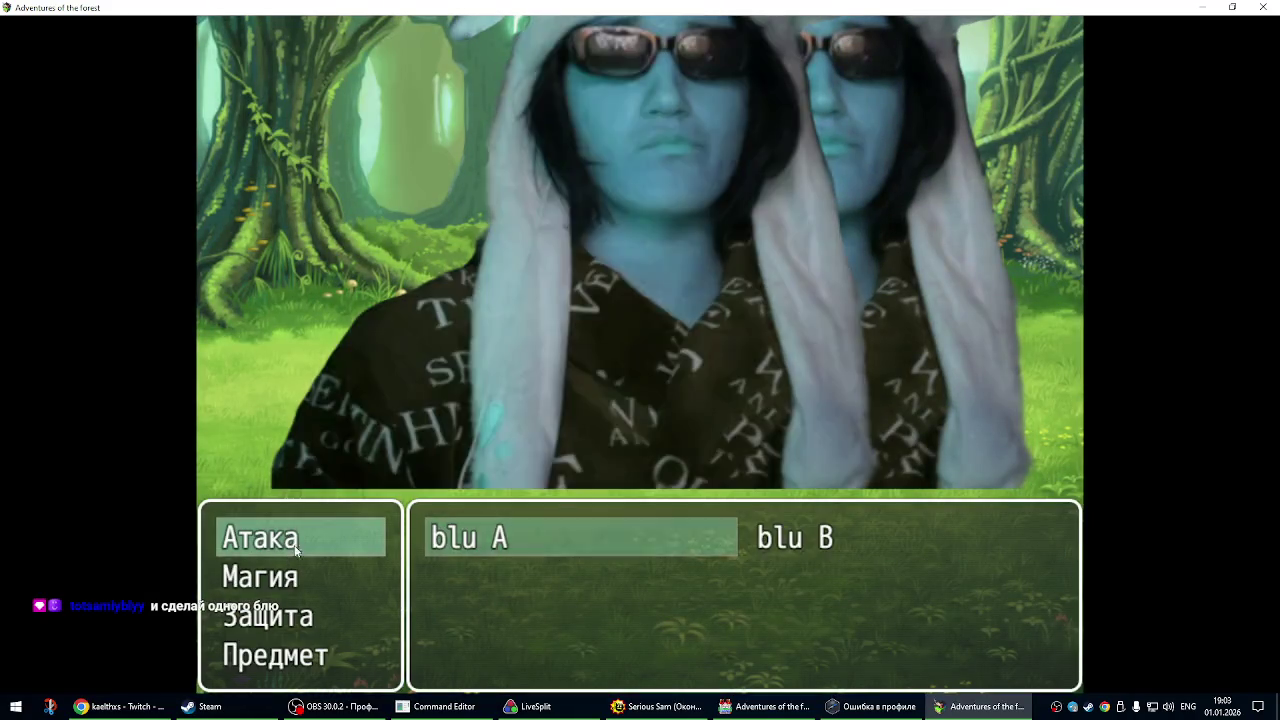
pyautogui.click(452, 538)
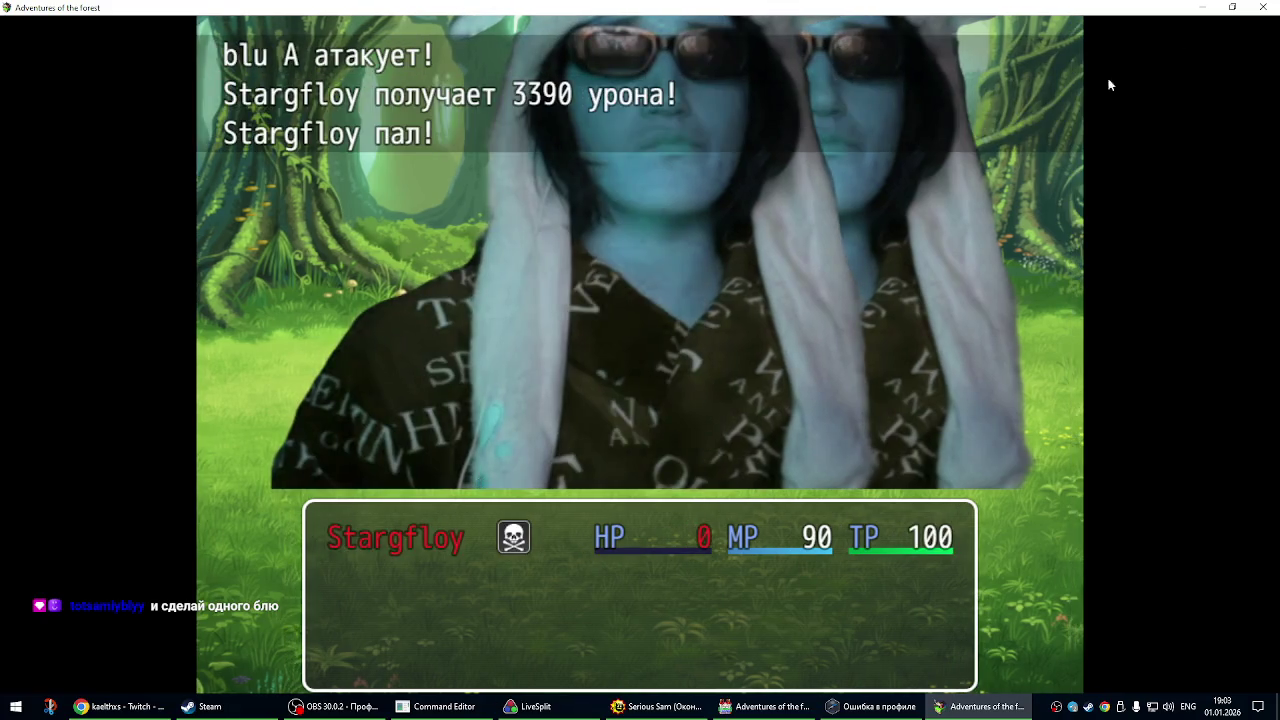
pyautogui.press('super+Down')
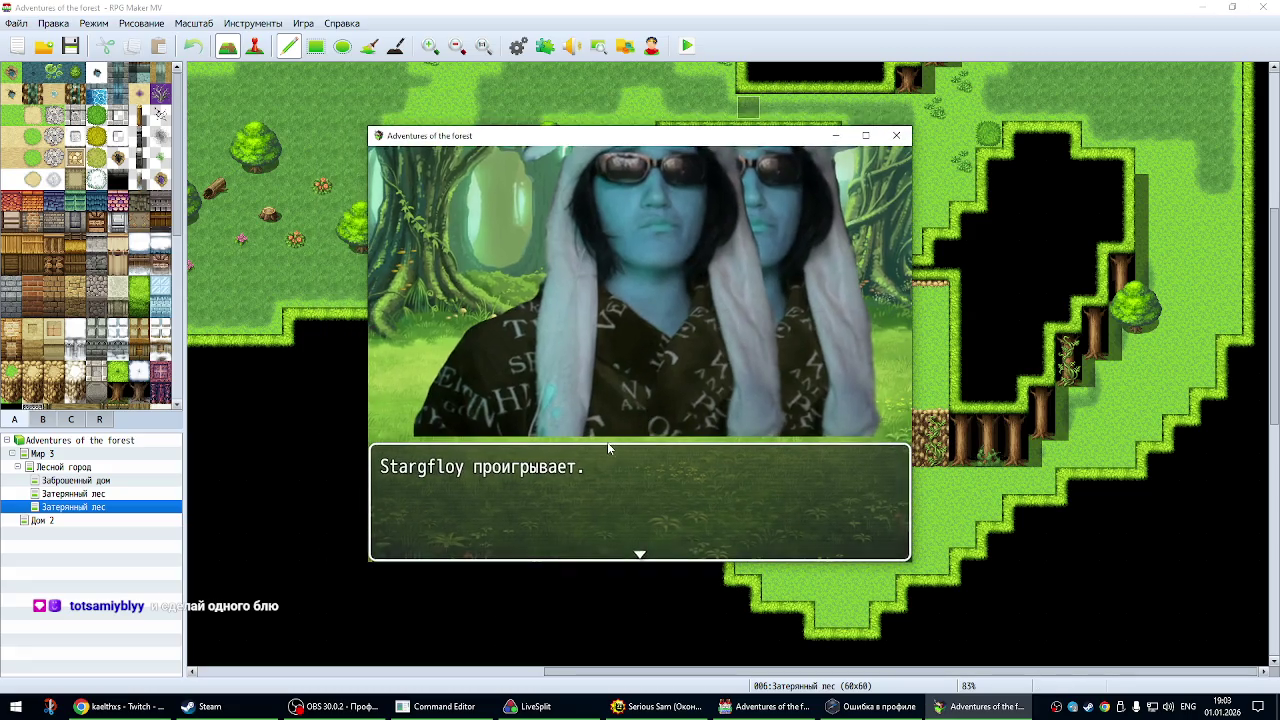
pyautogui.click(606, 443)
pyautogui.moveTo(700, 425)
pyautogui.mouseDown()
pyautogui.moveTo(640, 443)
pyautogui.moveTo(569, 351)
pyautogui.moveTo(620, 251)
pyautogui.moveTo(680, 218)
pyautogui.moveTo(508, 257)
pyautogui.moveTo(606, 194)
pyautogui.moveTo(651, 286)
pyautogui.mouseUp()
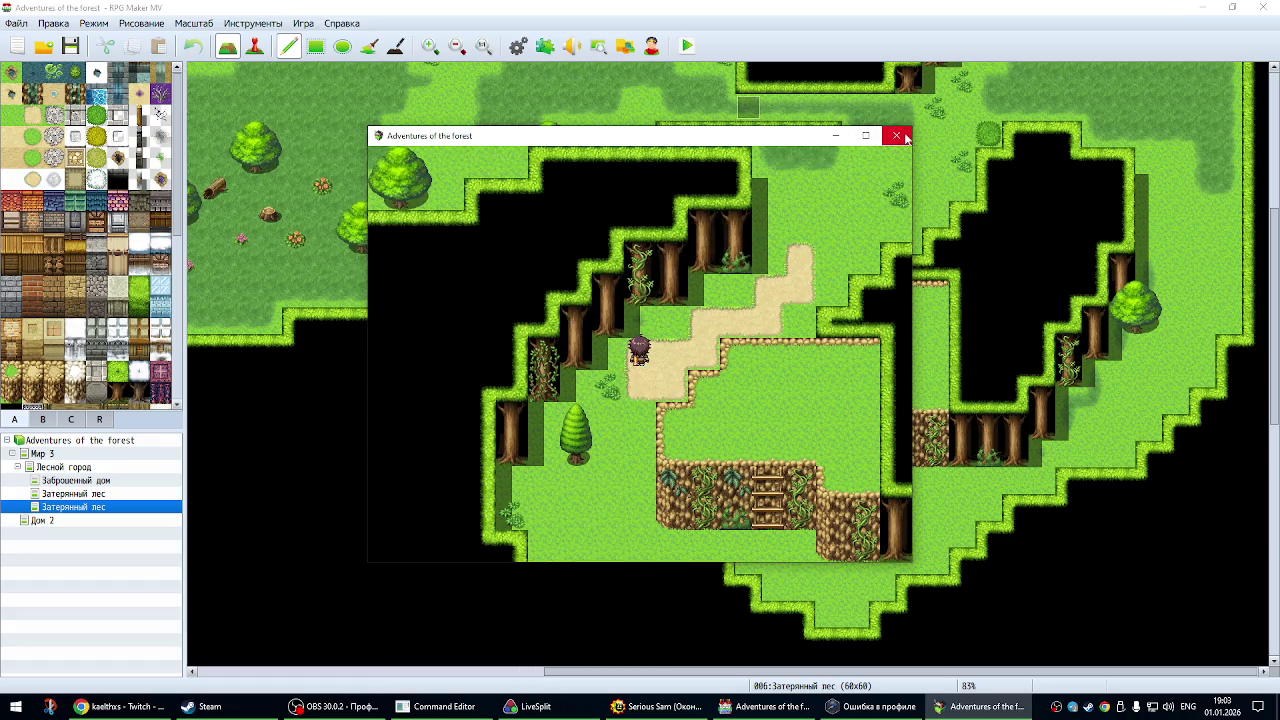
# - Close the playtest and return to the editor's Tools menu
pyautogui.click(897, 136)
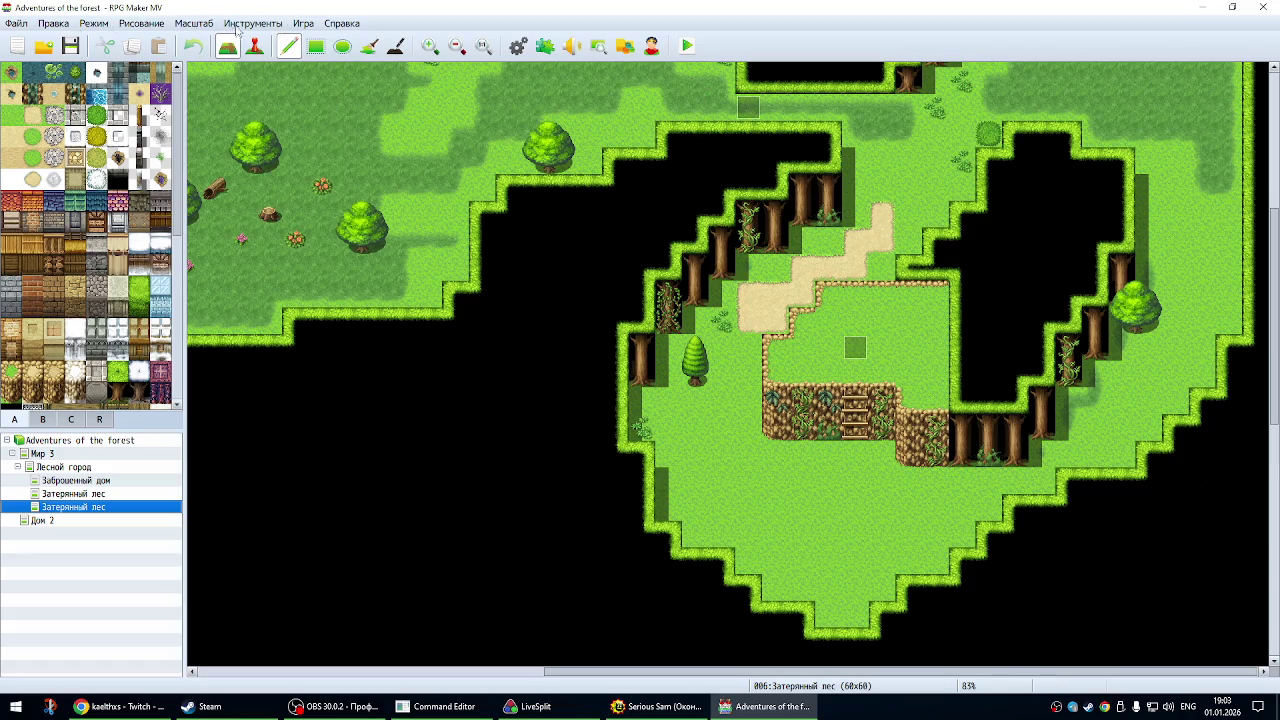
pyautogui.click(300, 22)
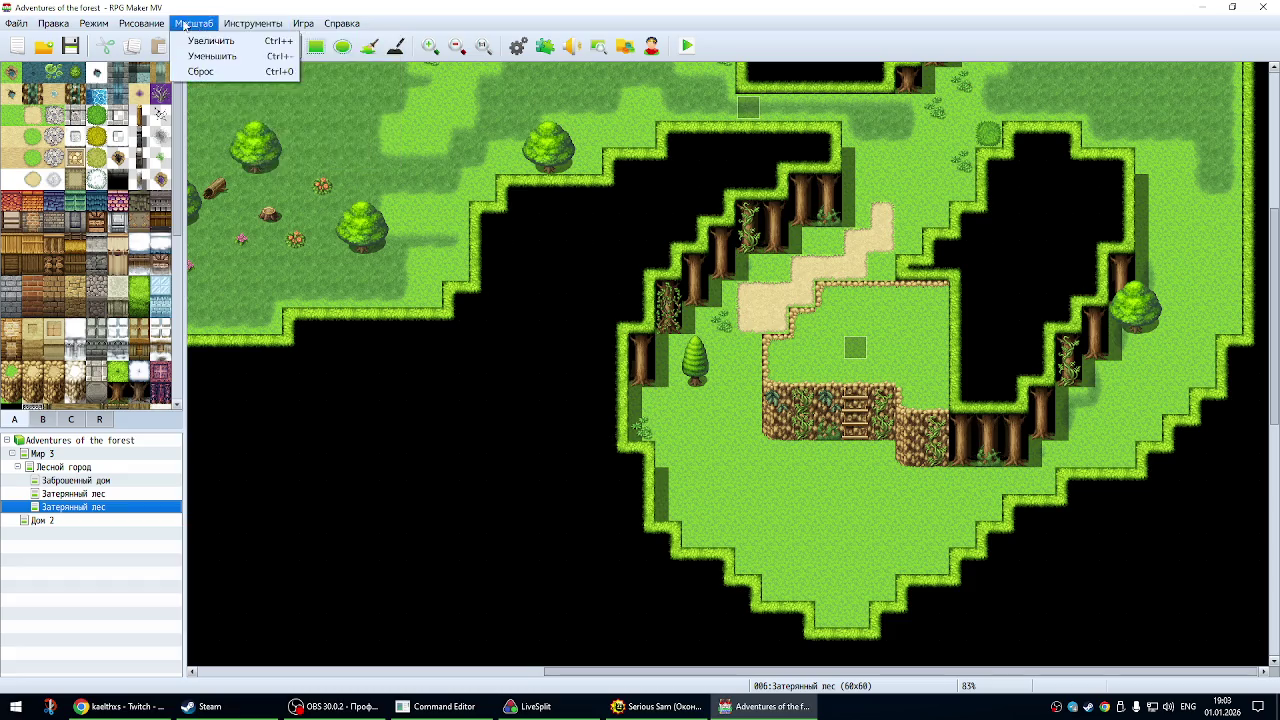
pyautogui.click(267, 40)
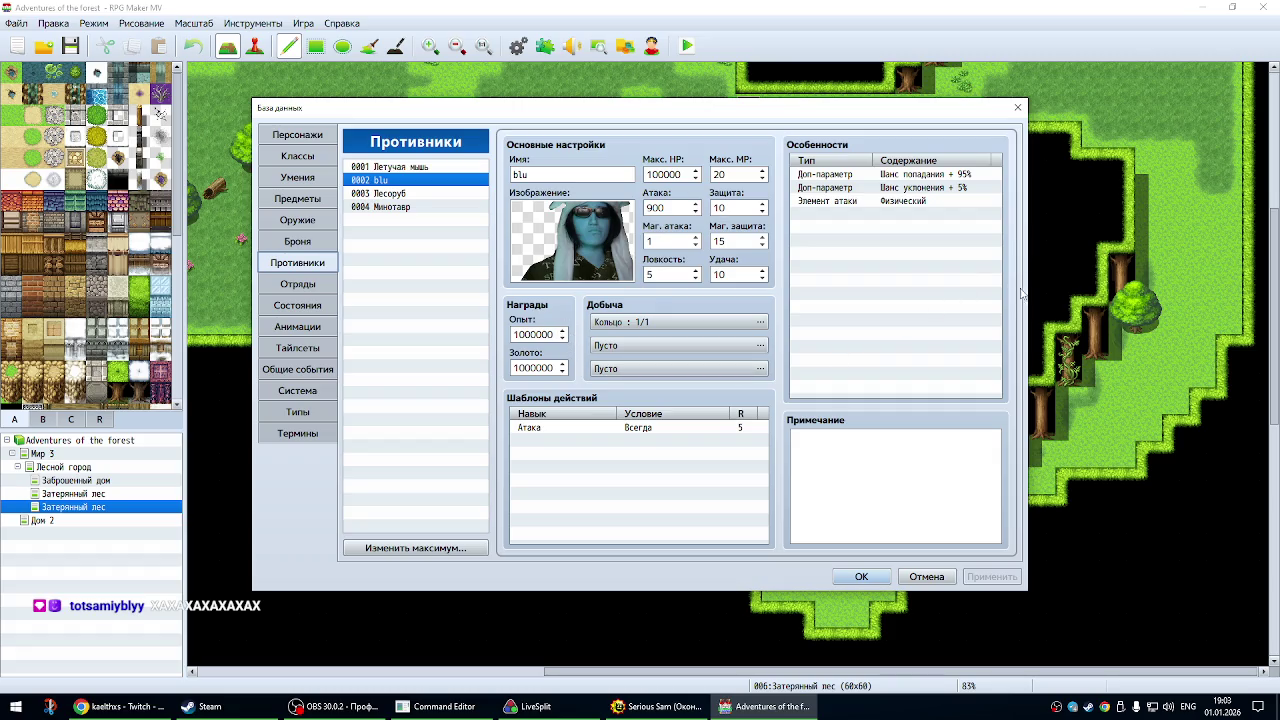
# - Move the database dialog aside and switch to the Twitch stream tab in Chrome
pyautogui.moveTo(532, 105)
pyautogui.mouseDown()
pyautogui.moveTo(680, 116)
pyautogui.moveTo(803, 150)
pyautogui.moveTo(661, 153)
pyautogui.mouseUp()
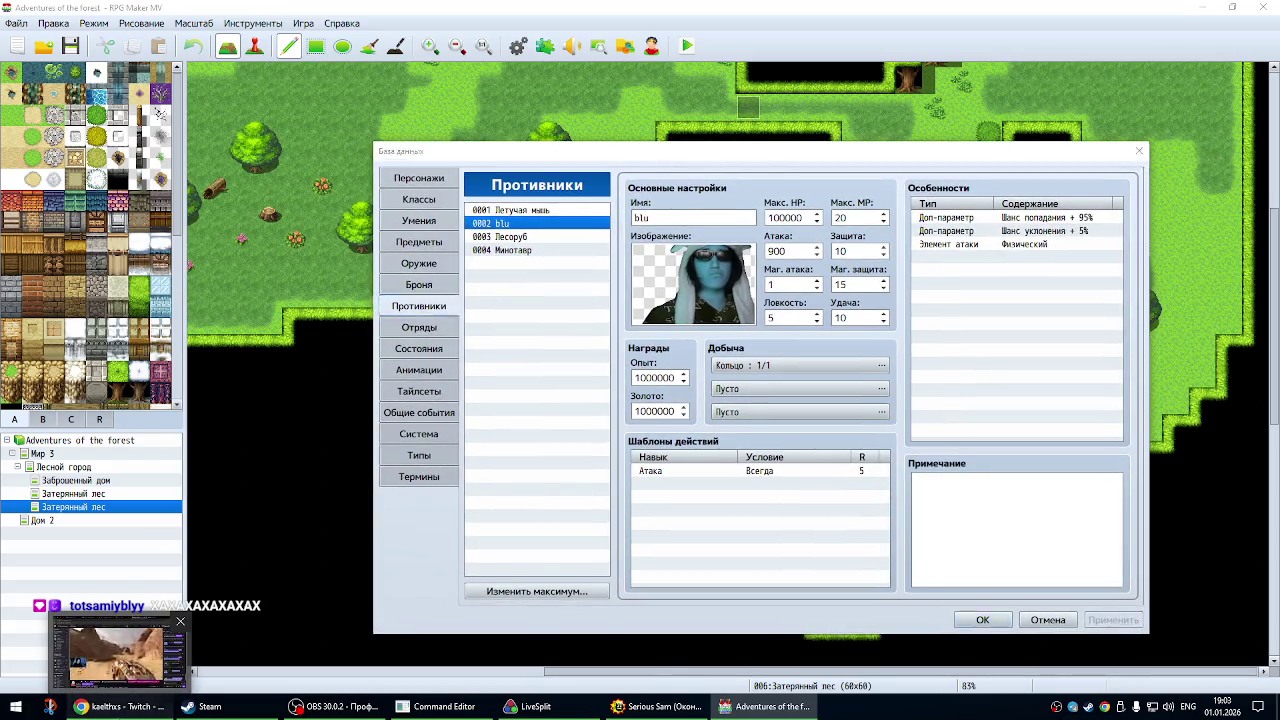
pyautogui.click(115, 706)
pyautogui.click(670, 13)
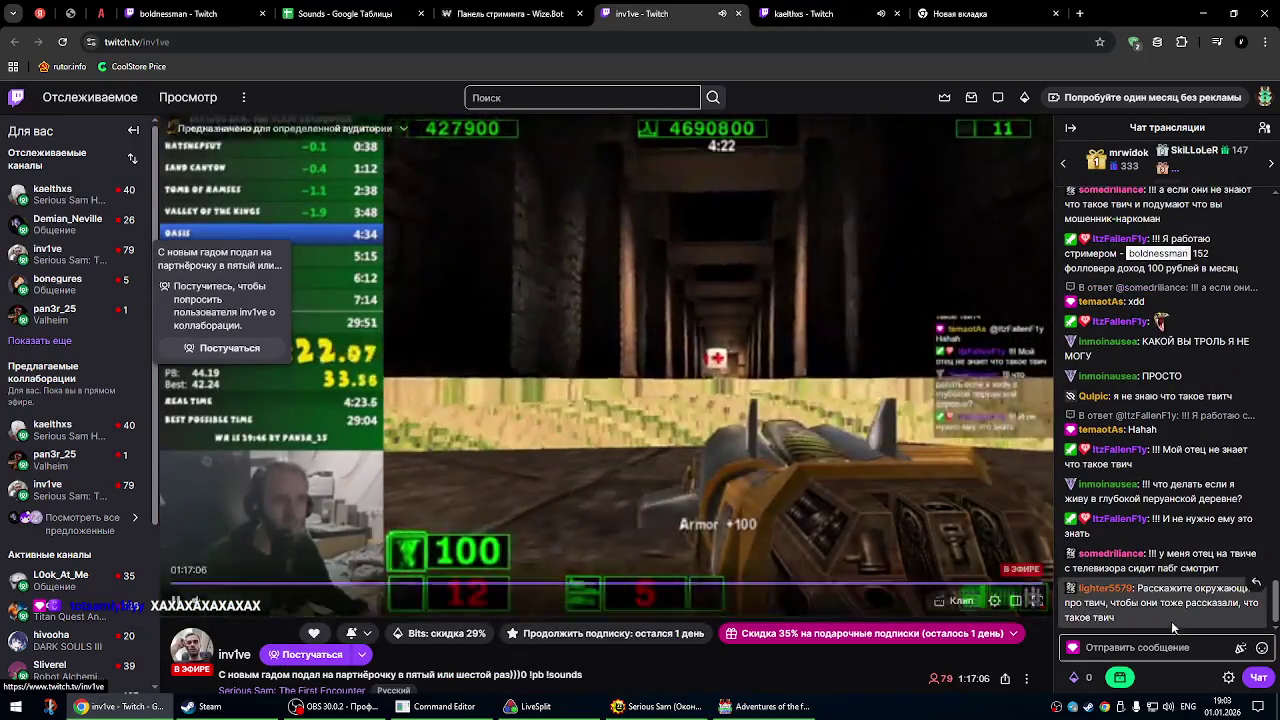
# - Send a three-emote chat message, claim the channel-points bonus, and Alt+Tab back to RPG Maker
pyautogui.click(1262, 647)
pyautogui.click(1084, 471)
pyautogui.doubleClick(1084, 471)
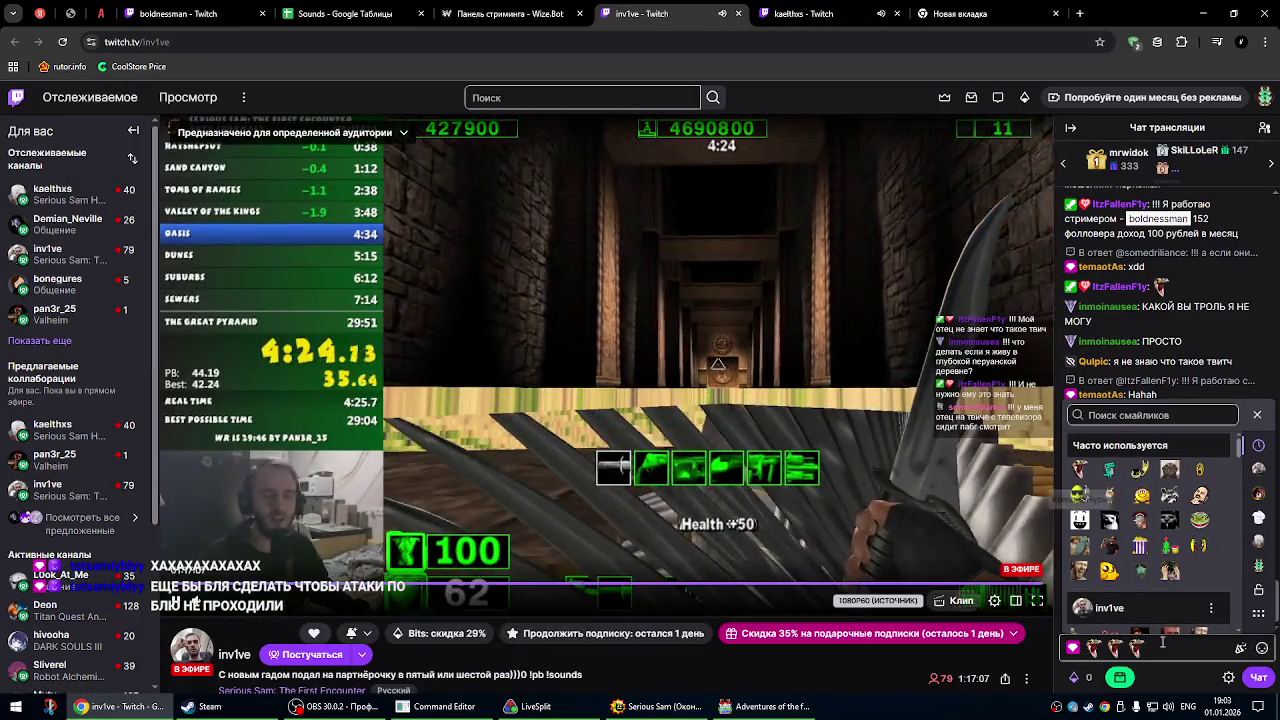
pyautogui.press('Return')
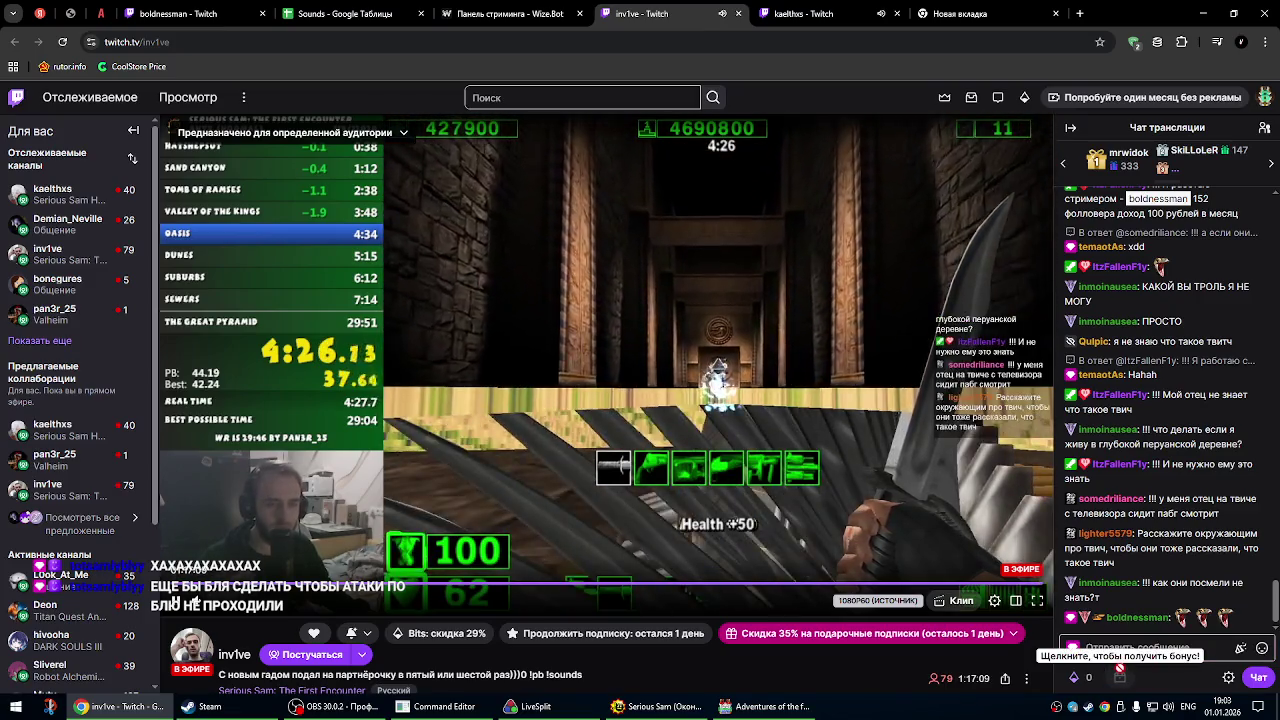
pyautogui.click(1120, 677)
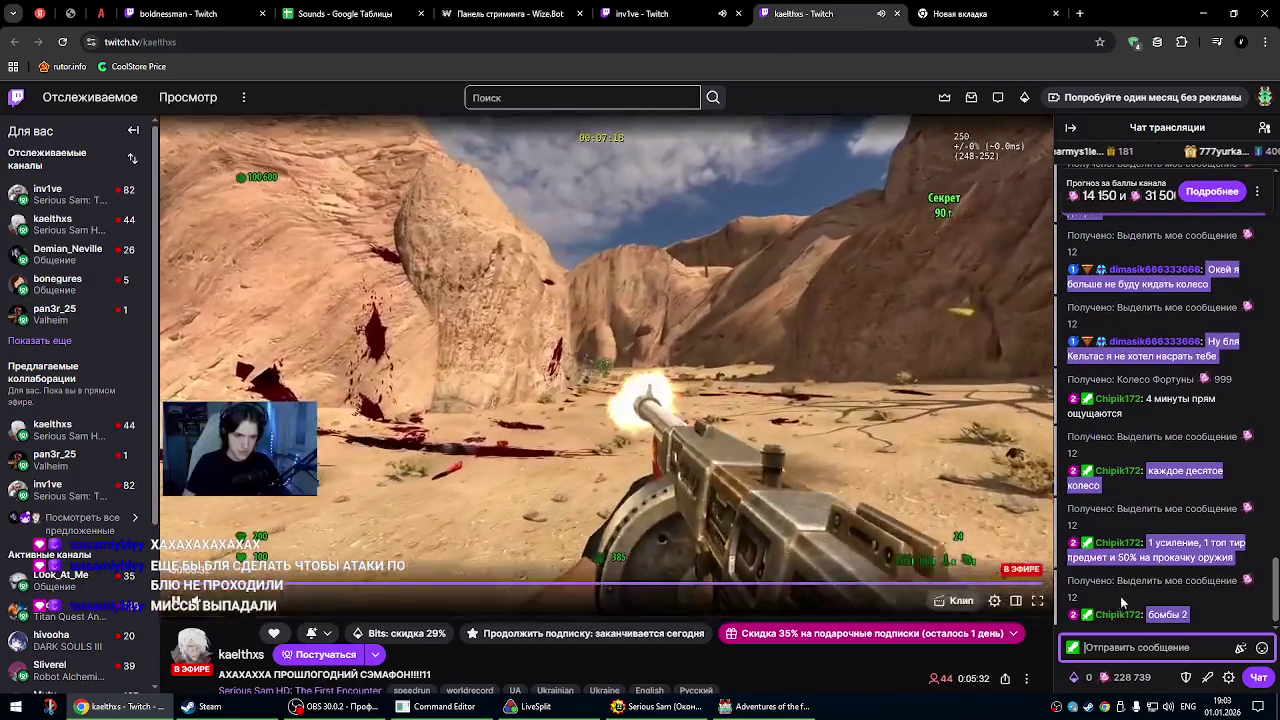
pyautogui.hotkey('alt', 'Tab')
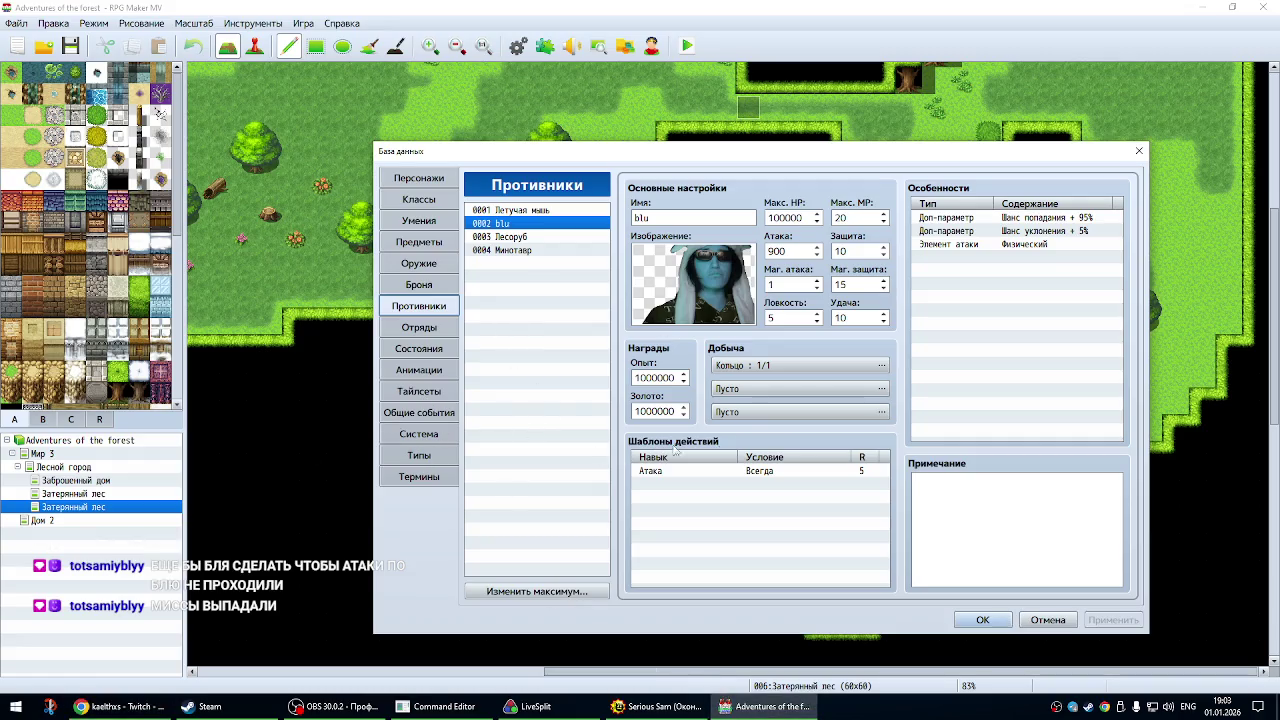
# - Reselect enemy blu in the list and clear its attack element trait selection
pyautogui.click(499, 236)
pyautogui.rightClick(500, 234)
pyautogui.click(498, 226)
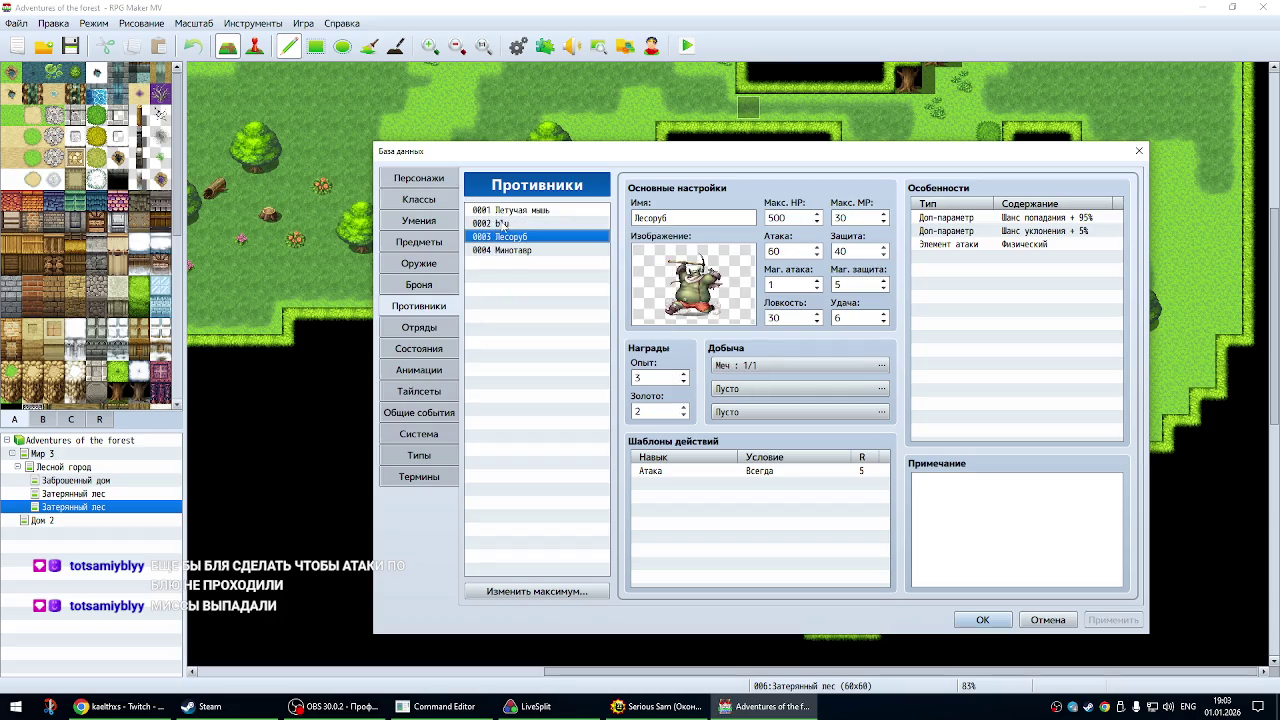
pyautogui.click(502, 225)
pyautogui.rightClick(502, 225)
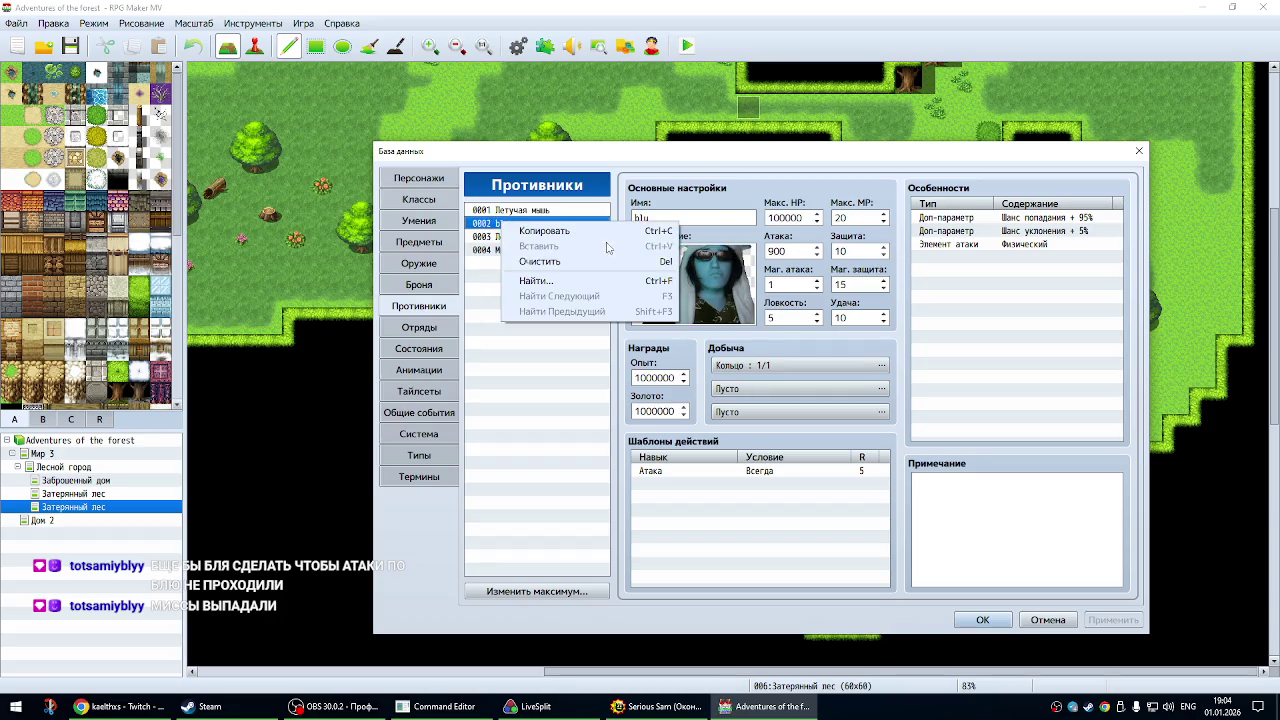
pyautogui.click(985, 323)
pyautogui.click(942, 244)
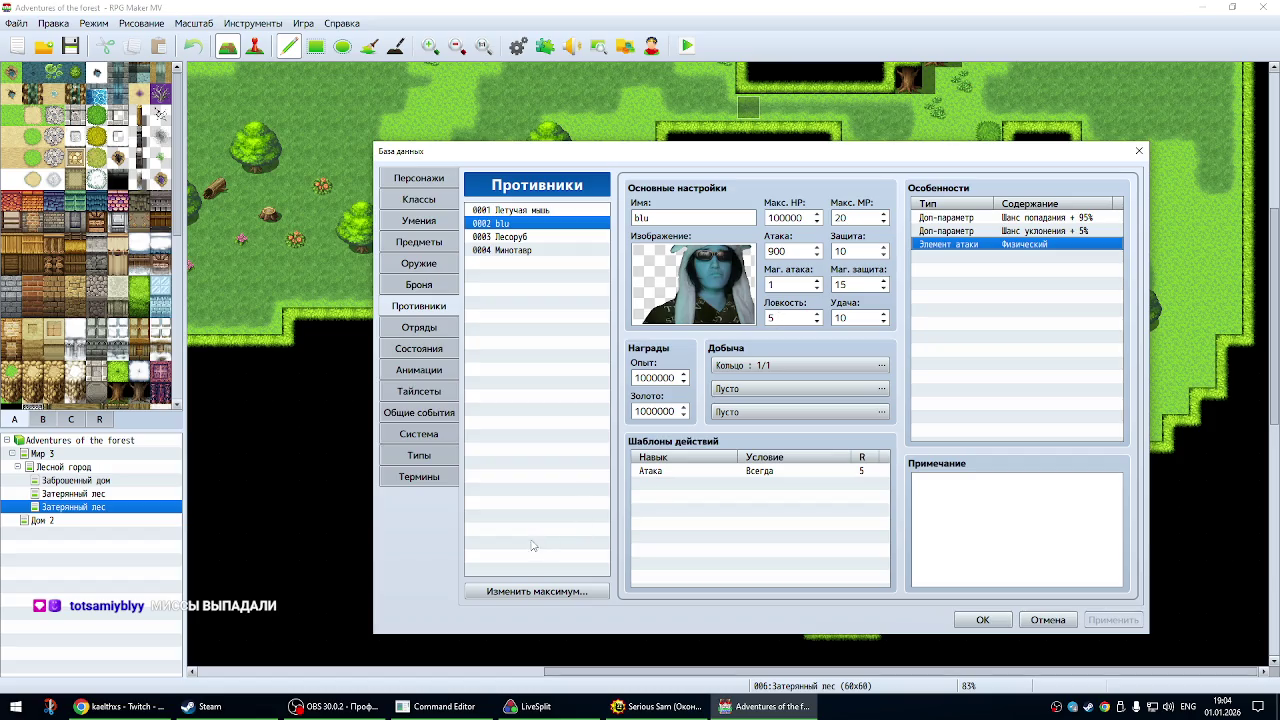
pyautogui.click(541, 596)
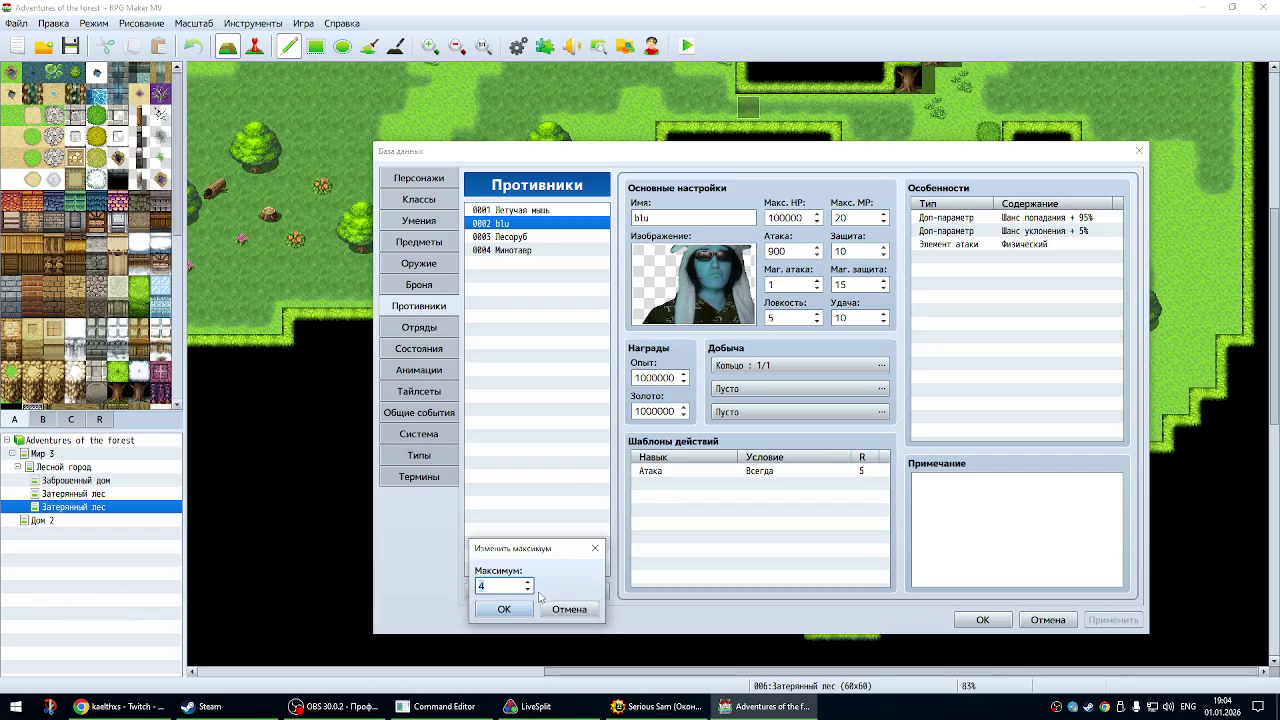
# - Keep the maximum at 4, review Минотавр and Лесоруб, reselect blu, then go to Отряды
pyautogui.click(519, 263)
pyautogui.press('Escape')
pyautogui.click(514, 251)
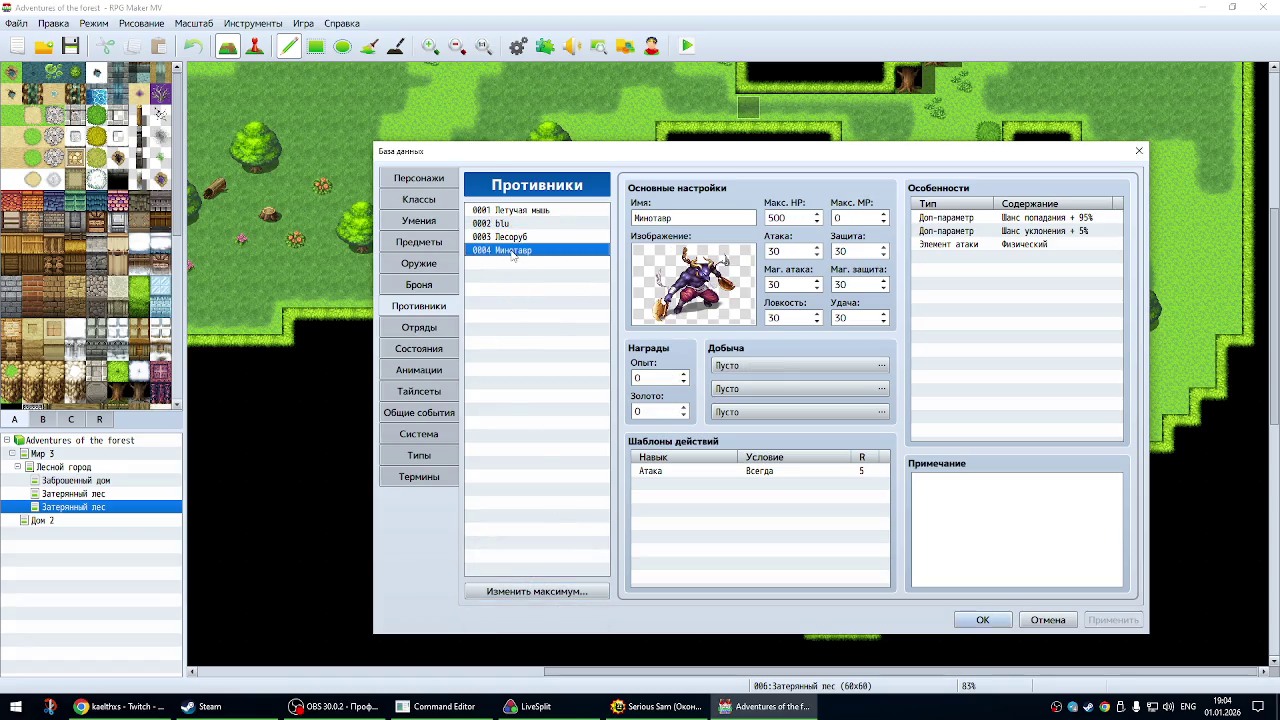
pyautogui.click(514, 238)
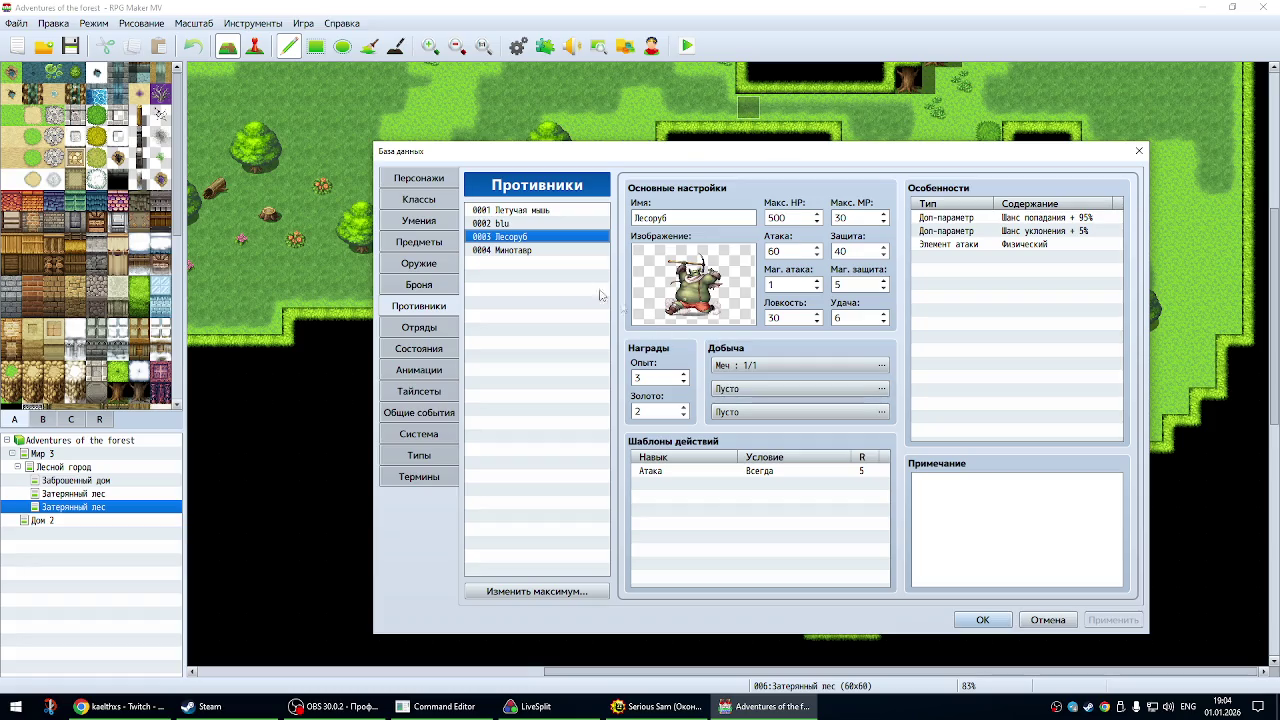
pyautogui.click(505, 225)
pyautogui.rightClick(495, 229)
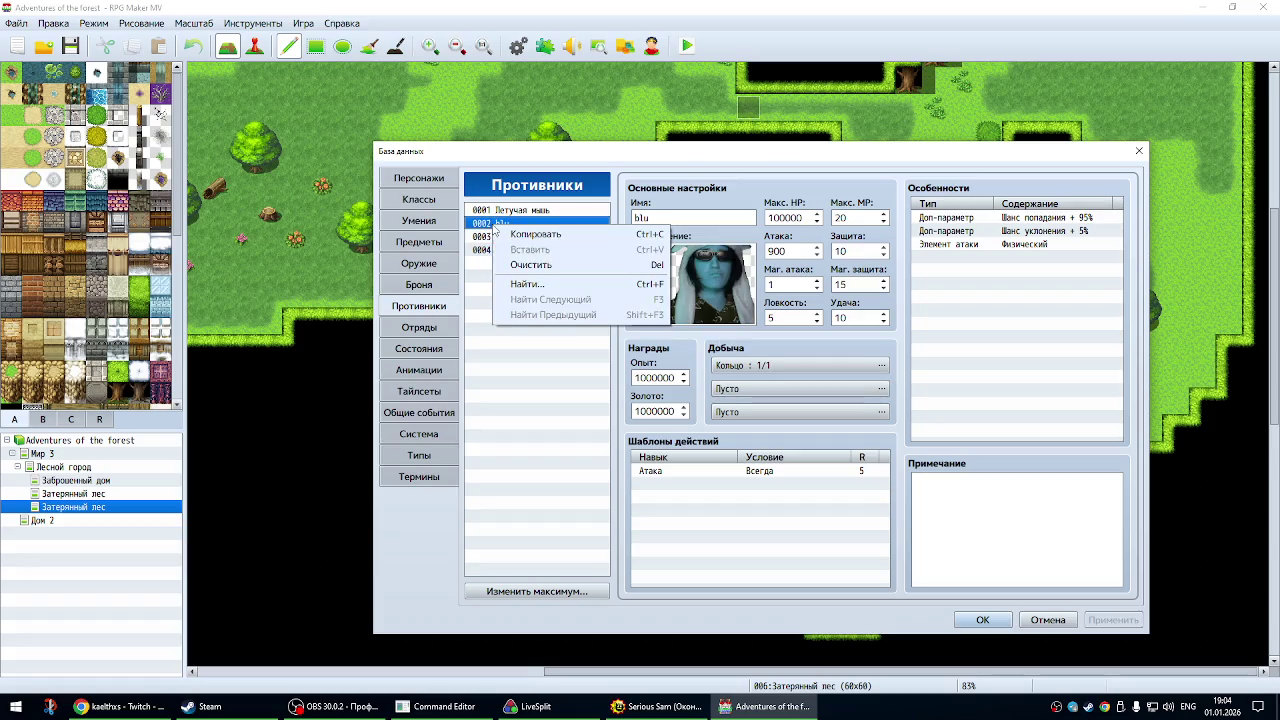
pyautogui.click(482, 224)
pyautogui.rightClick(486, 222)
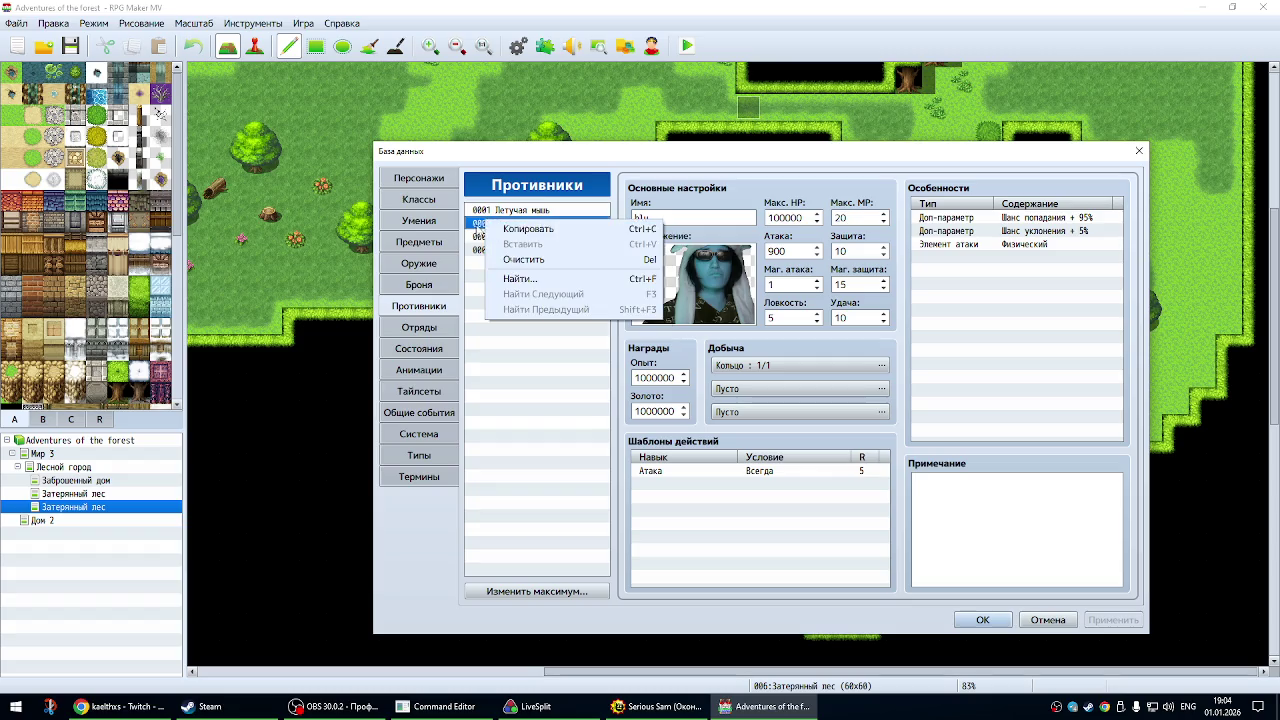
pyautogui.click(475, 223)
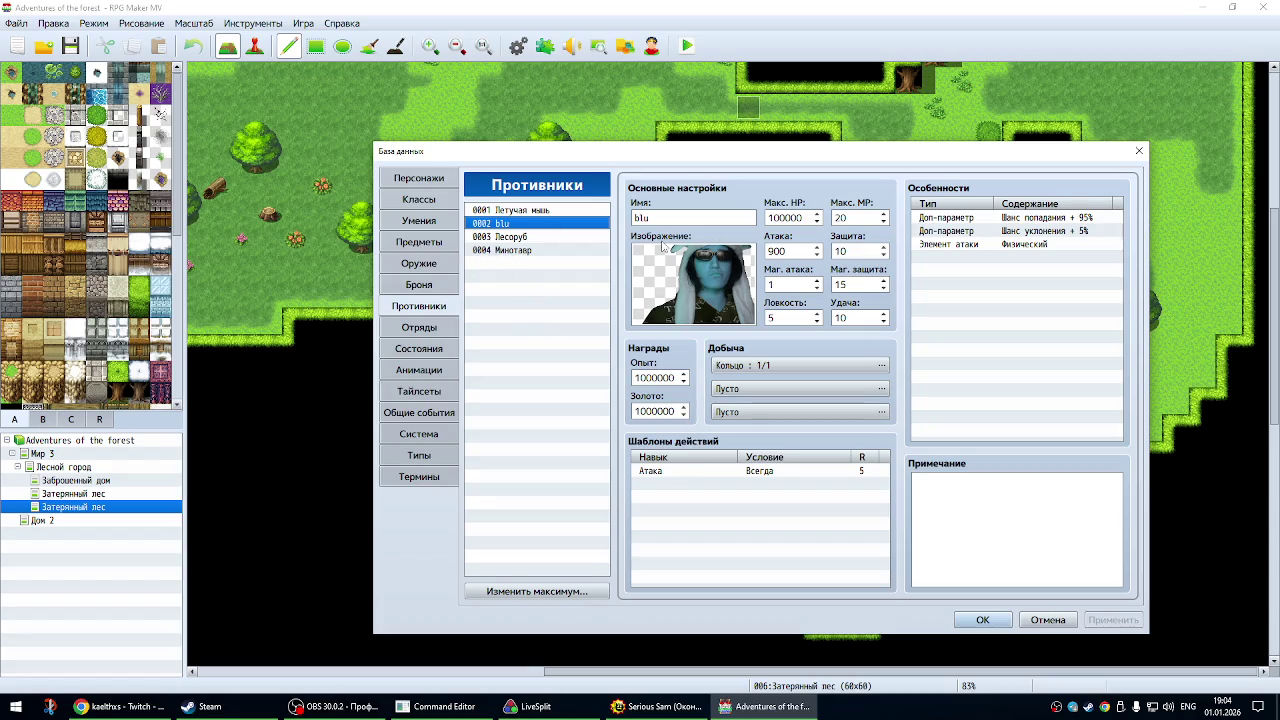
pyautogui.scroll(-4, 880, 289)
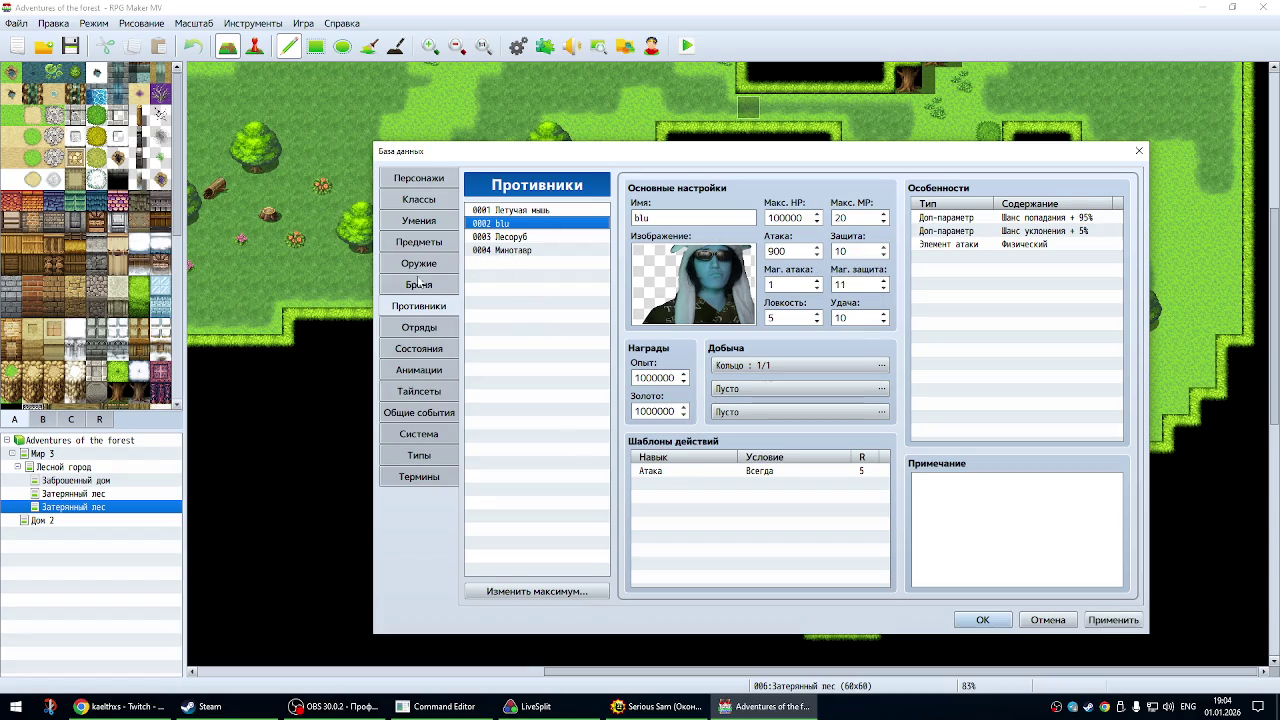
pyautogui.click(427, 329)
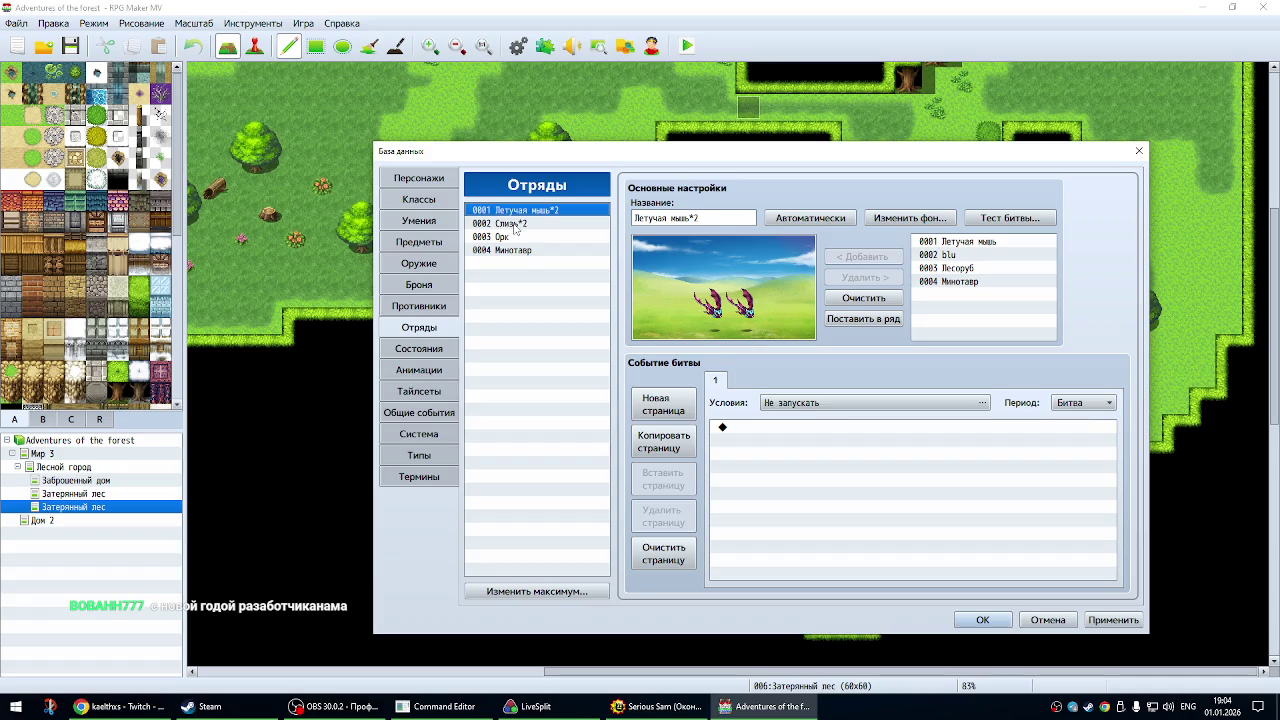
# - Select troop Слизь*2 and set its battle background to Forest
pyautogui.click(516, 223)
pyautogui.rightClick(955, 281)
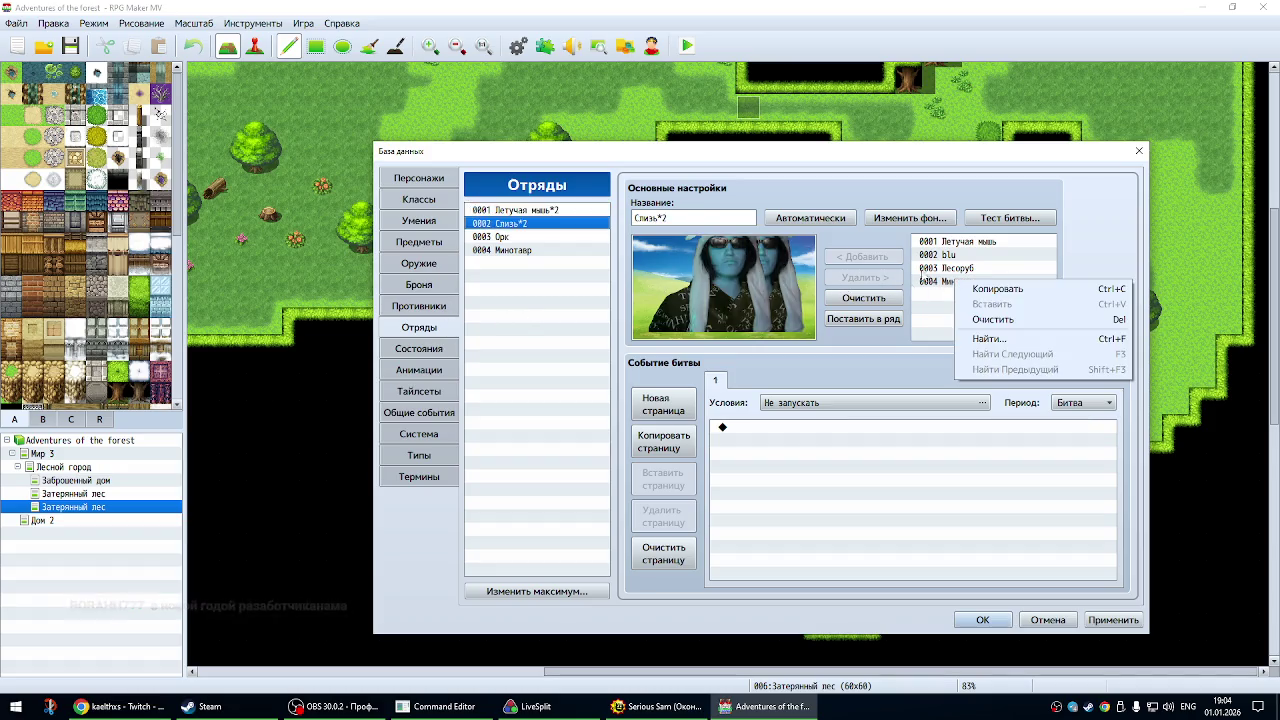
pyautogui.click(661, 217)
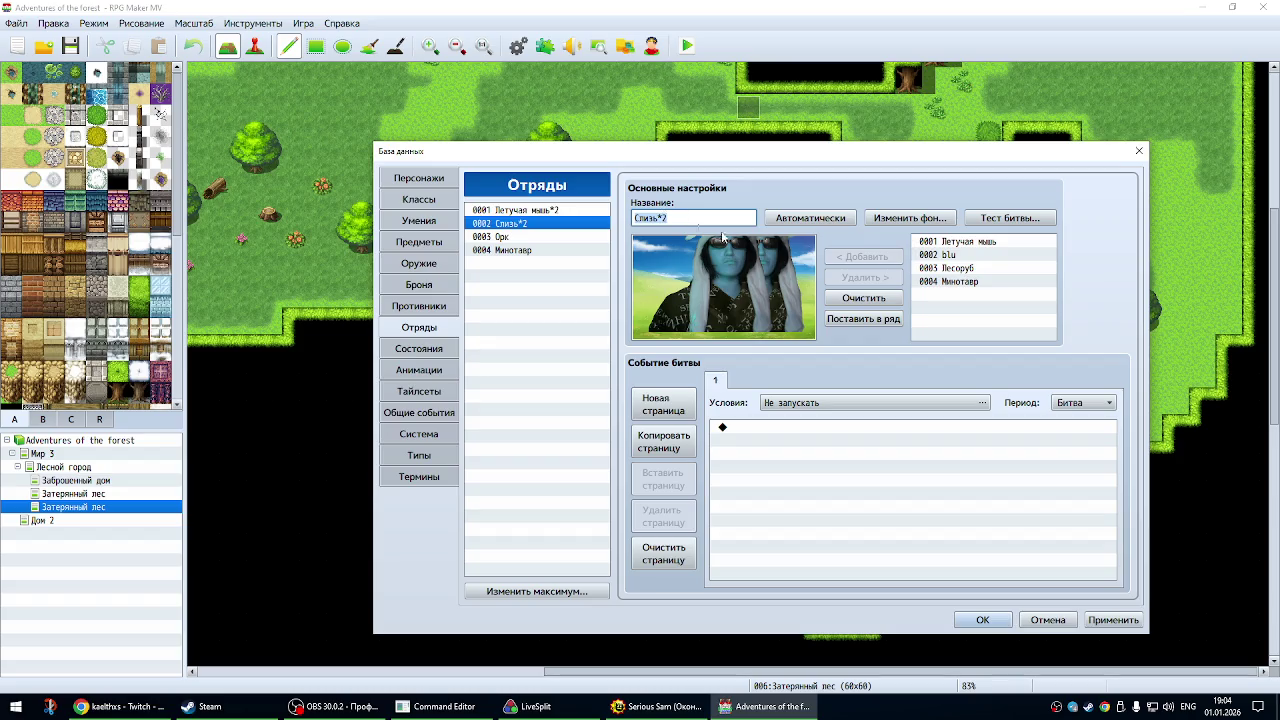
pyautogui.click(910, 218)
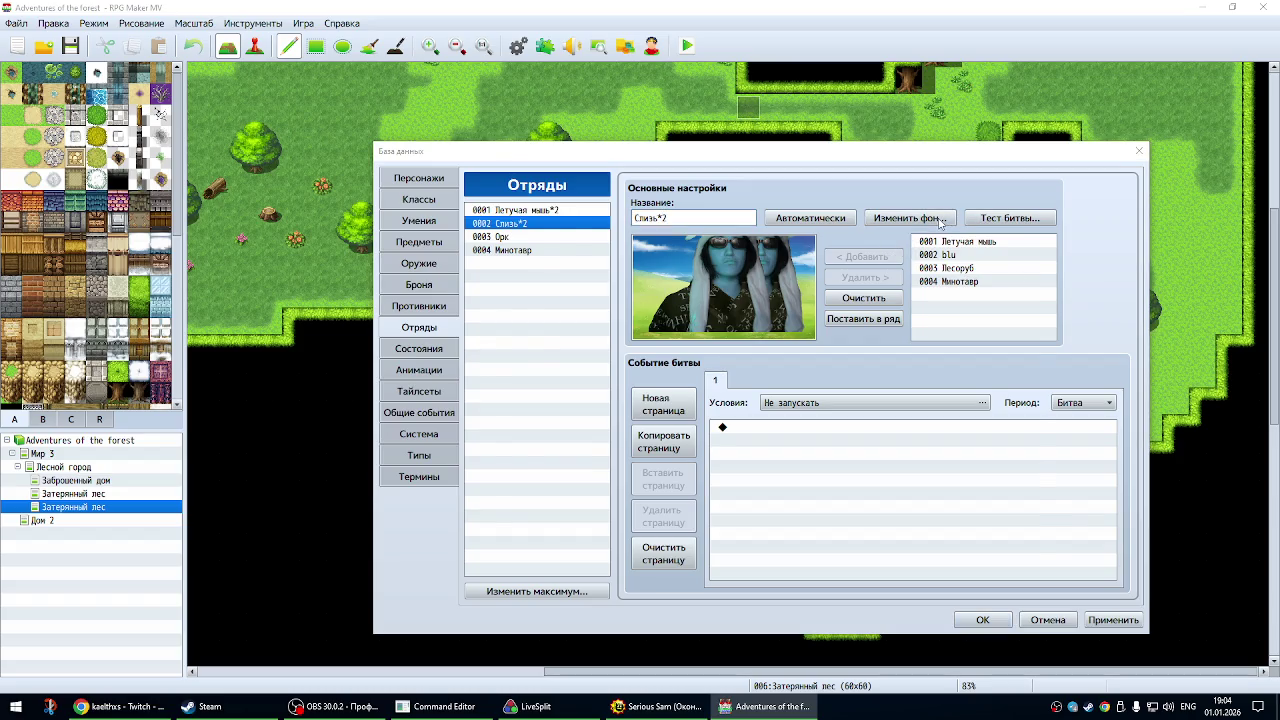
pyautogui.click(675, 400)
pyautogui.click(665, 387)
pyautogui.click(670, 403)
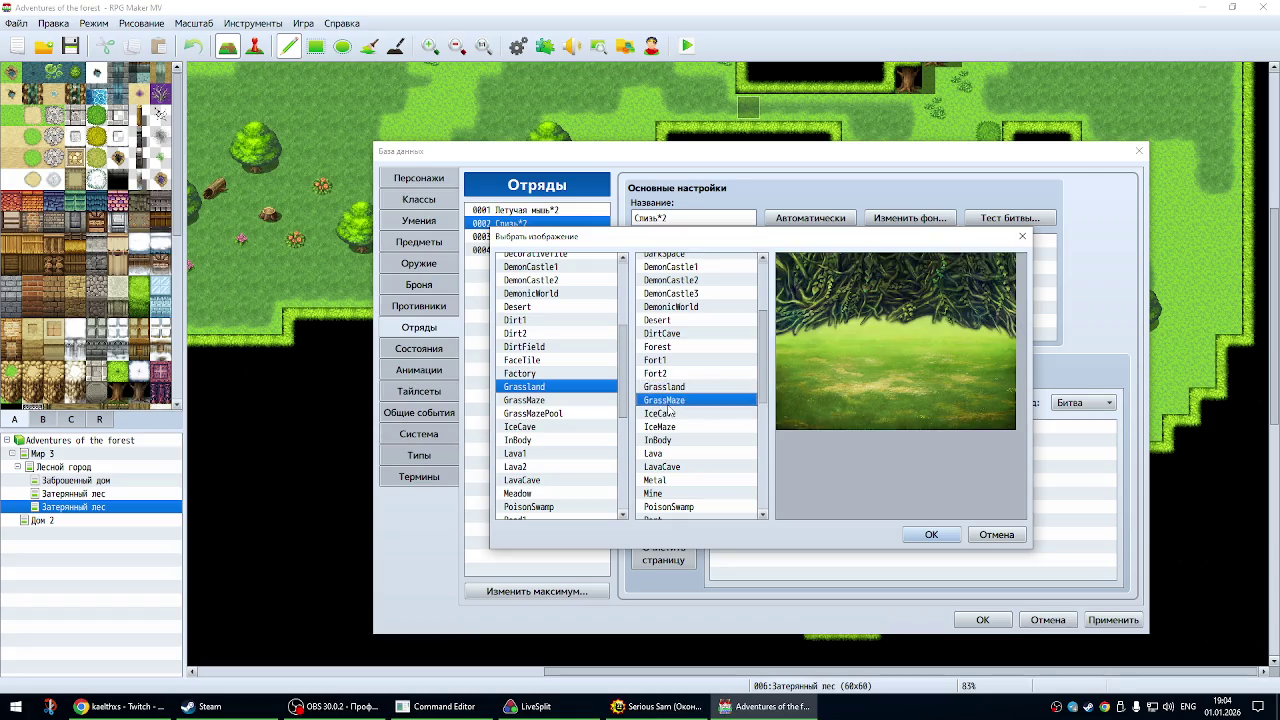
pyautogui.click(657, 347)
pyautogui.doubleClick(665, 348)
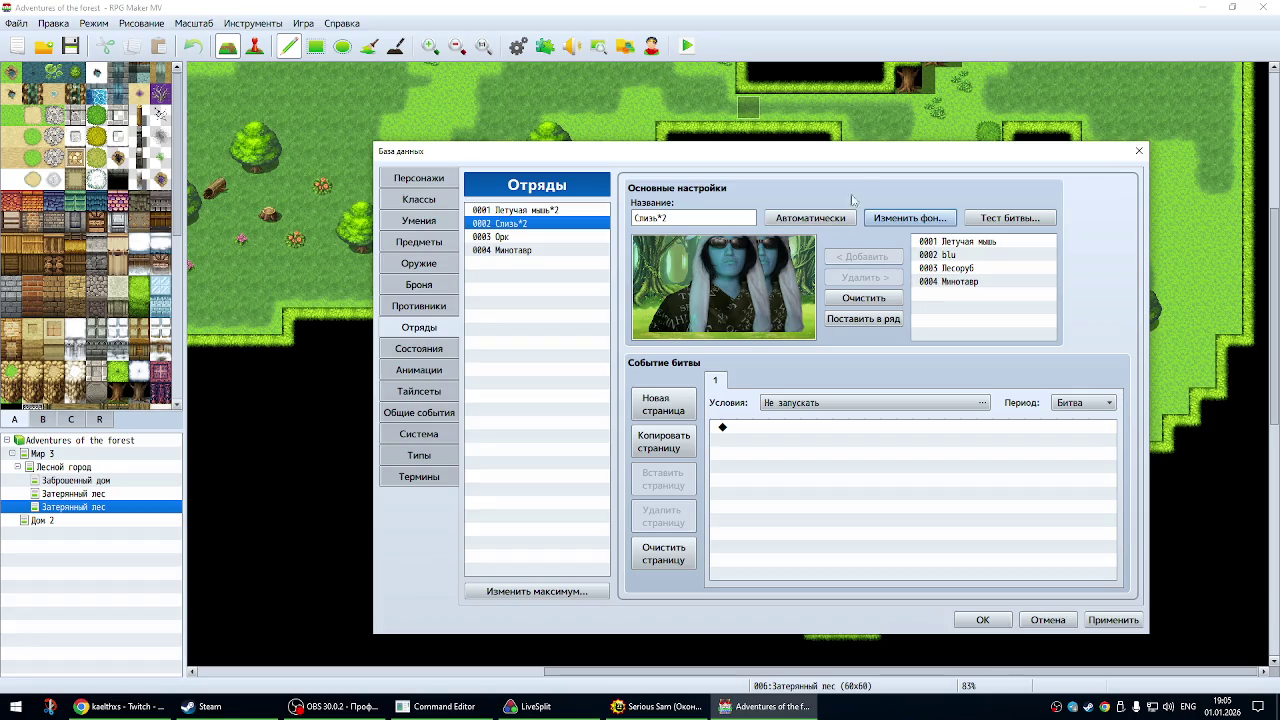
# - Check the battle event's Условия and timing options, leaving them unchanged
pyautogui.click(839, 403)
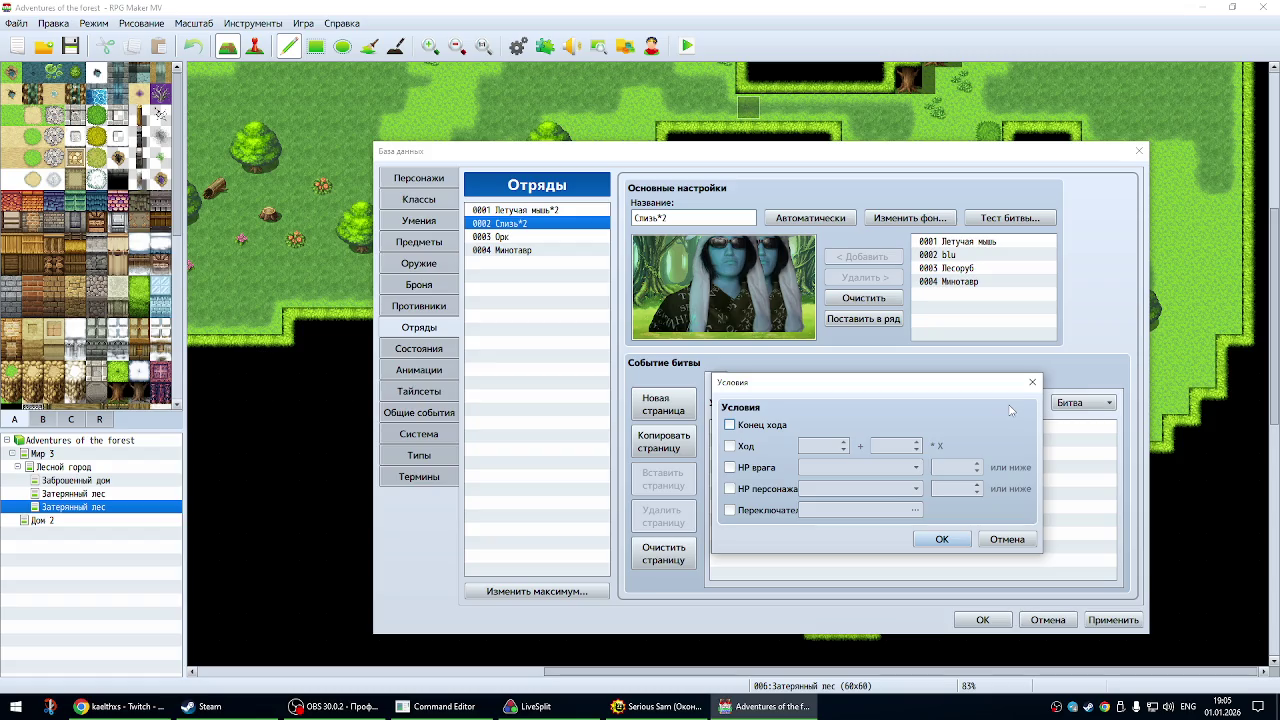
pyautogui.click(1032, 382)
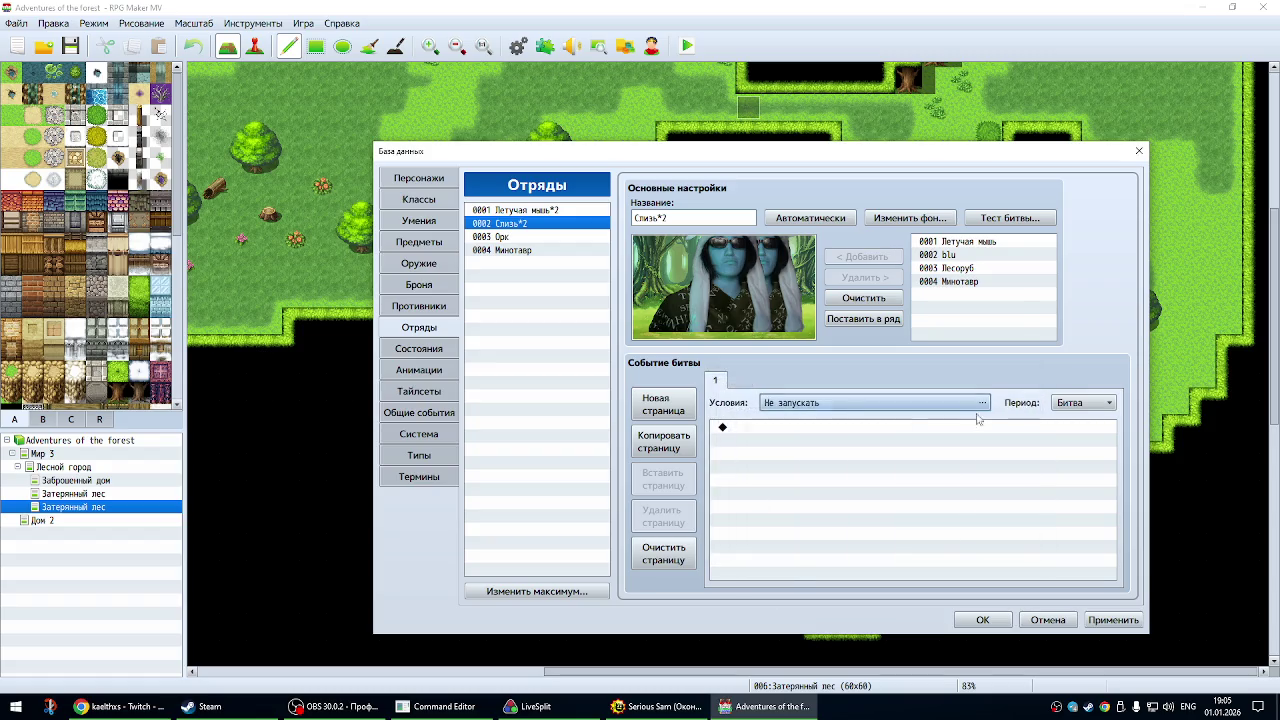
pyautogui.click(1066, 403)
pyautogui.click(812, 403)
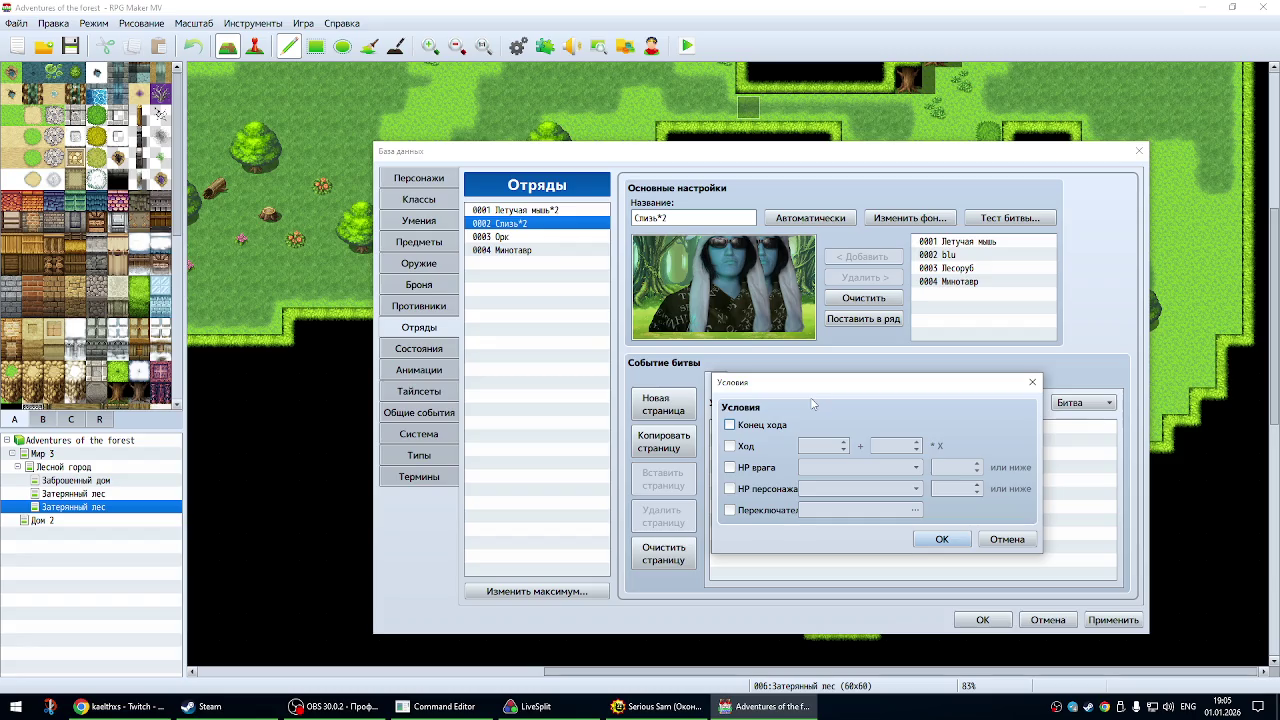
pyautogui.click(1032, 382)
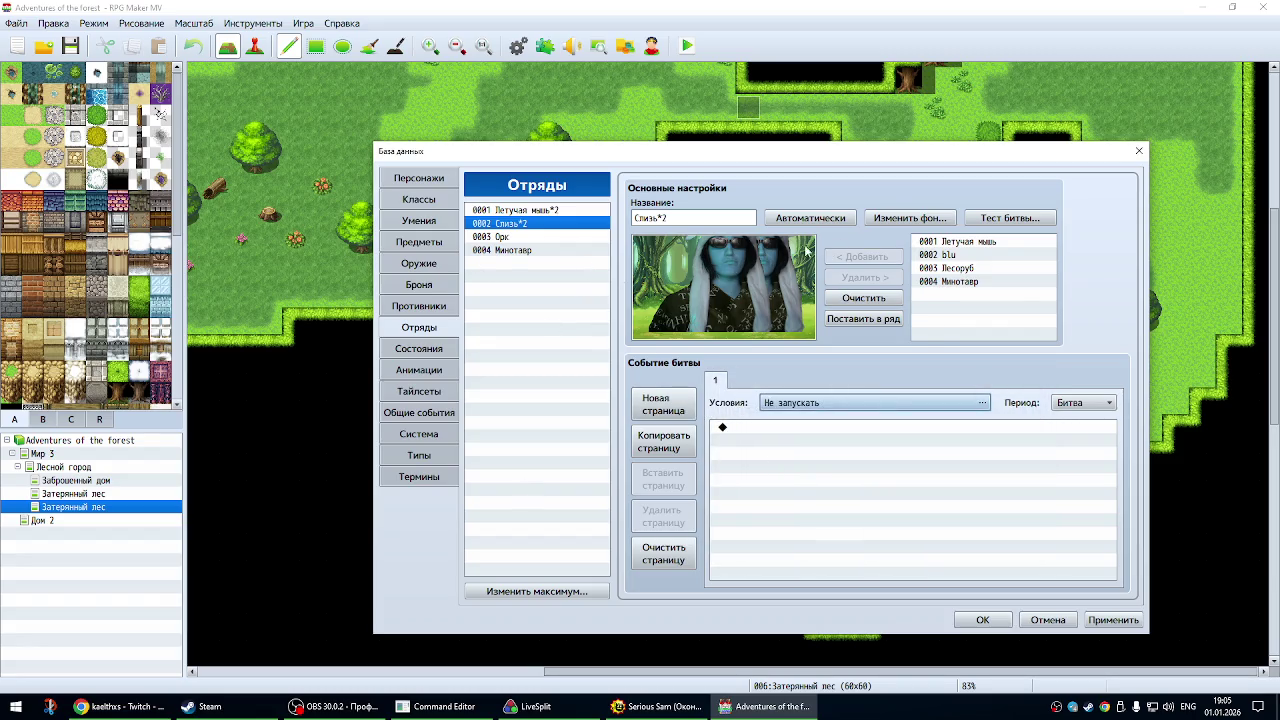
pyautogui.click(683, 213)
pyautogui.click(683, 213)
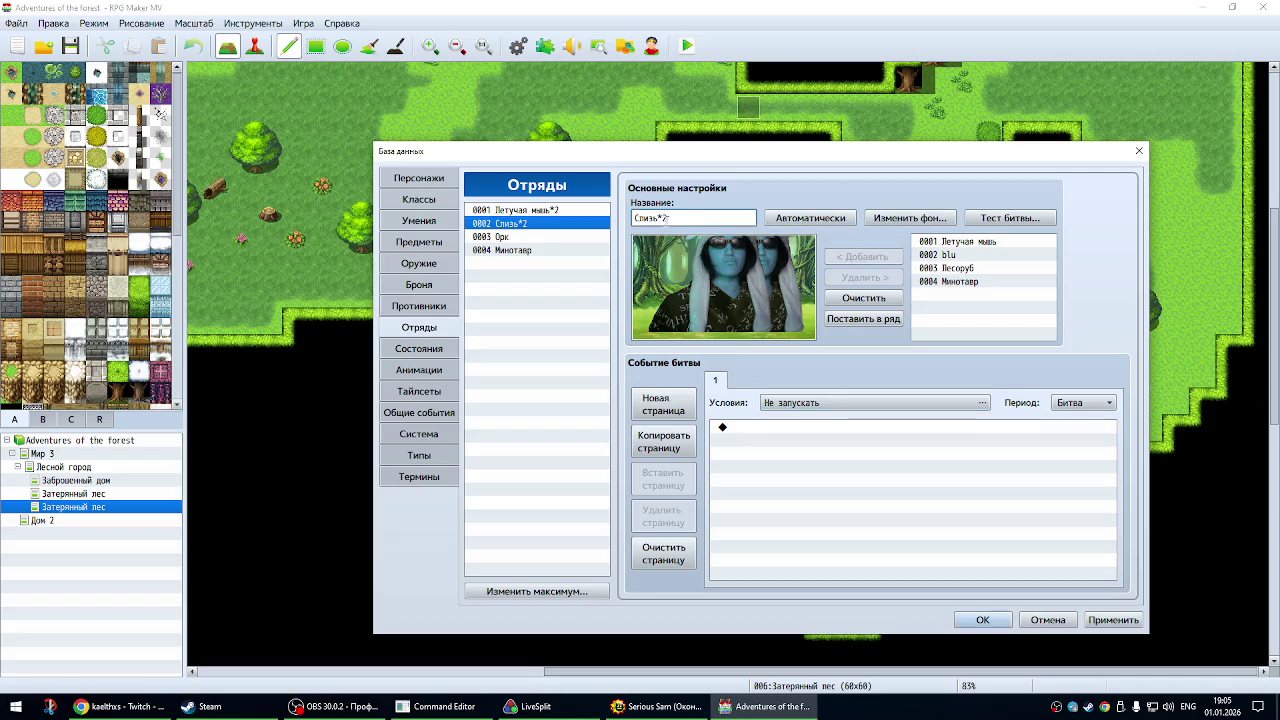
pyautogui.click(430, 350)
pyautogui.click(419, 369)
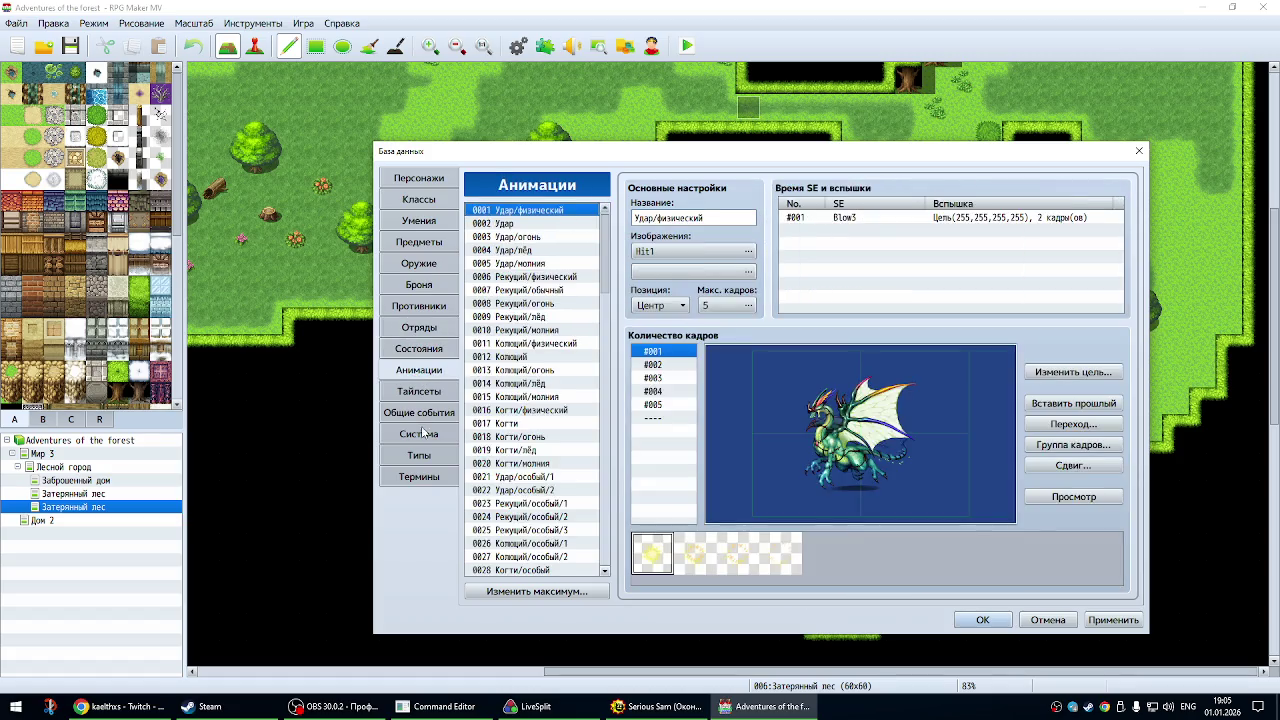
pyautogui.click(420, 433)
pyautogui.click(416, 412)
pyautogui.click(414, 433)
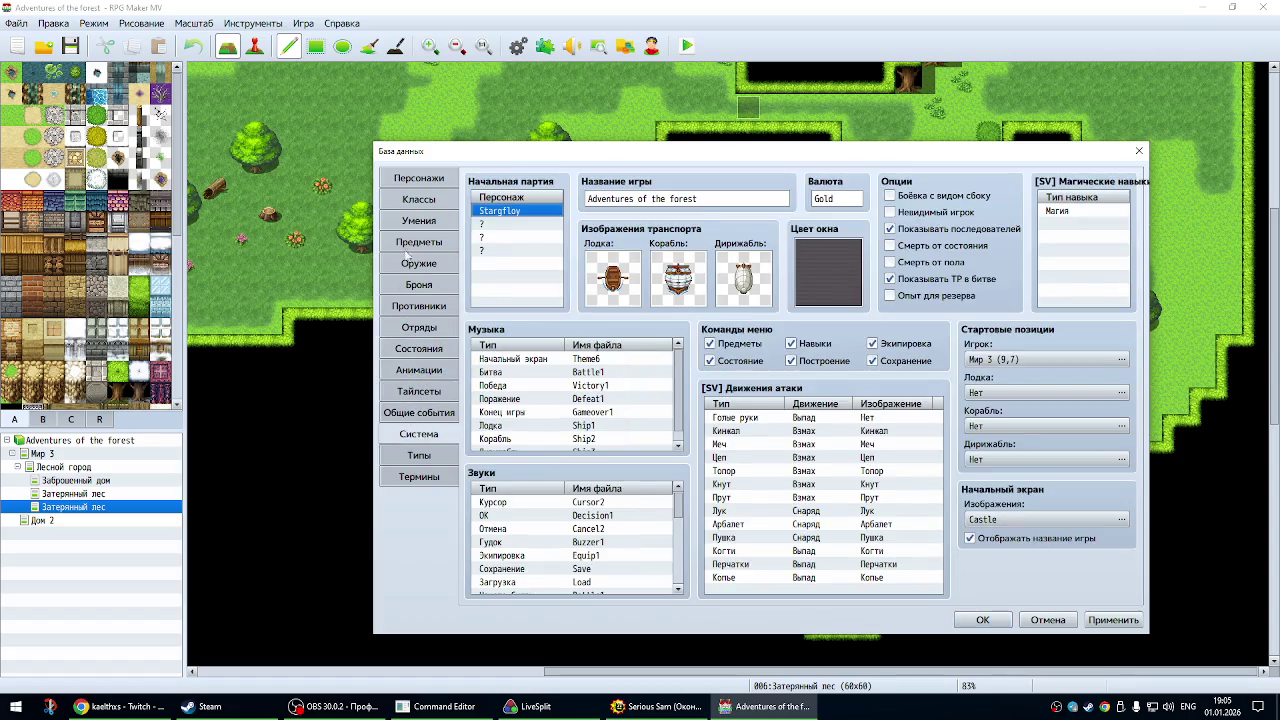
pyautogui.click(412, 220)
pyautogui.click(420, 259)
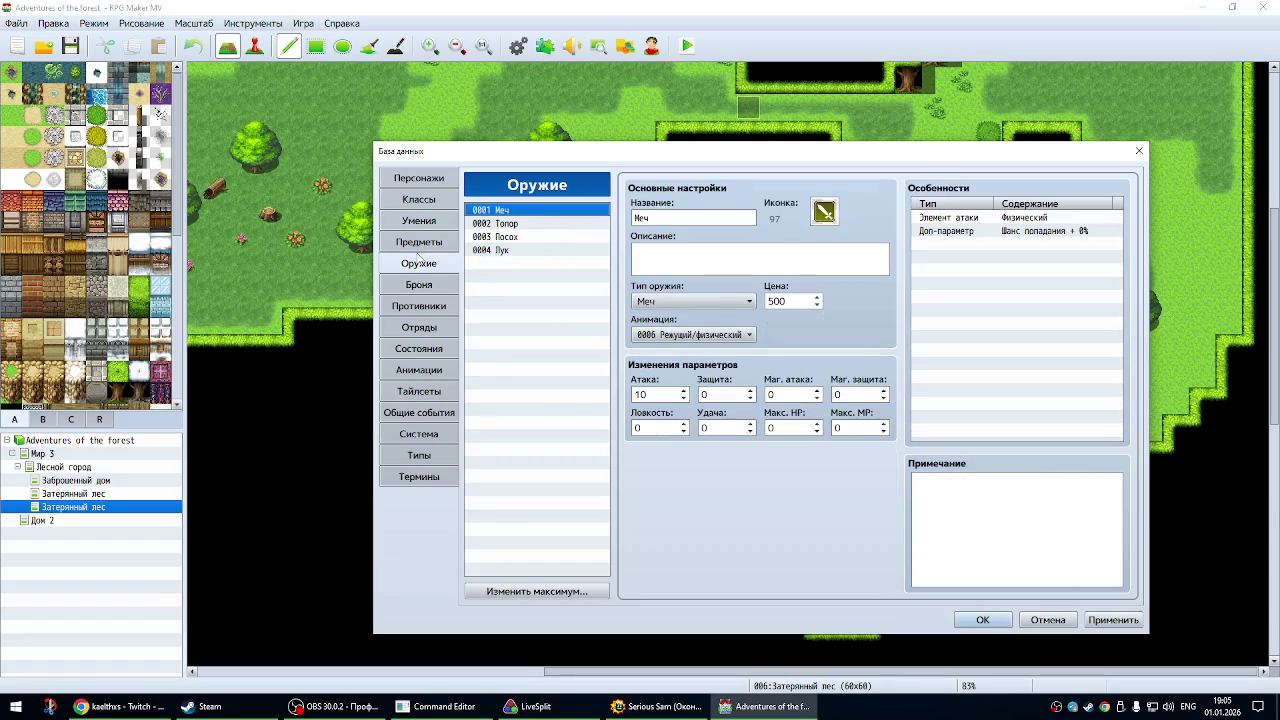
pyautogui.click(420, 240)
pyautogui.click(417, 220)
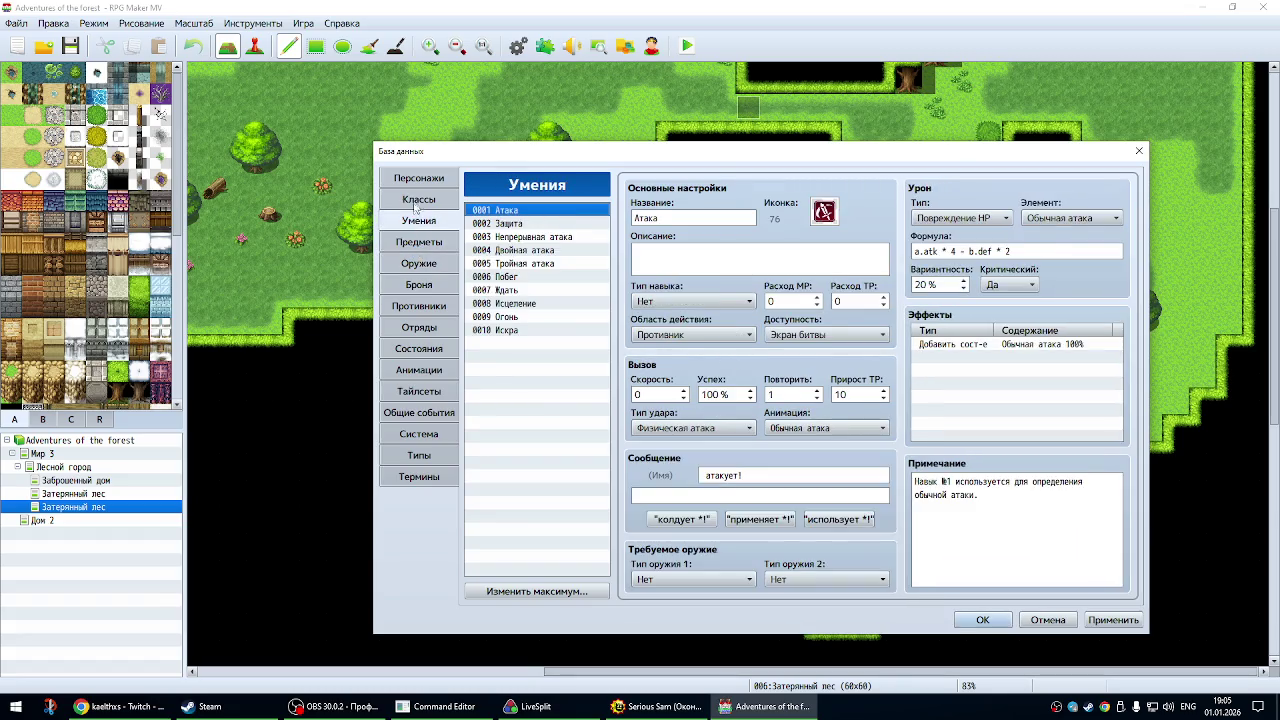
pyautogui.click(416, 200)
pyautogui.click(418, 220)
pyautogui.click(431, 247)
pyautogui.click(429, 287)
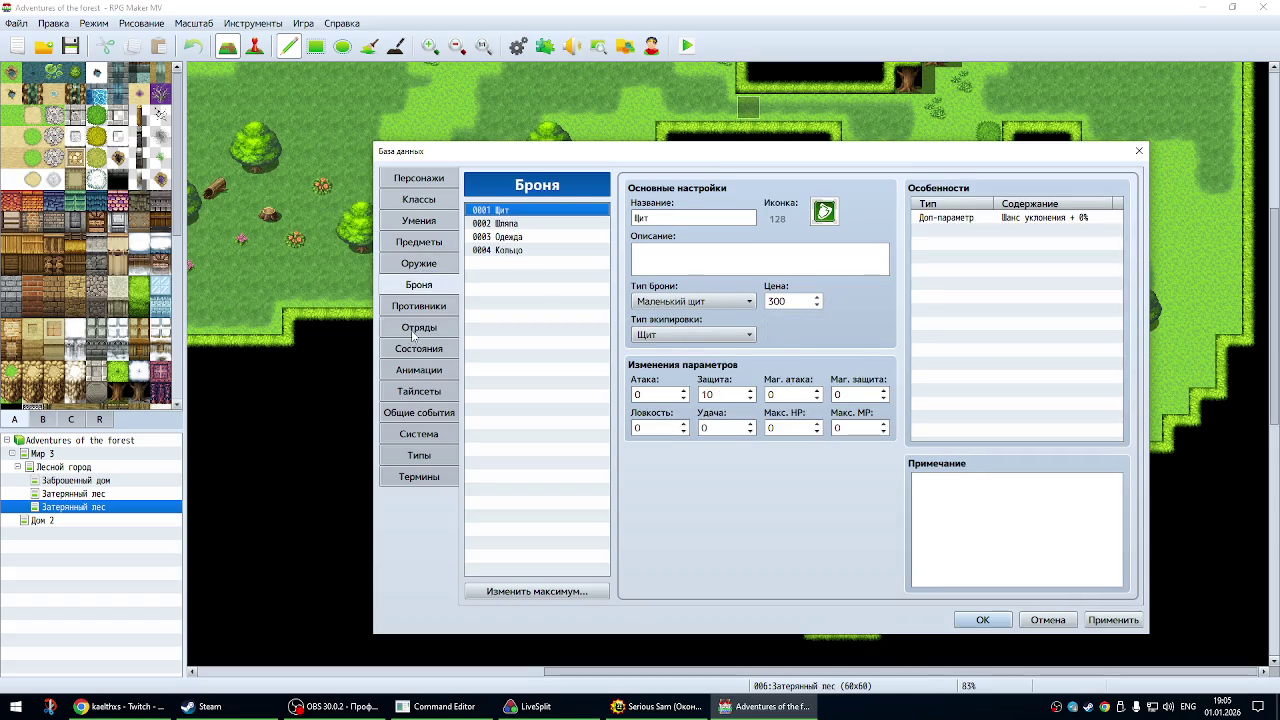
pyautogui.click(418, 328)
pyautogui.click(510, 224)
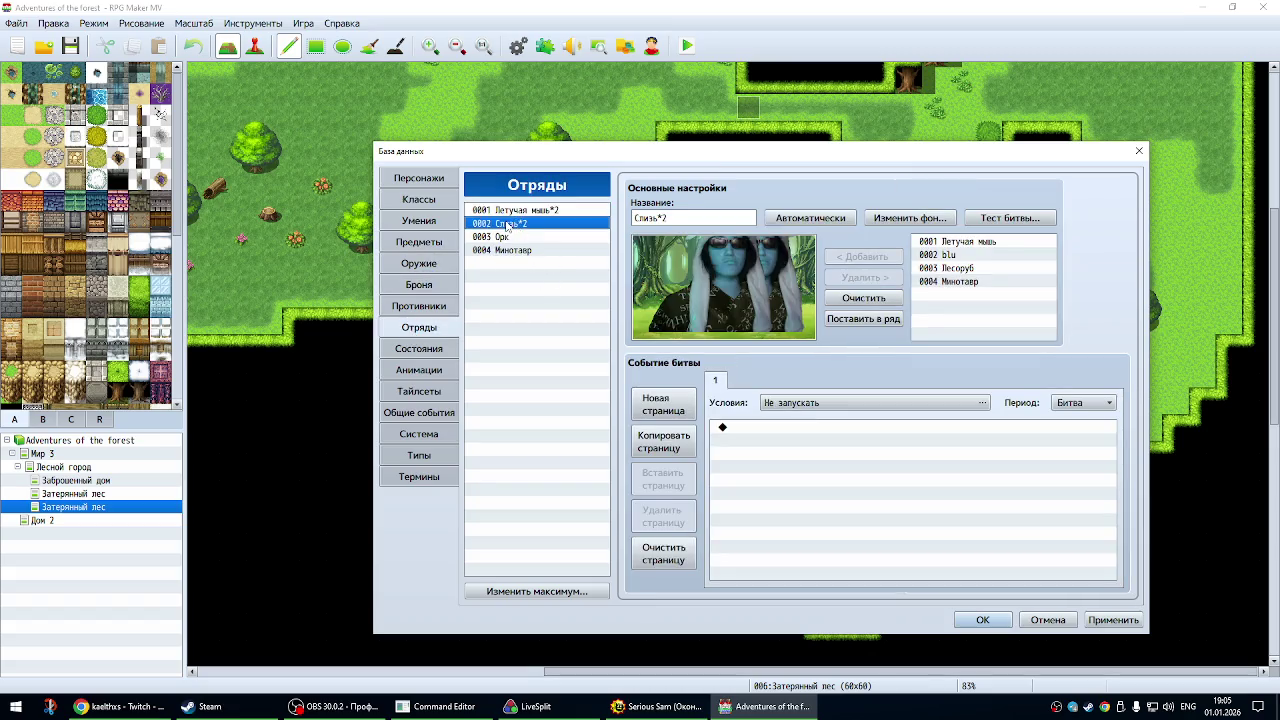
# - Reduce the troop list maximum to 1
pyautogui.rightClick(508, 226)
pyautogui.click(546, 495)
pyautogui.click(536, 591)
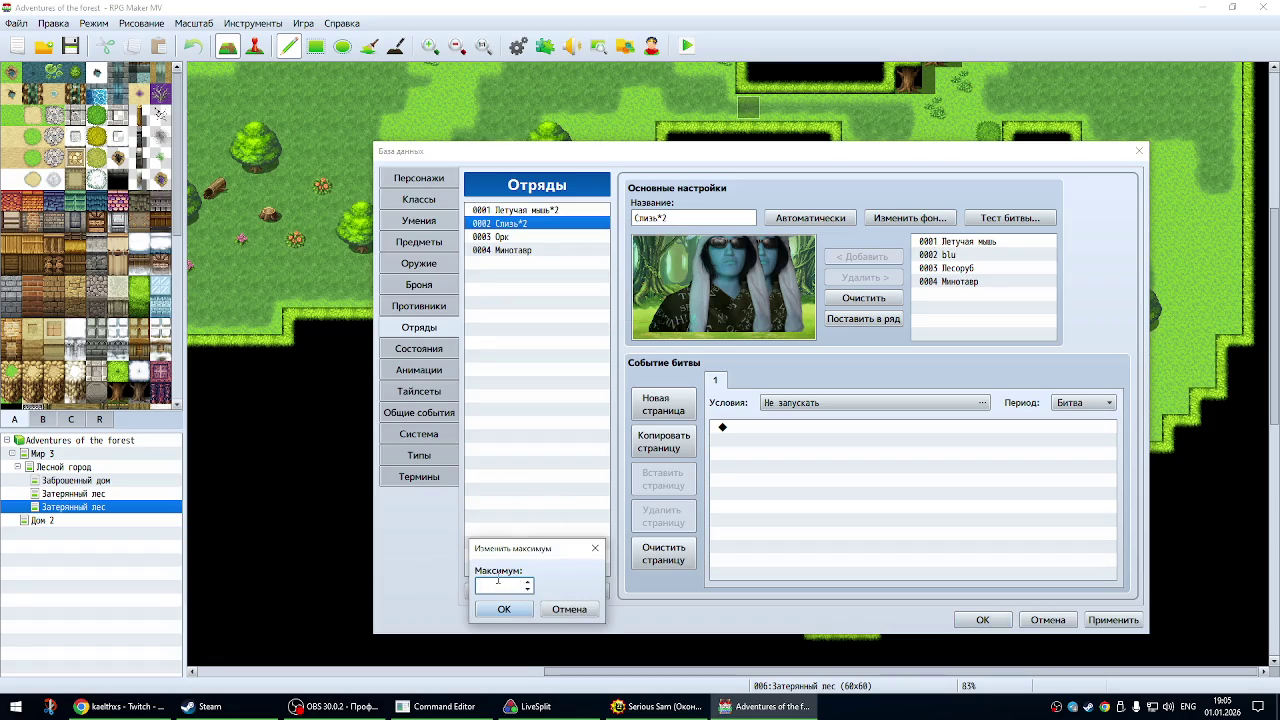
pyautogui.write('1')
pyautogui.click(512, 610)
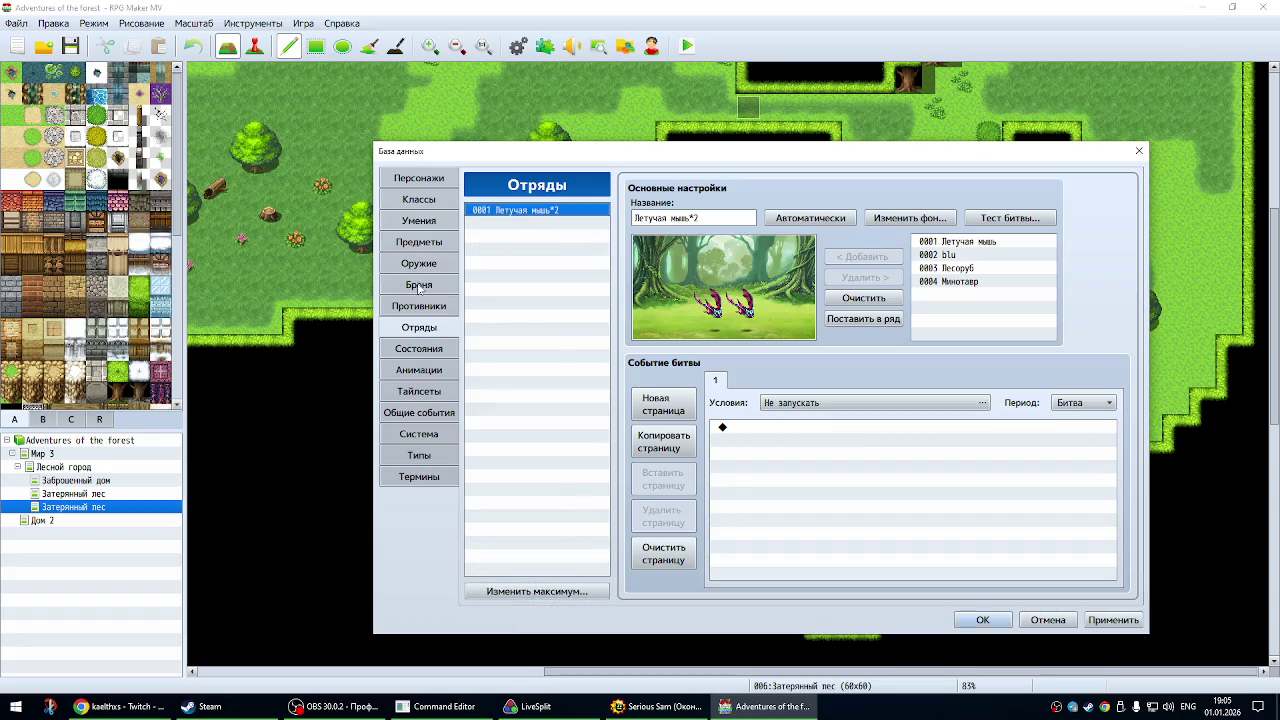
# - Raise the troop maximum to 4 and browse empty troops 0002 and 0003
pyautogui.click(400, 308)
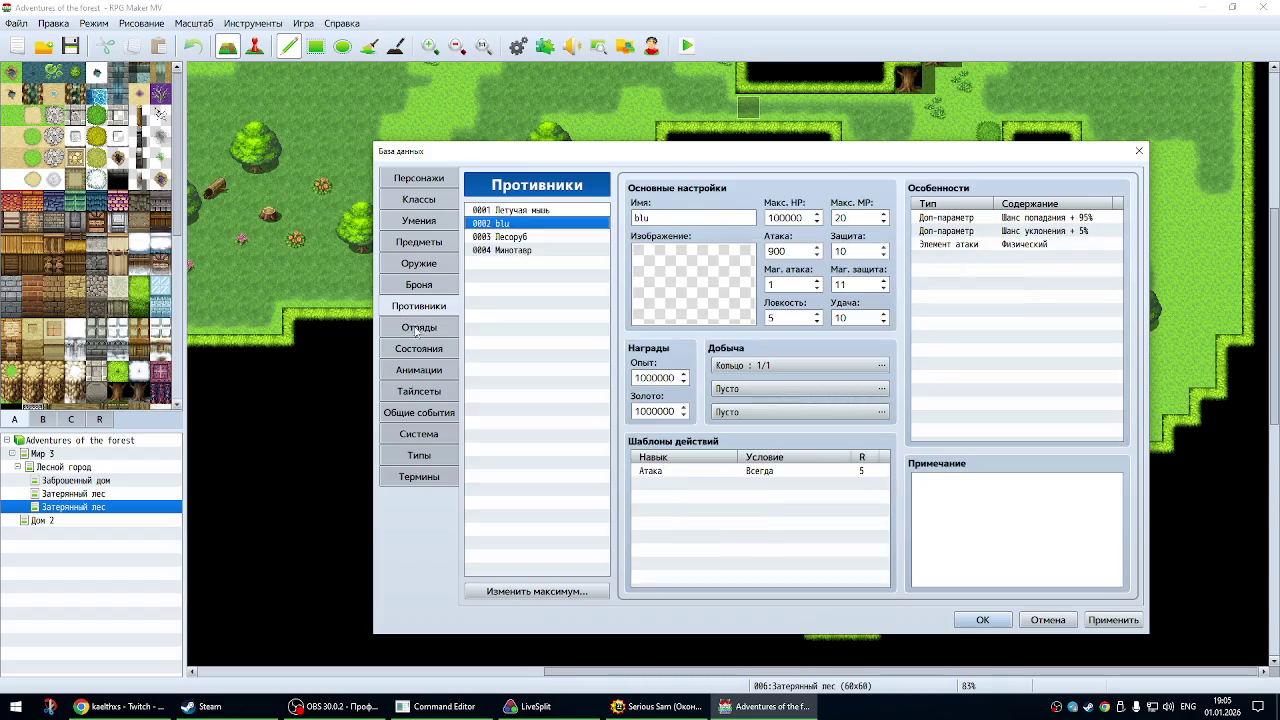
pyautogui.click(416, 330)
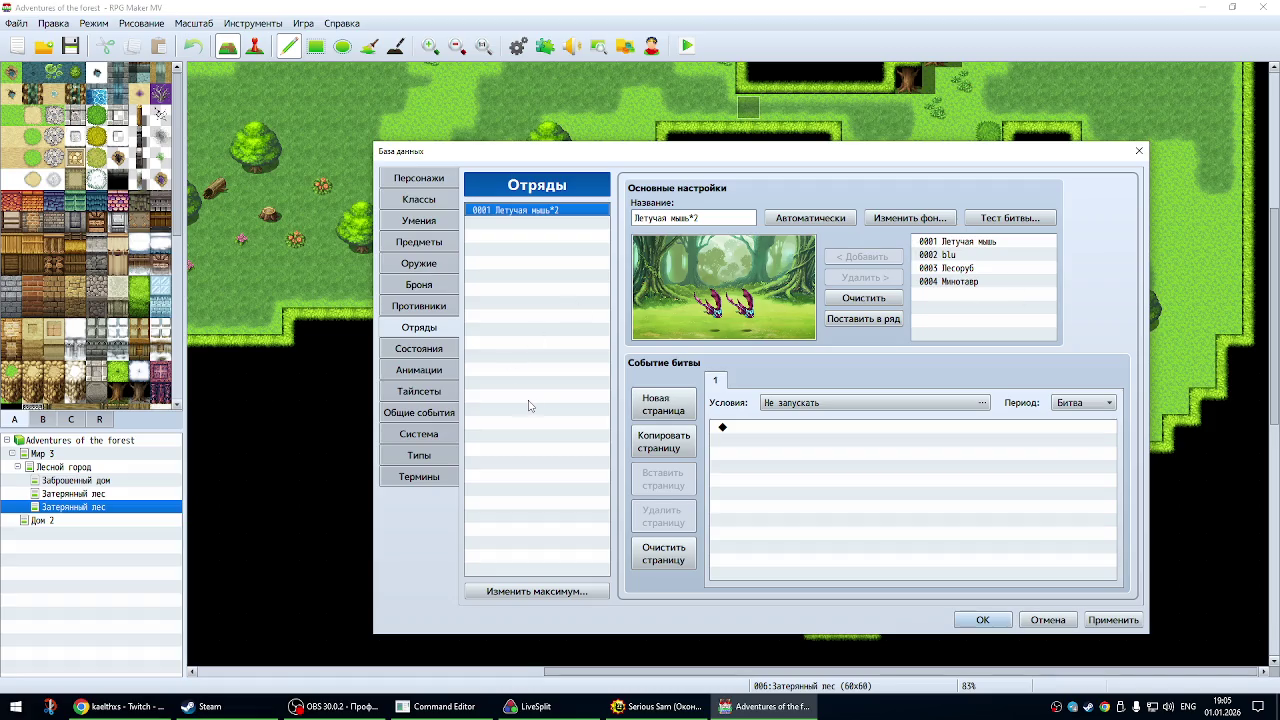
pyautogui.click(530, 591)
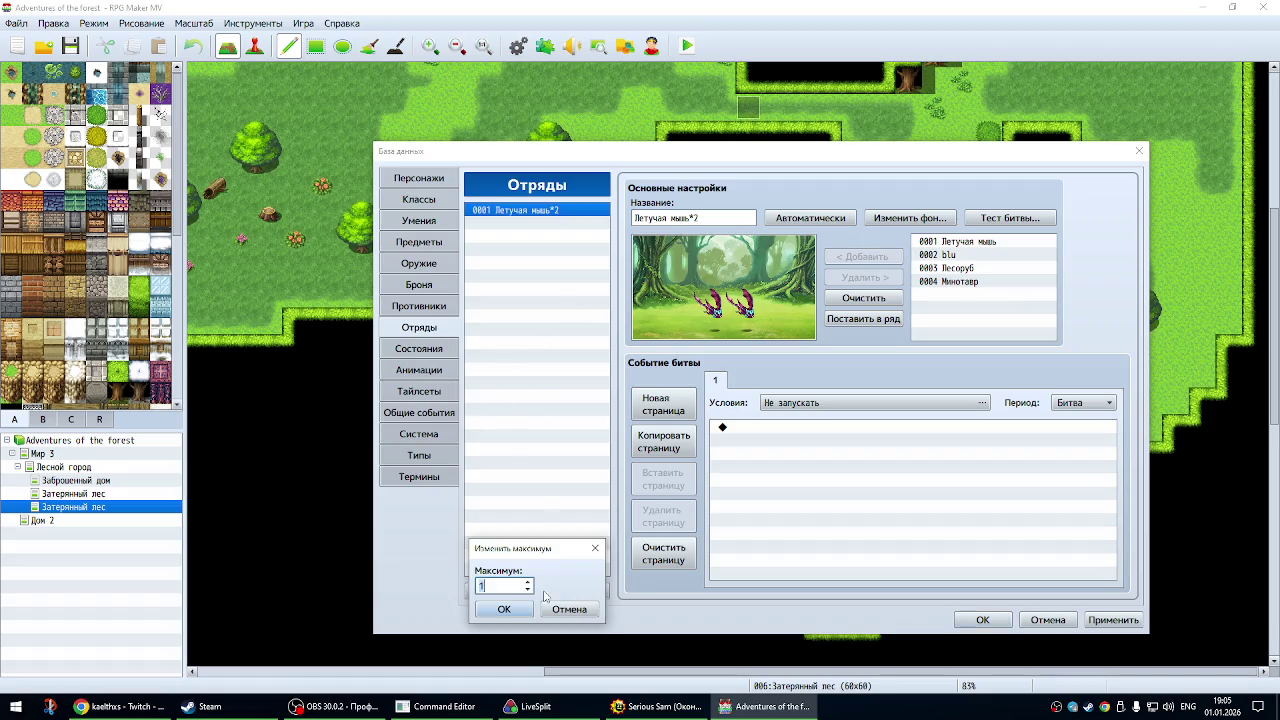
pyautogui.write('4')
pyautogui.click(505, 610)
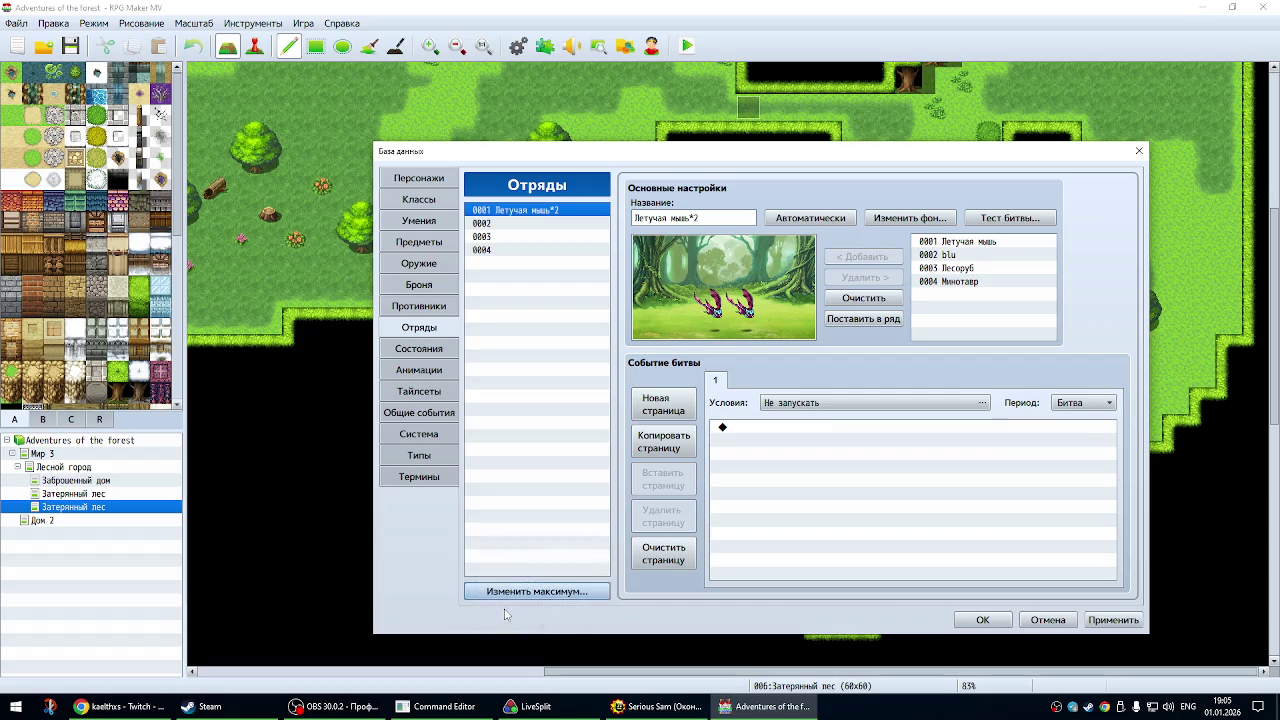
pyautogui.click(488, 223)
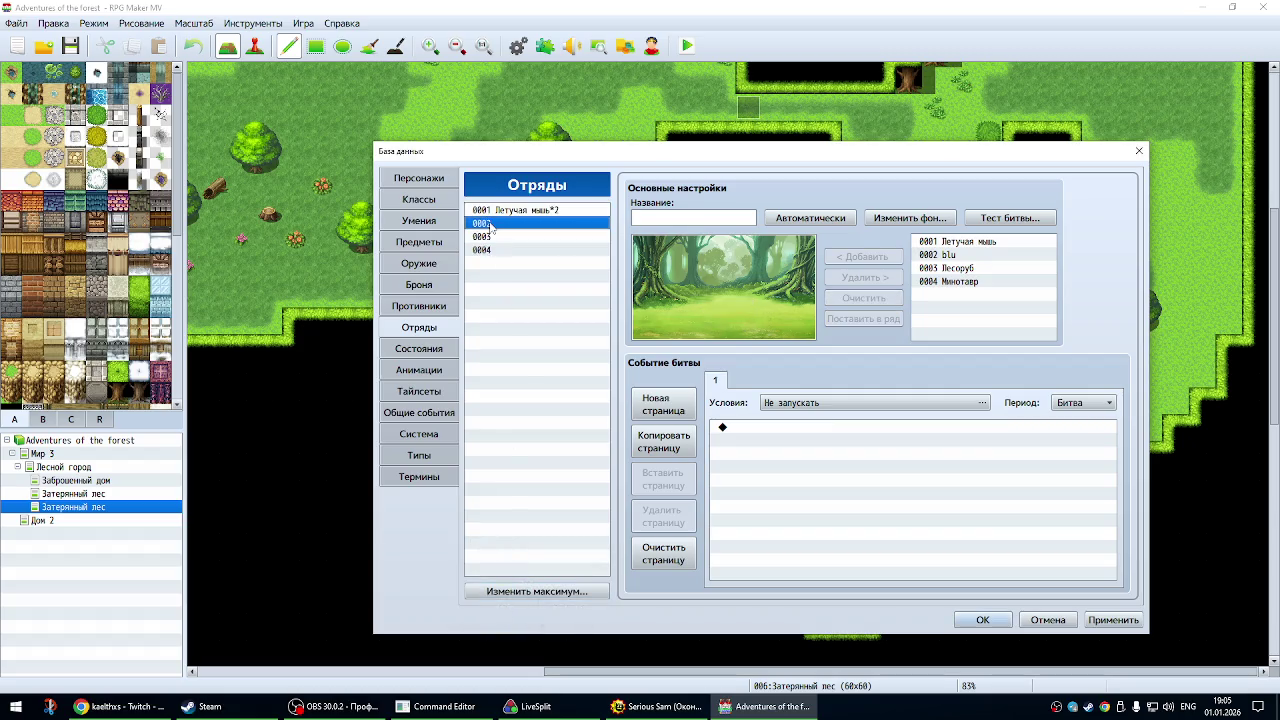
pyautogui.click(513, 210)
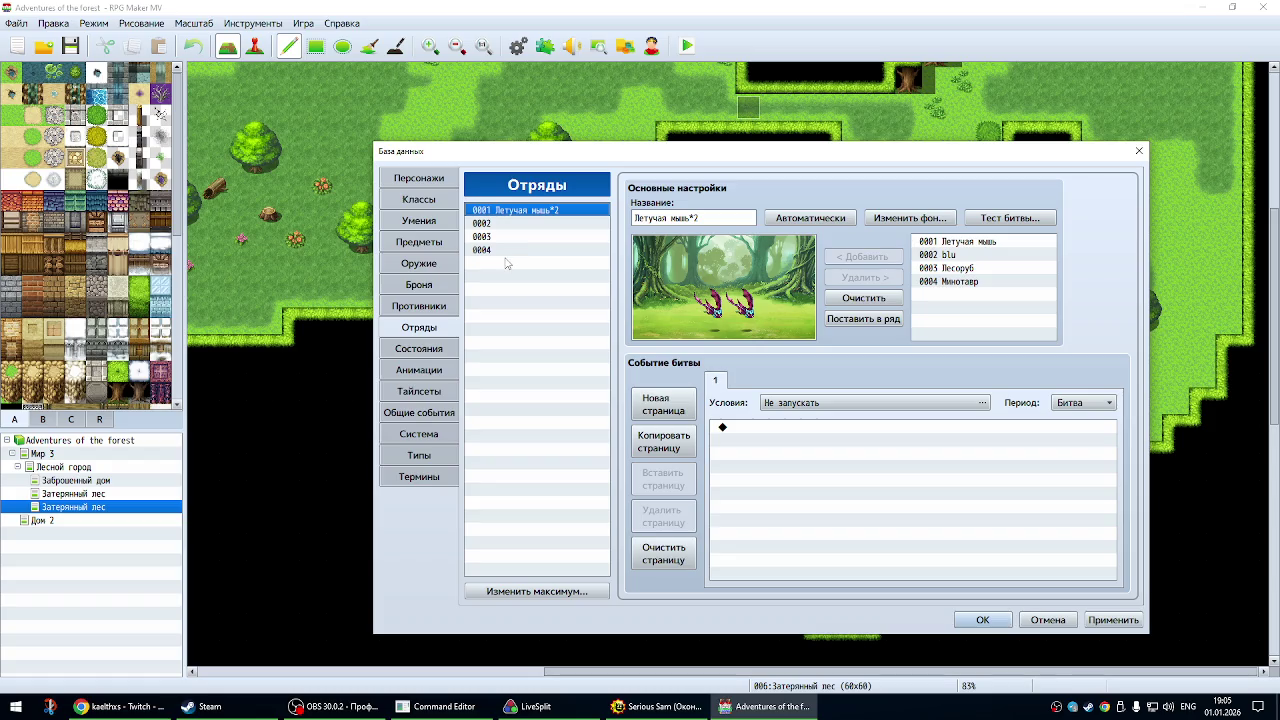
pyautogui.click(499, 237)
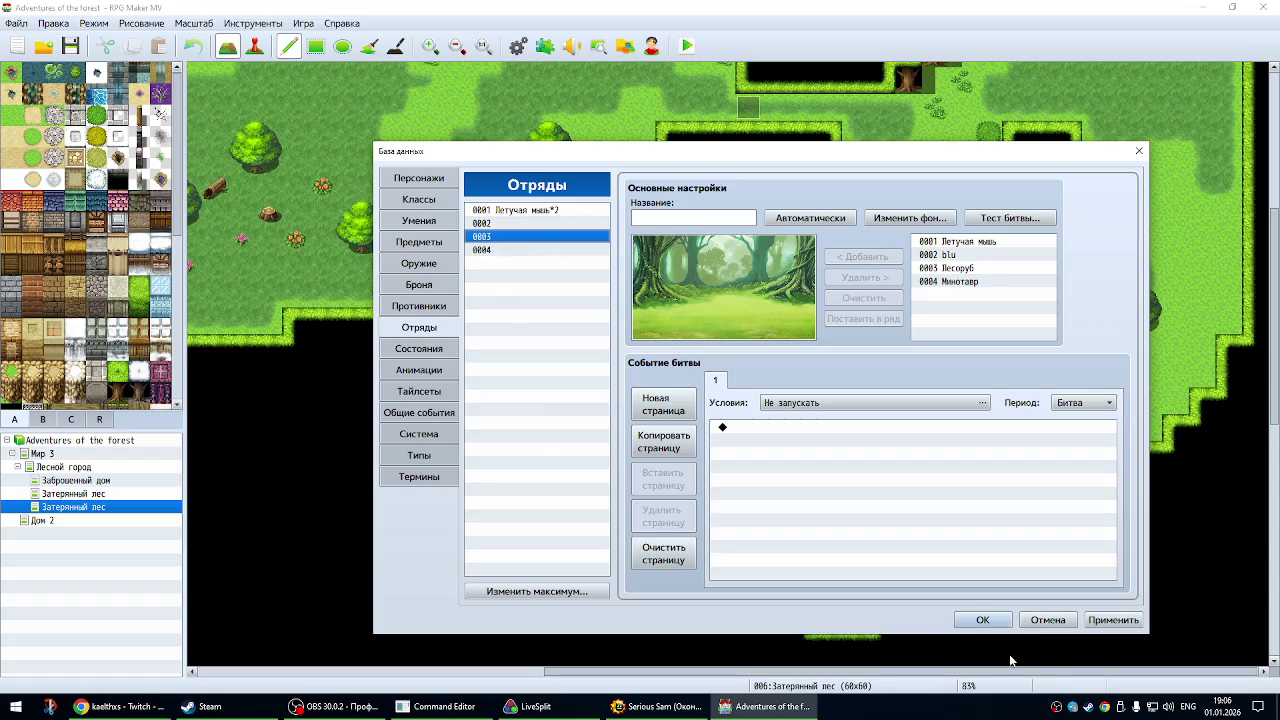
# - Cancel the database and confirm Да to discard the troop changes
pyautogui.click(1048, 621)
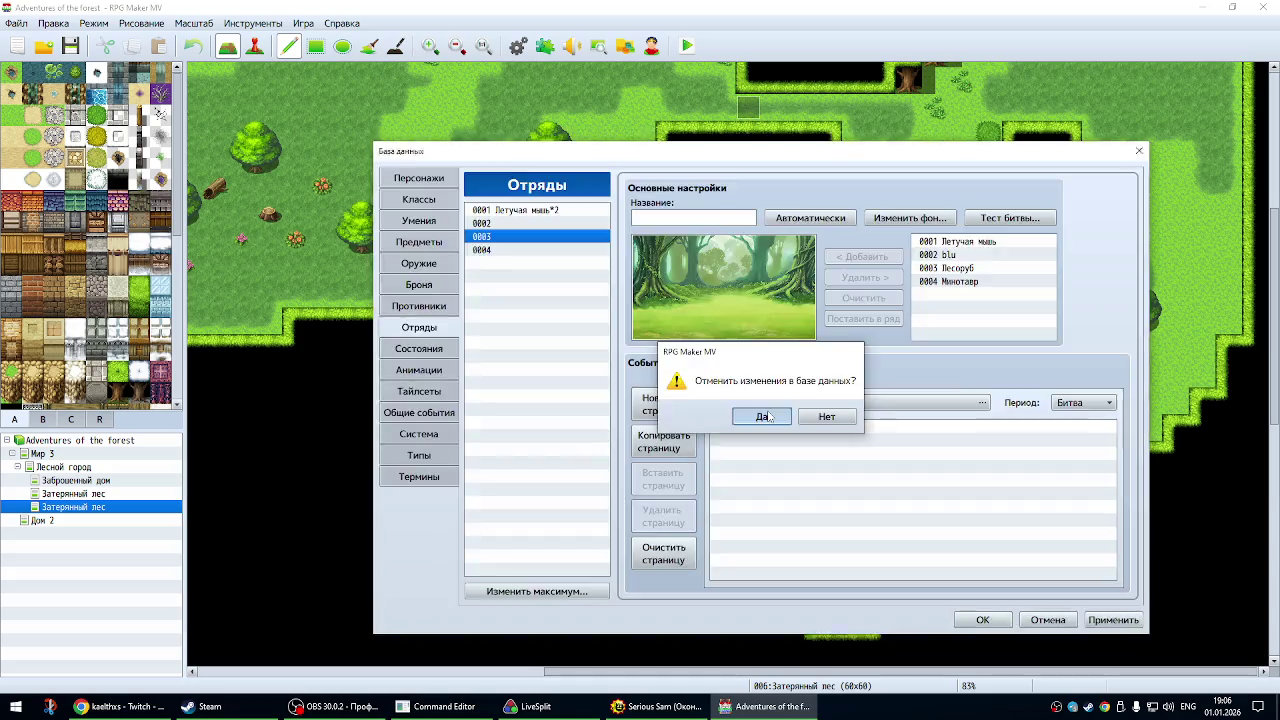
pyautogui.click(761, 416)
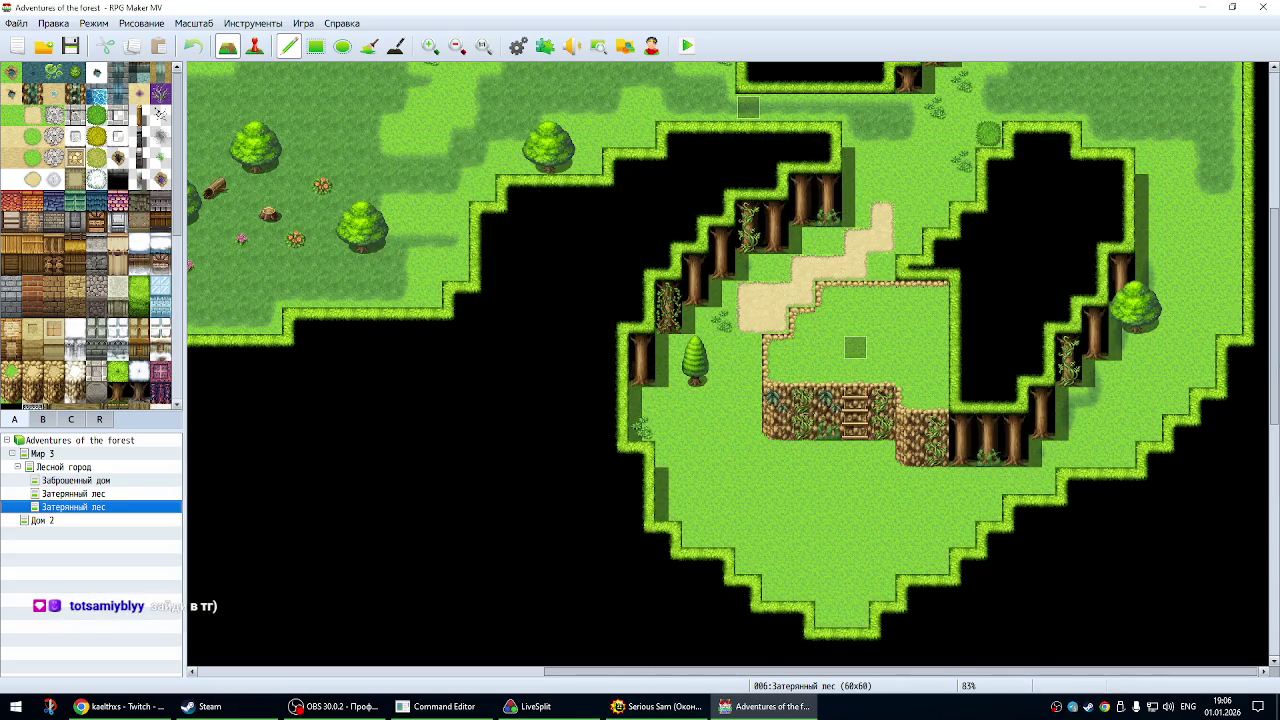
pyautogui.scroll(8, 1262, 238)
pyautogui.scroll(-3, 1262, 238)
pyautogui.scroll(3, 1262, 238)
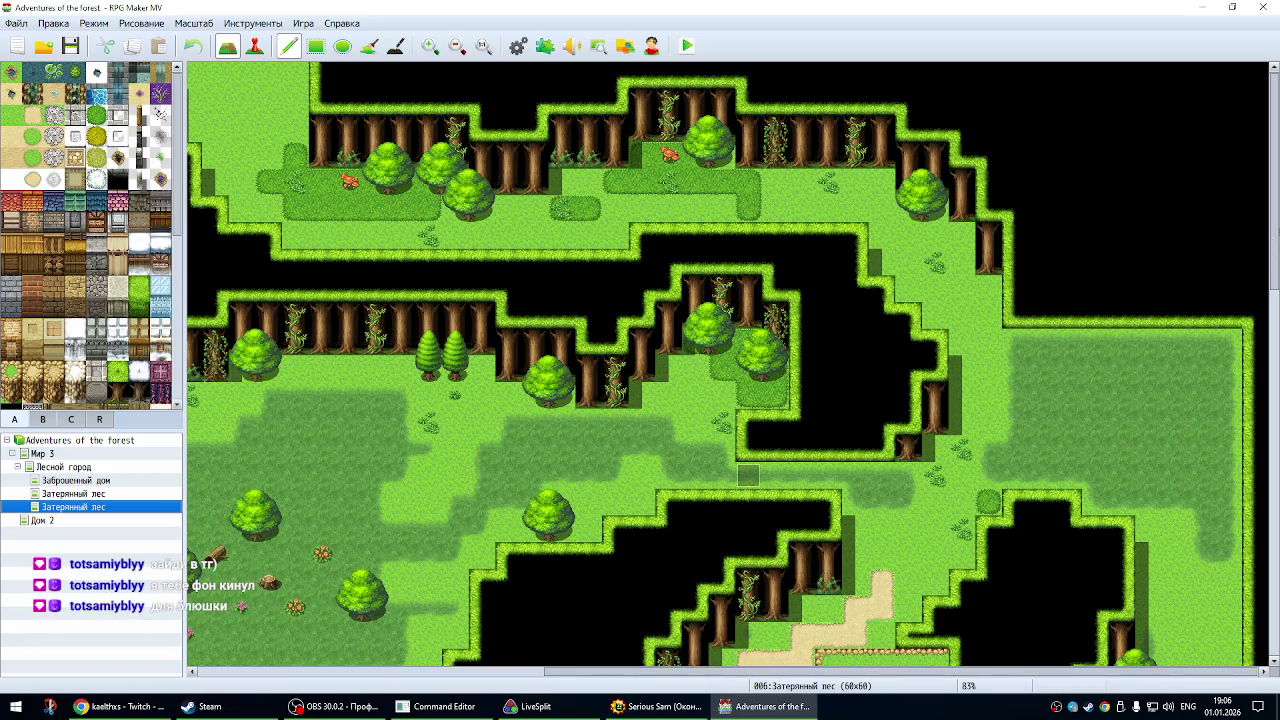
pyautogui.scroll(-8, 686, 620)
# - Make the Захват source visible in OBS so the stream shows Serious Sam
pyautogui.hotkey('alt', 'Tab')
pyautogui.click(440, 501)
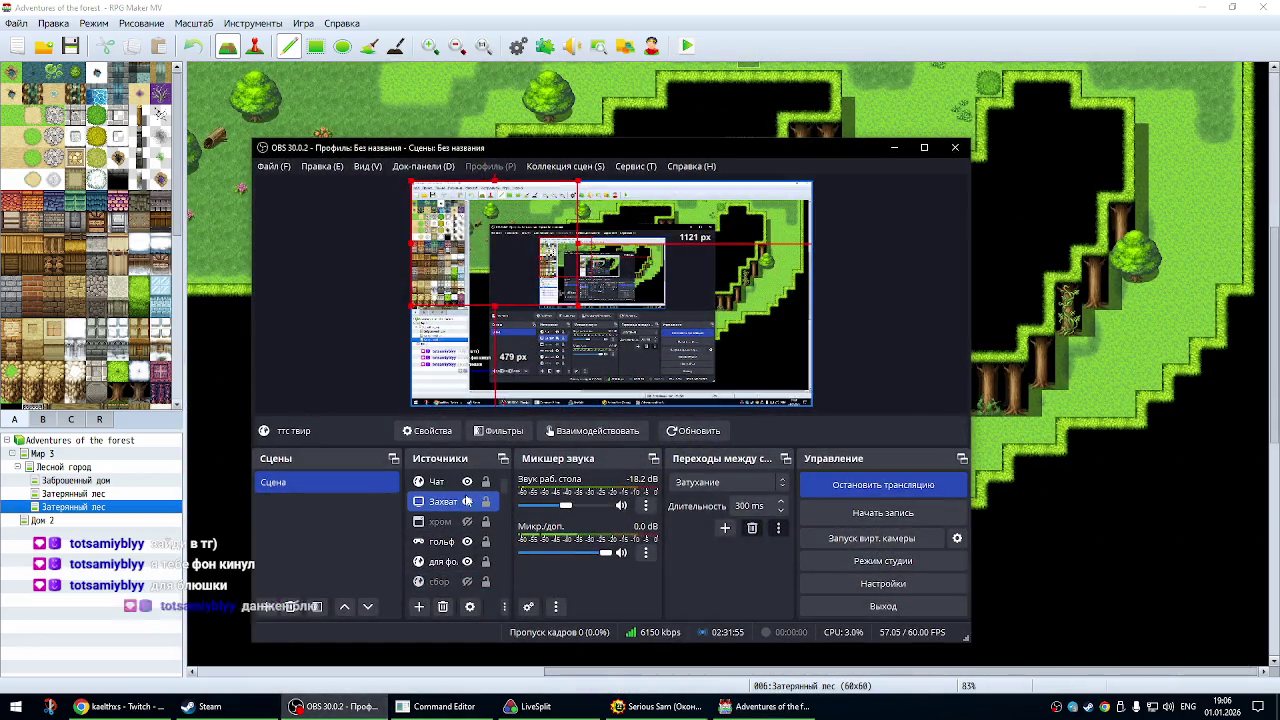
pyautogui.click(467, 501)
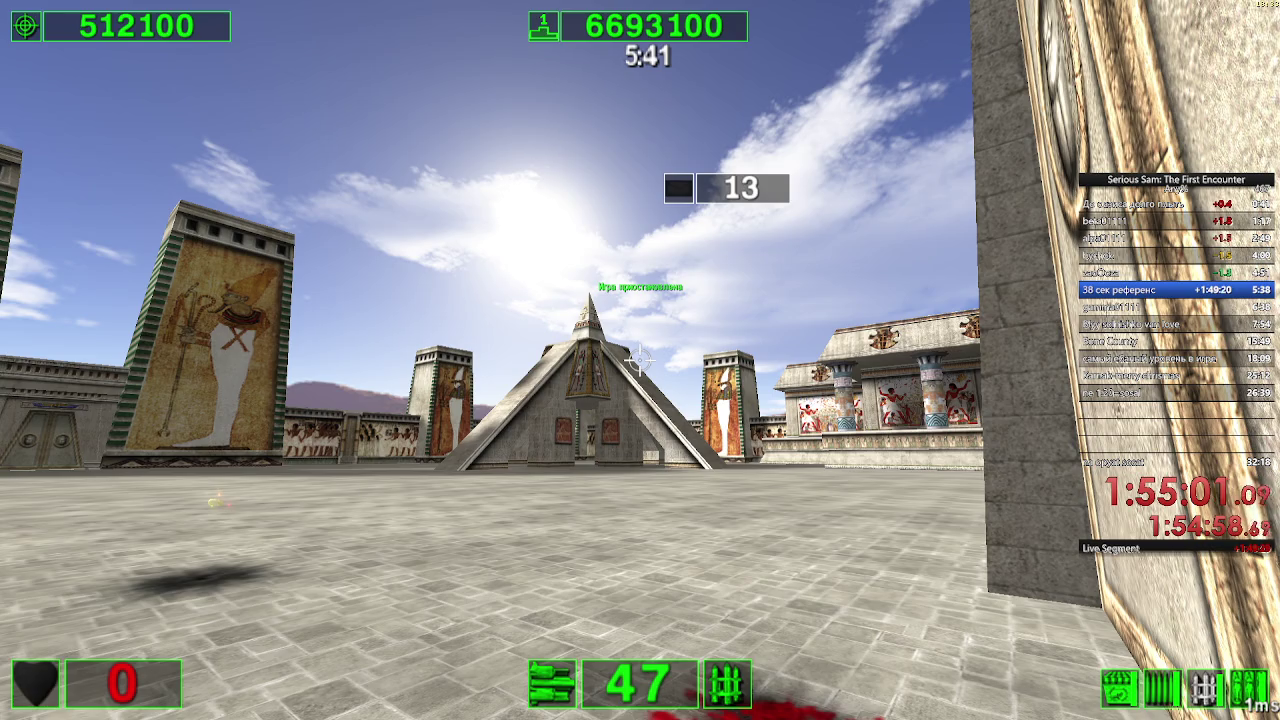
pyautogui.hotkey('alt', 'Tab')
# - Return to the map editor and open the Дом 2 house interior map
pyautogui.click(275, 7)
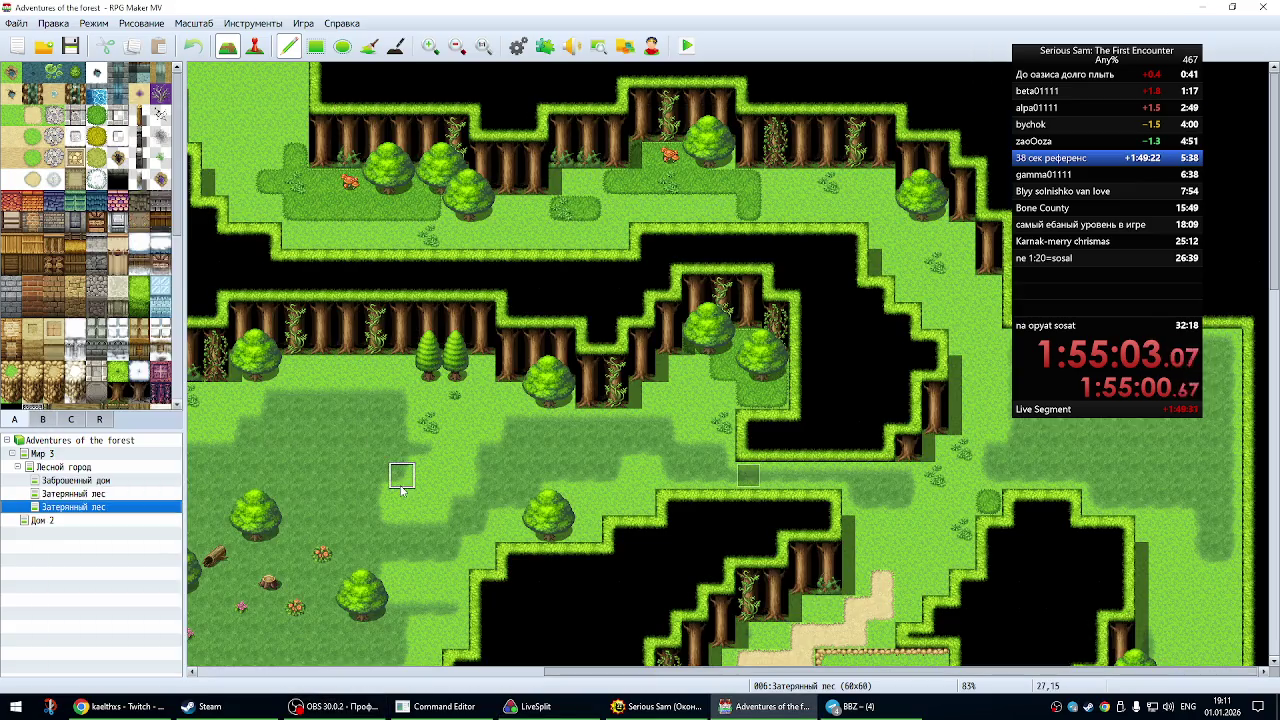
pyautogui.hscroll(-3, 260, 653)
pyautogui.hscroll(-2, 260, 653)
pyautogui.moveTo(1152, 305); pyautogui.dragTo(1150, 355)
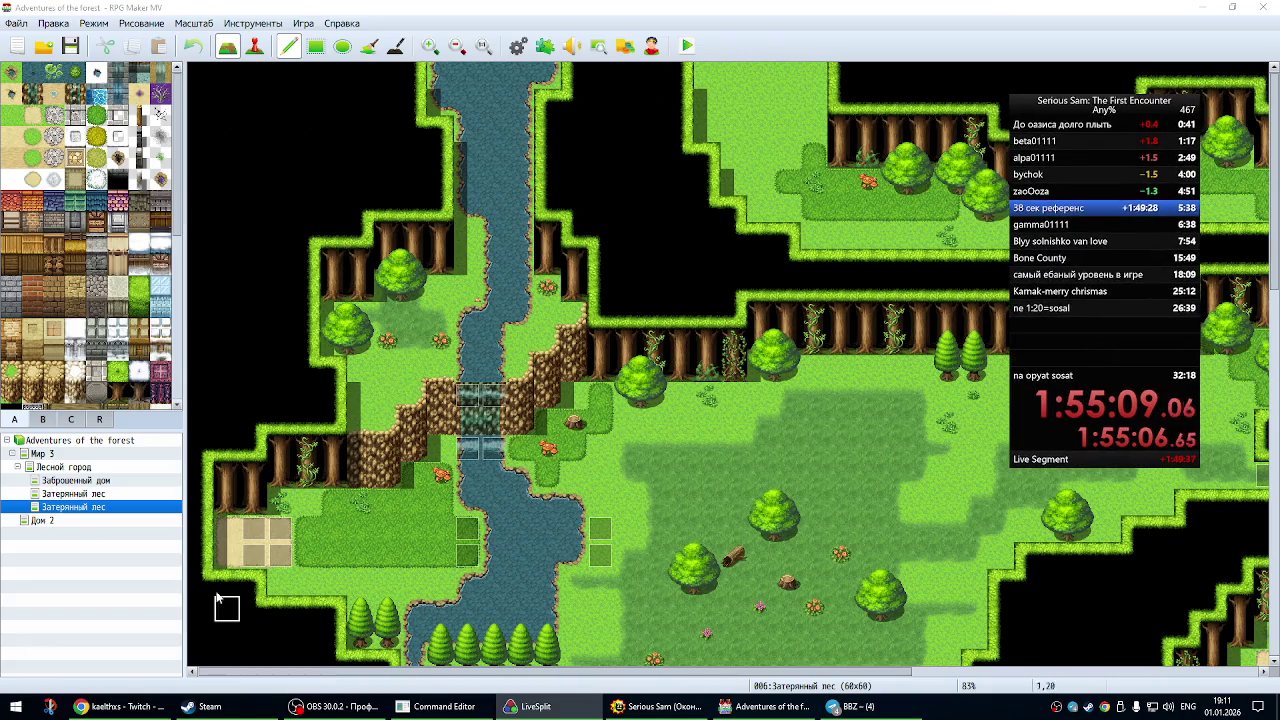
pyautogui.click(42, 520)
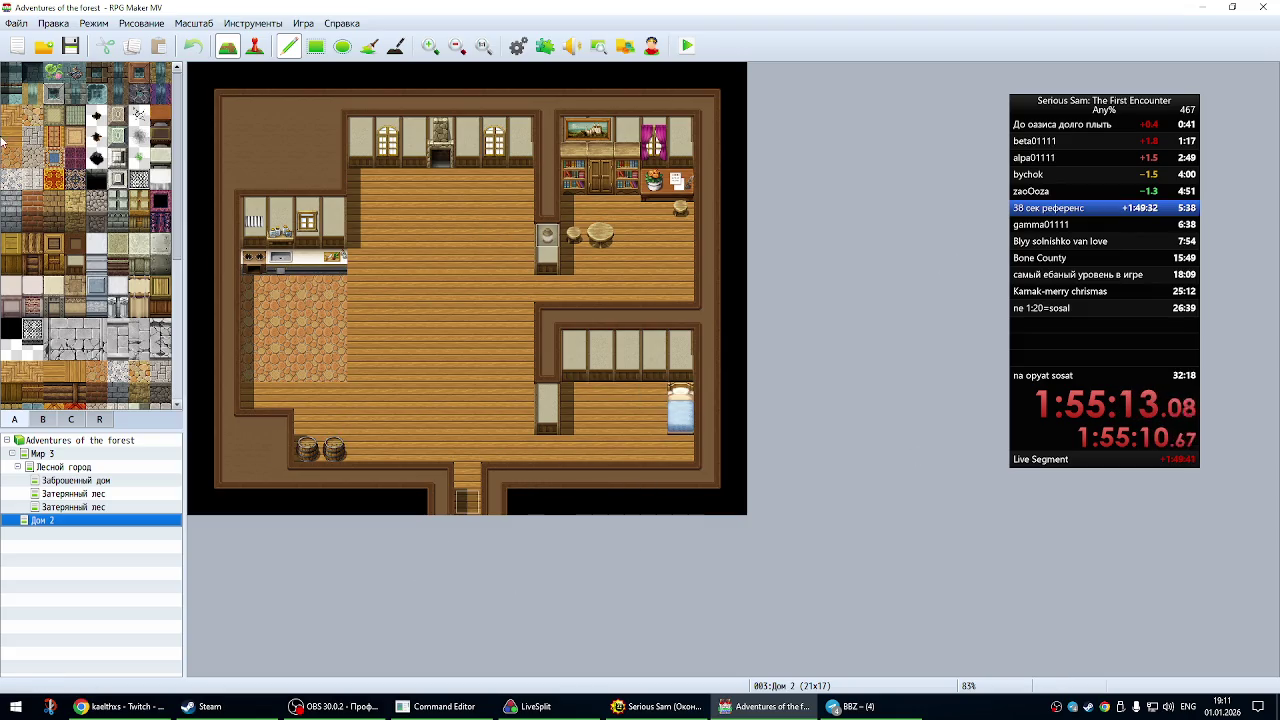
pyautogui.scroll(-5, 170, 228)
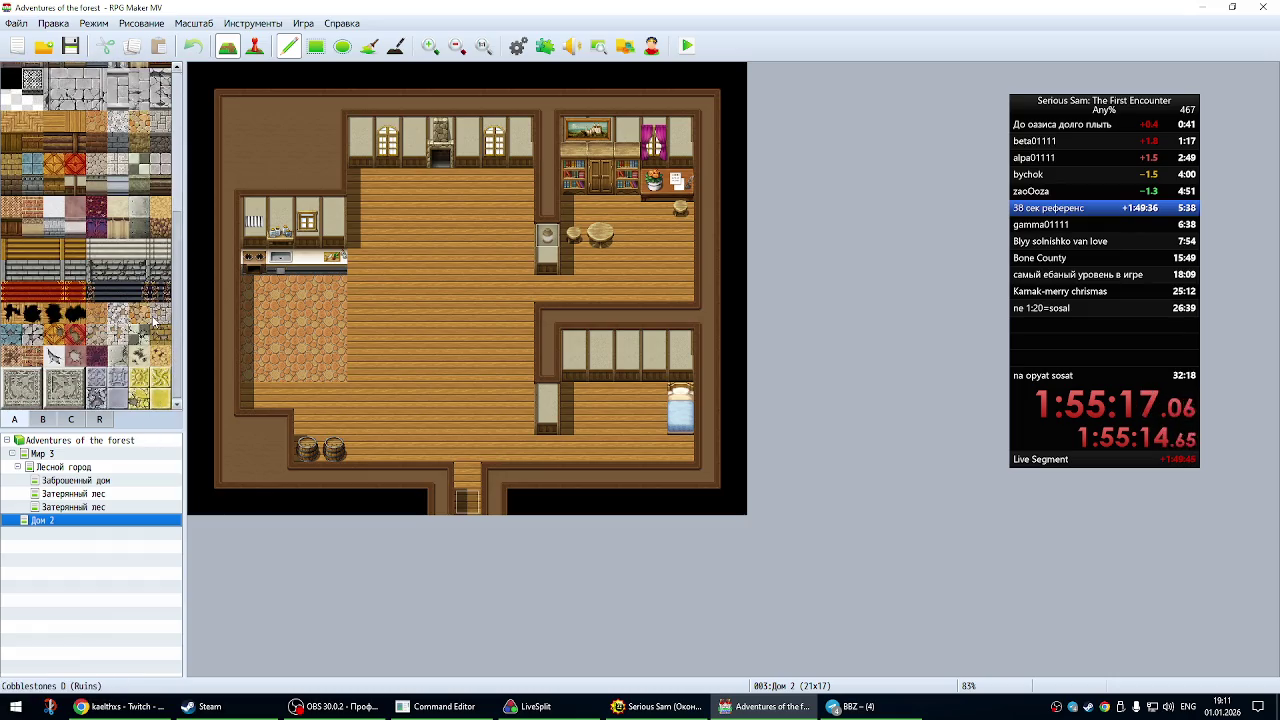
# - Try a three-tile Stairs E (Carpet) strip on the floor, then undo it
pyautogui.click(158, 296)
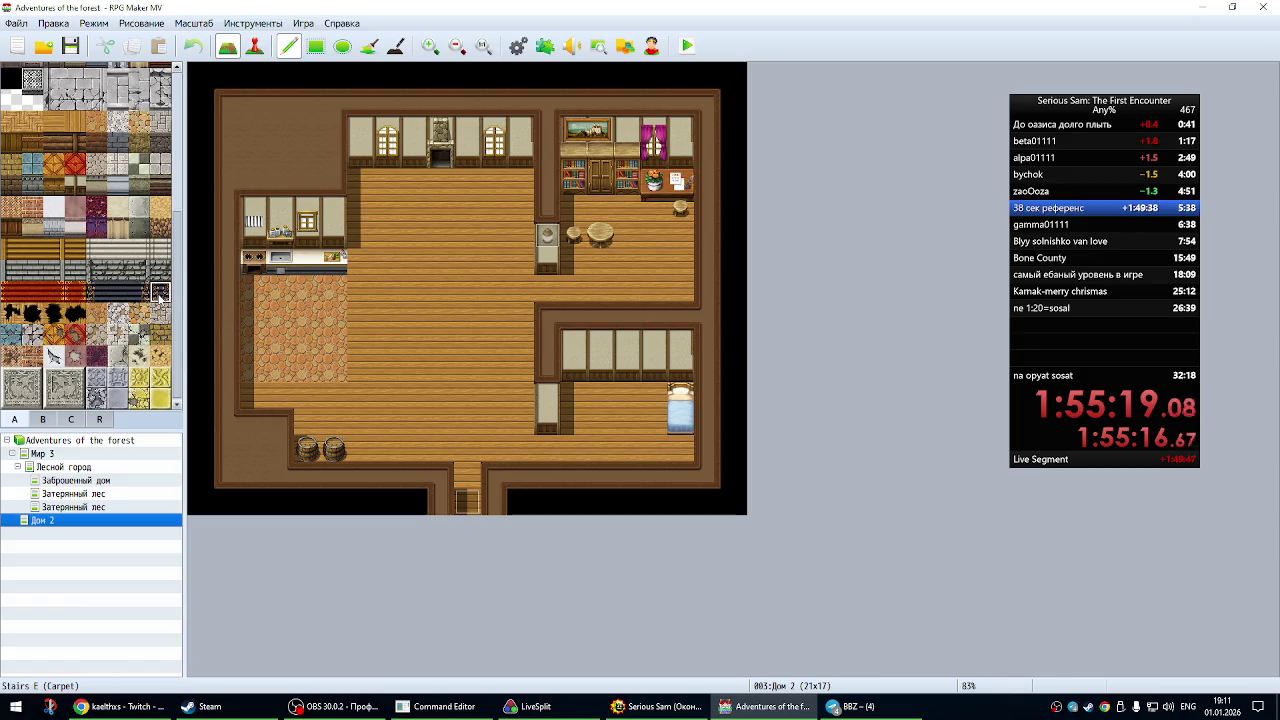
pyautogui.click(418, 288)
pyautogui.moveTo(418, 288); pyautogui.dragTo(470, 289)
pyautogui.hotkey('ctrl', 'z')
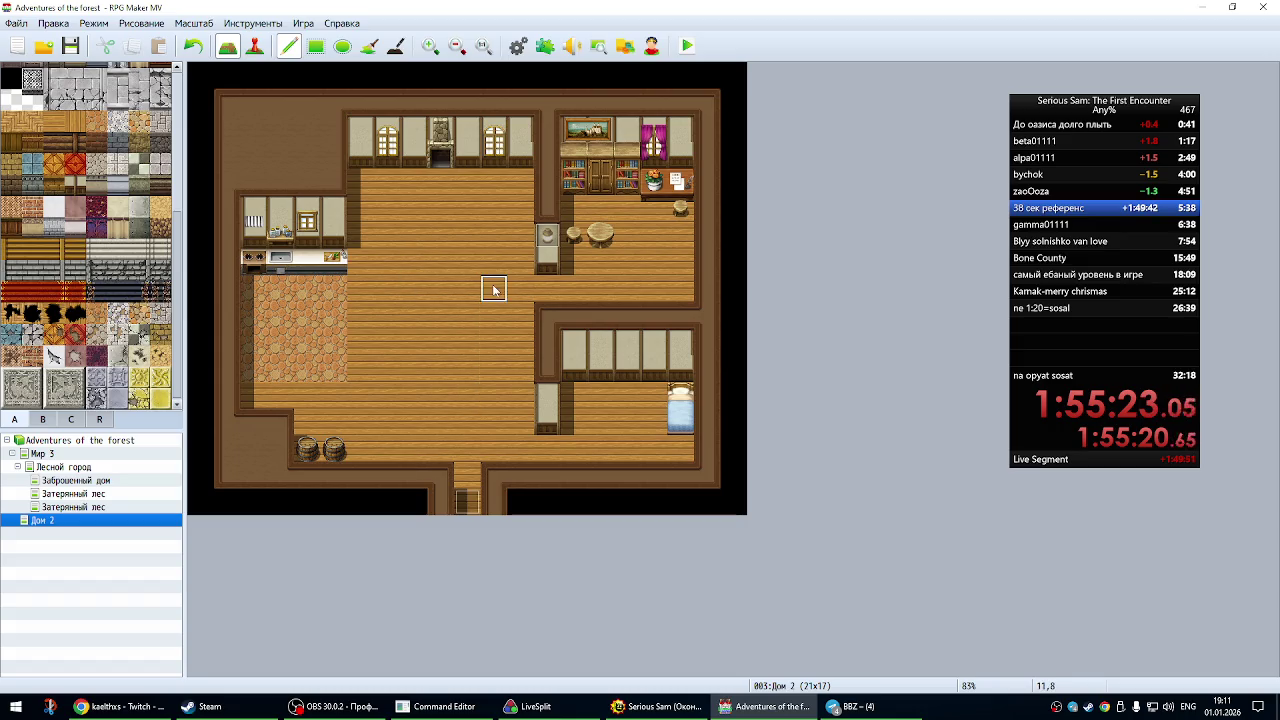
pyautogui.scroll(5, 176, 230)
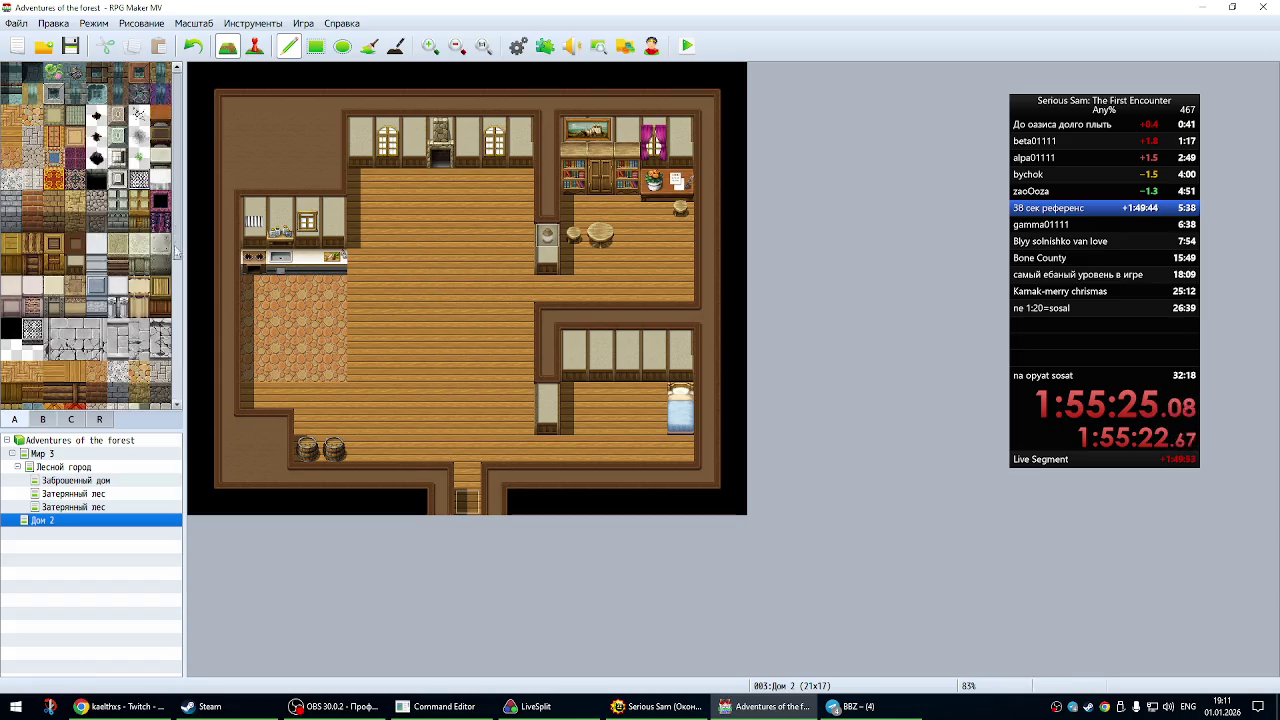
pyautogui.scroll(-4, 176, 258)
# - Test red floor tiles, restore the wood, then paint pinkish carpet to the doorway
pyautogui.click(75, 217)
pyautogui.click(390, 288)
pyautogui.moveTo(414, 288)
pyautogui.mouseDown()
pyautogui.moveTo(466, 288)
pyautogui.moveTo(437, 314)
pyautogui.moveTo(491, 286)
pyautogui.moveTo(440, 314)
pyautogui.moveTo(491, 320)
pyautogui.mouseUp()
pyautogui.rightClick(370, 243)
pyautogui.click(10, 260)
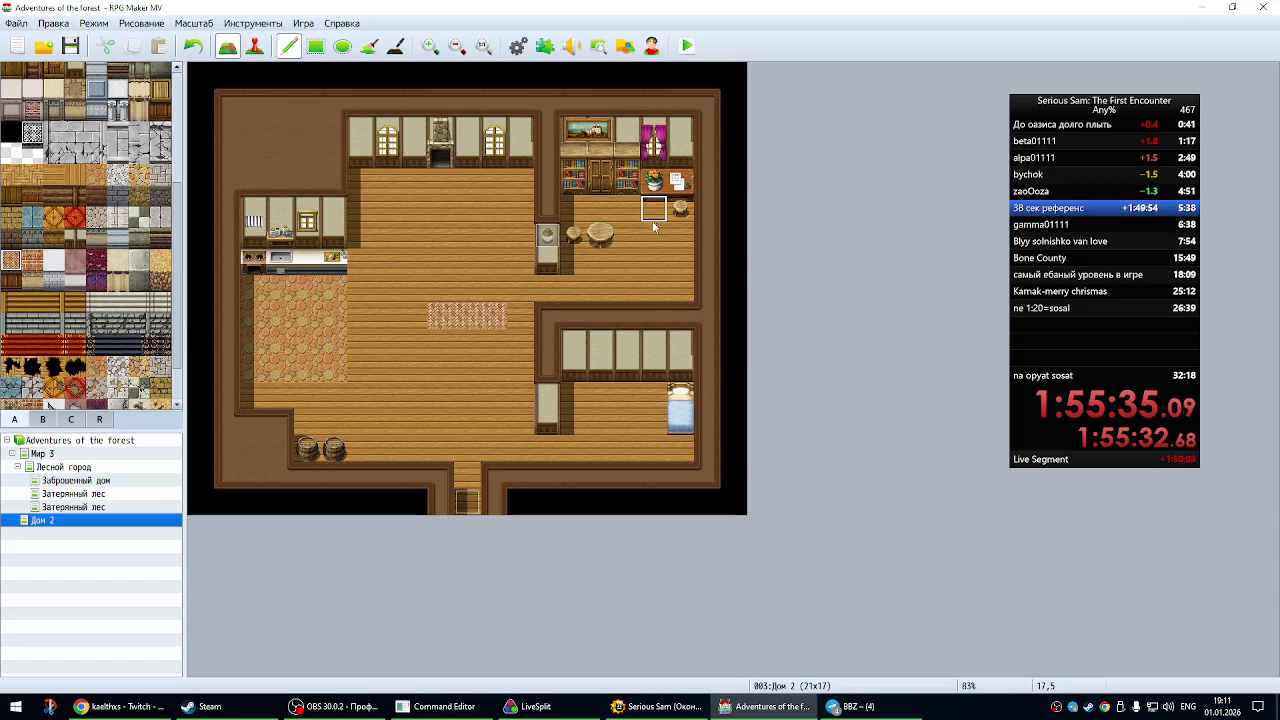
pyautogui.moveTo(575, 395)
pyautogui.mouseDown()
pyautogui.moveTo(575, 447)
pyautogui.moveTo(683, 450)
pyautogui.moveTo(625, 402)
pyautogui.moveTo(600, 409)
pyautogui.moveTo(598, 388)
pyautogui.mouseUp()
pyautogui.moveTo(547, 452)
pyautogui.mouseDown()
pyautogui.moveTo(492, 449)
pyautogui.moveTo(463, 503)
pyautogui.moveTo(471, 449)
pyautogui.moveTo(520, 449)
pyautogui.moveTo(325, 453)
pyautogui.moveTo(280, 395)
pyautogui.moveTo(255, 395)
pyautogui.moveTo(351, 425)
pyautogui.moveTo(333, 423)
pyautogui.moveTo(491, 423)
pyautogui.moveTo(514, 400)
pyautogui.moveTo(397, 394)
pyautogui.moveTo(366, 366)
pyautogui.moveTo(514, 374)
pyautogui.mouseUp()
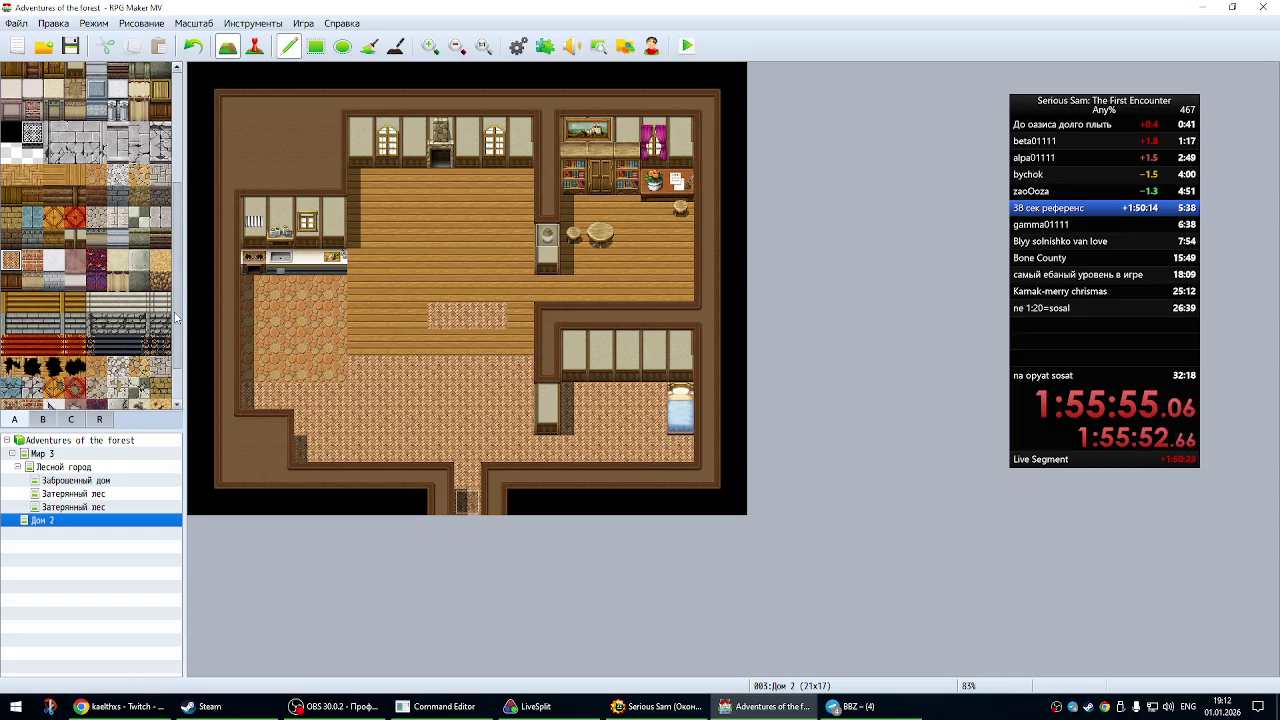
pyautogui.scroll(-2, 175, 318)
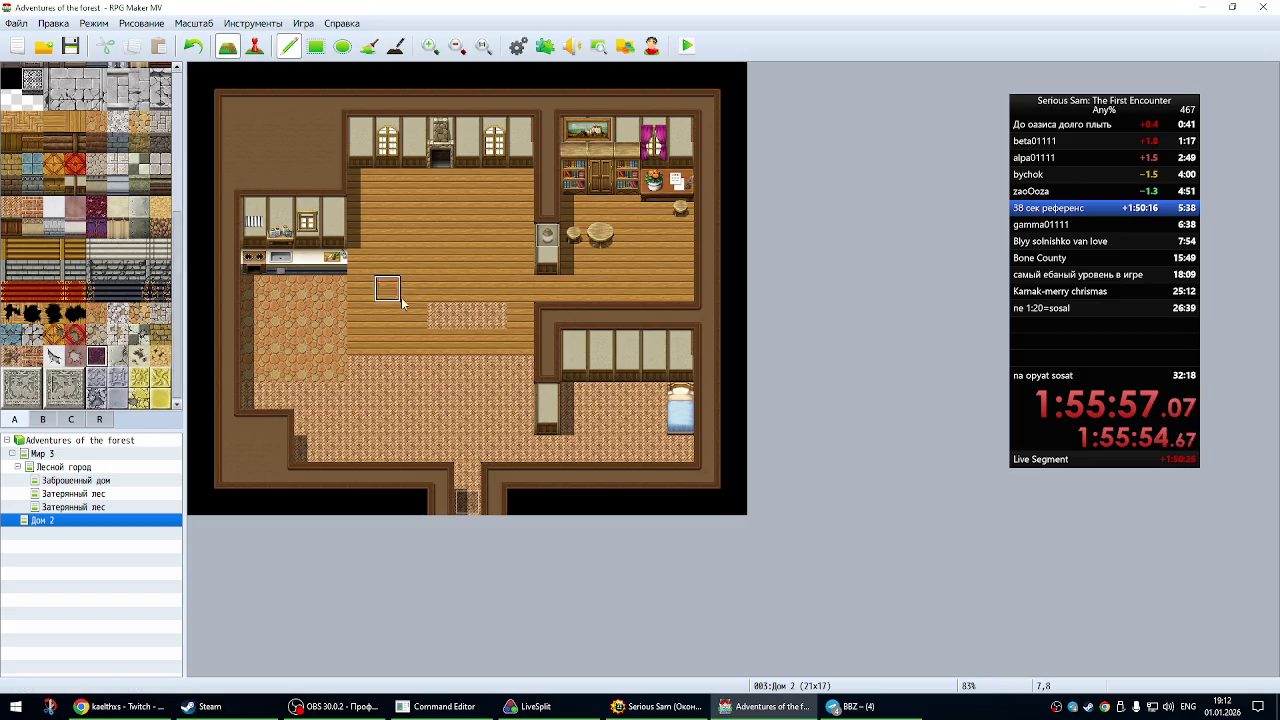
pyautogui.moveTo(410, 292); pyautogui.dragTo(502, 292)
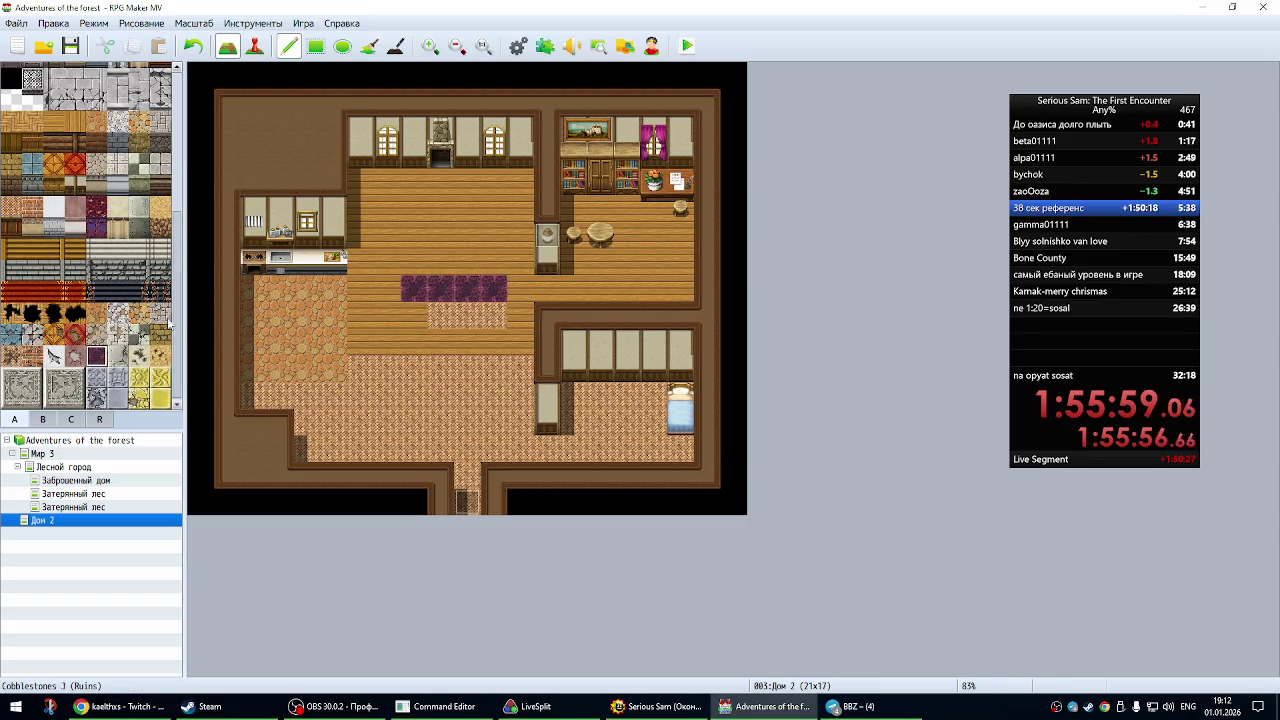
pyautogui.rightClick(414, 264)
pyautogui.moveTo(414, 290); pyautogui.dragTo(502, 292)
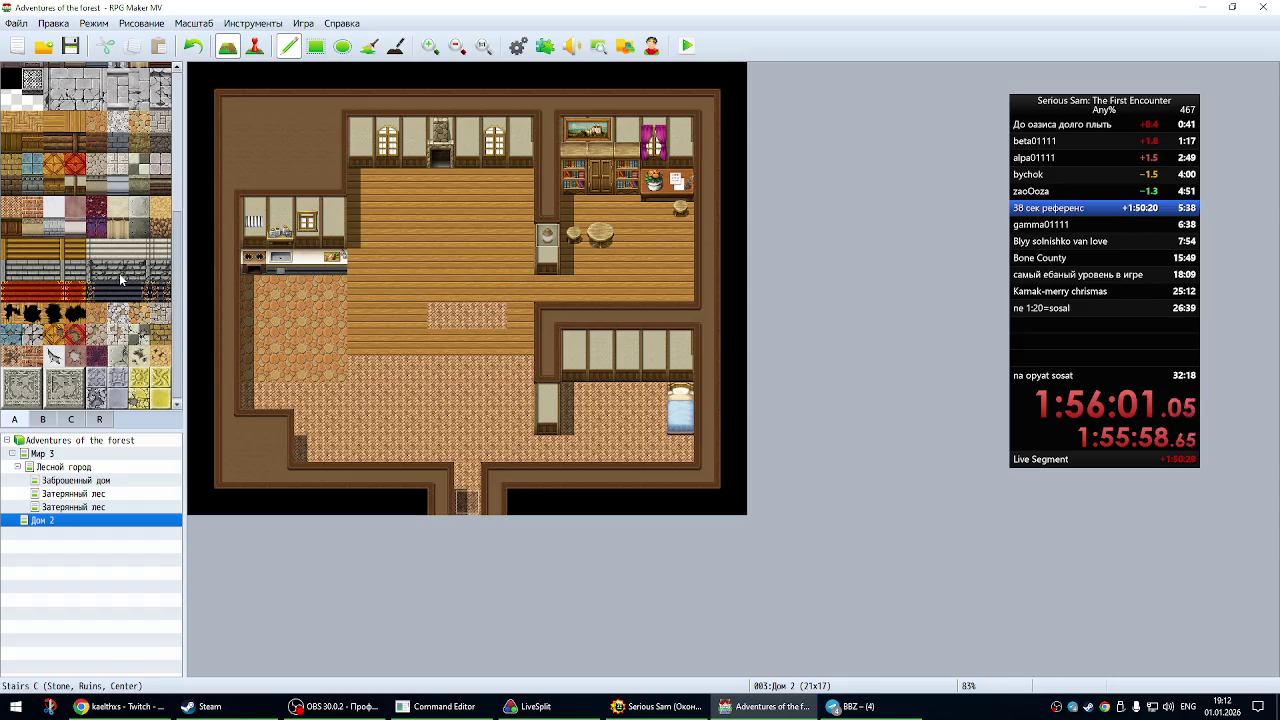
pyautogui.moveTo(176, 270); pyautogui.dragTo(182, 199)
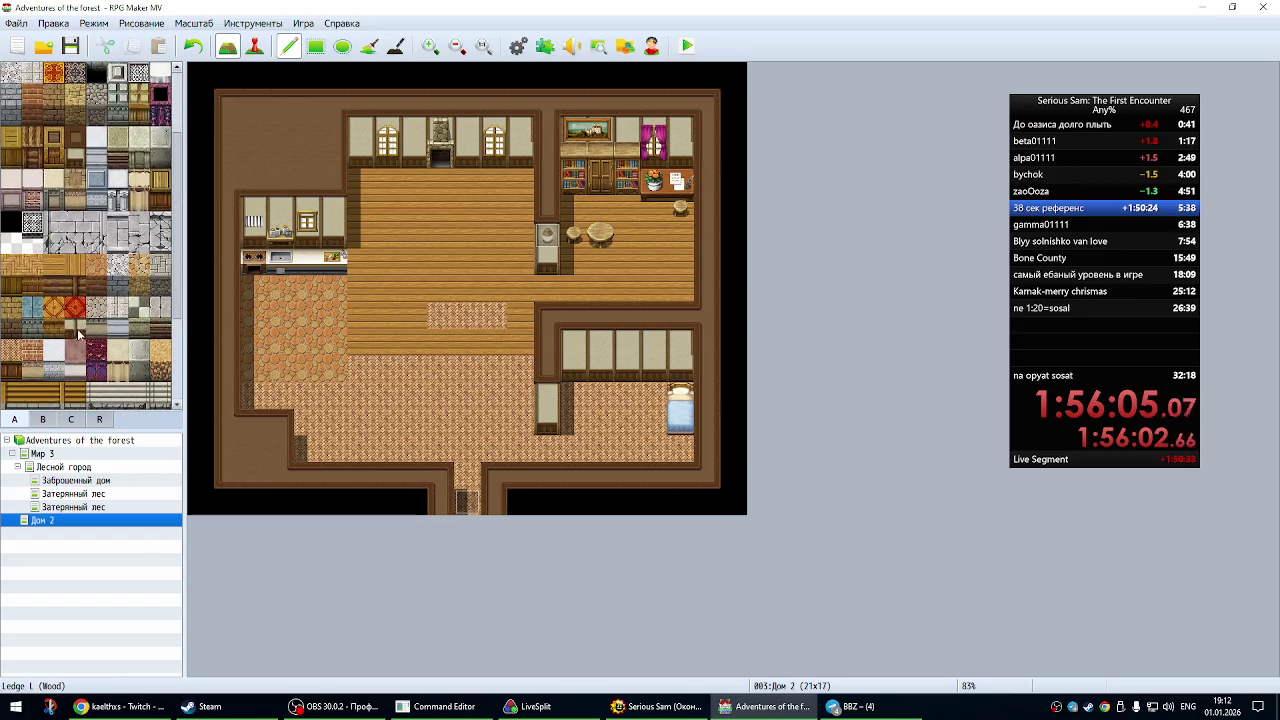
pyautogui.click(118, 266)
pyautogui.moveTo(414, 288)
pyautogui.mouseDown()
pyautogui.moveTo(495, 288)
pyautogui.moveTo(414, 316)
pyautogui.moveTo(386, 316)
pyautogui.moveTo(386, 288)
pyautogui.mouseUp()
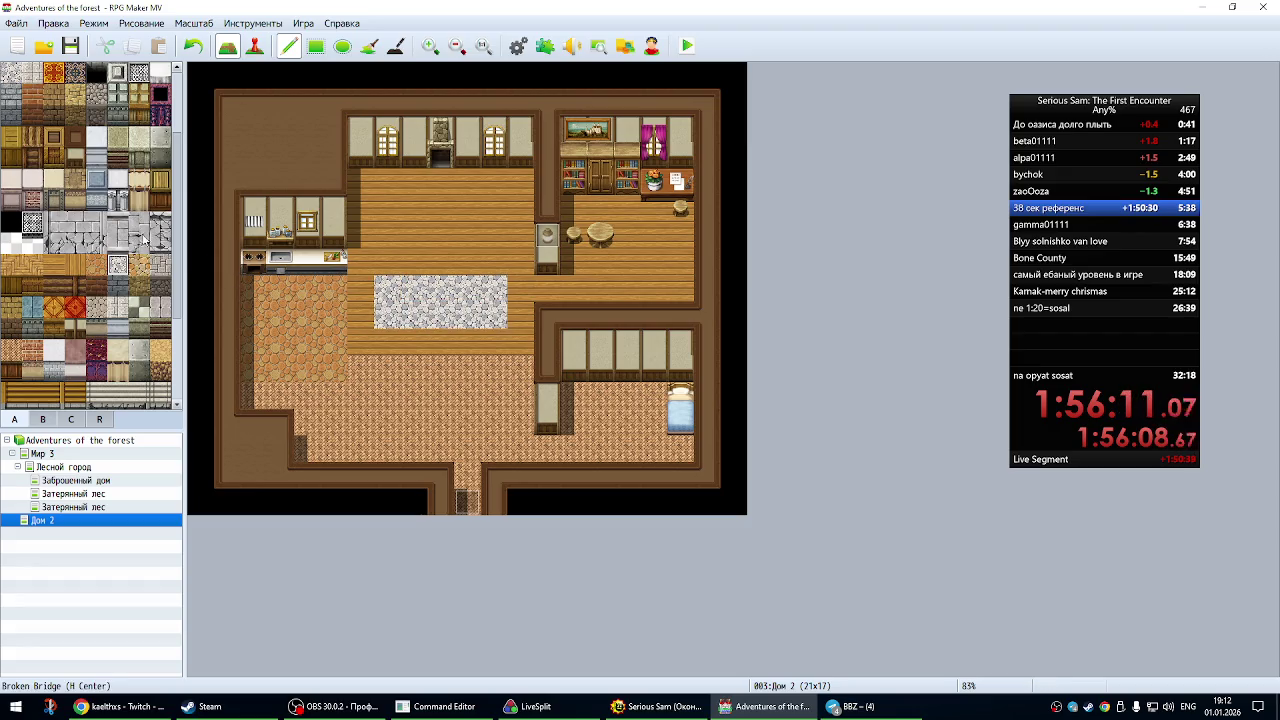
pyautogui.click(72, 268)
pyautogui.moveTo(388, 288)
pyautogui.mouseDown()
pyautogui.moveTo(450, 288)
pyautogui.moveTo(400, 316)
pyautogui.moveTo(467, 316)
pyautogui.moveTo(500, 289)
pyautogui.moveTo(520, 185)
pyautogui.moveTo(514, 451)
pyautogui.mouseUp()
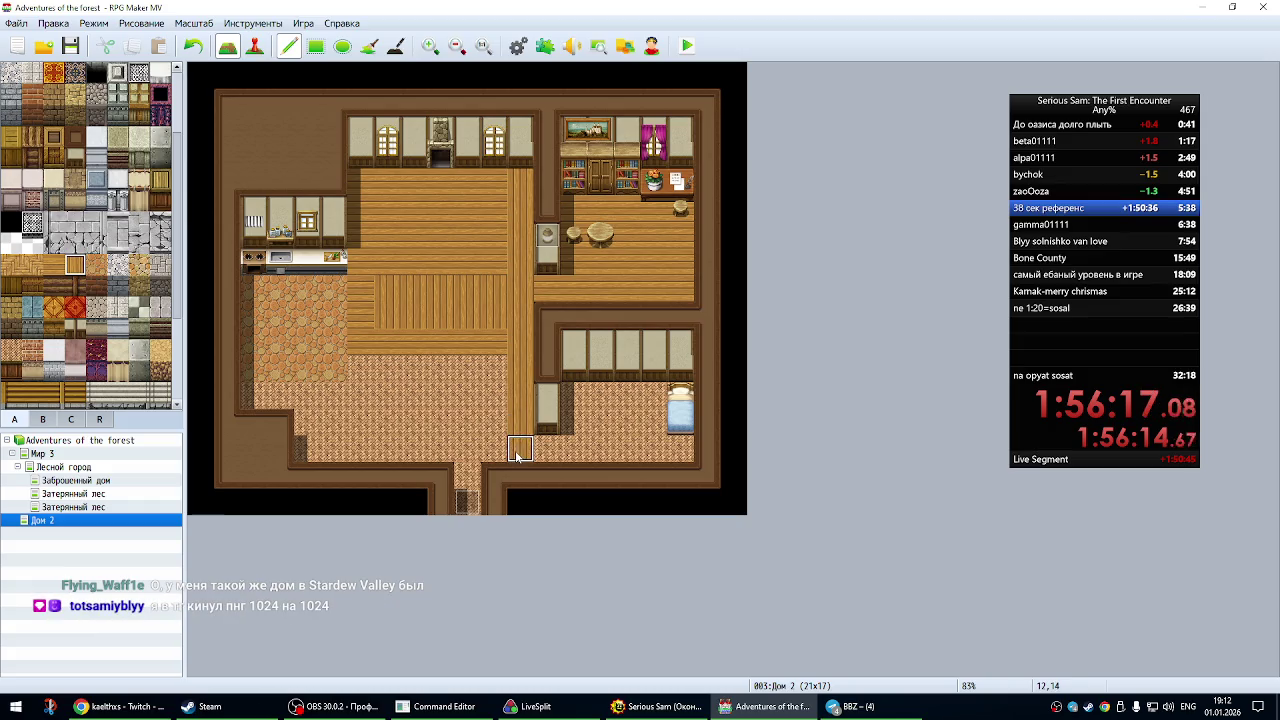
pyautogui.moveTo(336, 175); pyautogui.dragTo(337, 423)
pyautogui.moveTo(362, 315)
pyautogui.mouseDown()
pyautogui.moveTo(360, 263)
pyautogui.moveTo(360, 458)
pyautogui.mouseUp()
pyautogui.moveTo(336, 310); pyautogui.dragTo(334, 345)
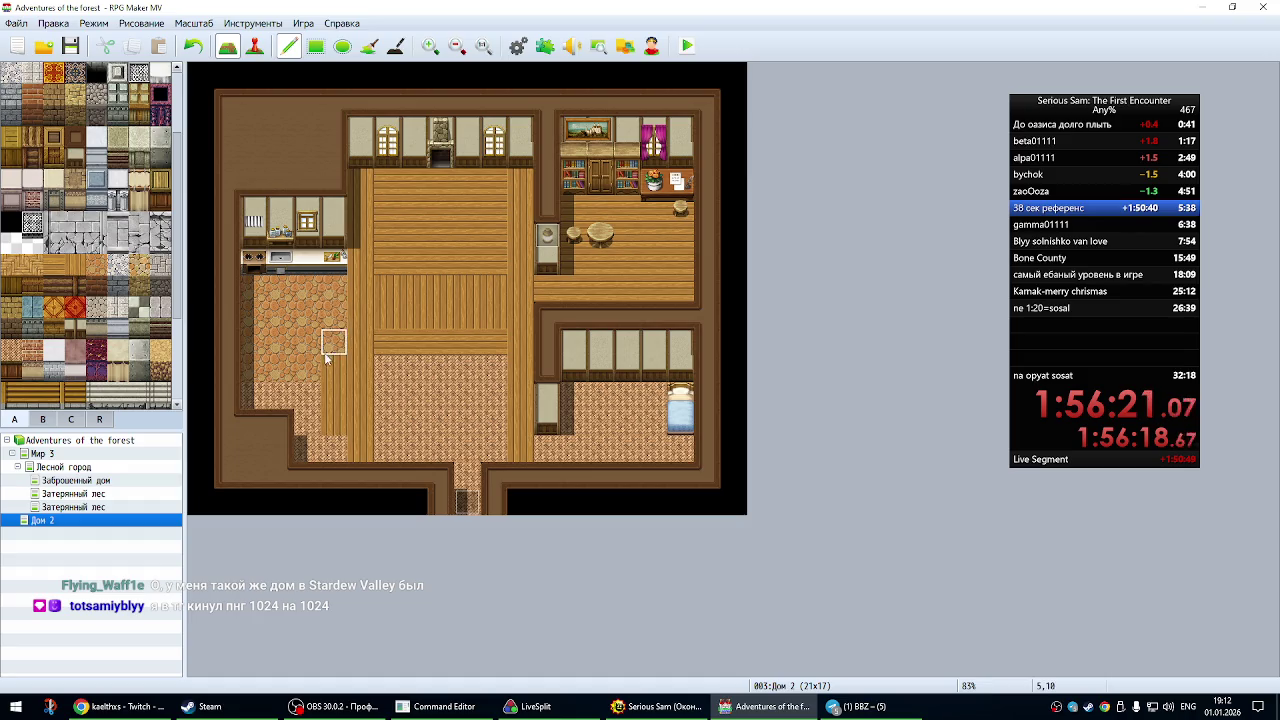
pyautogui.moveTo(396, 195); pyautogui.dragTo(398, 455)
pyautogui.moveTo(414, 366)
pyautogui.mouseDown()
pyautogui.moveTo(443, 400)
pyautogui.moveTo(443, 443)
pyautogui.moveTo(440, 350)
pyautogui.moveTo(491, 340)
pyautogui.moveTo(466, 381)
pyautogui.moveTo(466, 470)
pyautogui.mouseUp()
pyautogui.moveTo(490, 394); pyautogui.dragTo(492, 456)
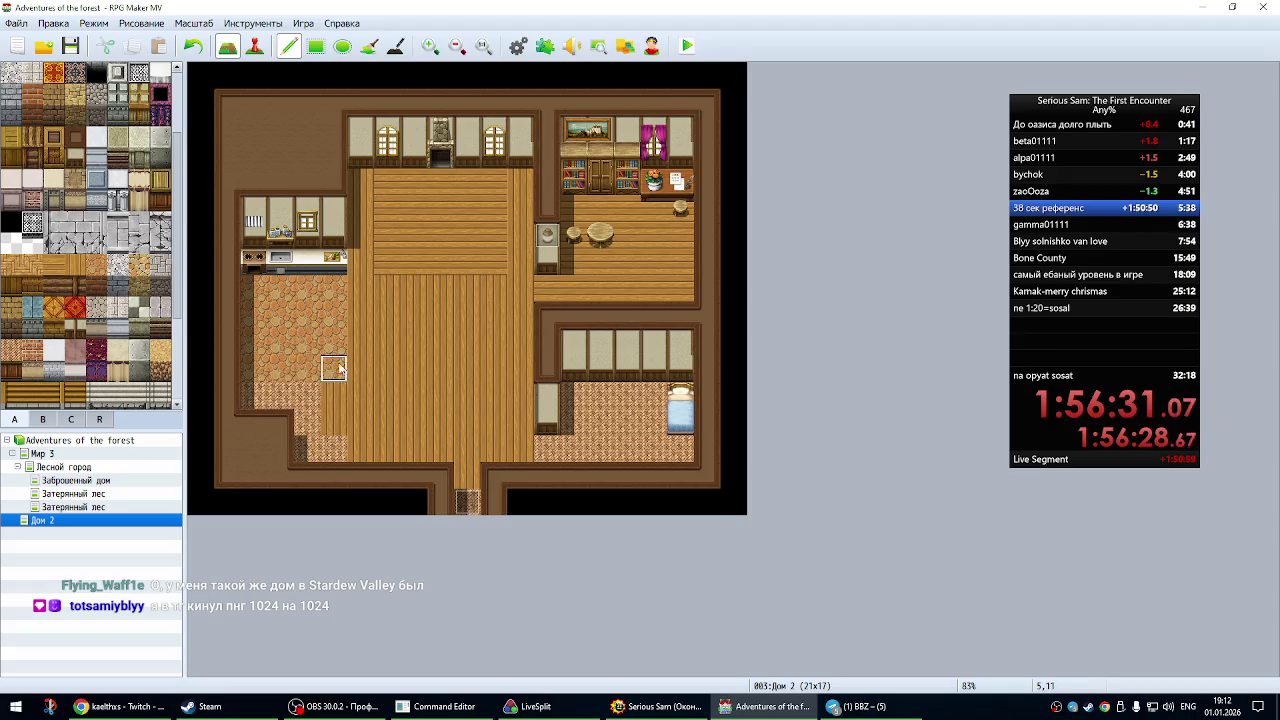
pyautogui.moveTo(335, 395)
pyautogui.mouseDown()
pyautogui.moveTo(336, 464)
pyautogui.moveTo(308, 398)
pyautogui.moveTo(307, 455)
pyautogui.mouseUp()
pyautogui.click(258, 401)
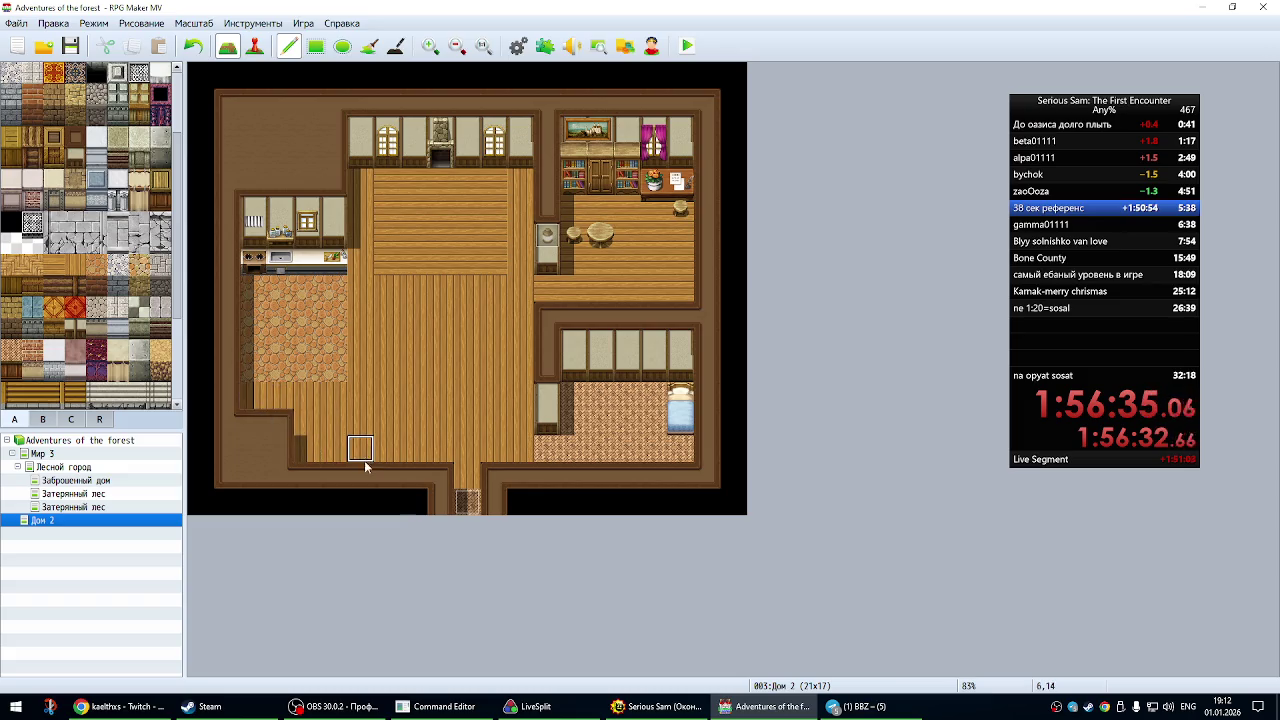
pyautogui.moveTo(546, 289); pyautogui.dragTo(680, 288)
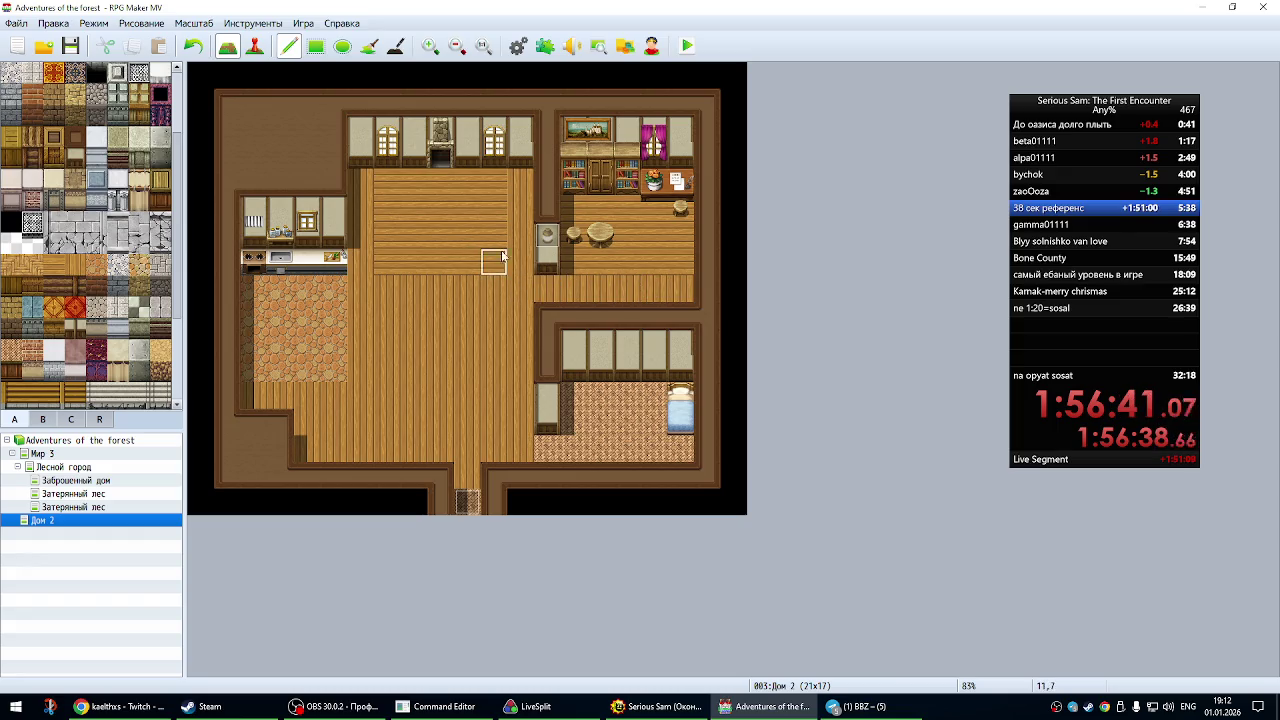
pyautogui.click(573, 235)
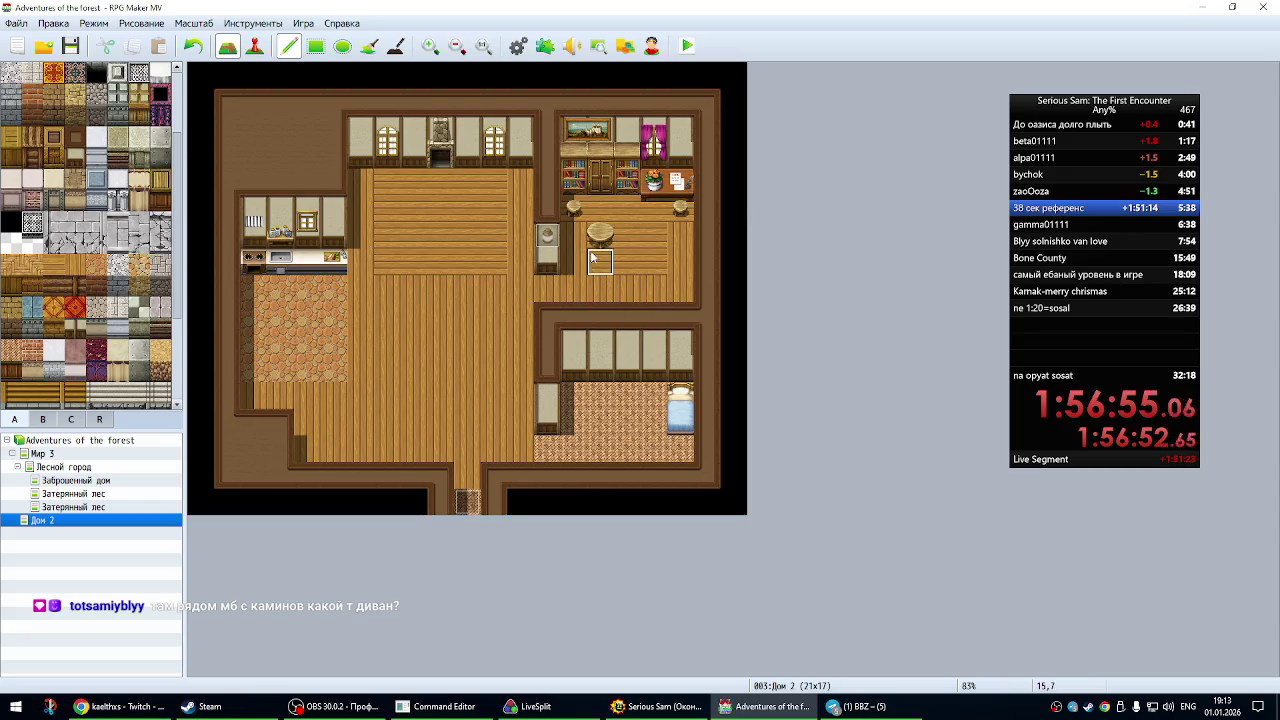
# - Re-place the stools above, right of and near the round table, then show tileset B
pyautogui.click(577, 217)
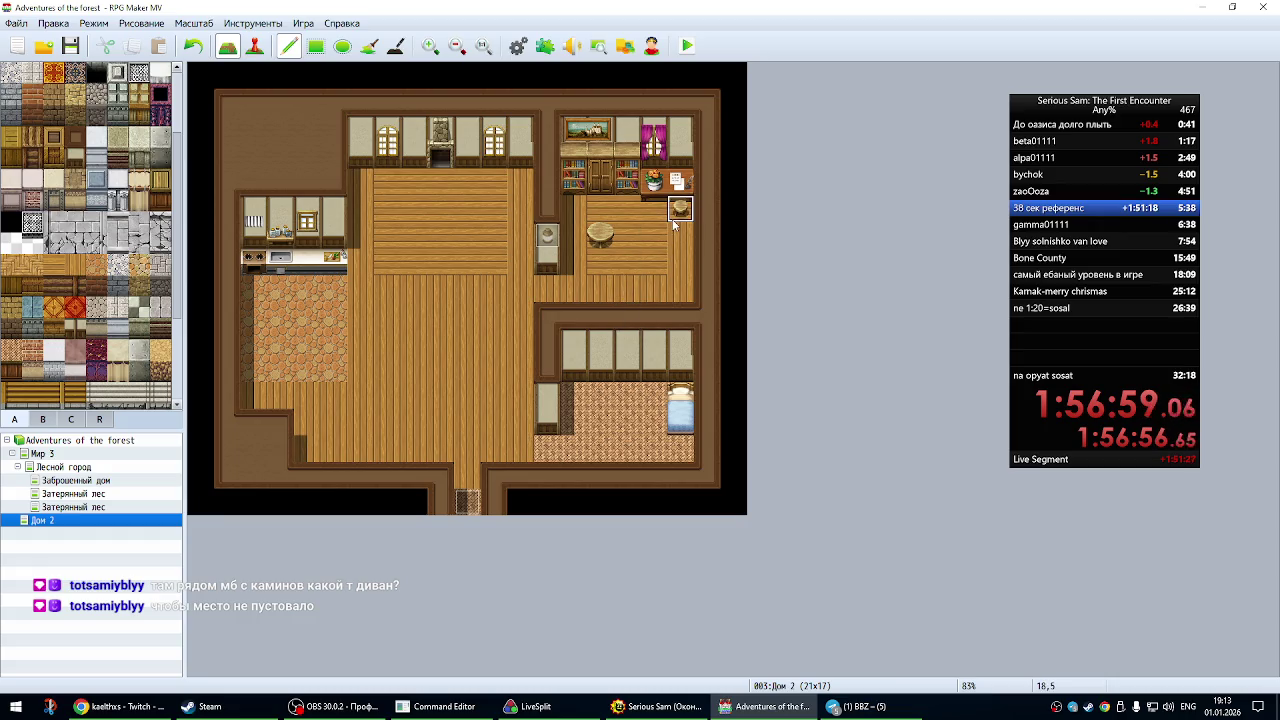
pyautogui.click(613, 217)
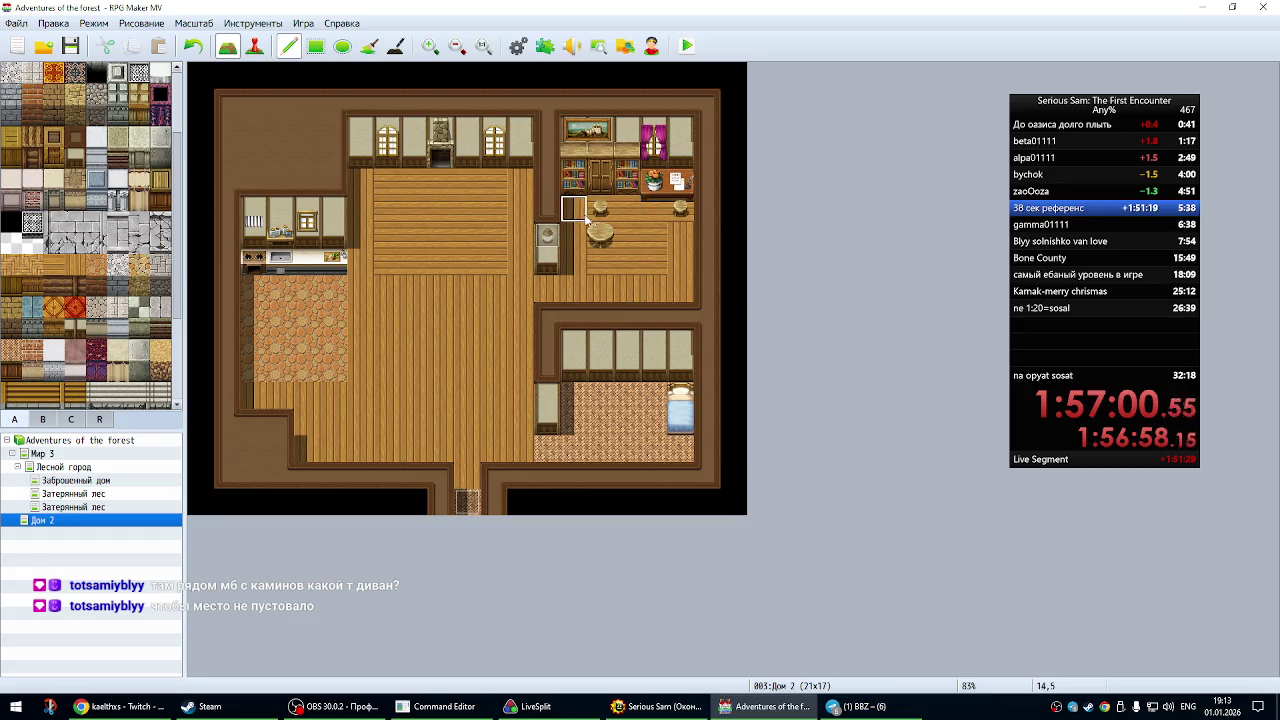
pyautogui.click(678, 212)
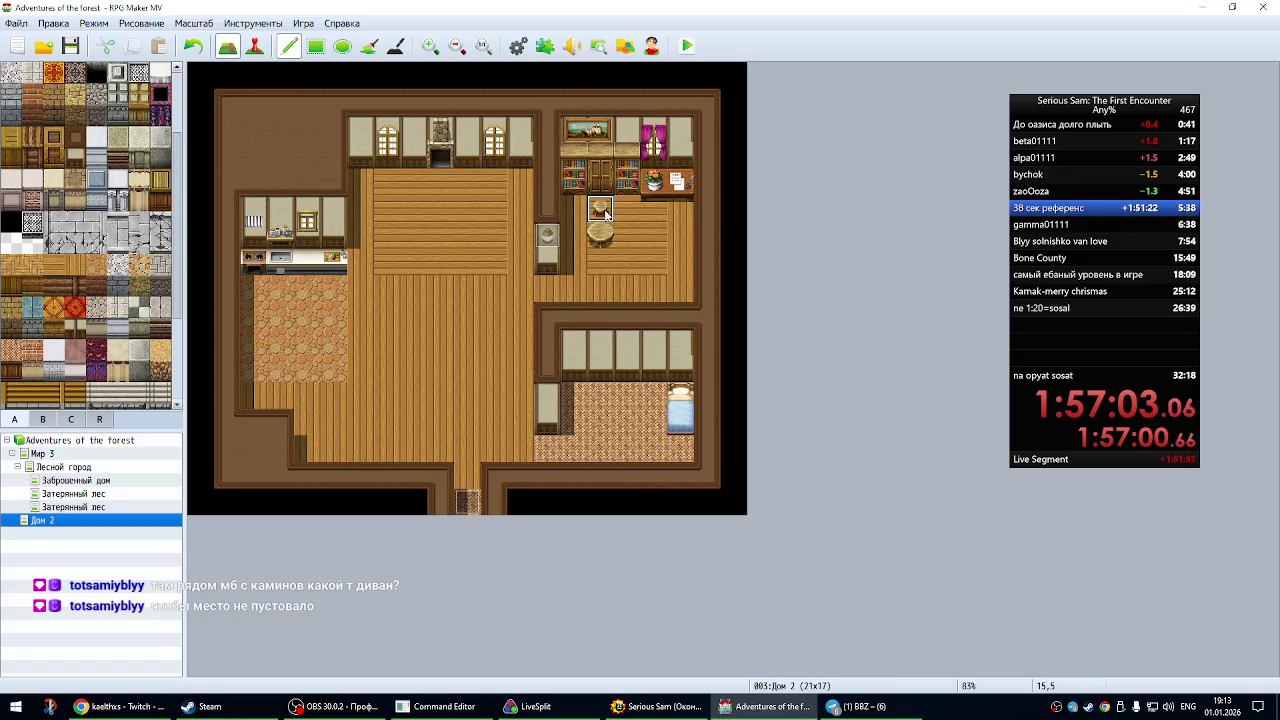
pyautogui.click(680, 209)
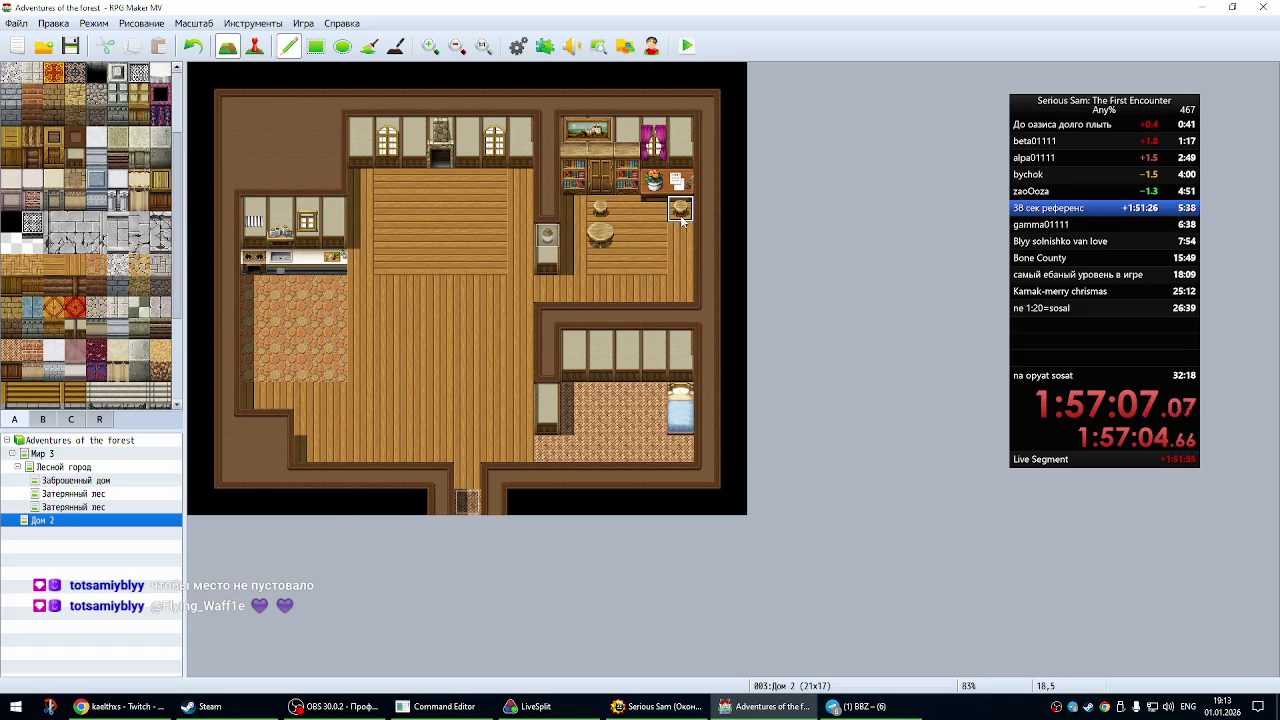
pyautogui.click(654, 235)
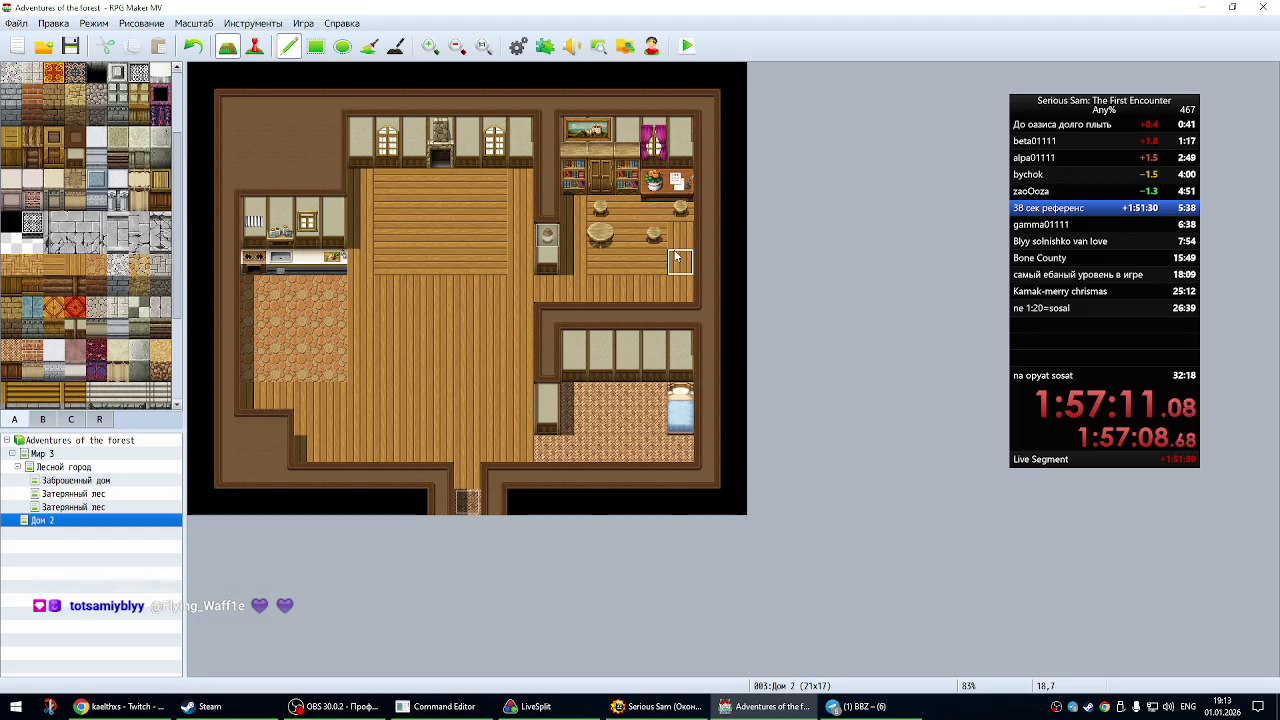
pyautogui.click(43, 420)
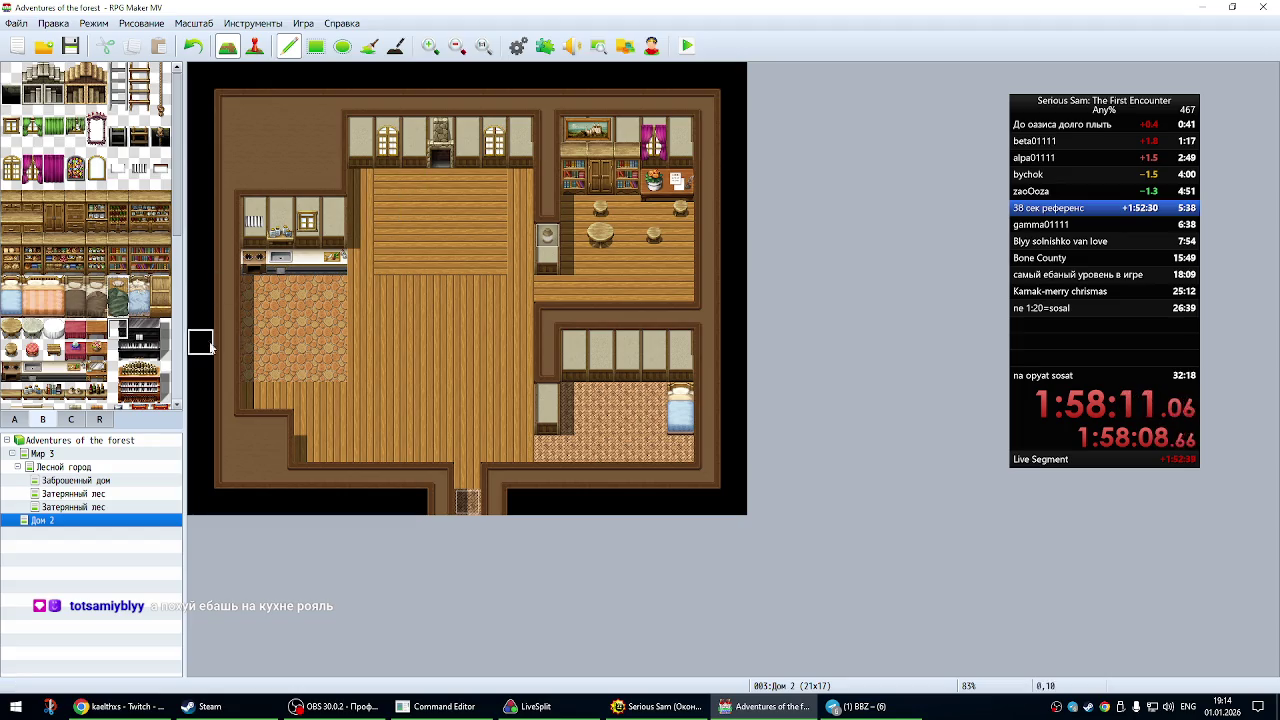
# - After trying a few tiles, stamp the piano at the top of the main hall
pyautogui.click(128, 337)
pyautogui.click(419, 207)
pyautogui.click(139, 330)
pyautogui.click(430, 207)
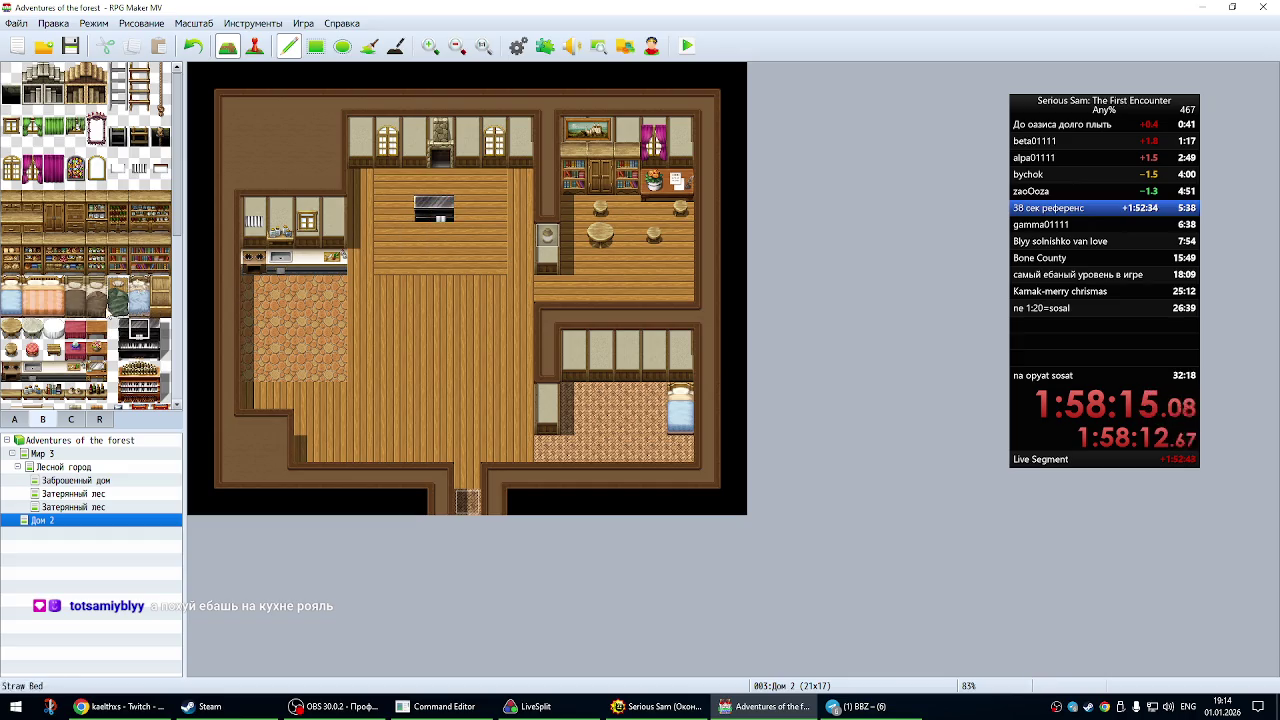
pyautogui.click(160, 330)
pyautogui.click(460, 208)
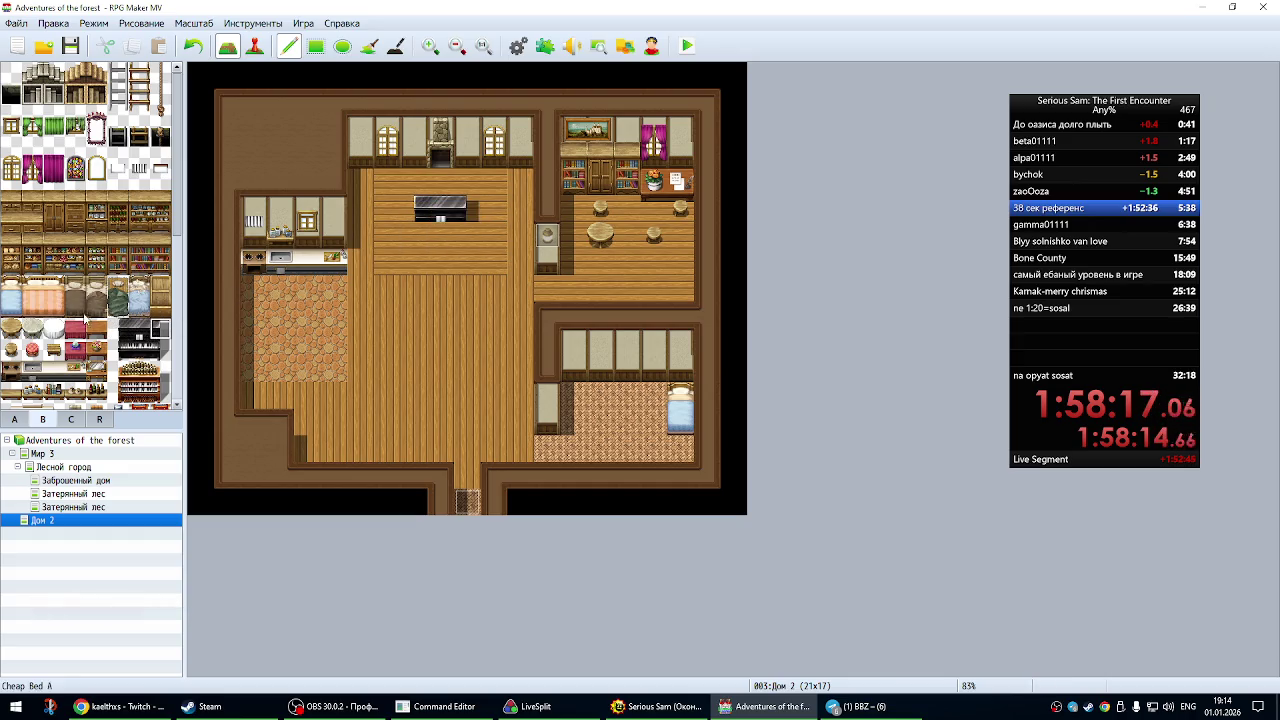
pyautogui.click(117, 347)
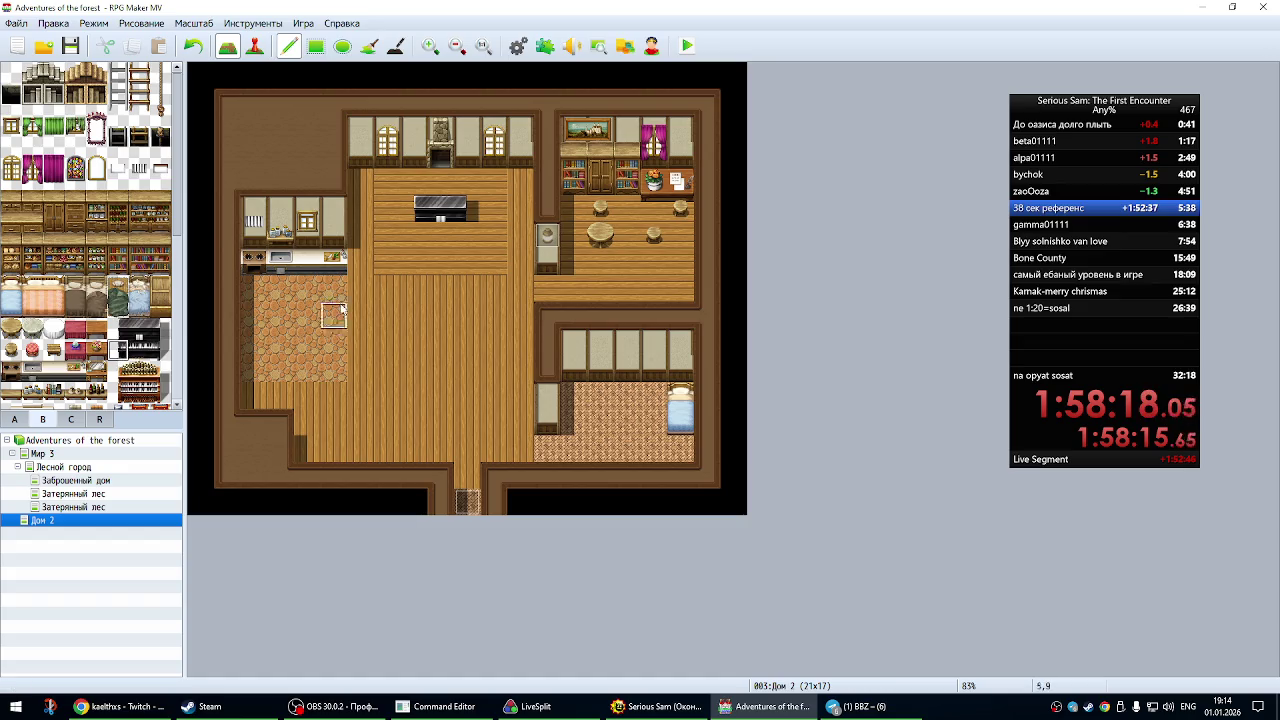
pyautogui.click(441, 245)
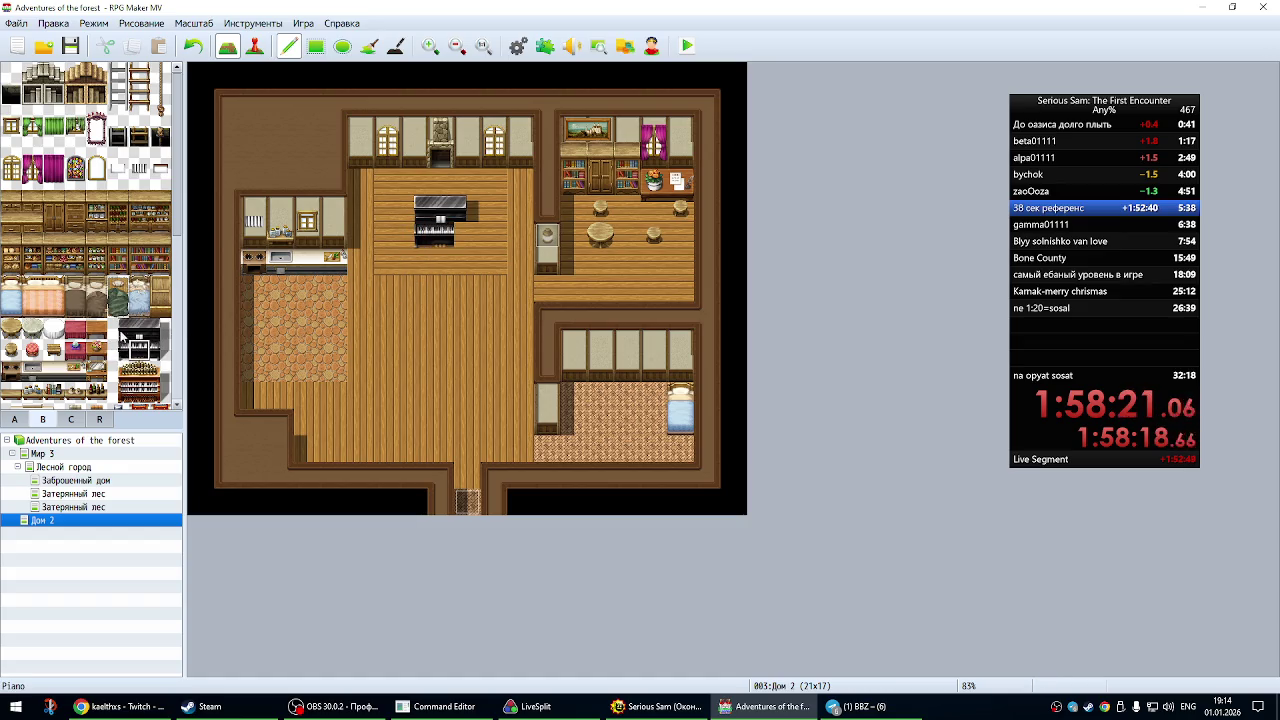
# - Place a stool in front of the piano and adjust a round-table stool
pyautogui.click(150, 352)
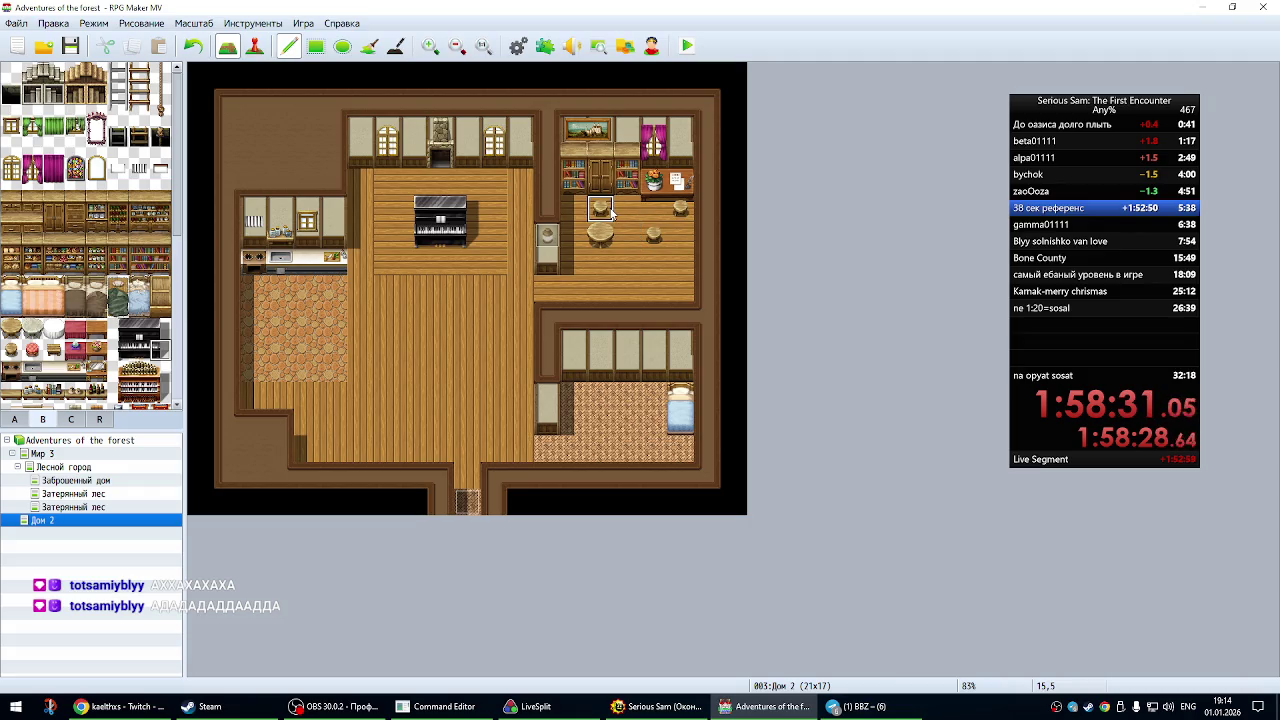
pyautogui.click(440, 261)
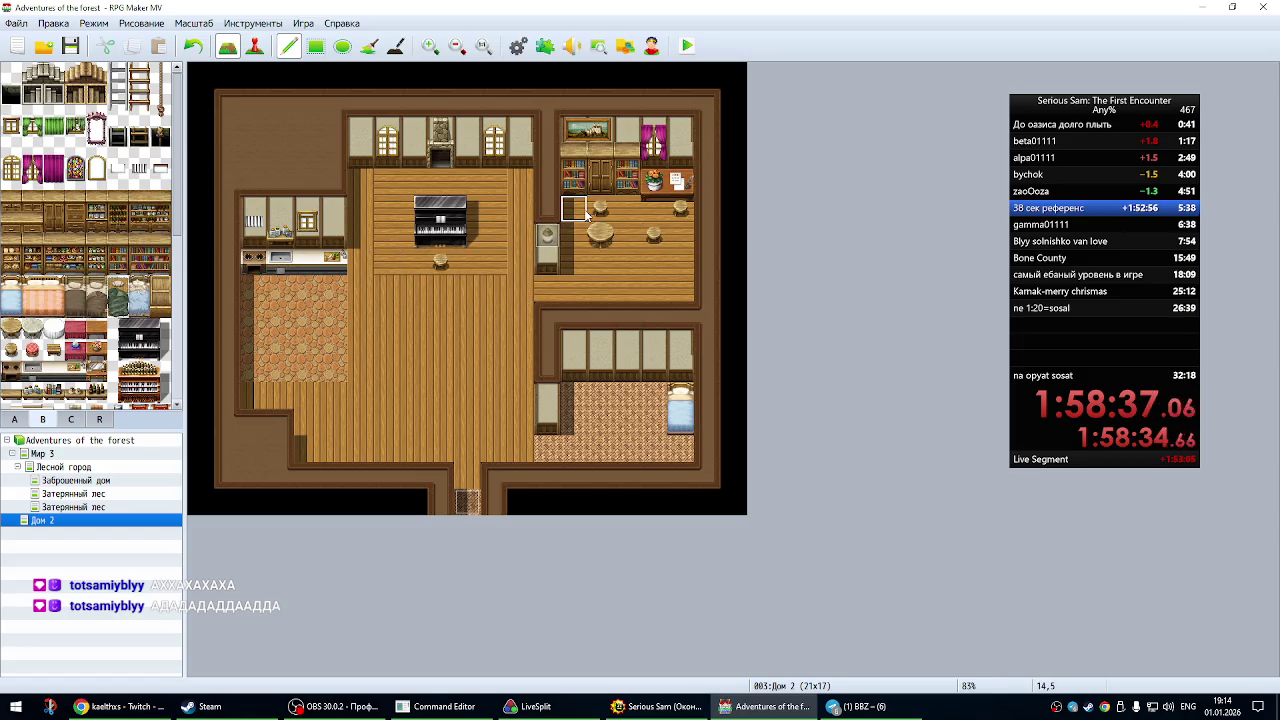
pyautogui.click(675, 228)
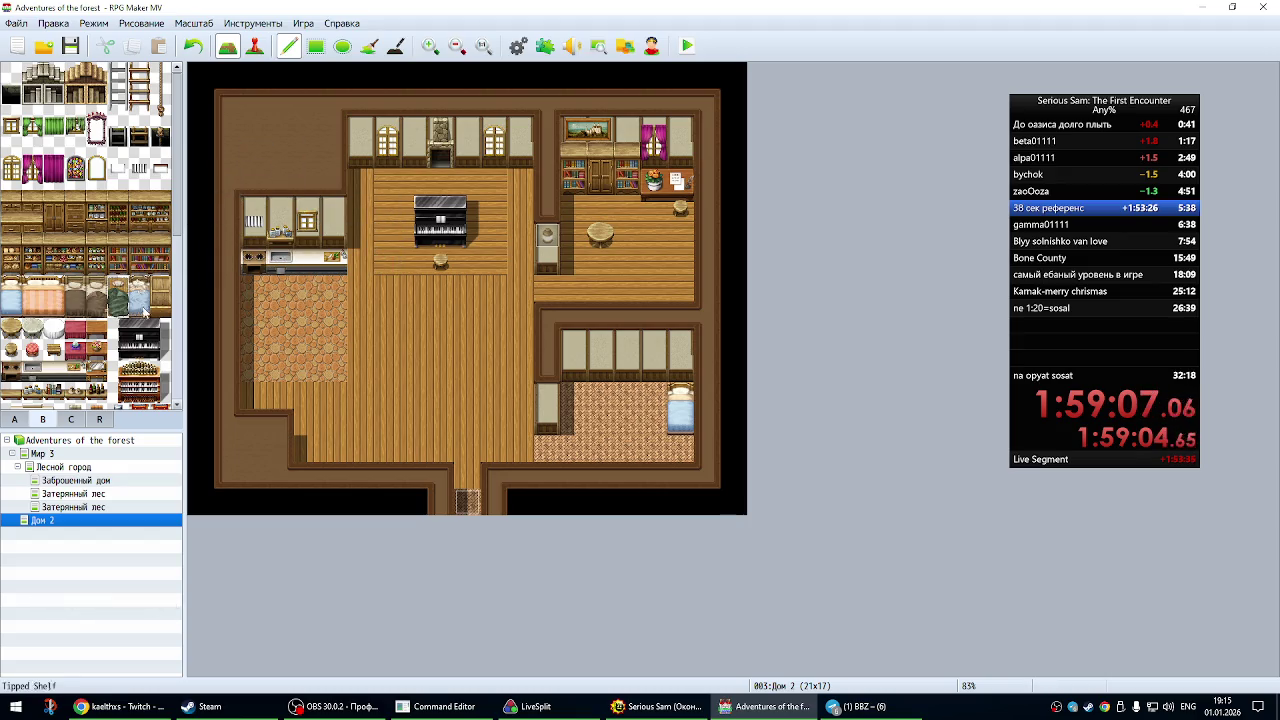
pyautogui.click(119, 311)
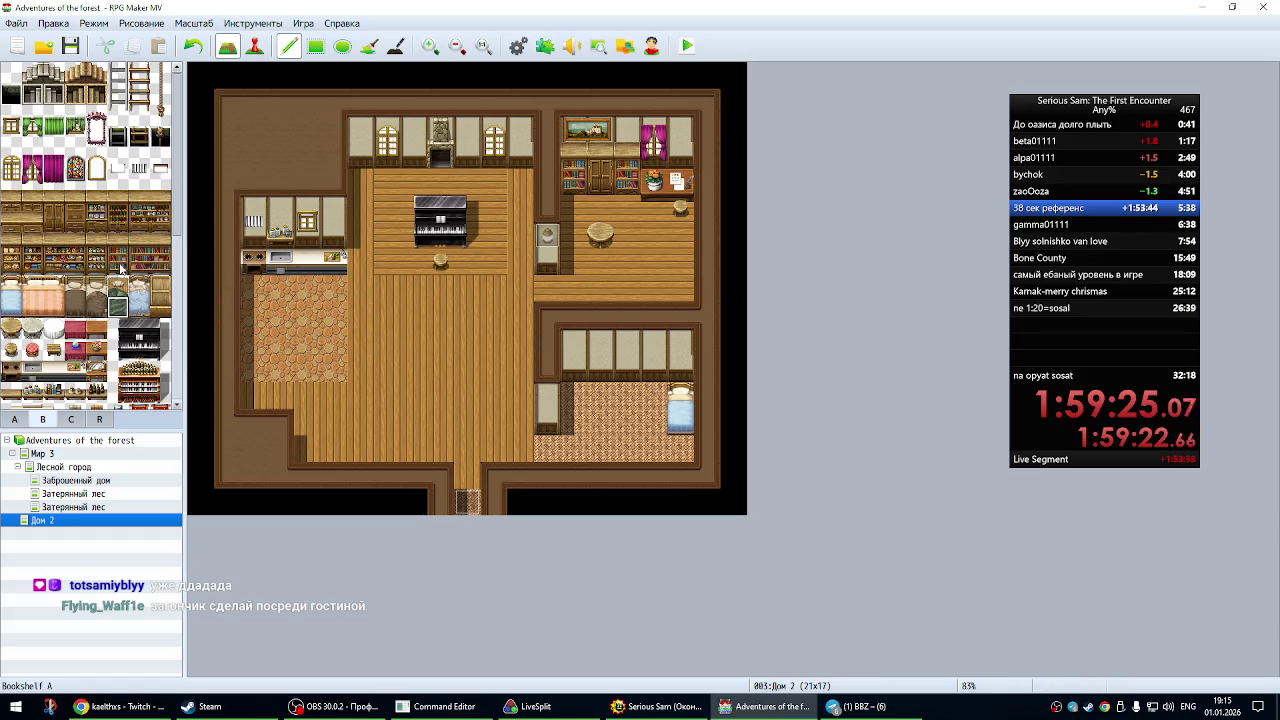
# - From tileset C, scatter green bottles across nine spots on the hall floor
pyautogui.scroll(-4, 178, 215)
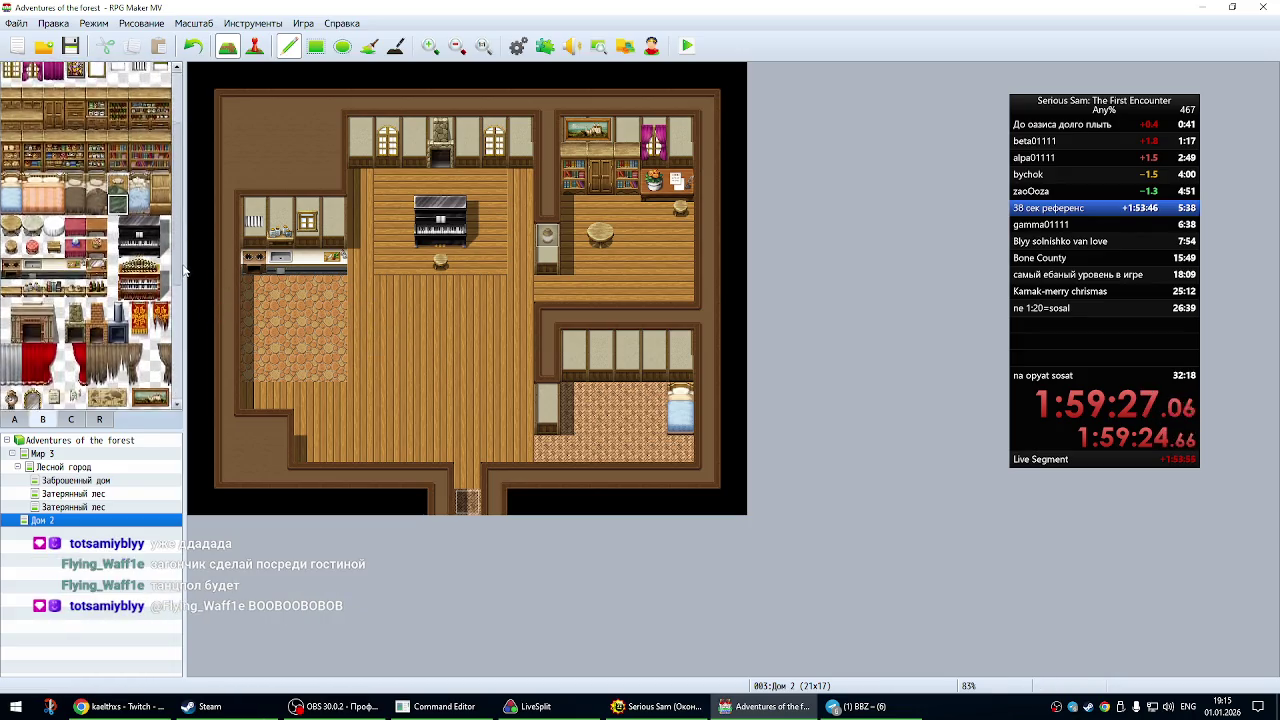
pyautogui.scroll(-4, 178, 308)
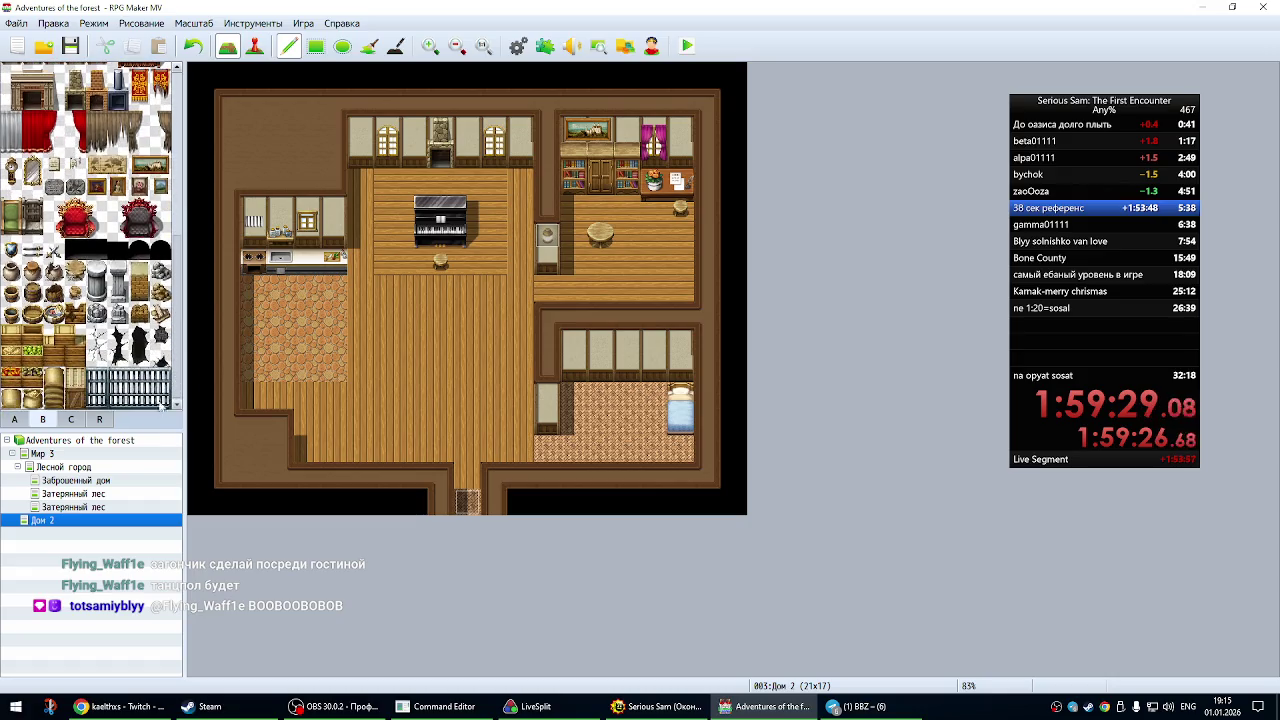
pyautogui.scroll(-5, 158, 400)
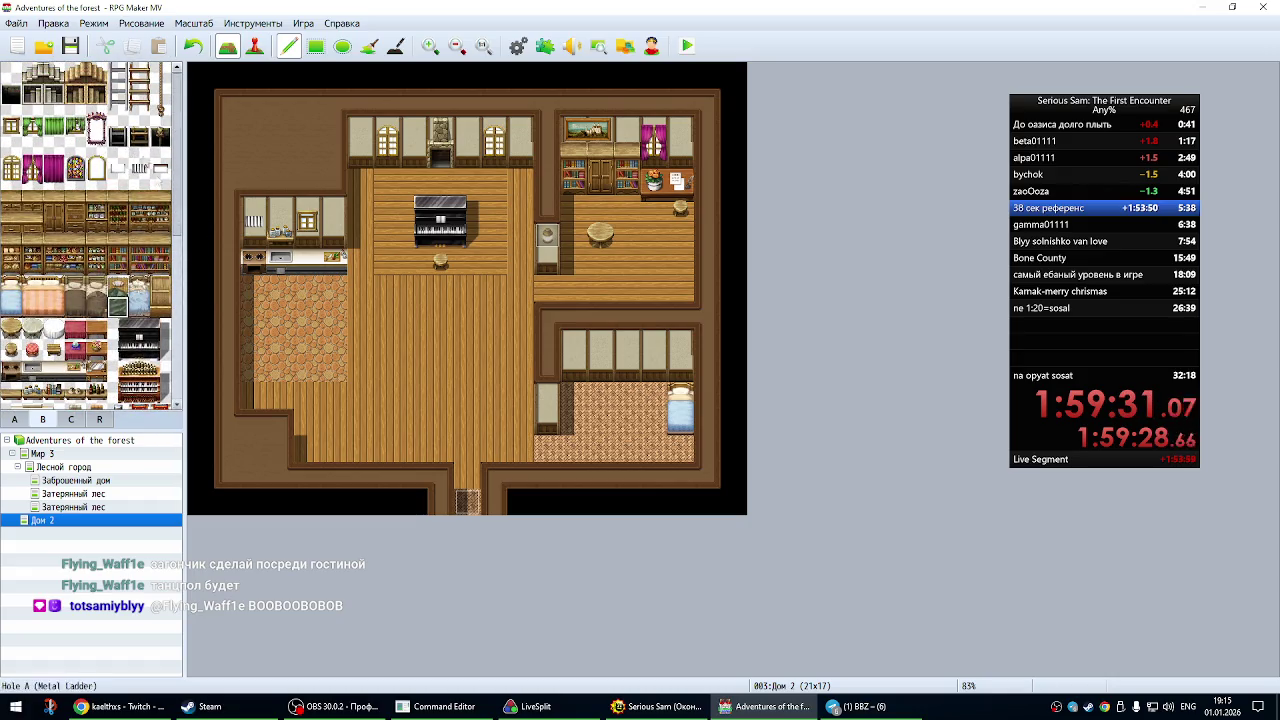
pyautogui.click(71, 419)
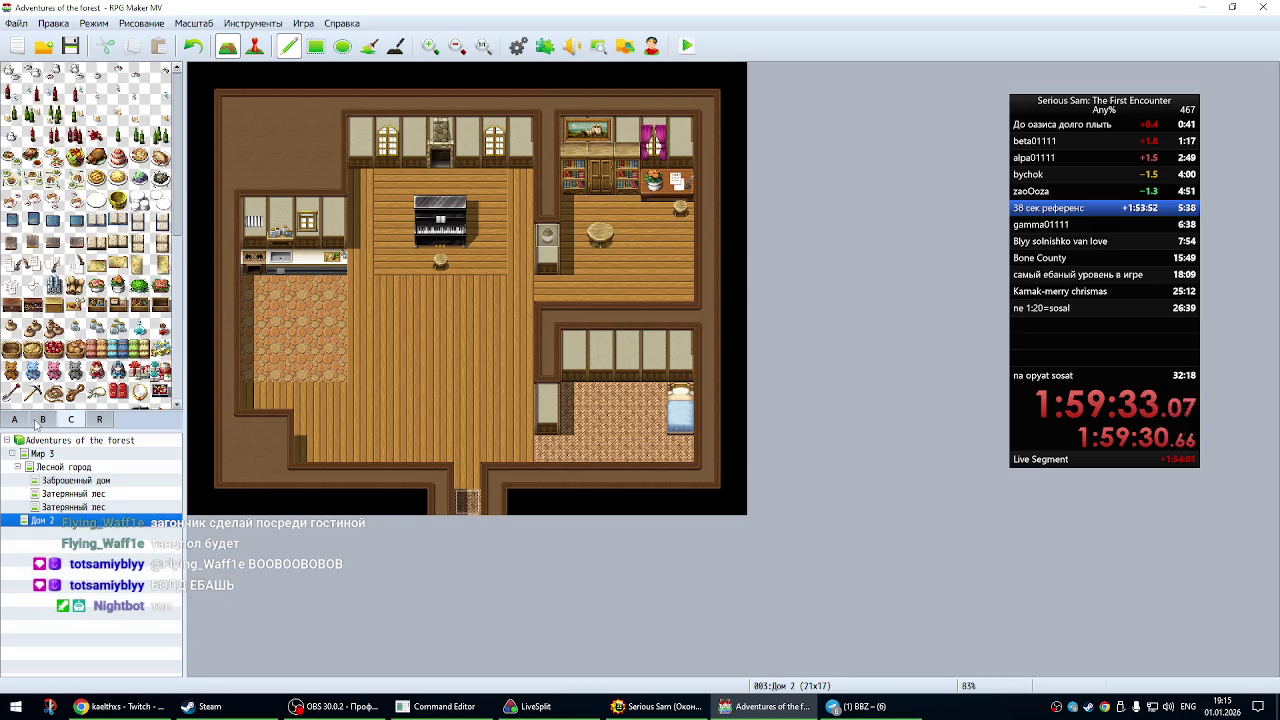
pyautogui.click(160, 136)
pyautogui.click(494, 342)
pyautogui.click(387, 342)
pyautogui.click(387, 394)
pyautogui.click(414, 448)
pyautogui.click(521, 422)
pyautogui.click(467, 394)
pyautogui.click(387, 315)
pyautogui.click(387, 262)
pyautogui.click(414, 315)
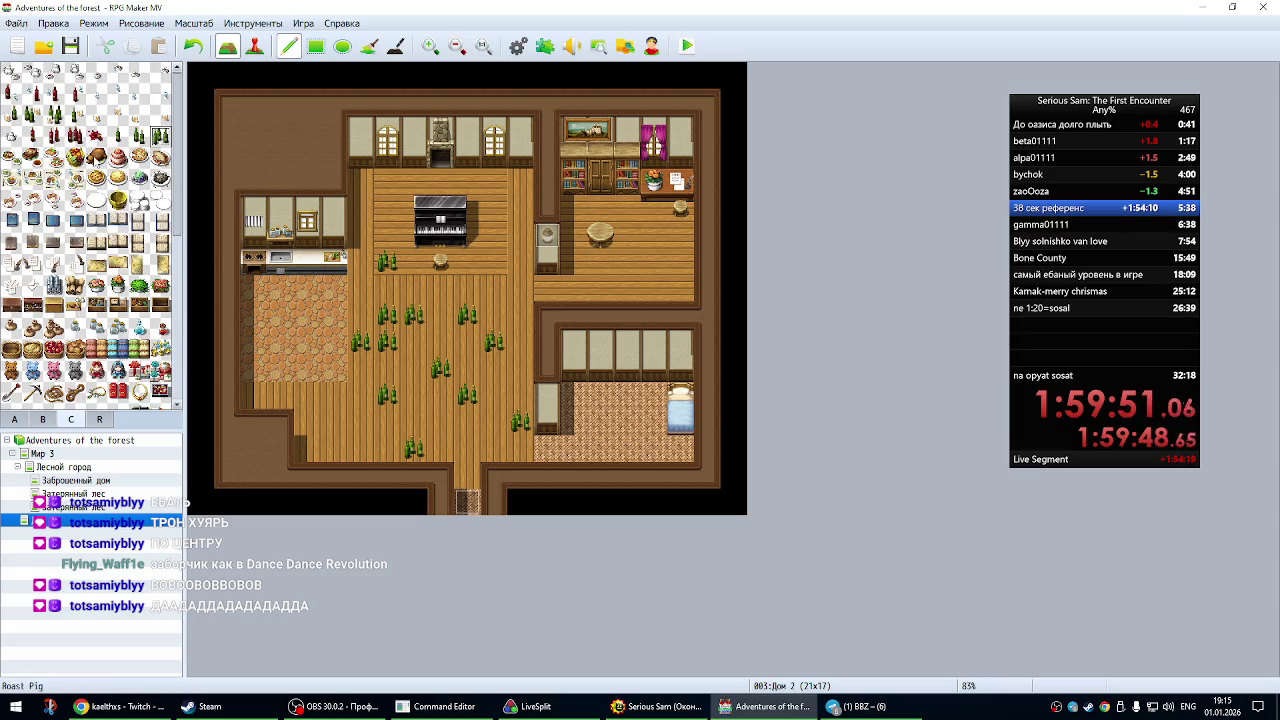
# - Add red bottles on the hall floor and a block in the kitchen, then return to tab B
pyautogui.click(75, 135)
pyautogui.click(493, 288)
pyautogui.click(440, 288)
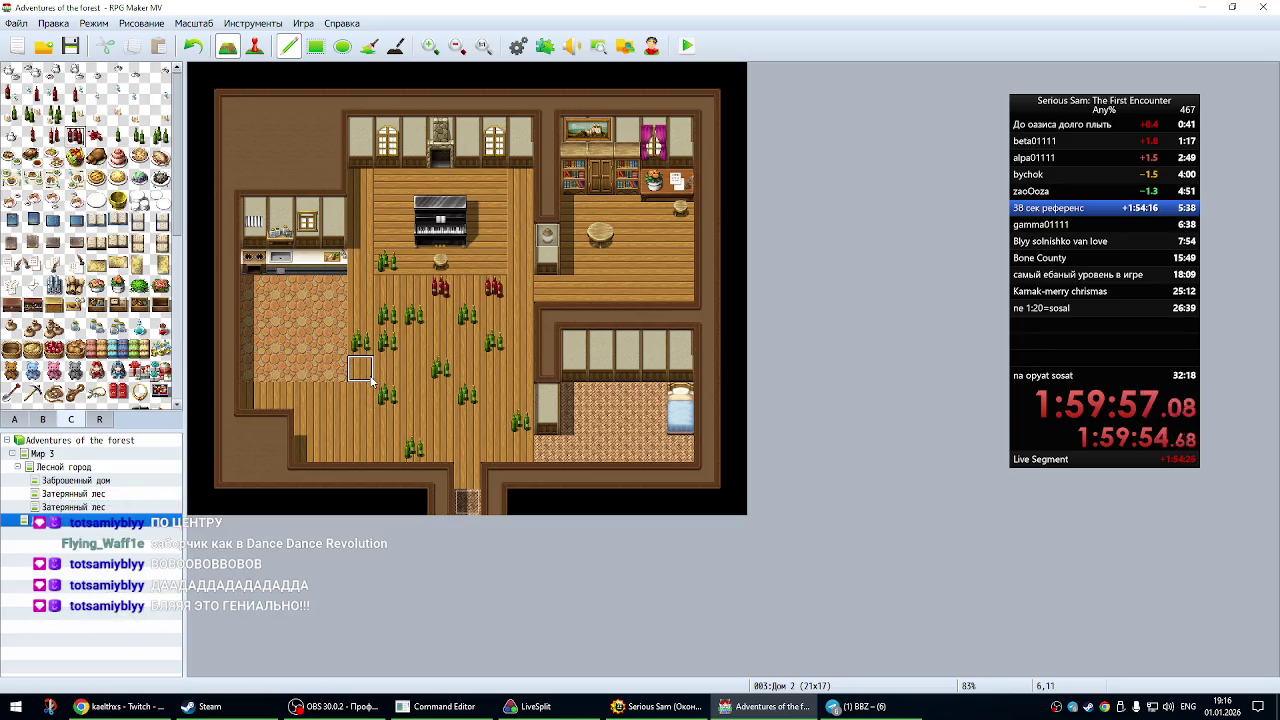
pyautogui.click(334, 420)
pyautogui.moveTo(308, 343)
pyautogui.mouseDown()
pyautogui.moveTo(282, 330)
pyautogui.moveTo(282, 318)
pyautogui.moveTo(306, 318)
pyautogui.mouseUp()
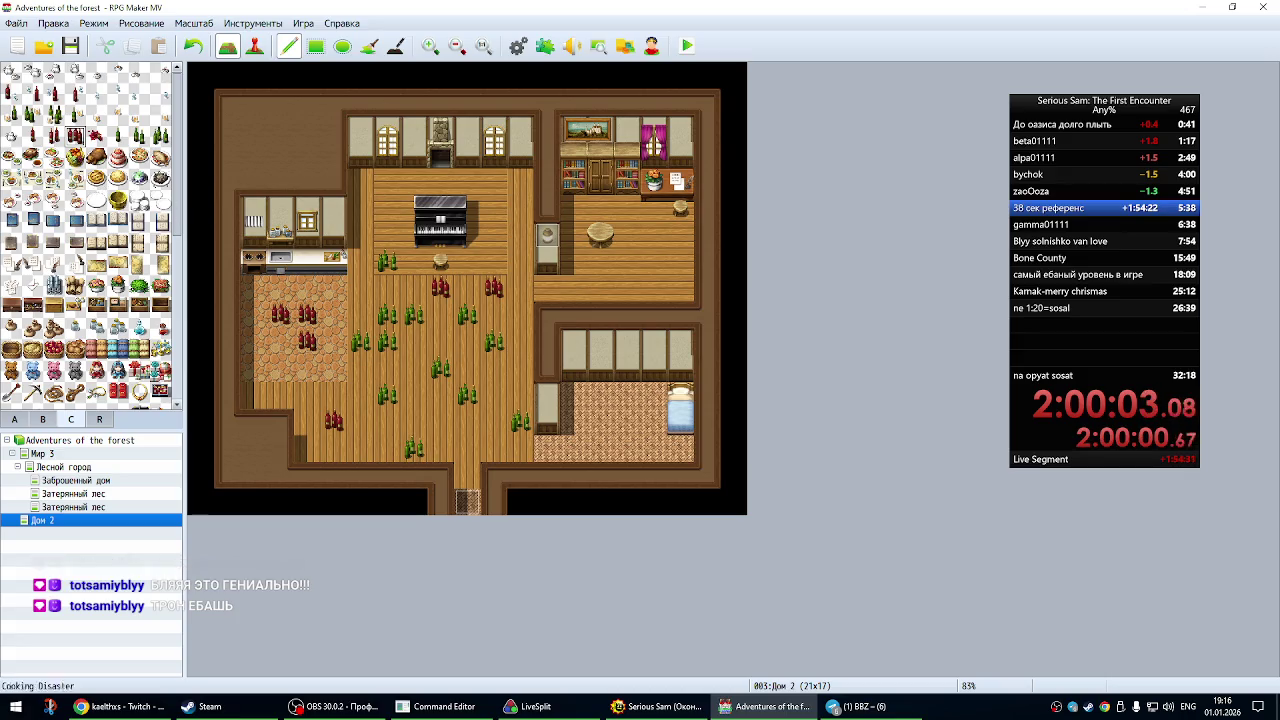
pyautogui.moveTo(176, 207)
pyautogui.mouseDown()
pyautogui.moveTo(178, 415)
pyautogui.moveTo(200, 196)
pyautogui.mouseUp()
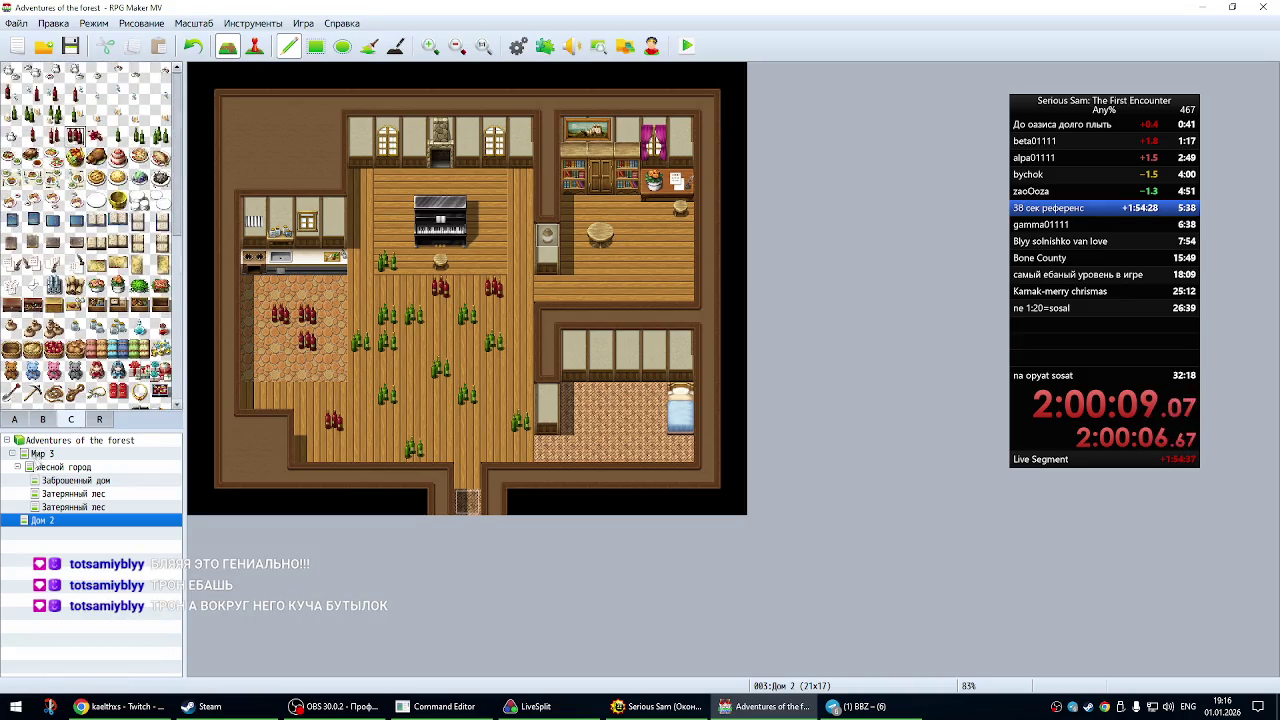
pyautogui.click(41, 421)
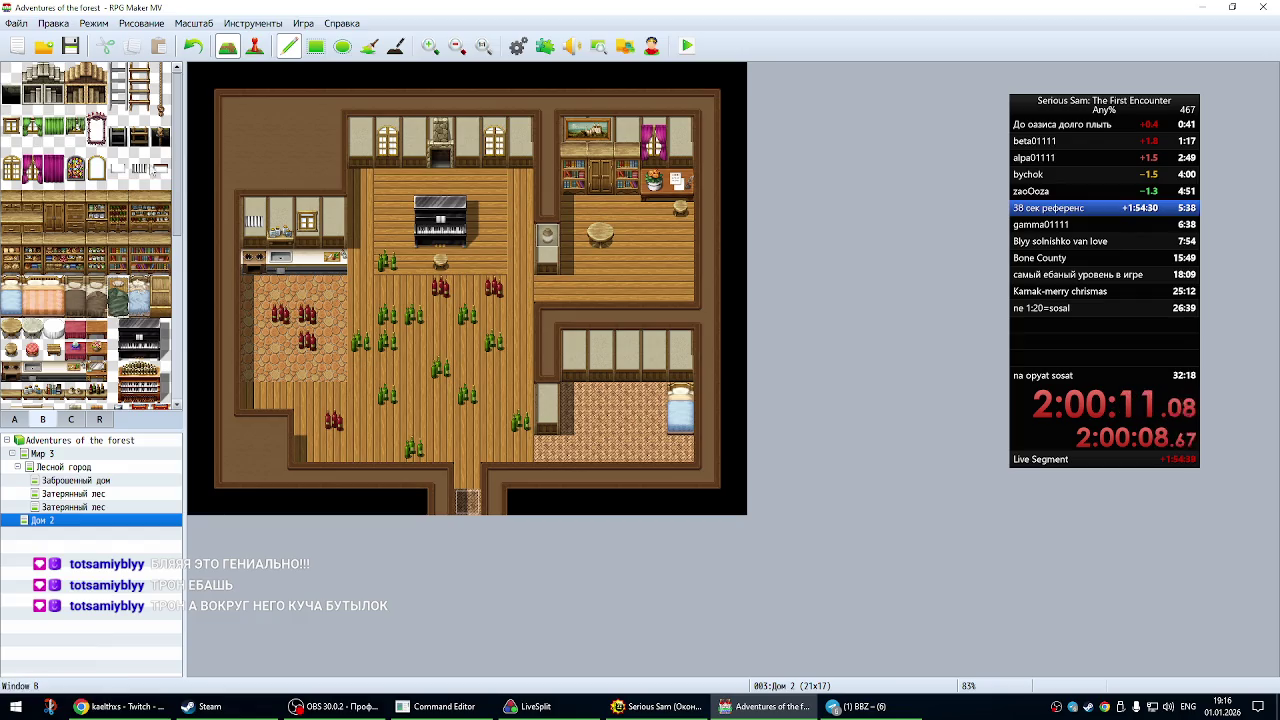
pyautogui.scroll(-5, 150, 310)
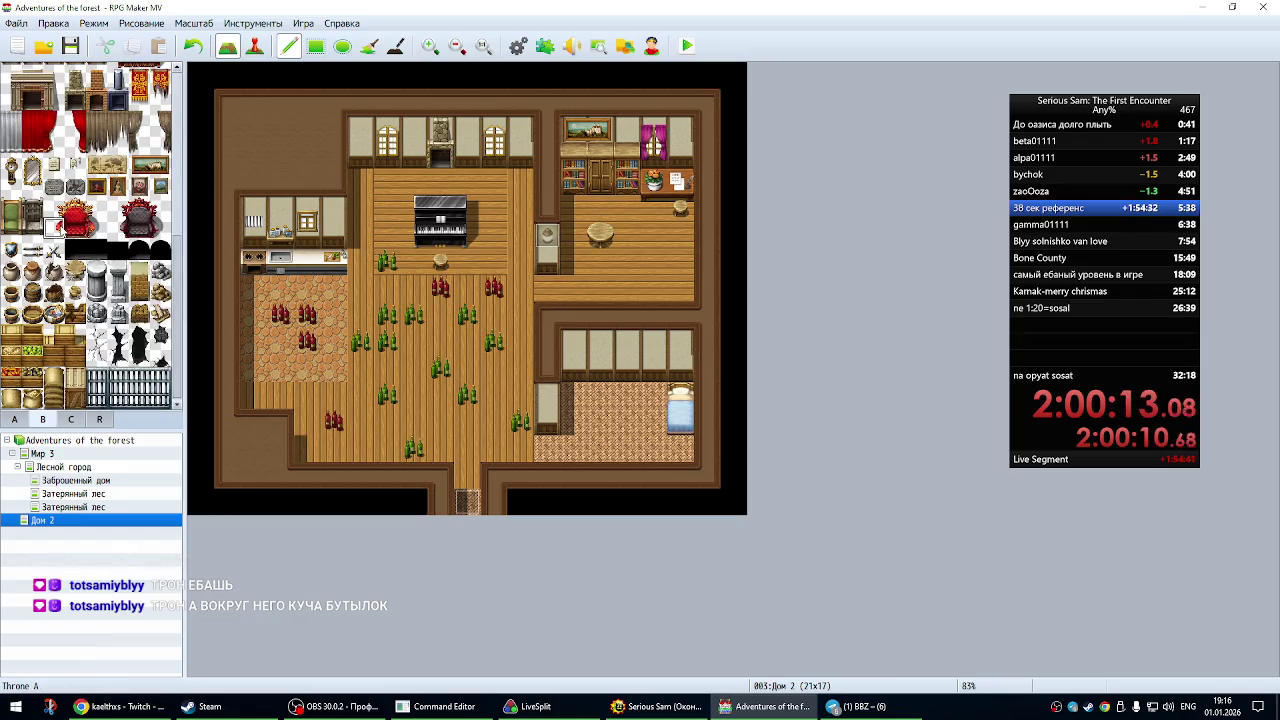